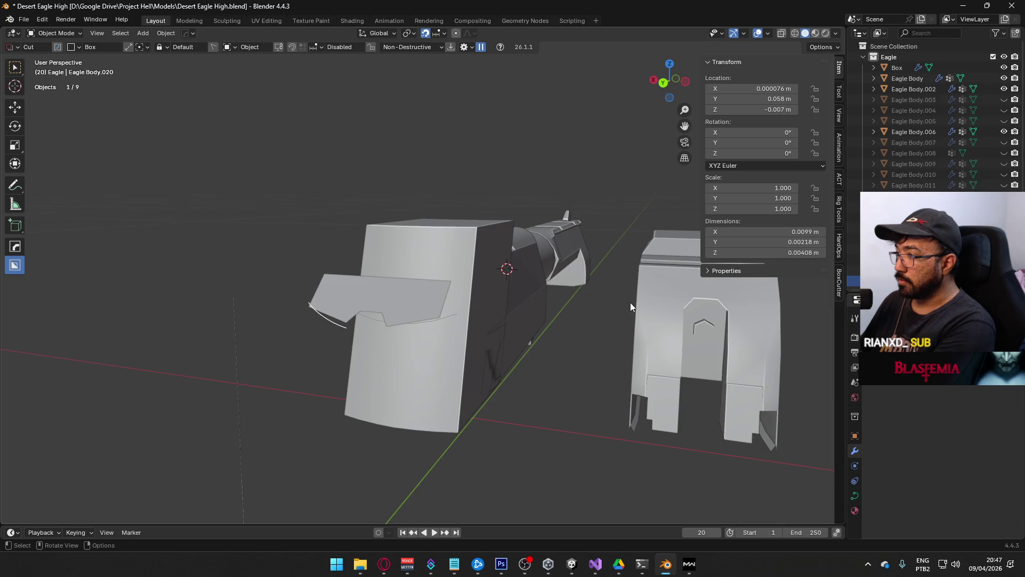
Step: Select the Eagle Body.020 curve and move it onto the left slide's front edge in Top view
click(638, 305)
click(339, 326)
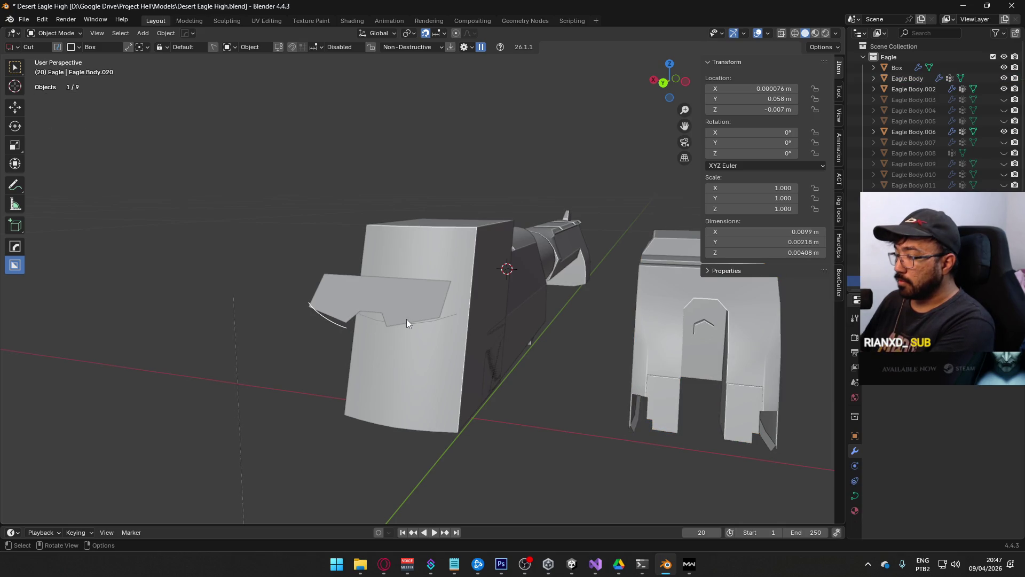
key(KP_7)
key(g)
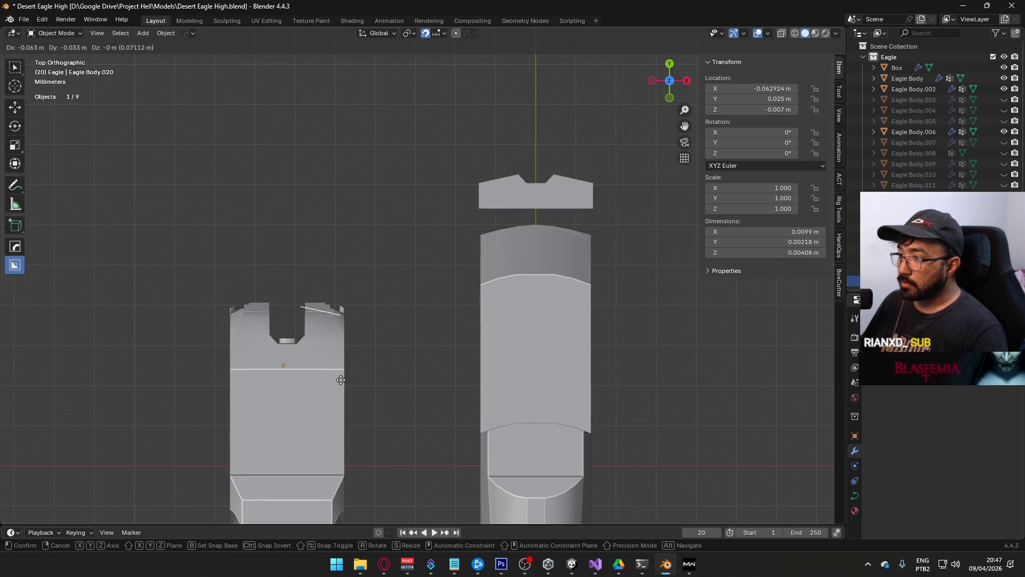
click(342, 379)
mouse_move(343, 380)
middle_down()
mouse_move(338, 344)
mouse_move(506, 254)
mouse_move(466, 264)
mouse_move(513, 295)
mouse_move(497, 351)
middle_up()
key(KP_7)
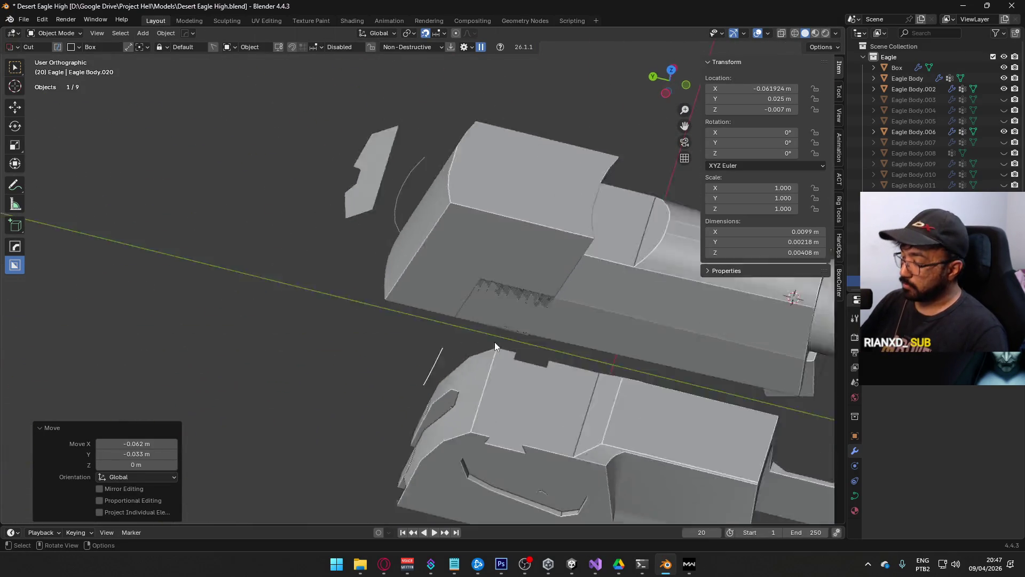
Step: Nudge the curve along Y to 0.018 m by the slide's rear notch, then enter Edit Mode
key(g)
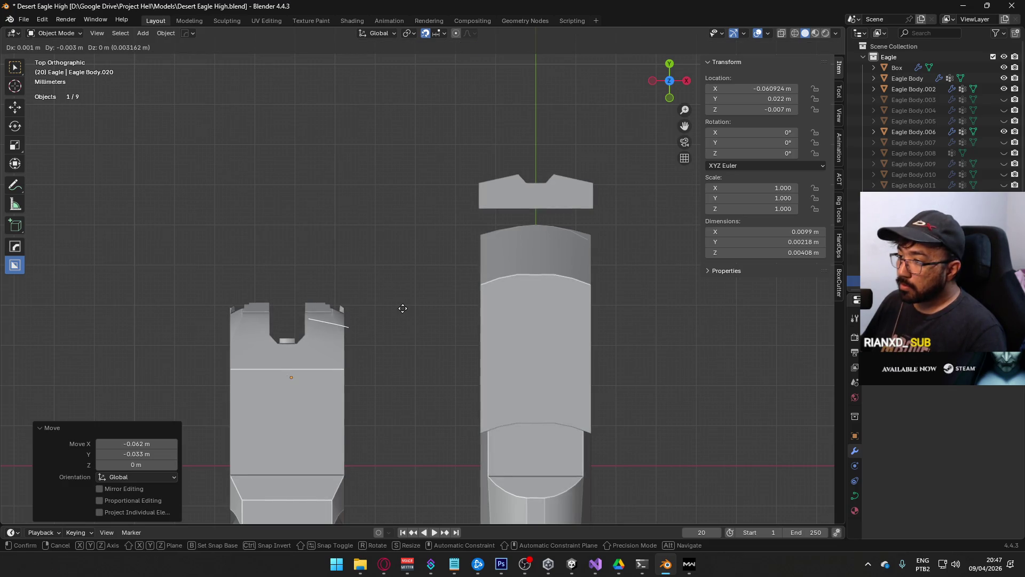
click(401, 309)
mouse_move(401, 309)
middle_down()
mouse_move(413, 319)
mouse_move(505, 260)
mouse_move(475, 270)
middle_up()
key(KP_7)
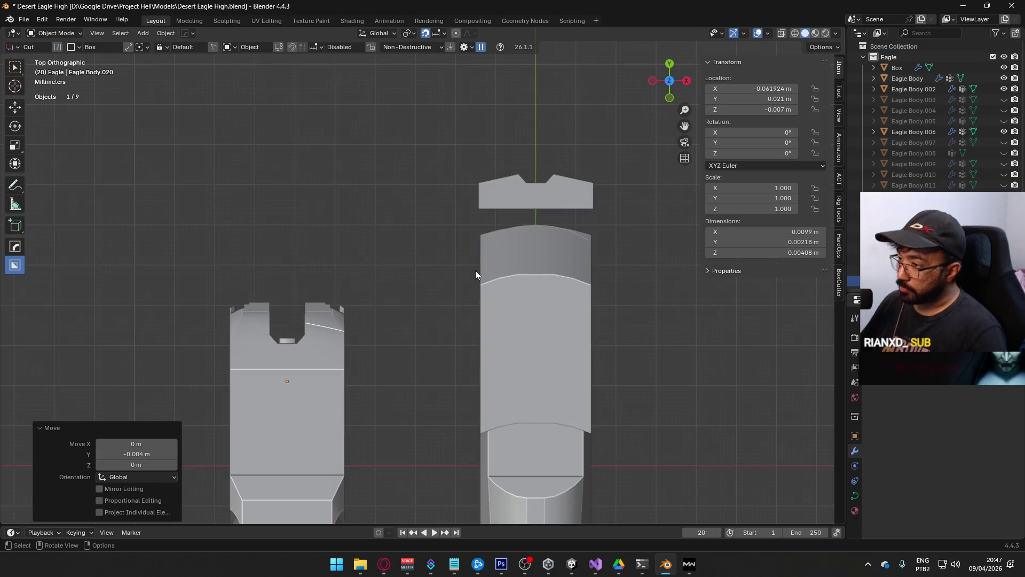
key(g)
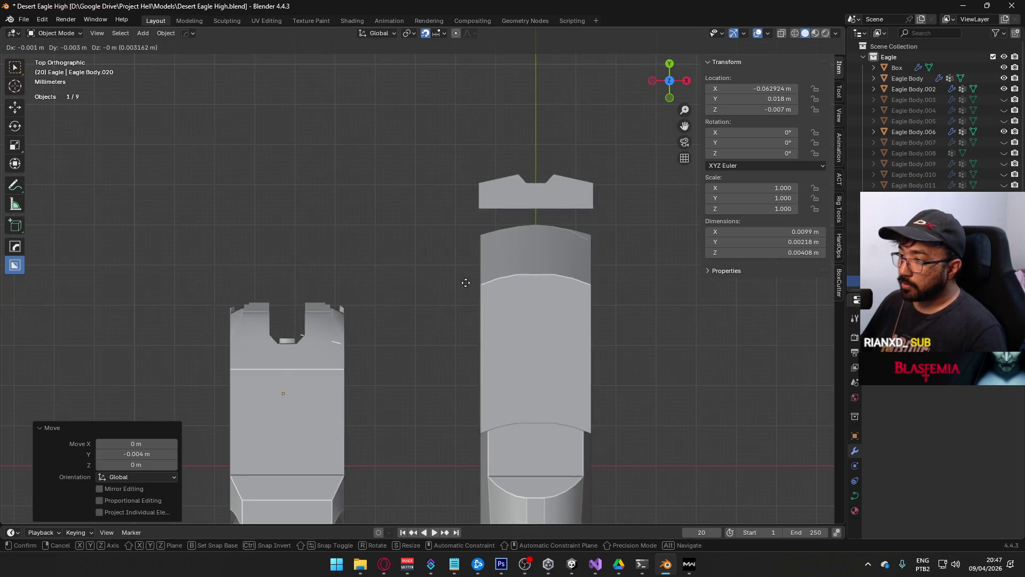
click(414, 286)
mouse_move(414, 286)
middle_down()
mouse_move(205, 227)
mouse_move(468, 248)
mouse_move(267, 310)
mouse_move(369, 253)
mouse_move(315, 271)
mouse_move(410, 244)
mouse_move(382, 277)
middle_up()
key(Tab)
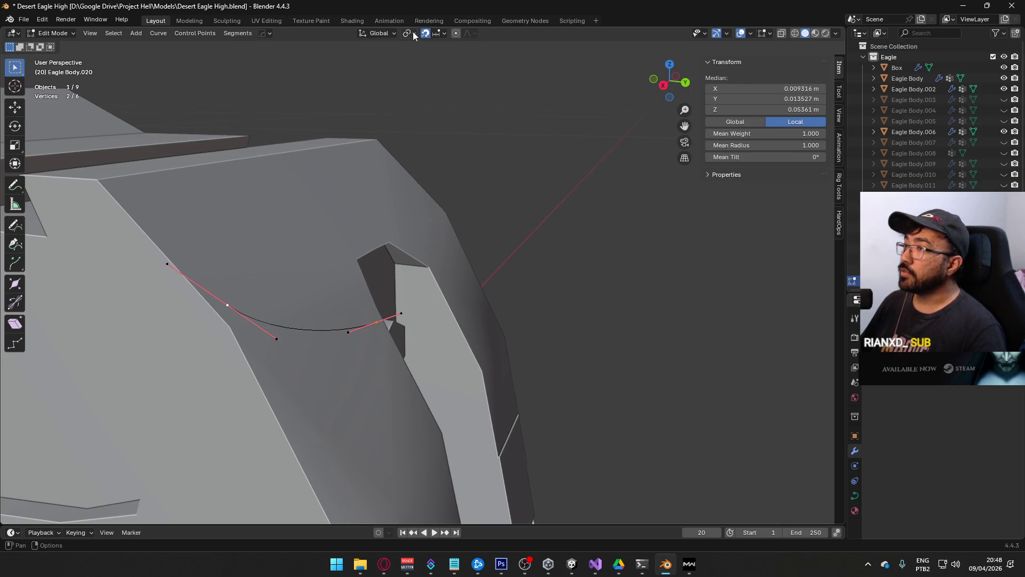
Step: Set the snap target to Vertex and the snap base to Active
click(436, 34)
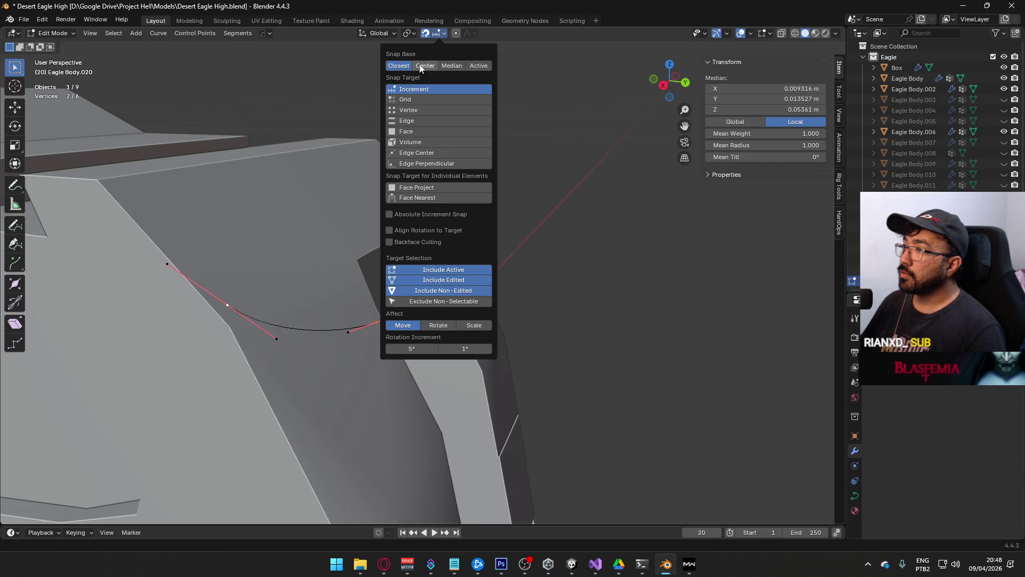
click(415, 111)
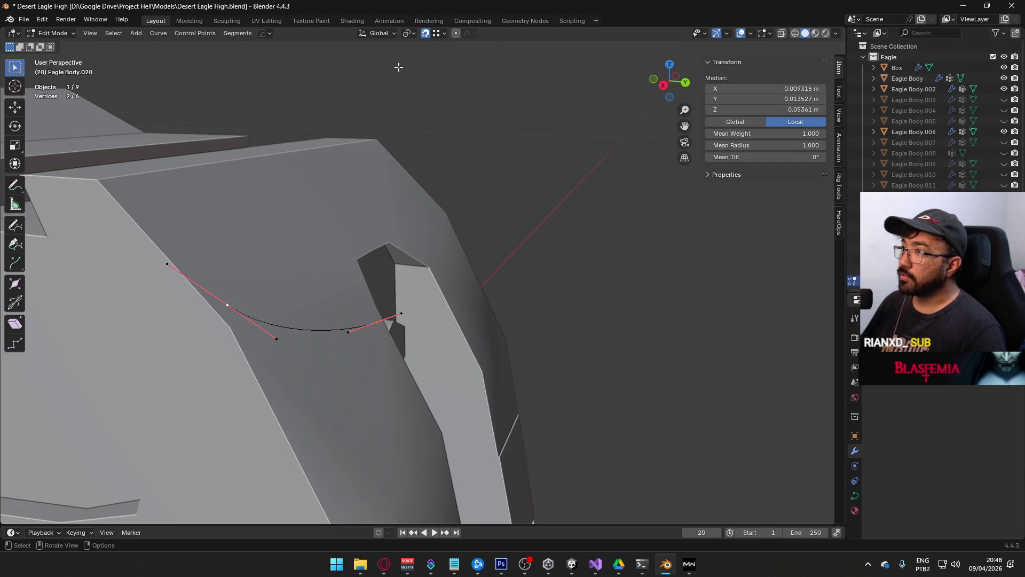
click(444, 36)
click(475, 67)
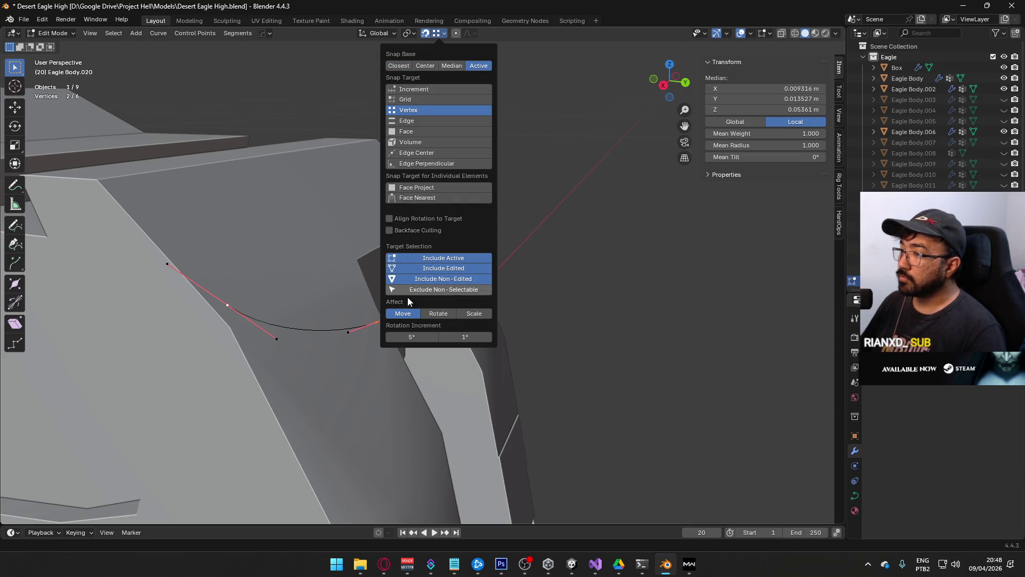
Step: Snap the curve points onto the slide front's corner (−0.001 m in Z), then pick the Eagle Body mesh
key(g)
click(235, 328)
mouse_move(235, 329)
middle_down()
mouse_move(304, 293)
mouse_move(257, 329)
mouse_move(294, 350)
mouse_move(489, 321)
mouse_move(483, 341)
mouse_move(424, 372)
middle_up()
key(Tab)
click(425, 373)
key(Tab)
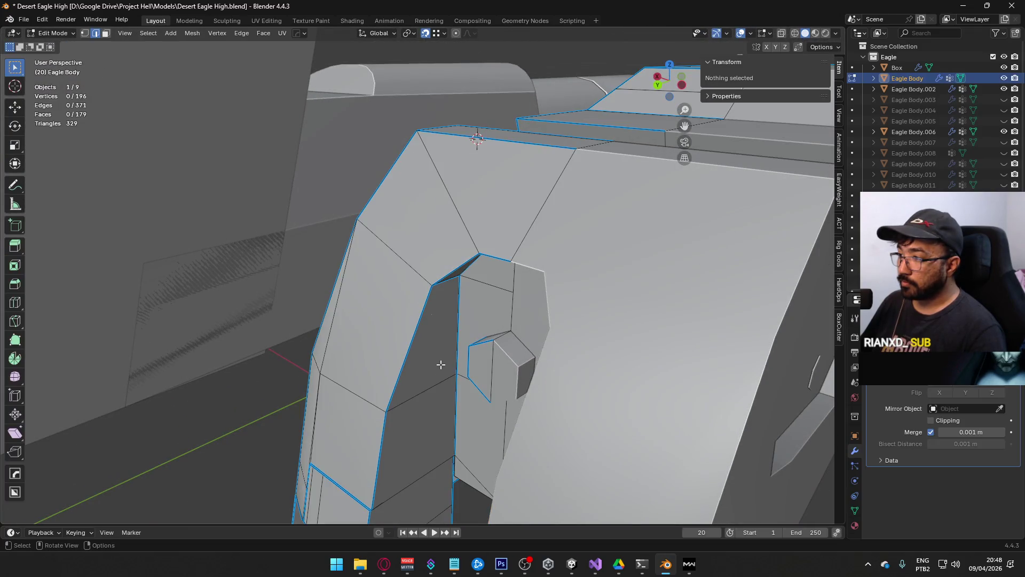
Step: Leave the Eagle Body mesh, select Eagle Body.020 in the Outliner and enter its Edit Mode
key(Tab)
mouse_move(417, 291)
middle_down()
mouse_move(478, 220)
mouse_move(280, 284)
middle_up()
scroll(930, 117, down, 6)
scroll(925, 171, up, 2)
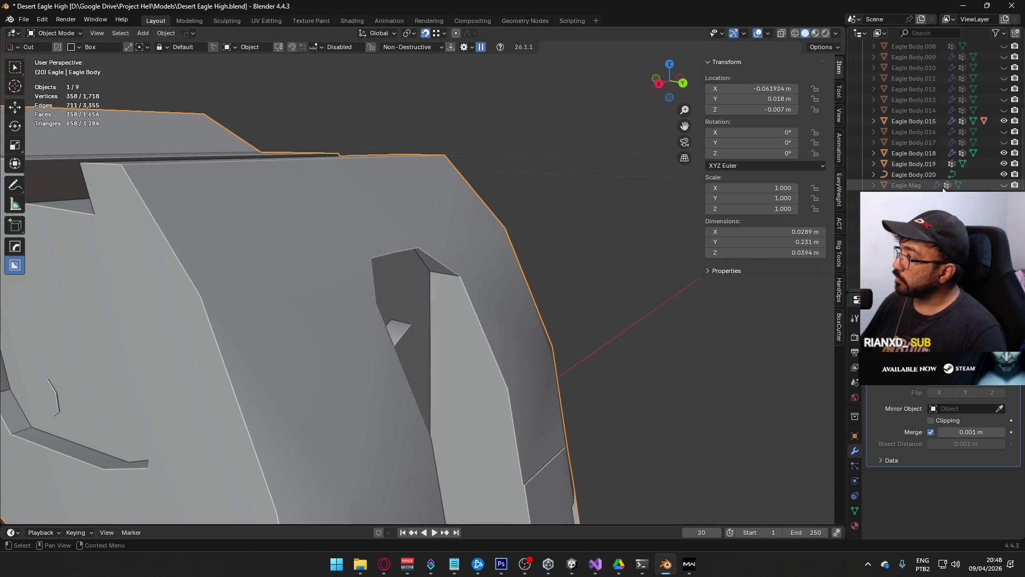
click(919, 185)
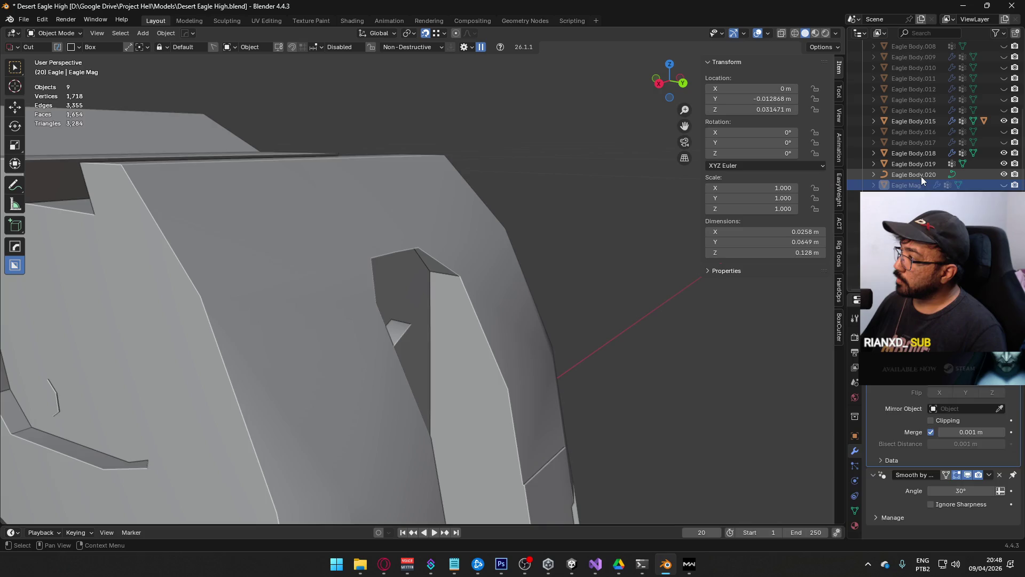
click(921, 175)
mouse_move(400, 264)
middle_down()
mouse_move(404, 208)
mouse_move(502, 258)
middle_up()
scroll(404, 207, down, 10)
key(Tab)
scroll(502, 258, up, 5)
mouse_move(126, 256)
middle_down()
mouse_move(469, 279)
mouse_move(481, 318)
mouse_move(319, 292)
mouse_move(290, 275)
middle_up()
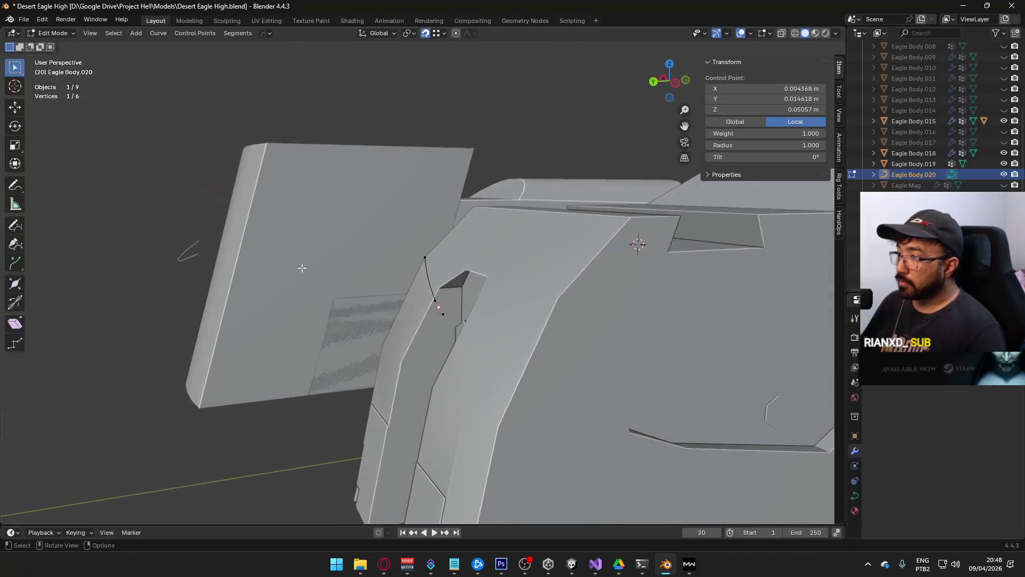
Step: Switch snapping to Edge and slide a control point along Y onto the slide's front edge
click(444, 33)
click(413, 120)
scroll(461, 271, up, 1)
scroll(462, 271, up, 1)
key(g)
key(y)
key(Escape)
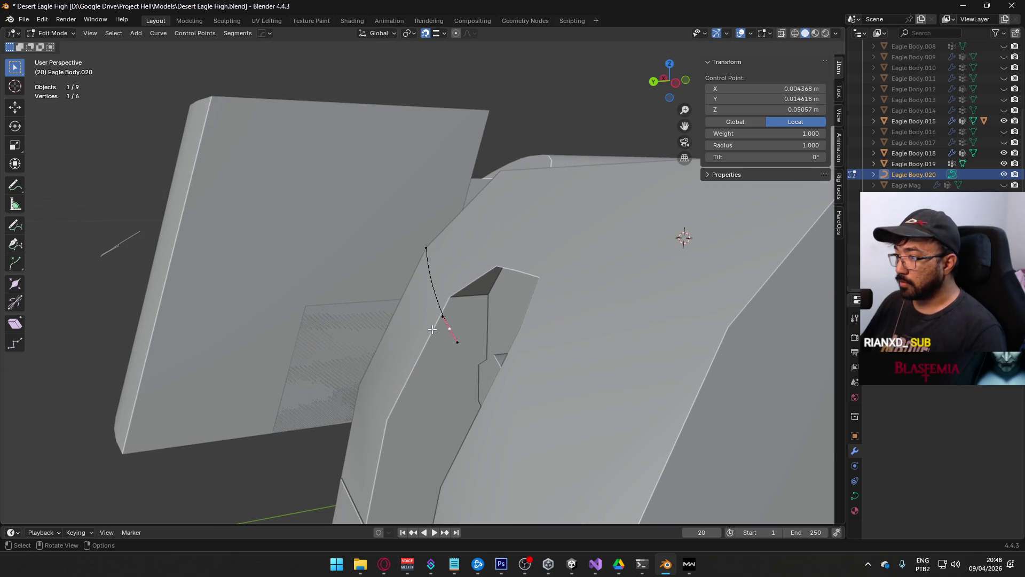
key(g)
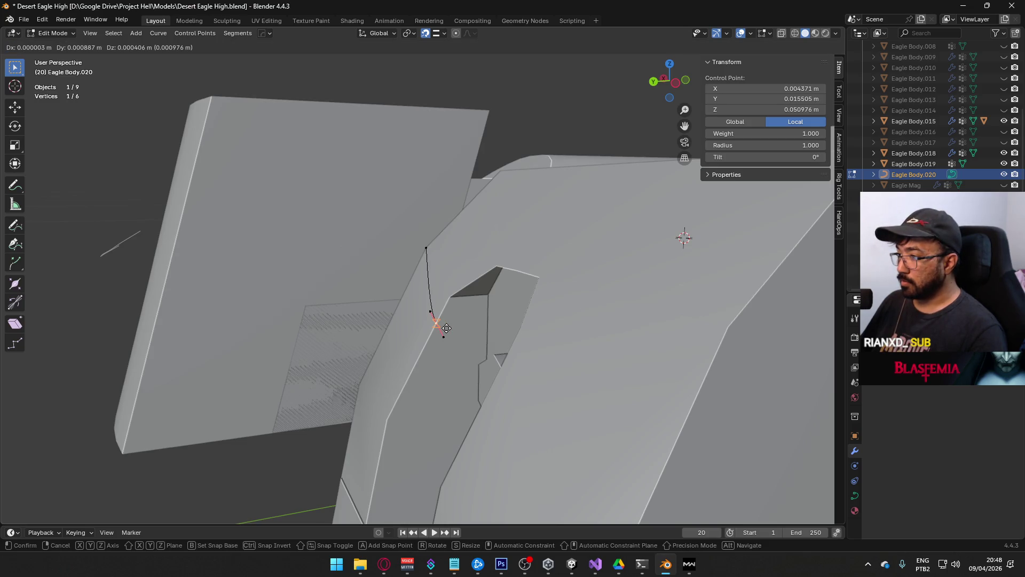
key(y)
click(446, 328)
mouse_move(447, 328)
middle_down()
mouse_move(354, 366)
mouse_move(524, 256)
mouse_move(588, 285)
mouse_move(624, 322)
mouse_move(612, 295)
mouse_move(438, 308)
middle_up()
Step: Rotate a handle of the curve's other end point by −10.2° in Right view, with snapping off
click(375, 288)
mouse_move(392, 268)
middle_down()
mouse_move(476, 293)
mouse_move(285, 267)
mouse_move(278, 285)
mouse_move(256, 270)
mouse_move(258, 290)
mouse_move(247, 271)
mouse_move(382, 267)
middle_up()
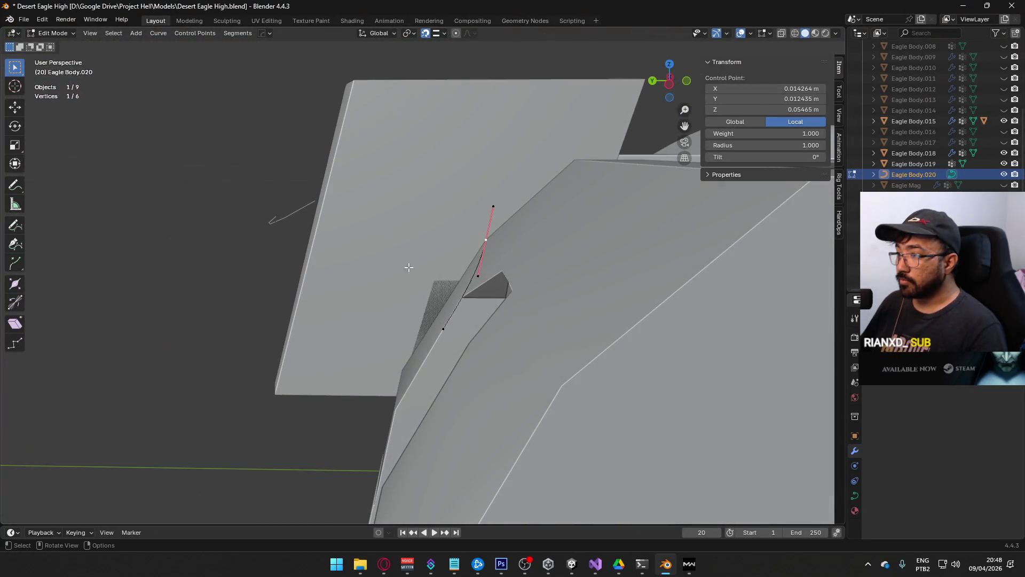
key(KP_7)
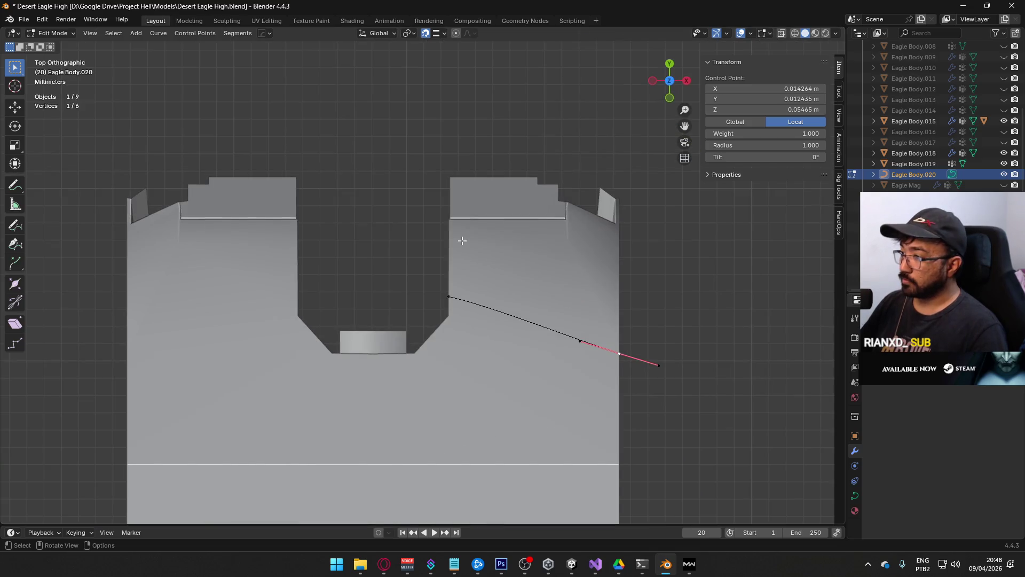
middle_drag(681, 349, 586, 235)
click(390, 342)
key(KP_3)
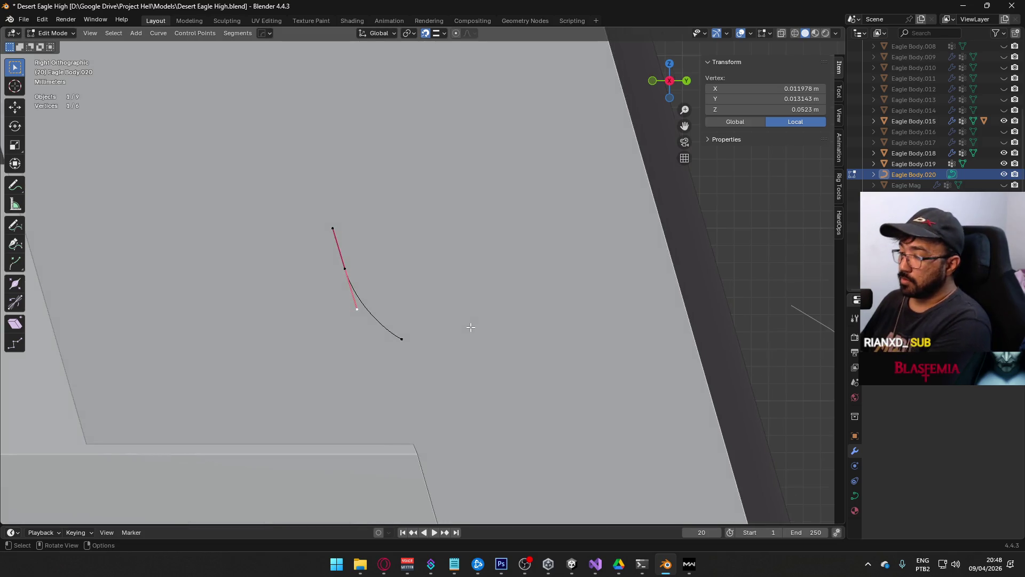
scroll(376, 318, up, 2)
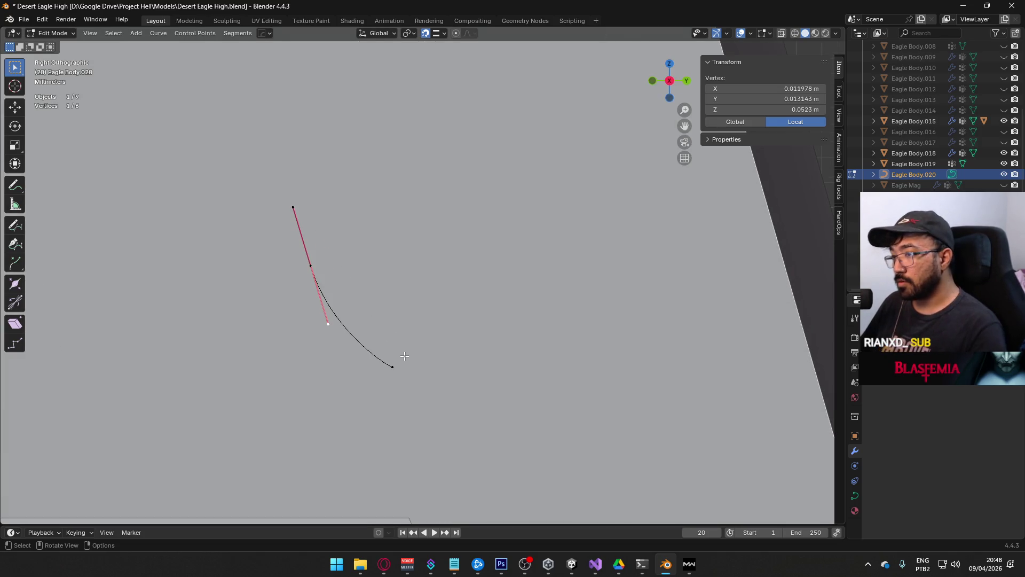
key(g)
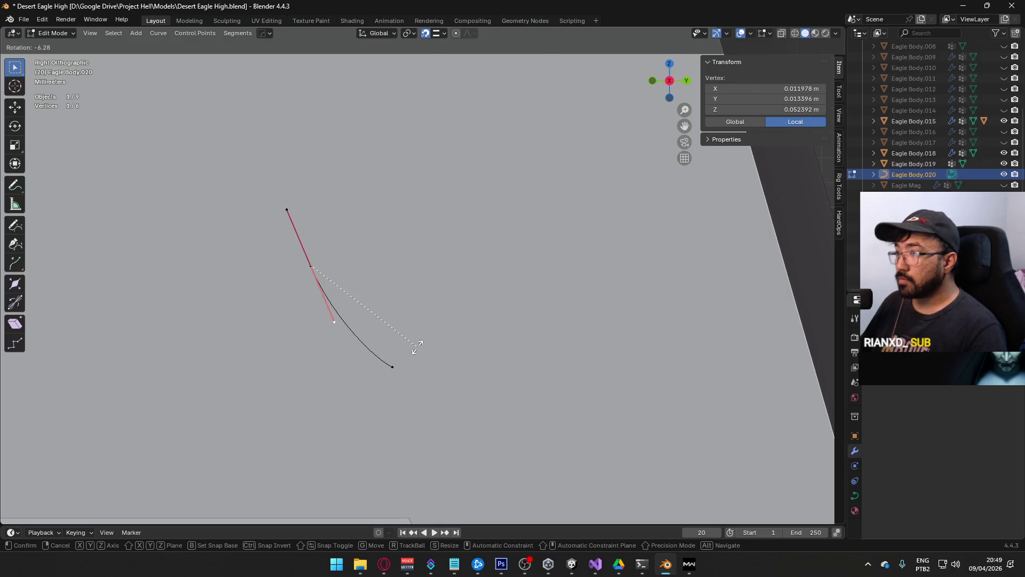
key(Escape)
click(424, 36)
key(r)
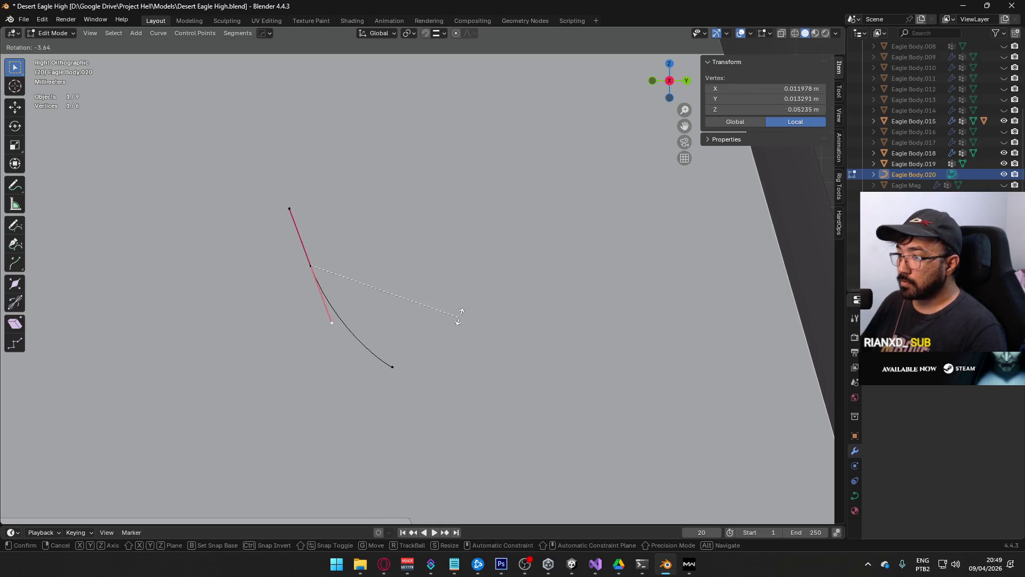
click(498, 277)
Step: Return to Object Mode and select the Eagle Body.018 piece
scroll(508, 304, down, 3)
scroll(526, 313, up, 5)
key(Tab)
click(908, 154)
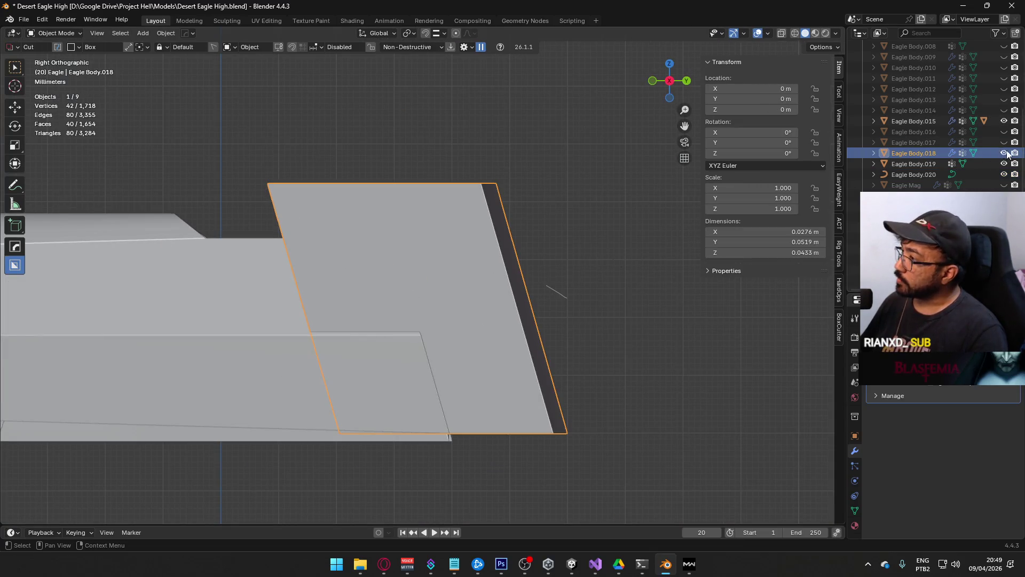
Step: Hide Eagle Body.018 and inspect the framed Eagle Body.020 curve in Right view Edit Mode
click(1004, 153)
scroll(427, 293, up, 4)
middle_drag(640, 278, 297, 289)
click(912, 176)
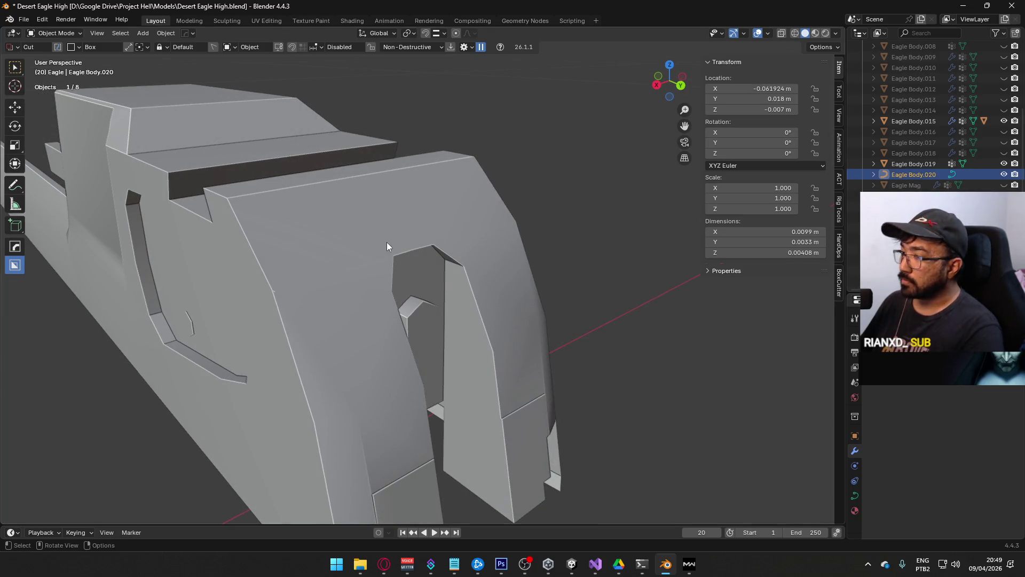
key(KP_3)
key(KP_Decimal)
key(Tab)
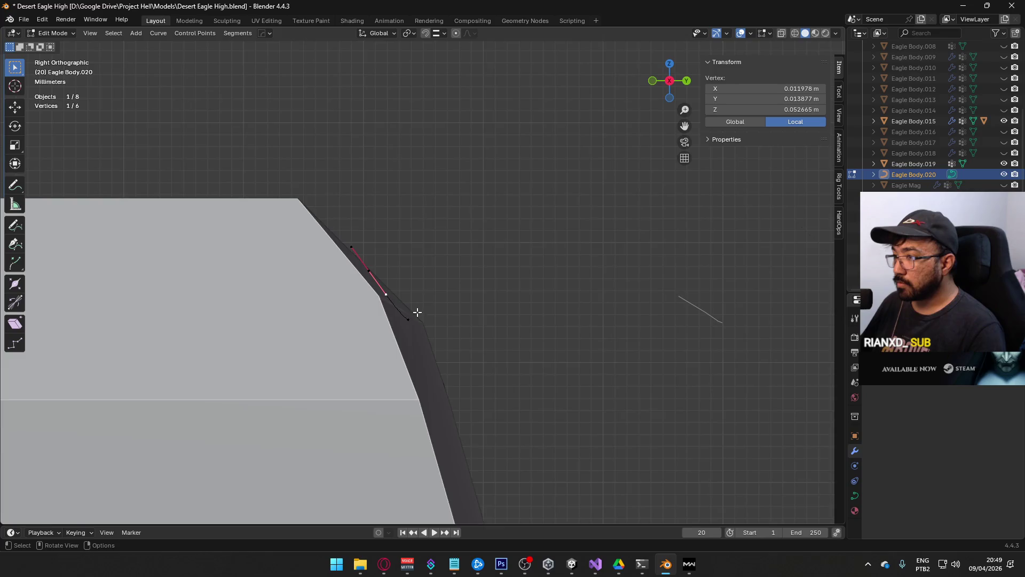
scroll(411, 278, up, 3)
mouse_move(362, 283)
middle_down()
mouse_move(377, 293)
mouse_move(252, 337)
mouse_move(408, 304)
mouse_move(341, 297)
middle_up()
key(KP_3)
scroll(305, 334, down, 6)
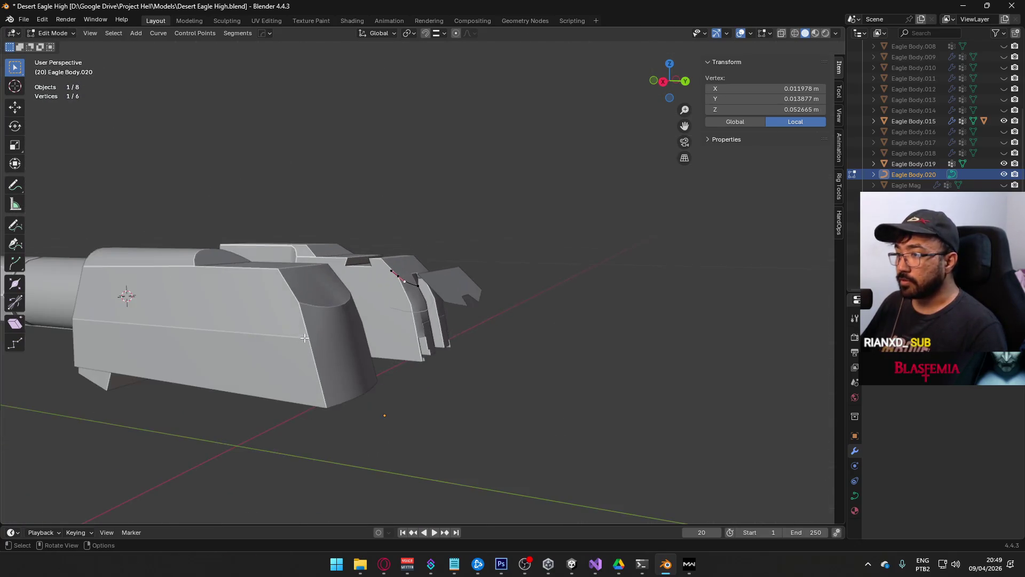
key(Tab)
Step: Hide Eagle Body.015, then reselect Eagle Body.020 and re-enter its Edit Mode in Right view
click(306, 331)
click(1005, 121)
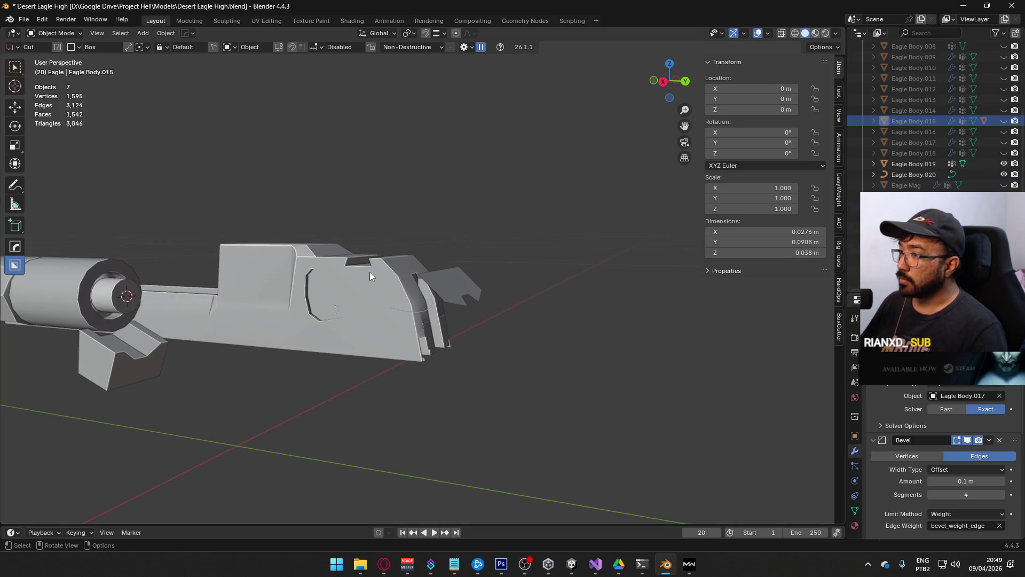
click(402, 278)
key(KP_3)
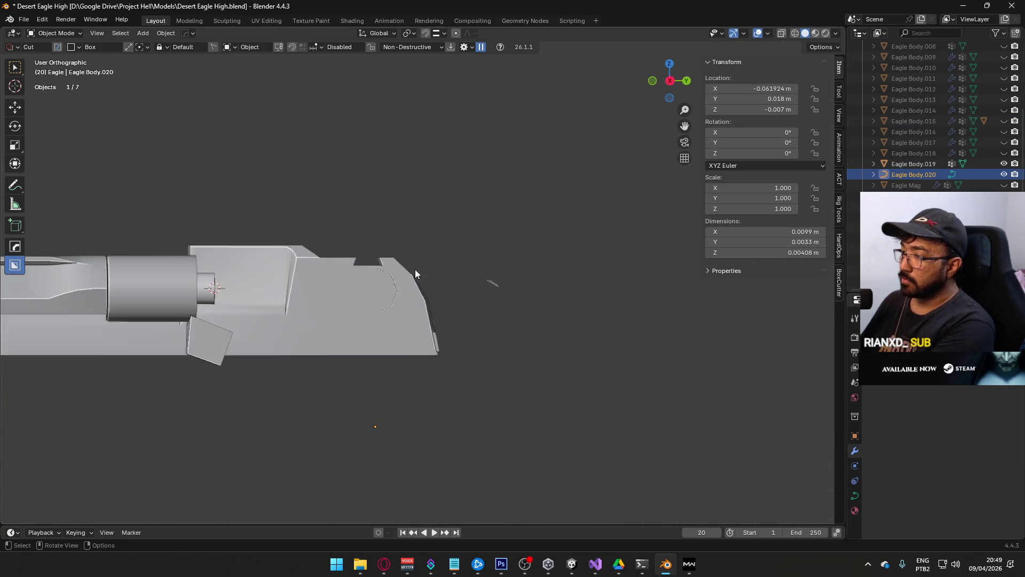
key(Tab)
scroll(399, 303, up, 3)
scroll(358, 315, up, 4)
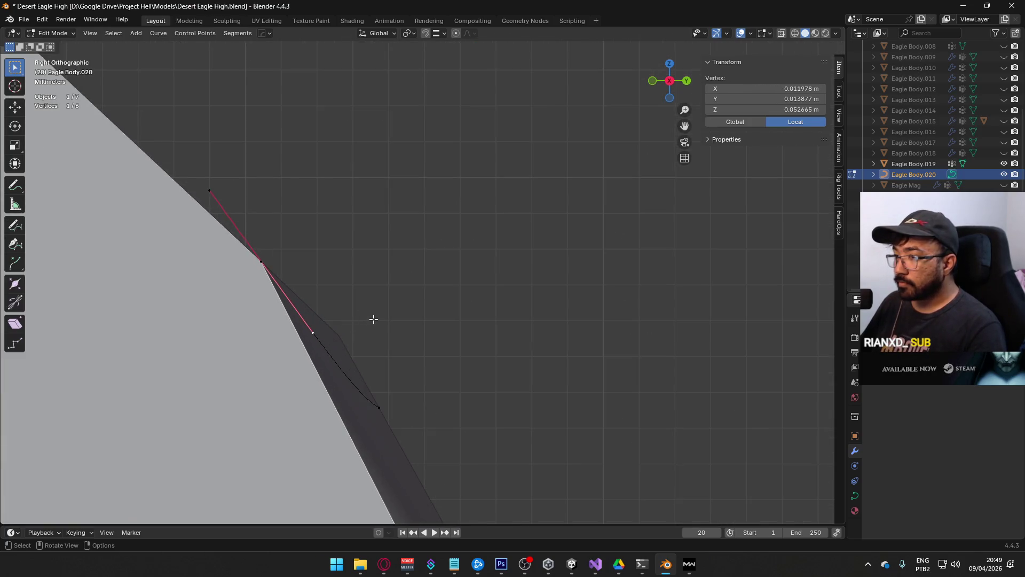
Step: Rotate the first control point's handle −10.9°, then the next point's handle, along the slide edge
key(r)
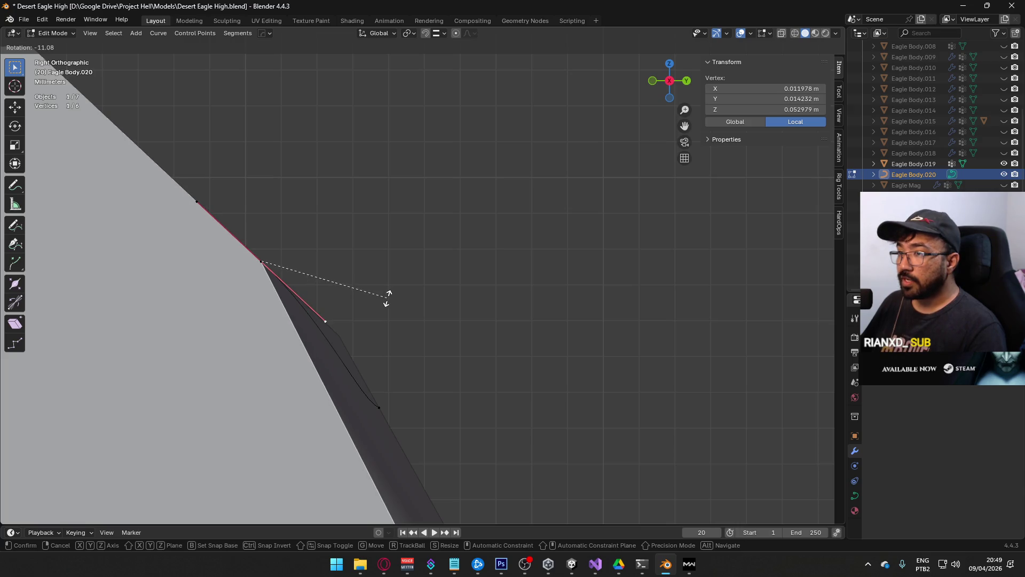
click(386, 297)
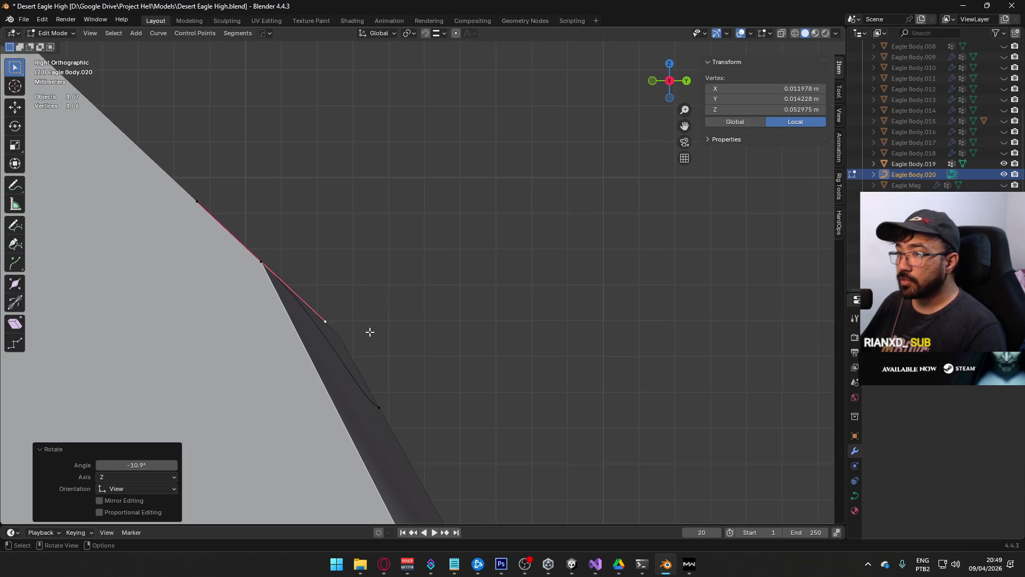
click(377, 406)
key(r)
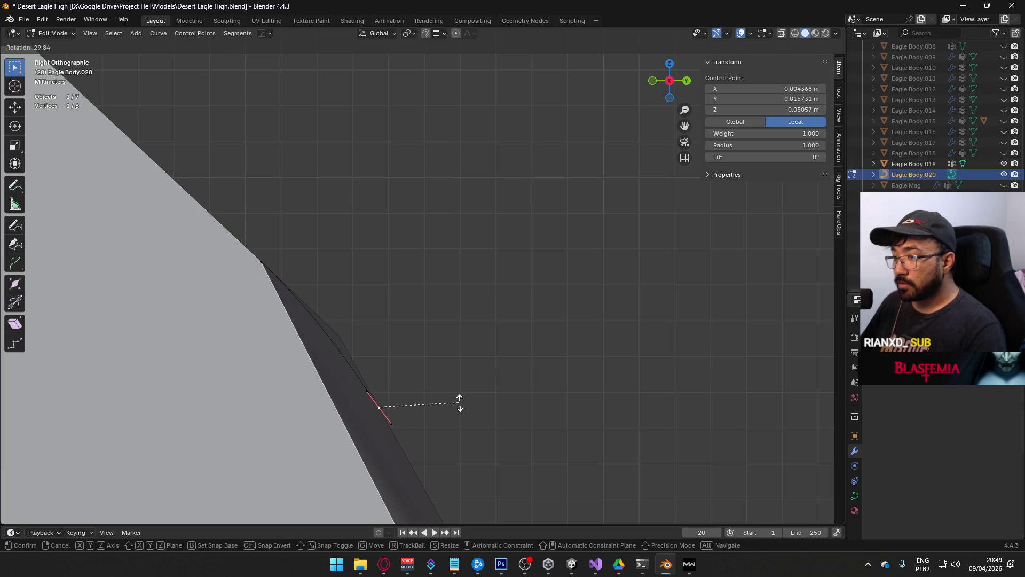
click(460, 403)
Step: Rotate the remaining two control points' handles (last one −1.01°) to finish bending the curve
click(260, 265)
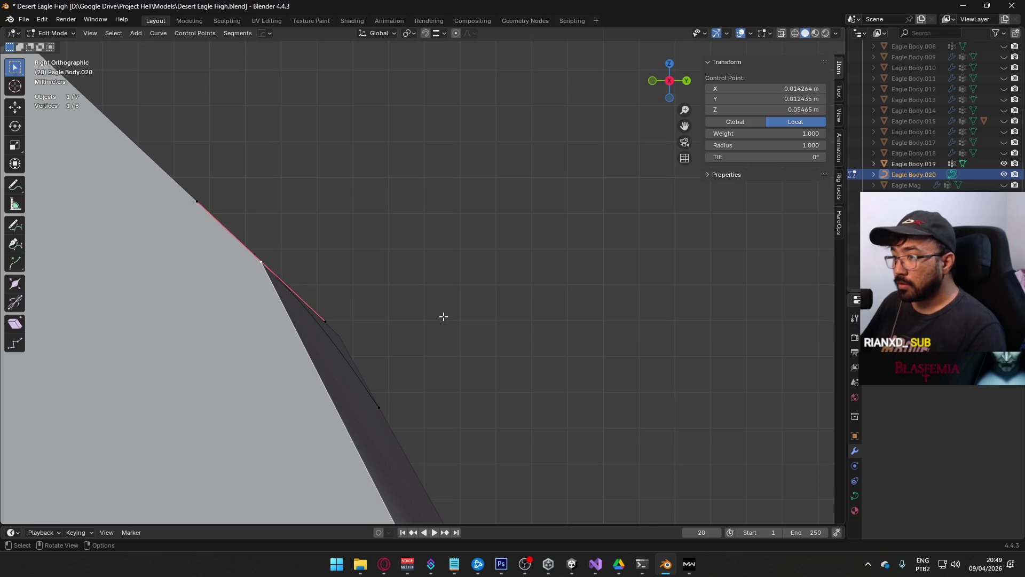
key(r)
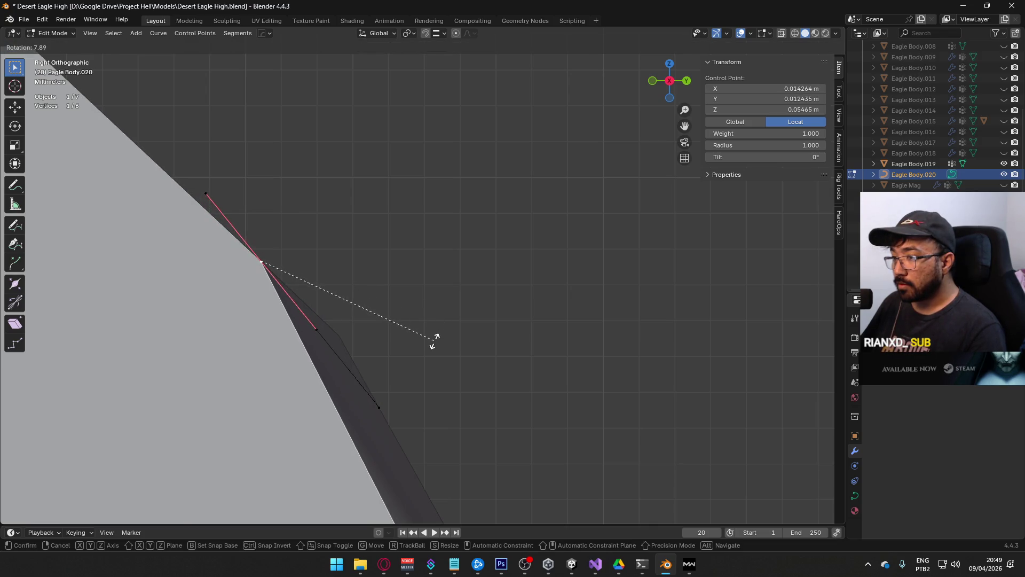
click(434, 340)
click(382, 410)
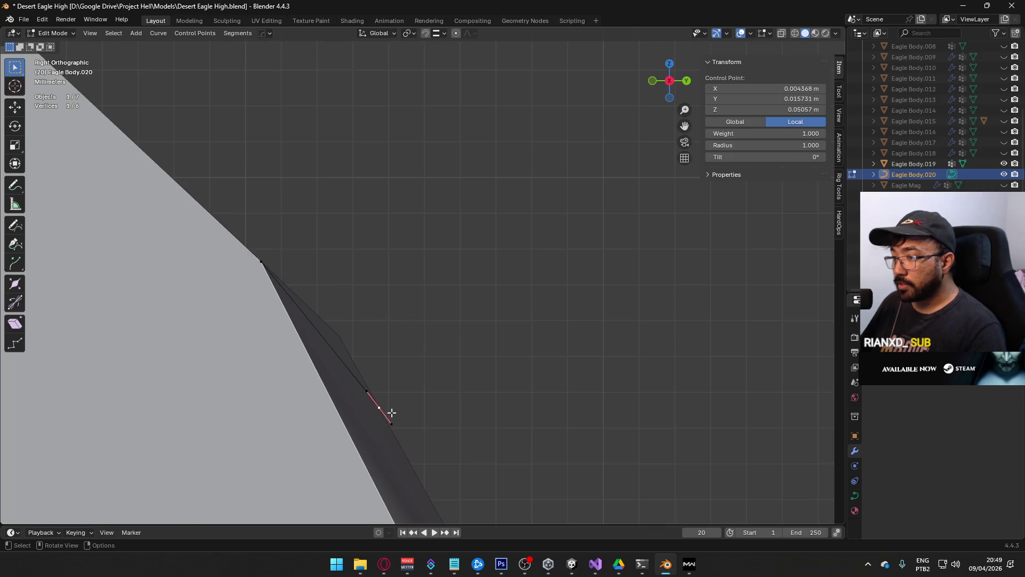
key(r)
click(470, 405)
mouse_move(469, 405)
middle_down()
mouse_move(451, 383)
mouse_move(471, 382)
mouse_move(481, 422)
mouse_move(353, 369)
mouse_move(272, 372)
mouse_move(231, 362)
mouse_move(347, 373)
mouse_move(411, 344)
mouse_move(370, 397)
middle_up()
key(Tab)
key(Tab)
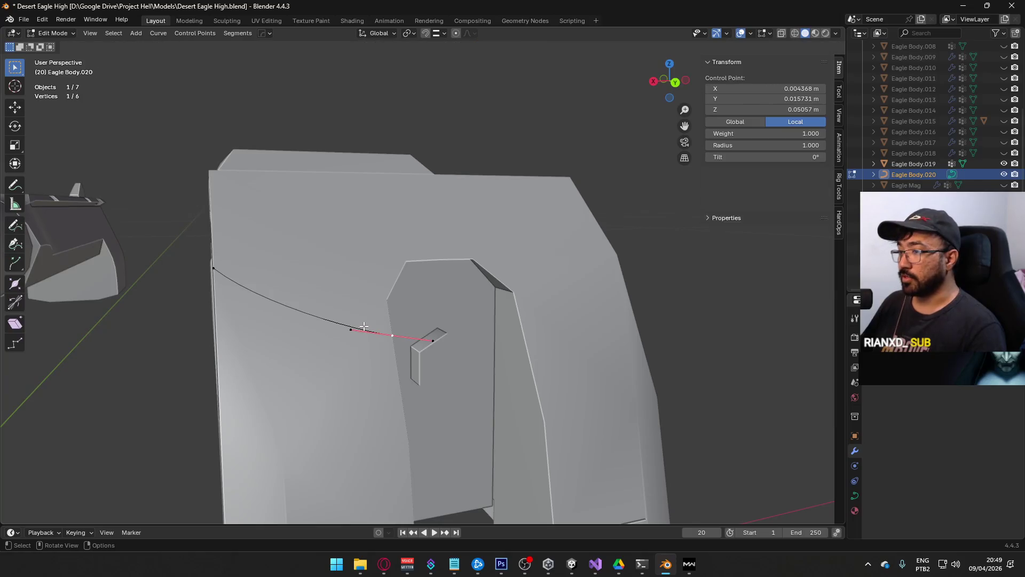
key(Tab)
right_click(331, 319)
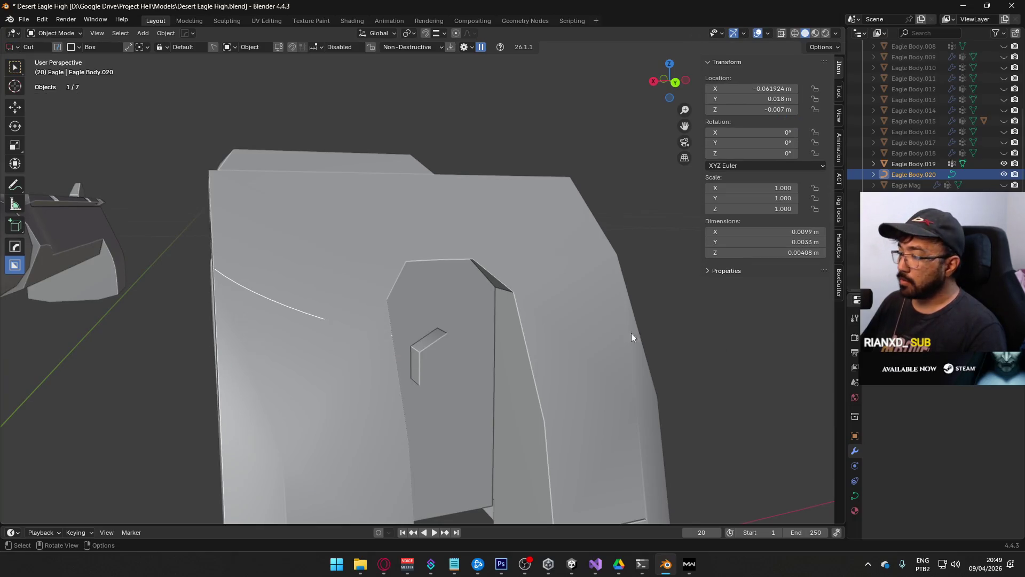
Step: Convert the Eagle Body.020 guide curve to a mesh and enter its Edit Mode
click(858, 497)
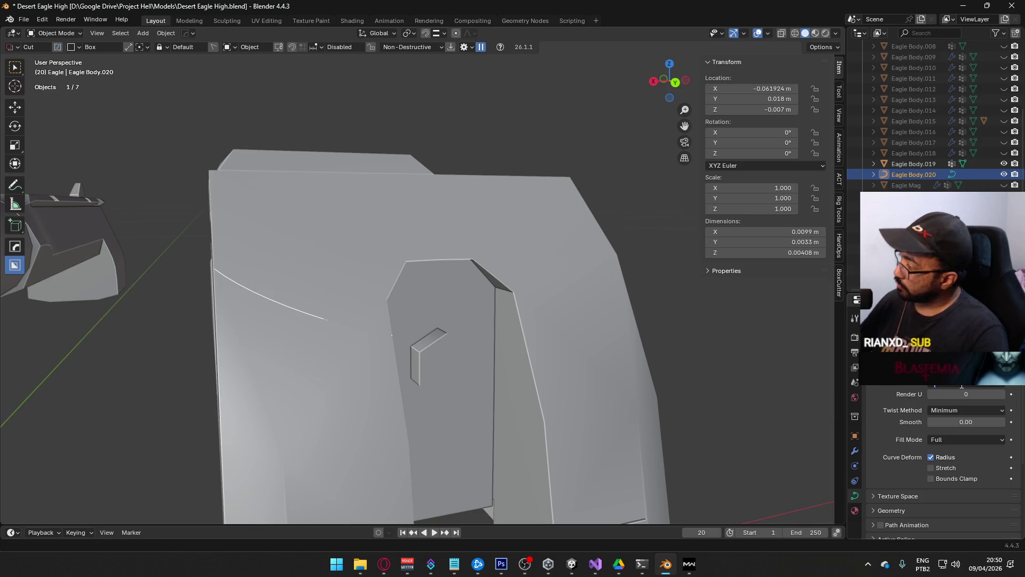
middle_drag(421, 321, 373, 336)
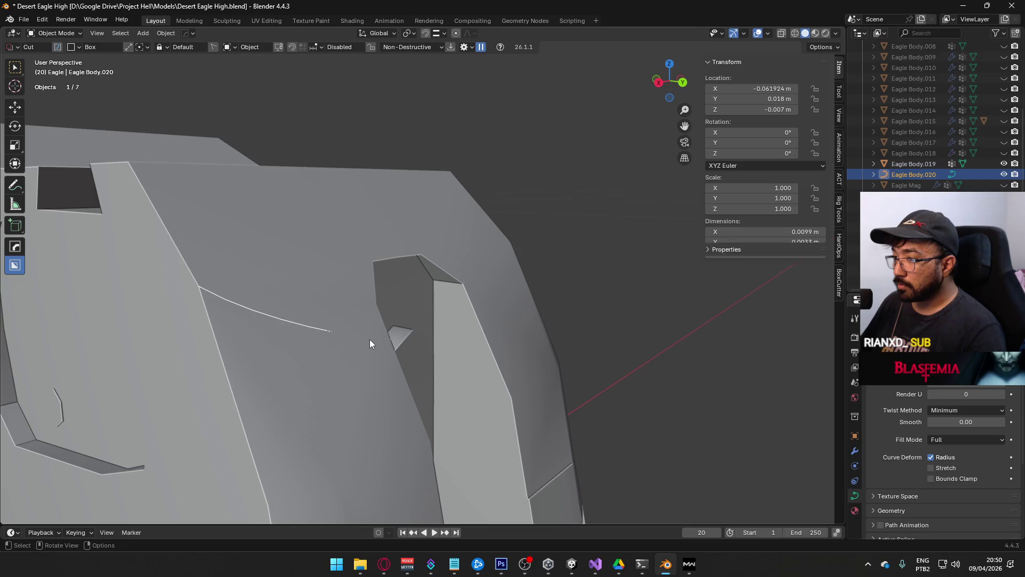
right_click(351, 335)
mouse_move(368, 335)
click(430, 336)
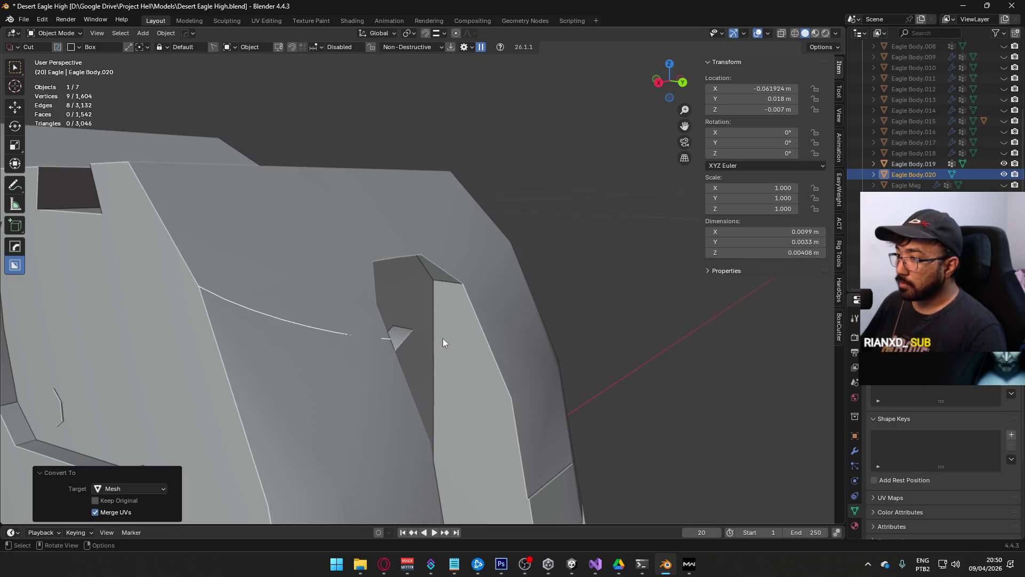
key(Tab)
Step: Turn on vertex snapping and extrude the curve's end vertex onto the slide's top corner
mouse_move(333, 329)
middle_down()
mouse_move(322, 307)
mouse_move(454, 322)
middle_up()
click(453, 321)
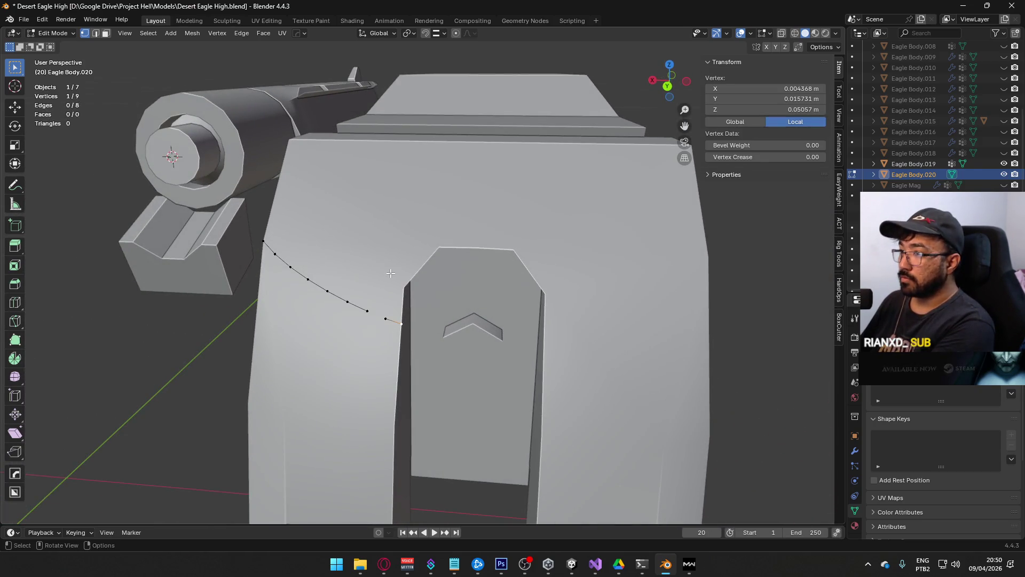
mouse_move(391, 274)
middle_down()
mouse_move(410, 274)
mouse_move(366, 259)
mouse_move(313, 301)
mouse_move(399, 150)
middle_up()
click(426, 33)
click(444, 33)
click(419, 98)
key(e)
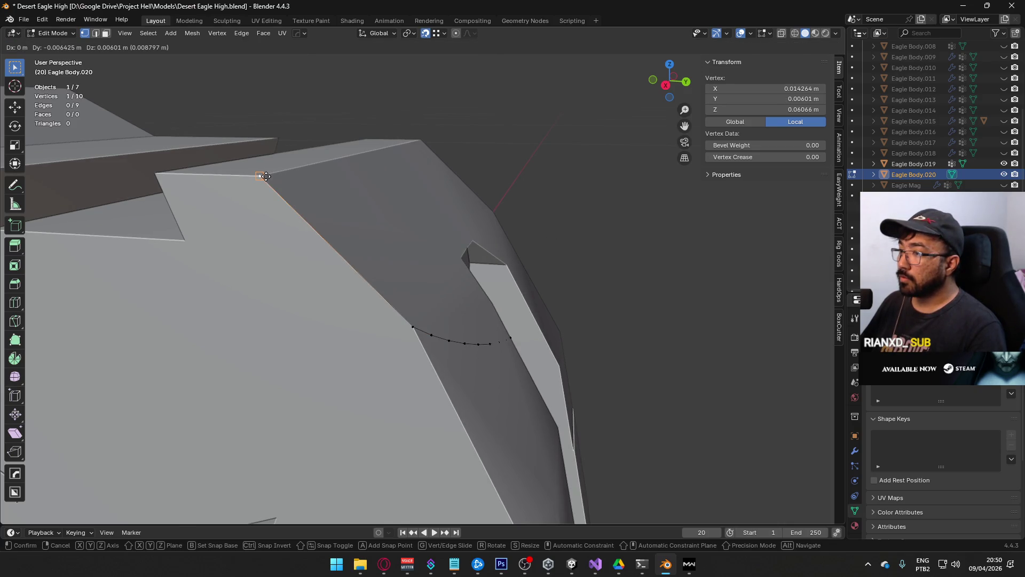
click(265, 176)
Step: Extrude another vertex from the top corner and move it along the top edge to X = 0
mouse_move(529, 183)
middle_down()
mouse_move(395, 187)
mouse_move(363, 214)
middle_up()
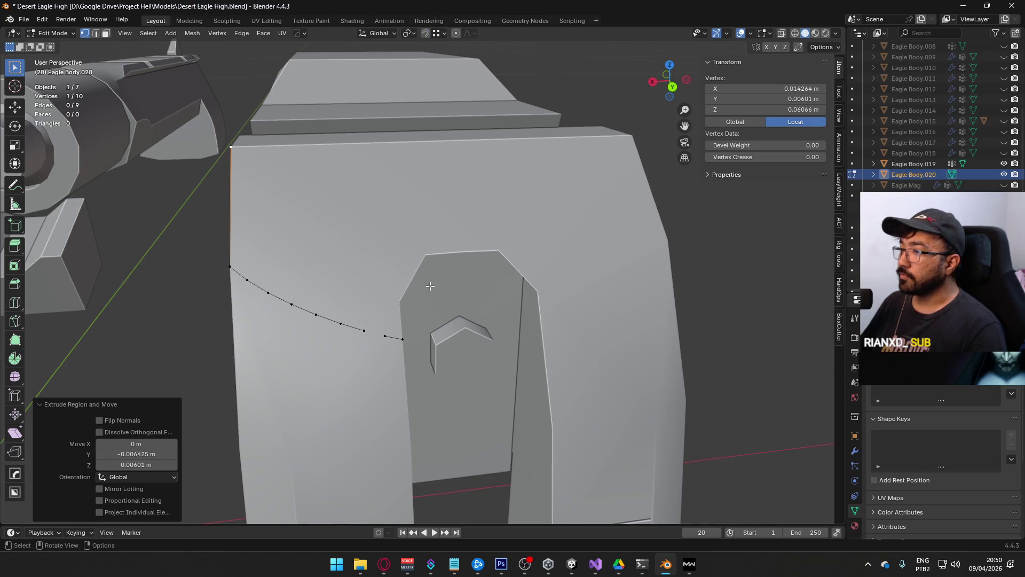
scroll(431, 286, down, 5)
shift+middle_drag(430, 286, 395, 235)
scroll(394, 230, up, 3)
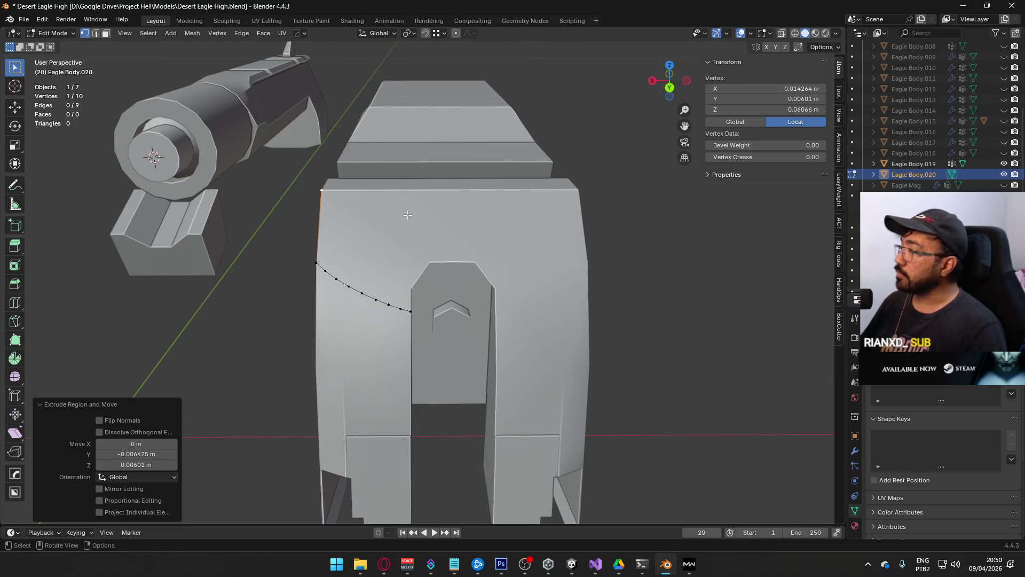
key(e)
right_click(389, 206)
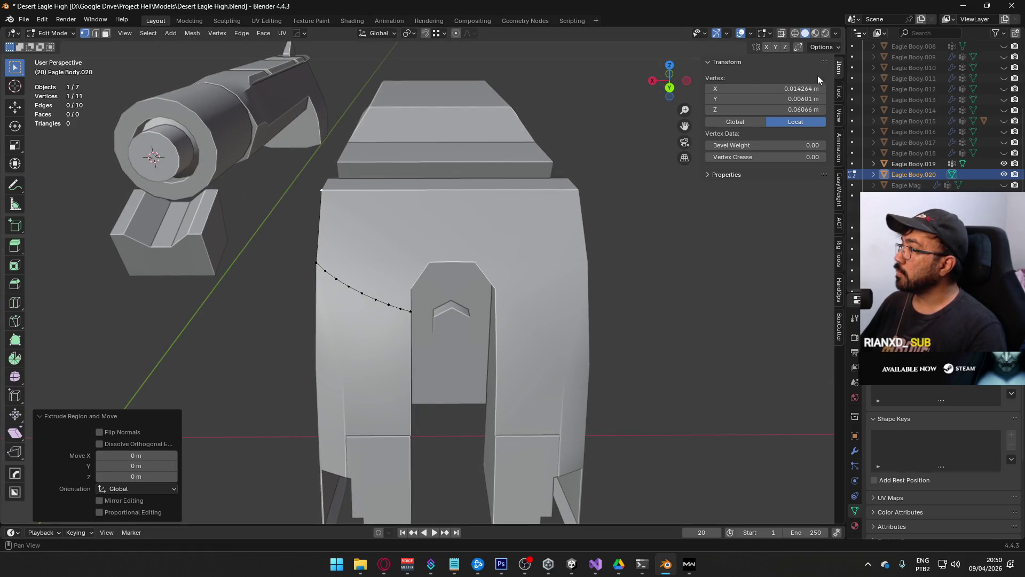
key(g)
key(x)
click(582, 212)
click(763, 88)
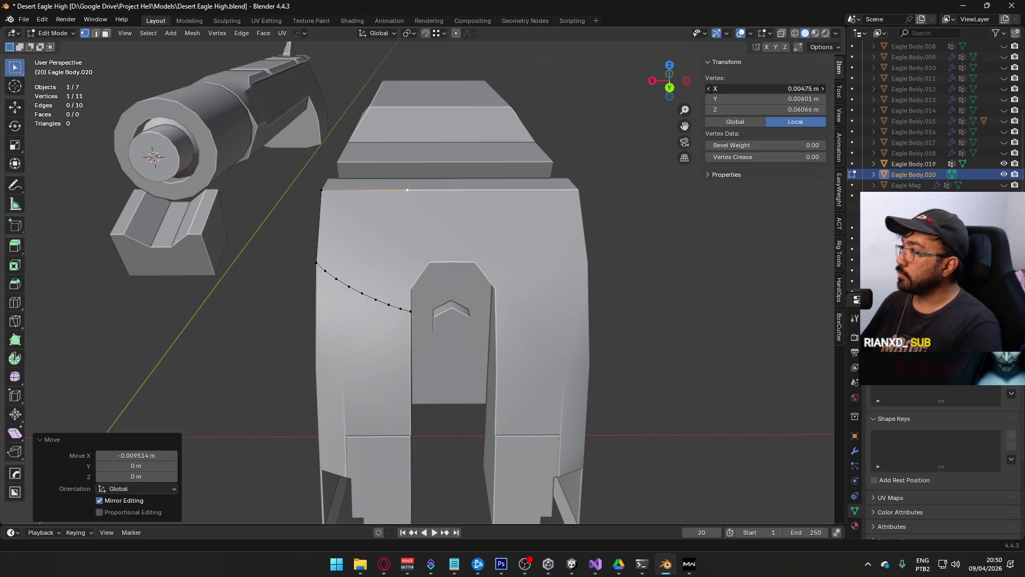
text(0)
key(Return)
Step: Extrude the notch-end vertex to X = 0, then extrude both centre vertices in place to close the outline
click(415, 306)
key(e)
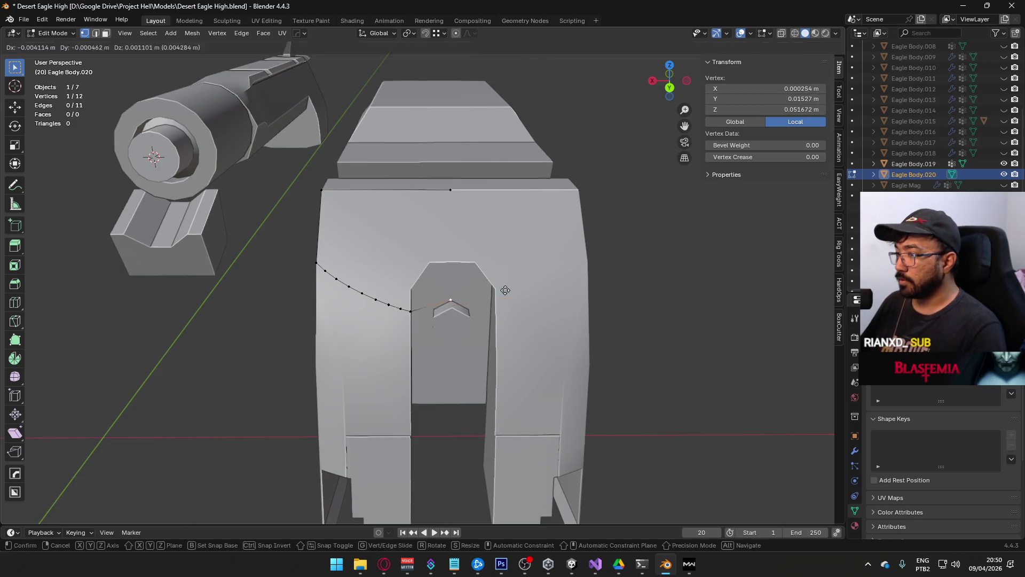
key(x)
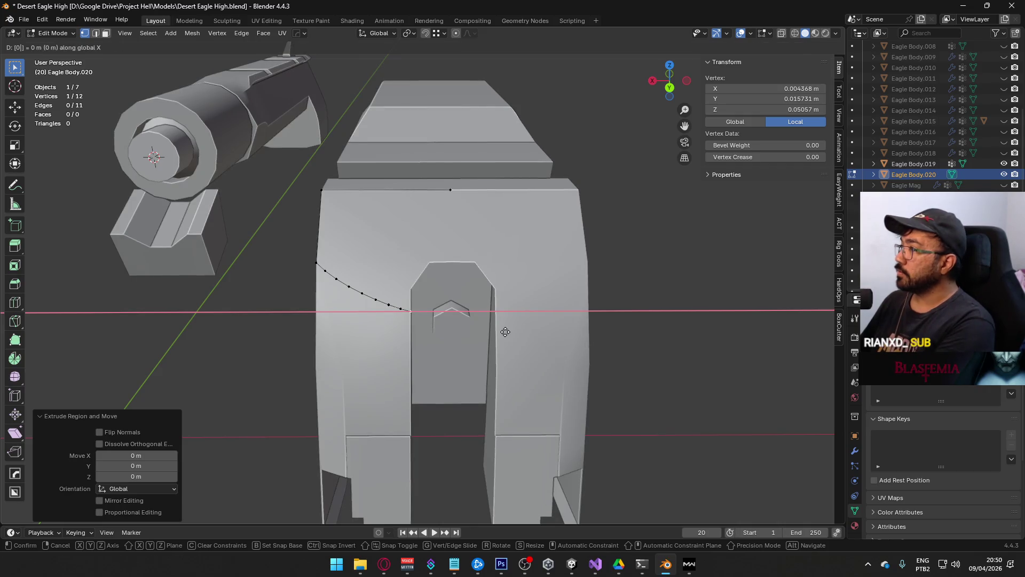
click(506, 331)
click(764, 88)
text(0)
key(Return)
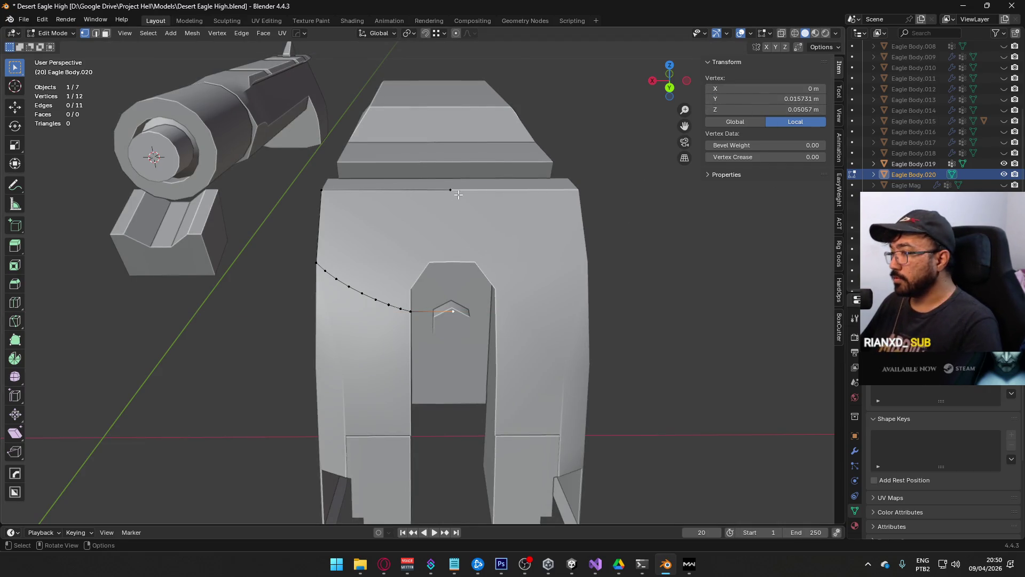
key(e)
right_click(709, 294)
Step: Merge the outline's overlapping duplicate vertices by distance
key(f)
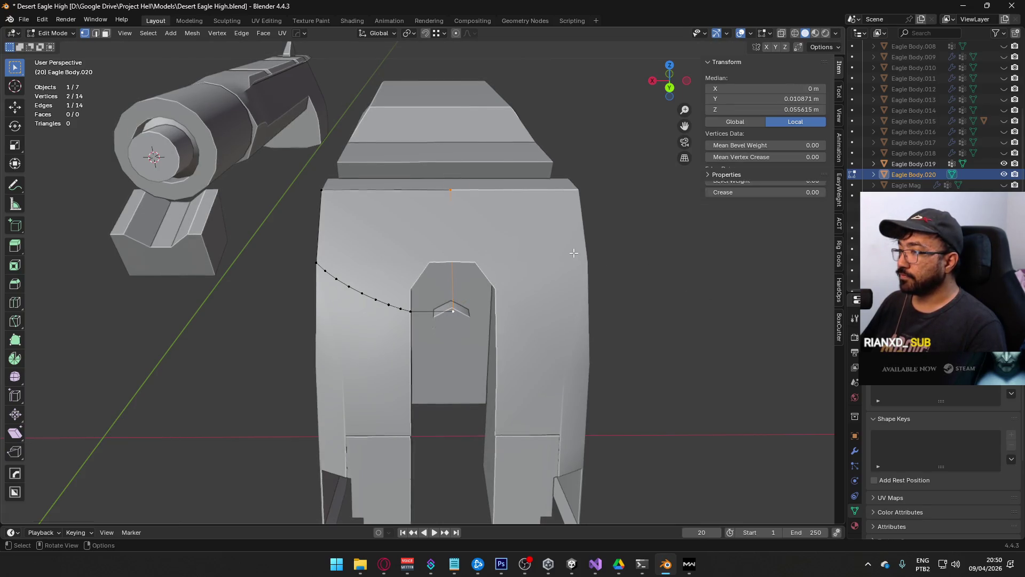
key(q)
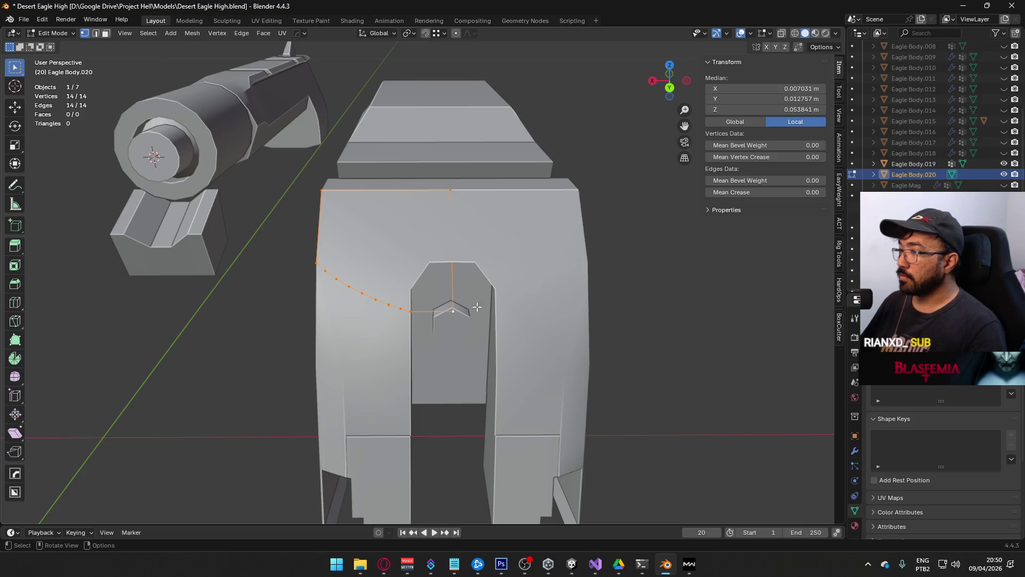
key(q)
mouse_move(479, 309)
click(542, 320)
middle_drag(542, 320, 449, 278)
Step: Fill the outline with a face and recalculate its normals to point outside
key(f)
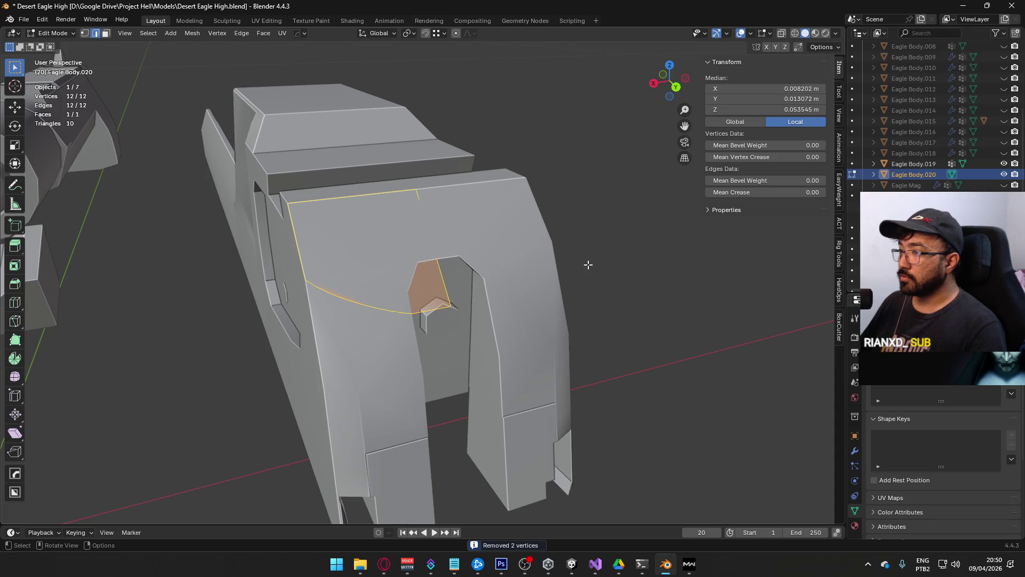
key(Tab)
middle_drag(659, 306, 563, 279)
key(Tab)
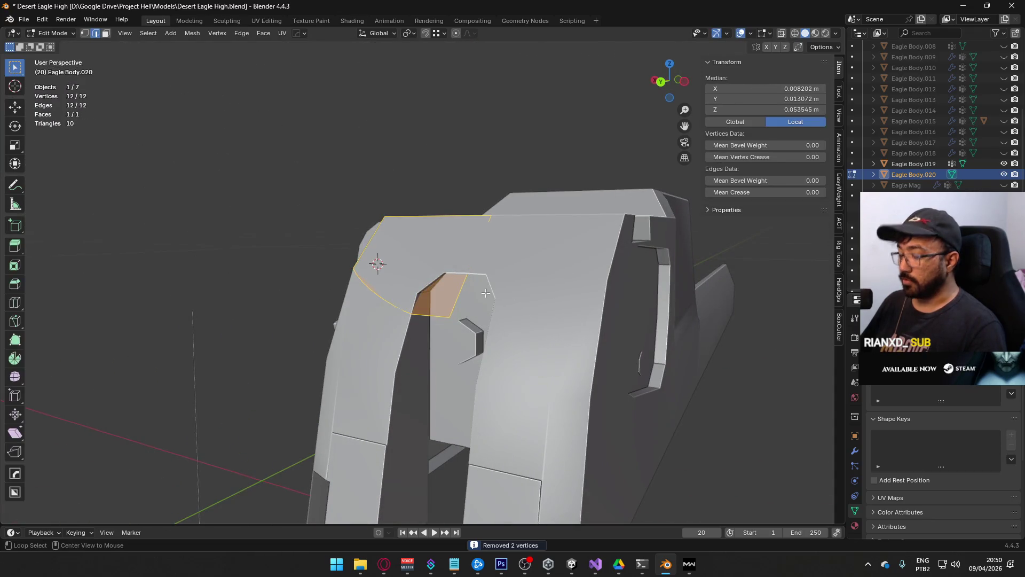
key(alt+n)
click(482, 291)
key(Tab)
mouse_move(443, 312)
middle_down()
mouse_move(459, 312)
mouse_move(370, 345)
mouse_move(433, 300)
middle_up()
Step: Extrude the face 0.017 m along its normals into a solid block and return to Object Mode
key(Tab)
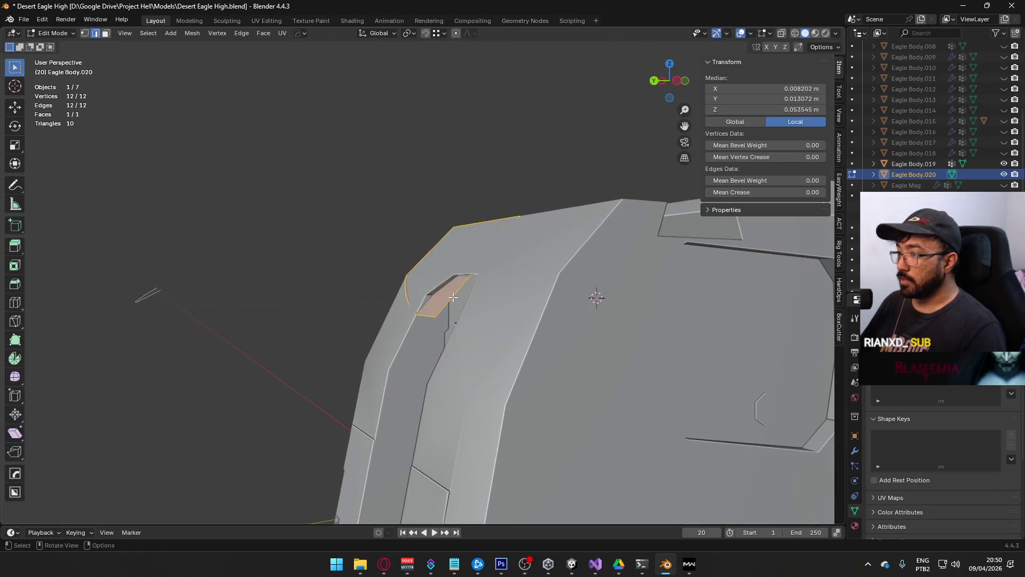
key(alt+e)
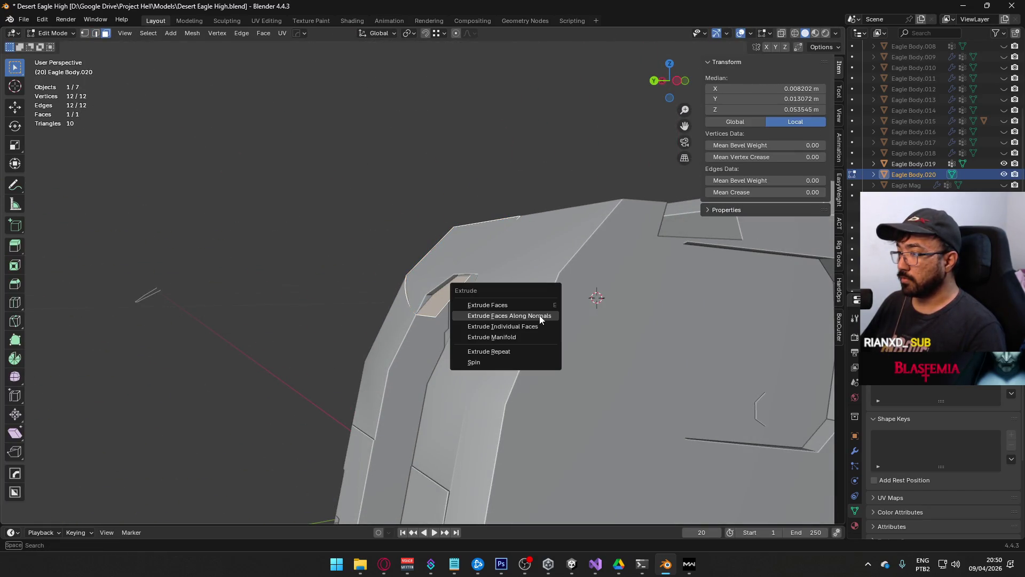
click(540, 315)
mouse_move(540, 315)
middle_down()
mouse_move(444, 287)
mouse_move(555, 153)
mouse_move(571, 199)
mouse_move(723, 284)
mouse_move(716, 373)
mouse_move(447, 296)
mouse_move(447, 281)
mouse_move(723, 297)
mouse_move(514, 267)
middle_up()
key(Tab)
scroll(514, 267, down, 3)
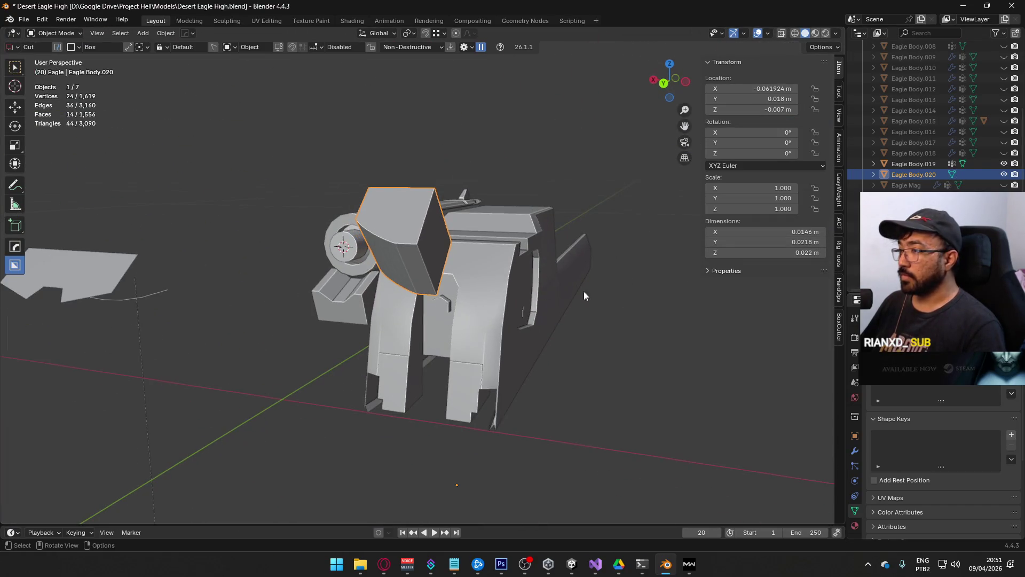
Step: Delete the inner face of the Eagle Body.020 block
key(Tab)
key(x)
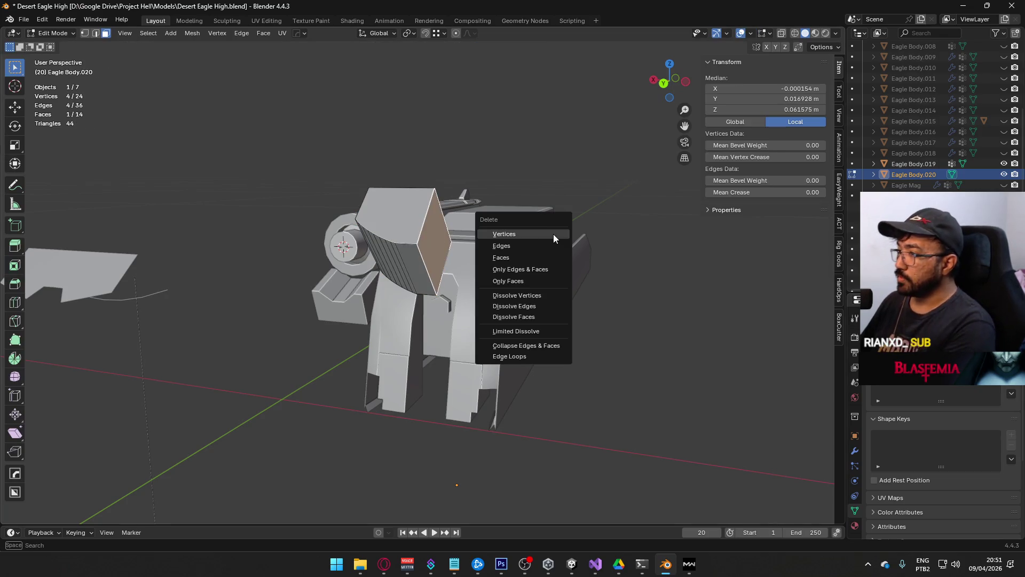
click(533, 258)
key(Tab)
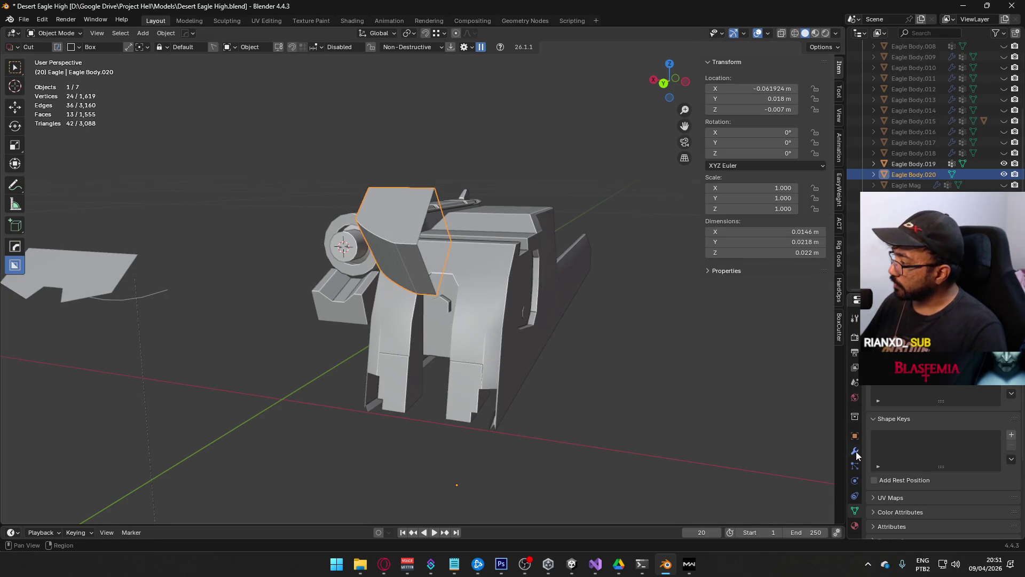
Step: Add a Mirror modifier to the block and apply it
click(855, 451)
key(shift+a)
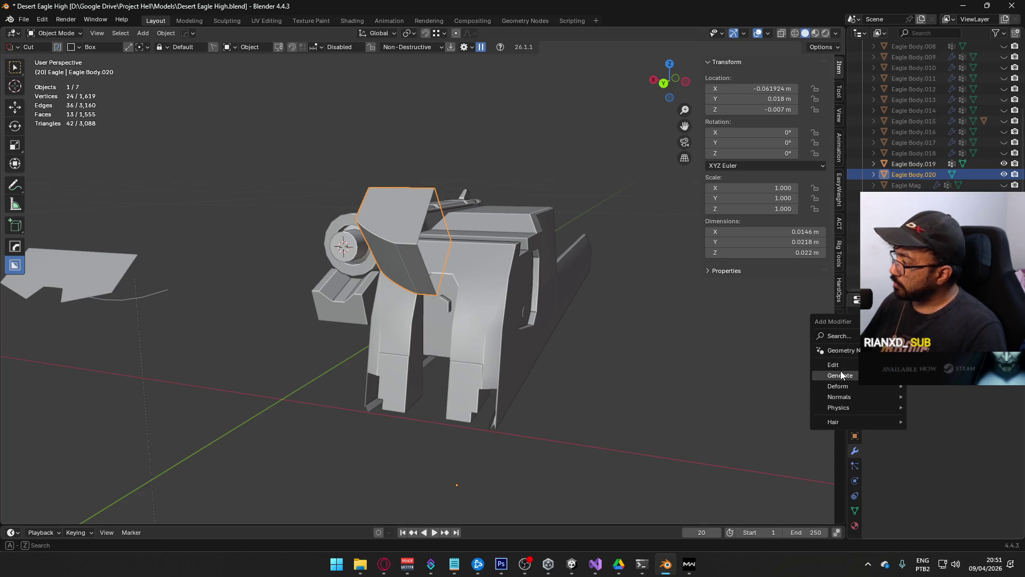
click(929, 427)
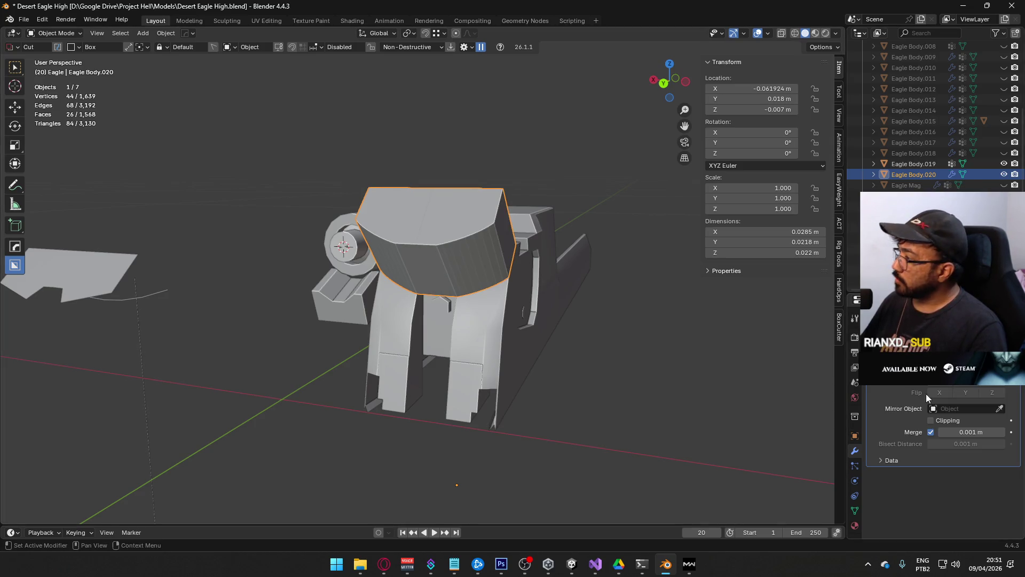
key(ctrl+a)
mouse_move(694, 342)
middle_down()
mouse_move(528, 284)
mouse_move(480, 244)
middle_up()
Step: Give the block Auto Smooth shading and unhide Eagle Body.018 in the Outliner
right_click(479, 243)
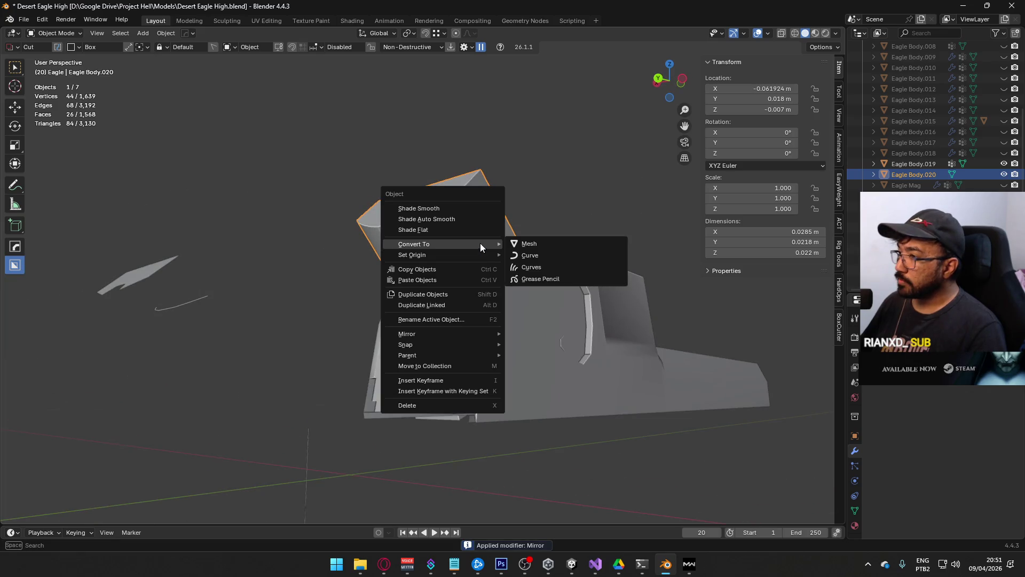
click(437, 218)
mouse_move(601, 209)
middle_down()
mouse_move(543, 245)
mouse_move(628, 223)
mouse_move(560, 264)
mouse_move(568, 288)
mouse_move(553, 242)
mouse_move(373, 255)
mouse_move(726, 258)
middle_up()
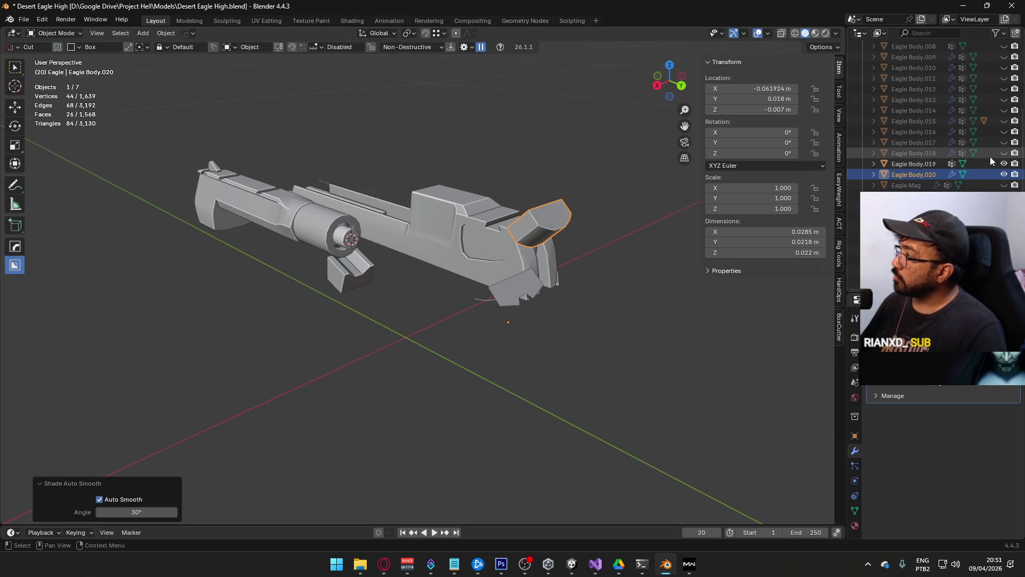
click(1004, 154)
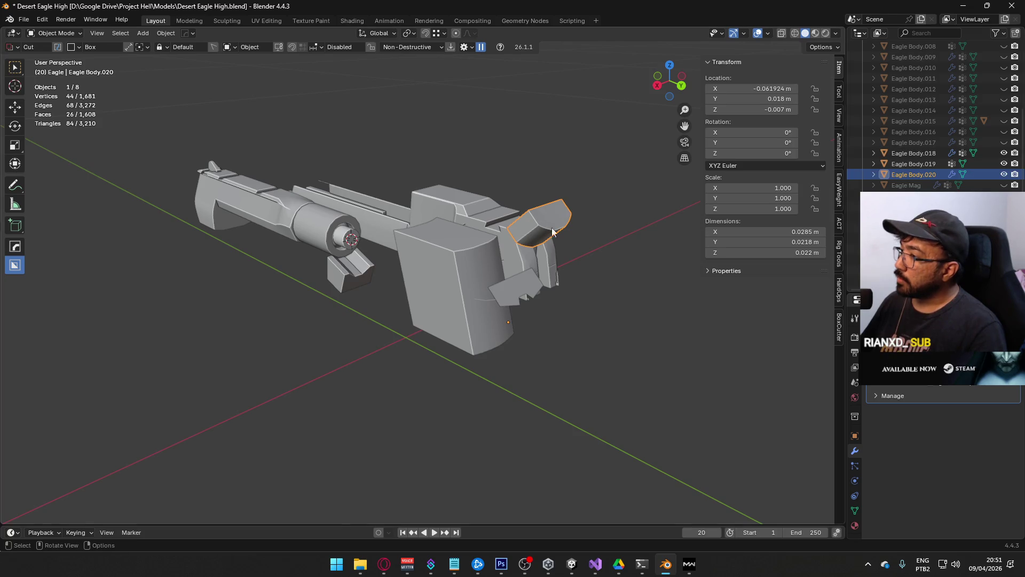
Step: Switch to top view, keep Eagle Mag hidden, hide Eagle Body.017 and show Eagle Body.015
key(KP_1)
key(KP_3)
key(KP_7)
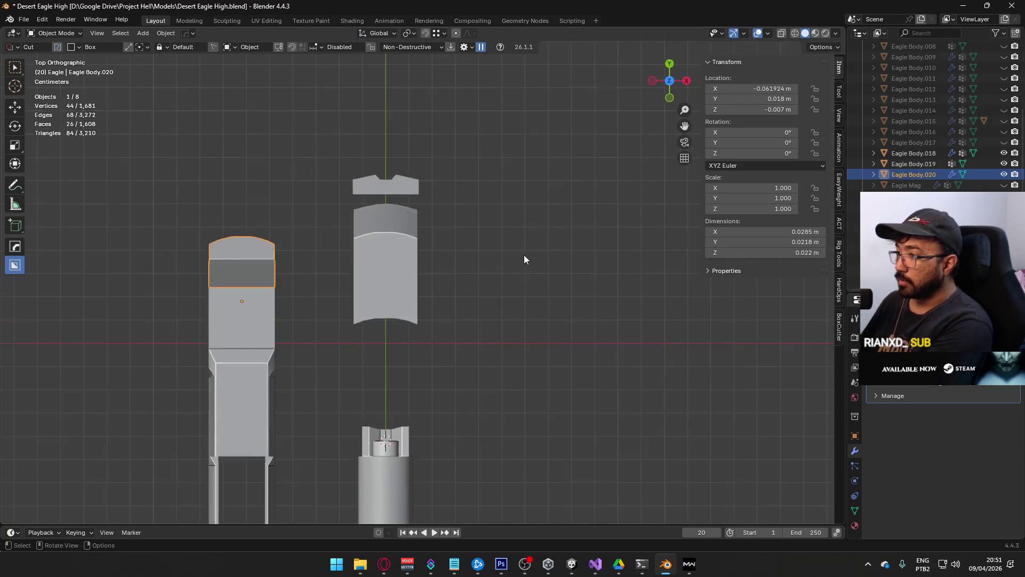
mouse_move(373, 279)
middle_down()
mouse_move(542, 187)
mouse_move(486, 211)
middle_up()
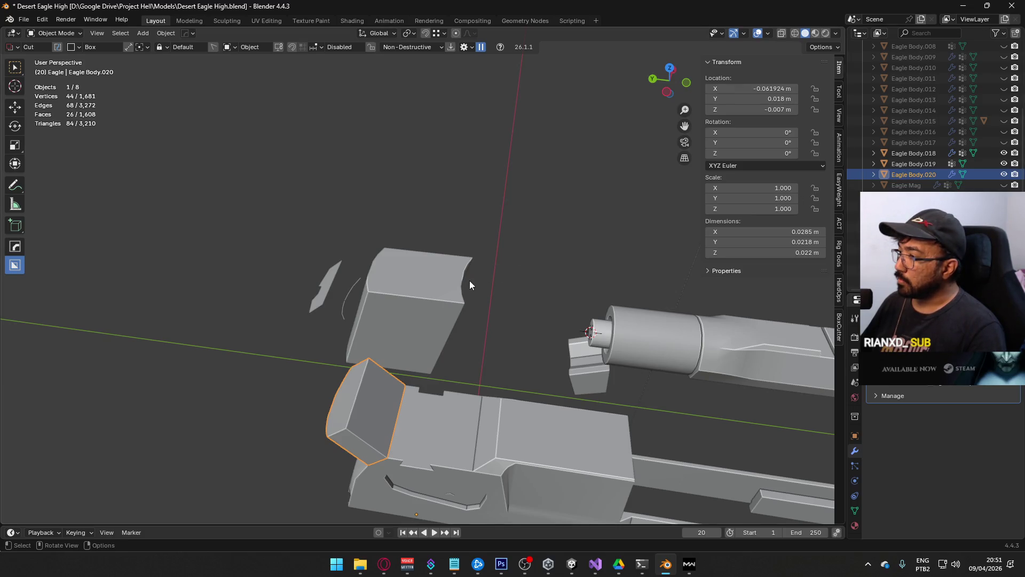
click(1004, 185)
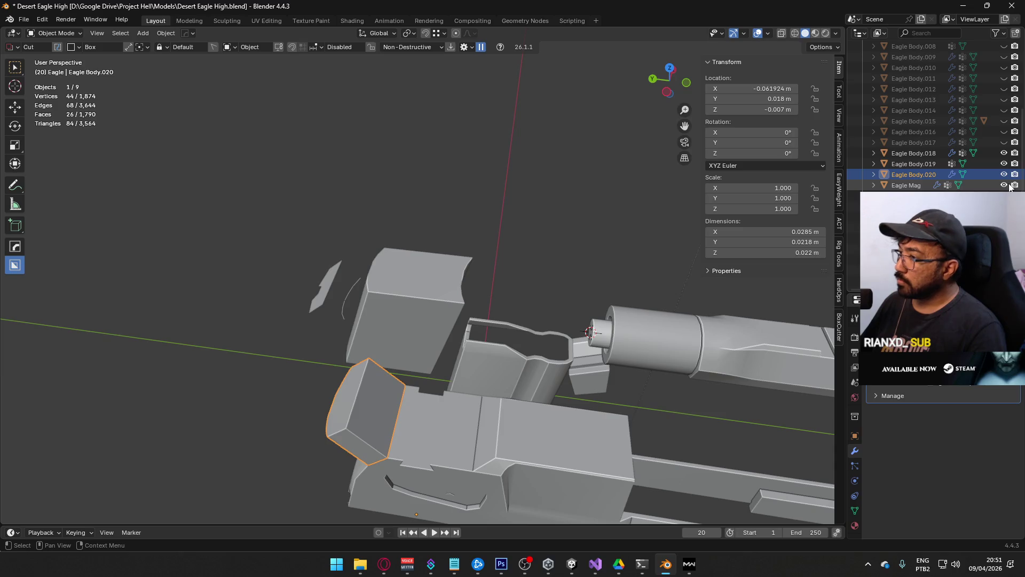
click(1005, 185)
click(1004, 185)
click(1005, 185)
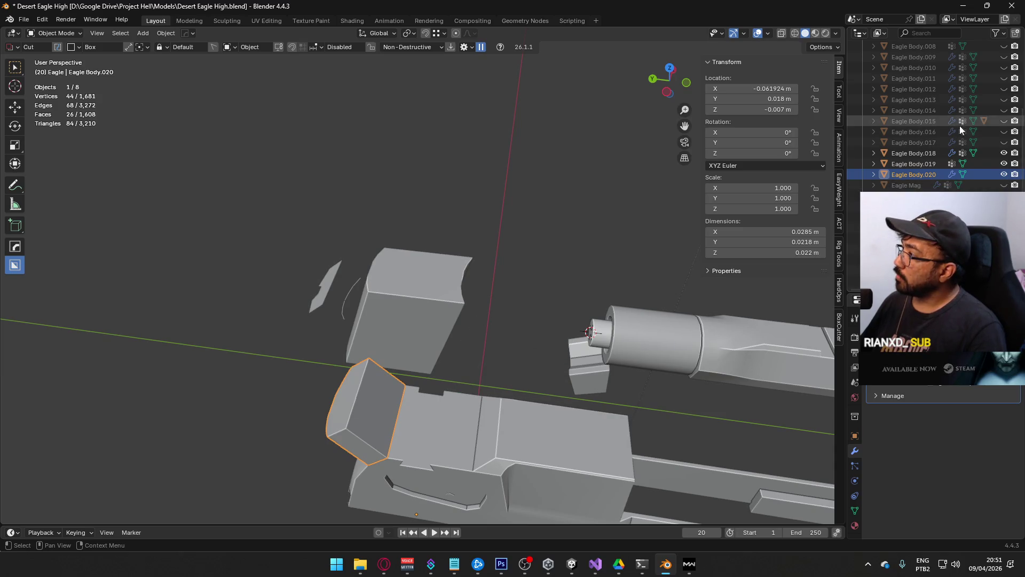
click(1004, 143)
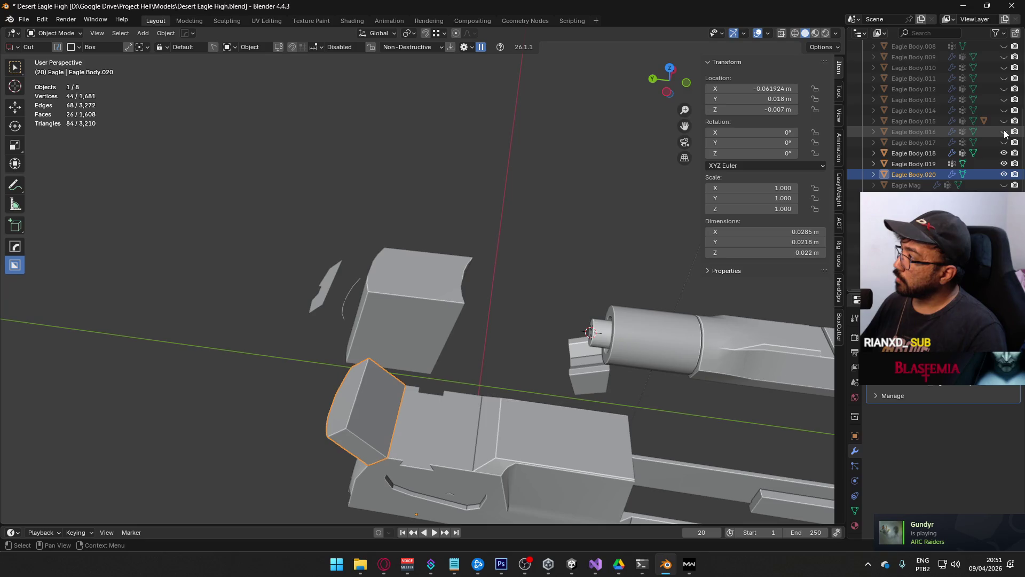
click(1004, 121)
Step: Select Eagle Body.018 and frame it from the top view
mouse_move(507, 298)
middle_down()
mouse_move(583, 217)
mouse_move(418, 300)
middle_up()
click(419, 300)
key(g)
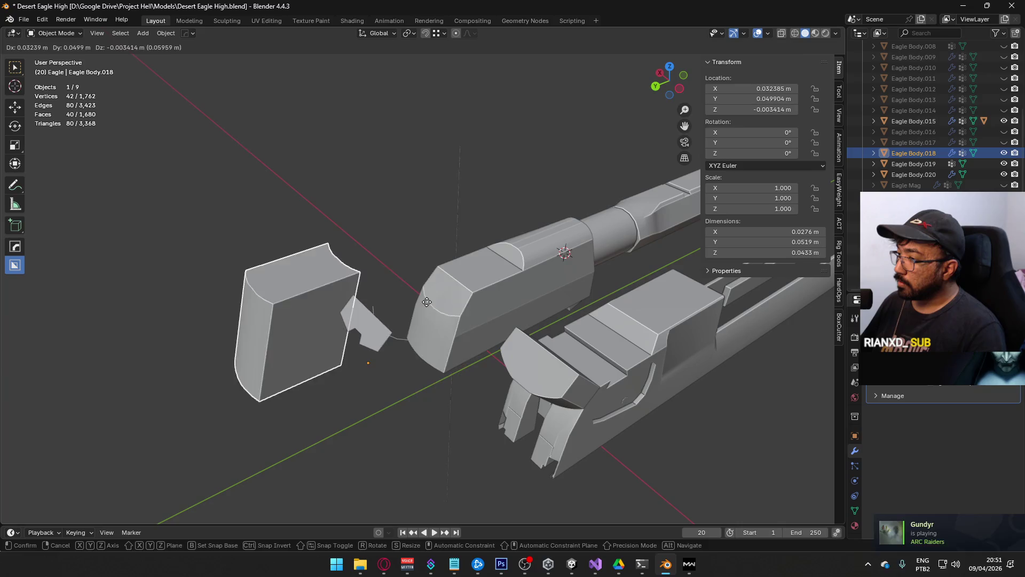
key(Escape)
mouse_move(544, 311)
middle_down()
mouse_move(470, 318)
mouse_move(396, 273)
mouse_move(489, 187)
mouse_move(482, 307)
mouse_move(533, 272)
mouse_move(406, 293)
middle_up()
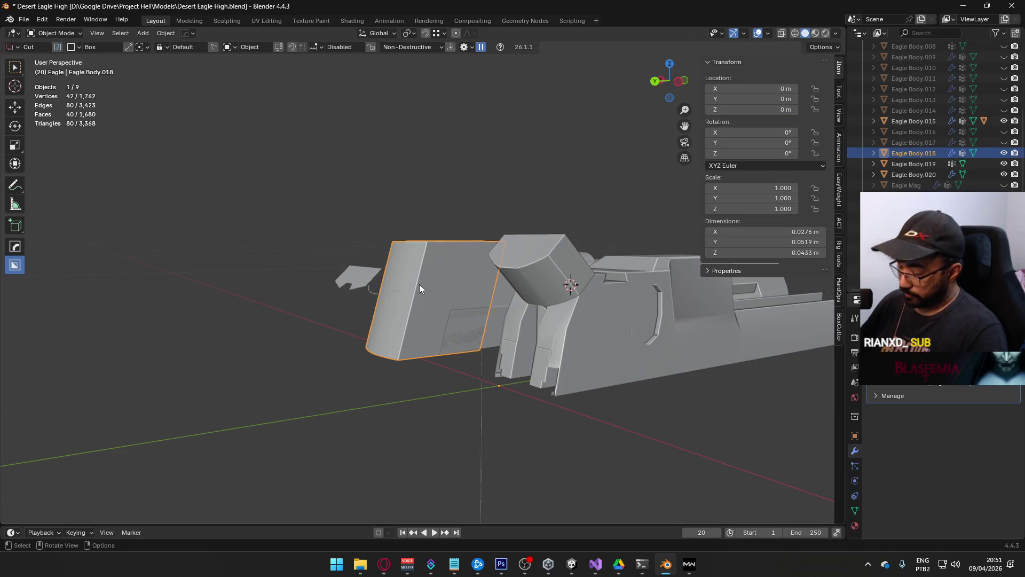
key(KP_7)
scroll(419, 284, up, 2)
key(g)
key(Escape)
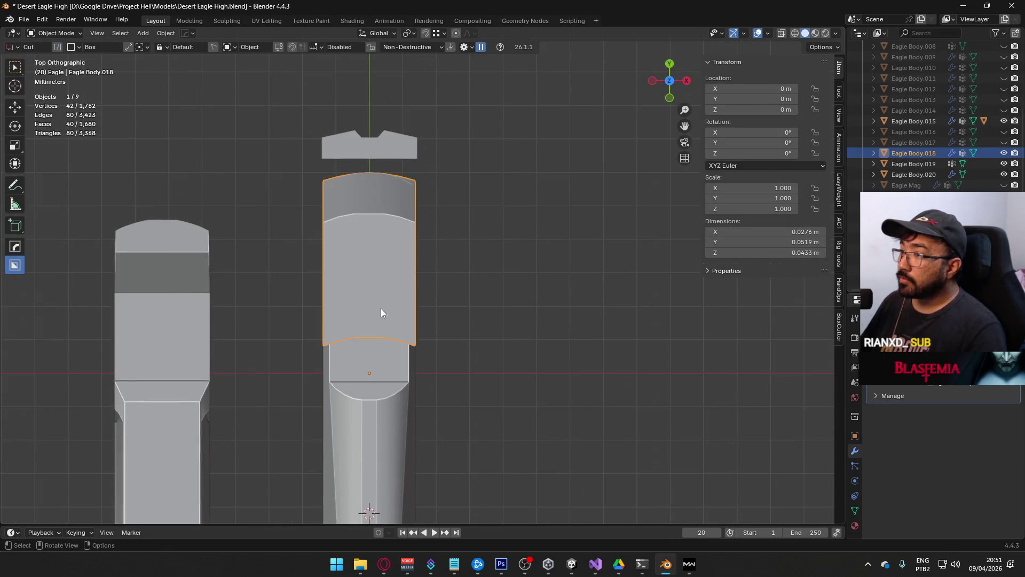
Step: Set snapping to Increment and move Eagle Body.018 0.018 m back
click(438, 33)
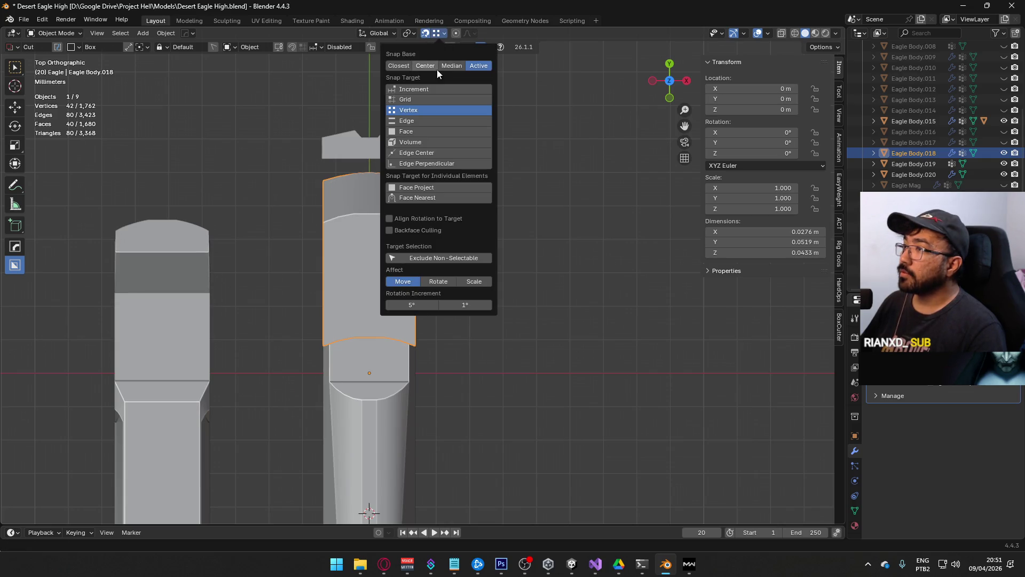
click(424, 90)
key(g)
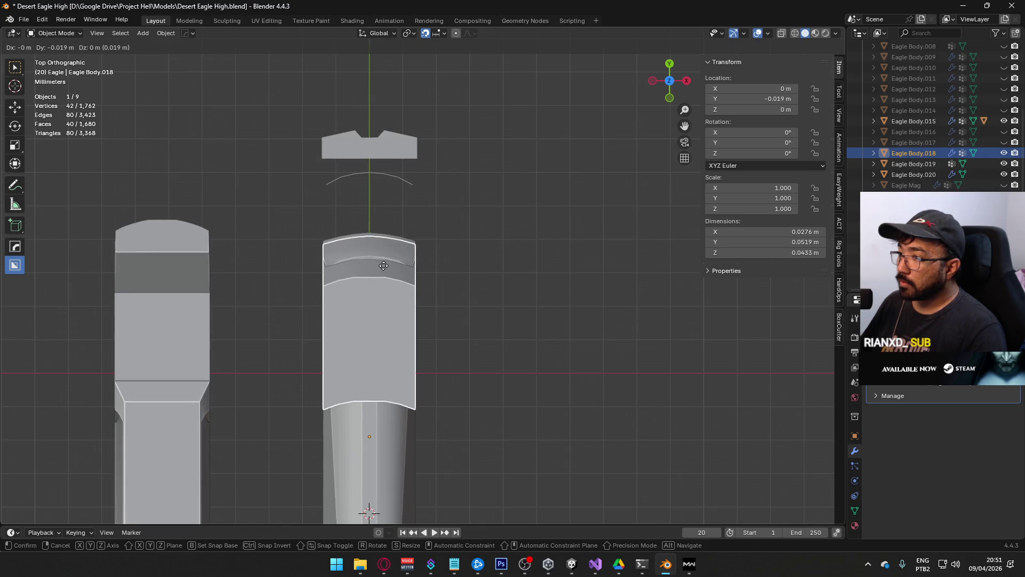
click(384, 267)
mouse_move(525, 275)
middle_down()
mouse_move(294, 137)
mouse_move(345, 124)
mouse_move(402, 156)
mouse_move(495, 177)
middle_up()
Step: Slide the small block Eagle Body.020 0.062 m along X onto the slide's centre
click(499, 178)
key(KP_7)
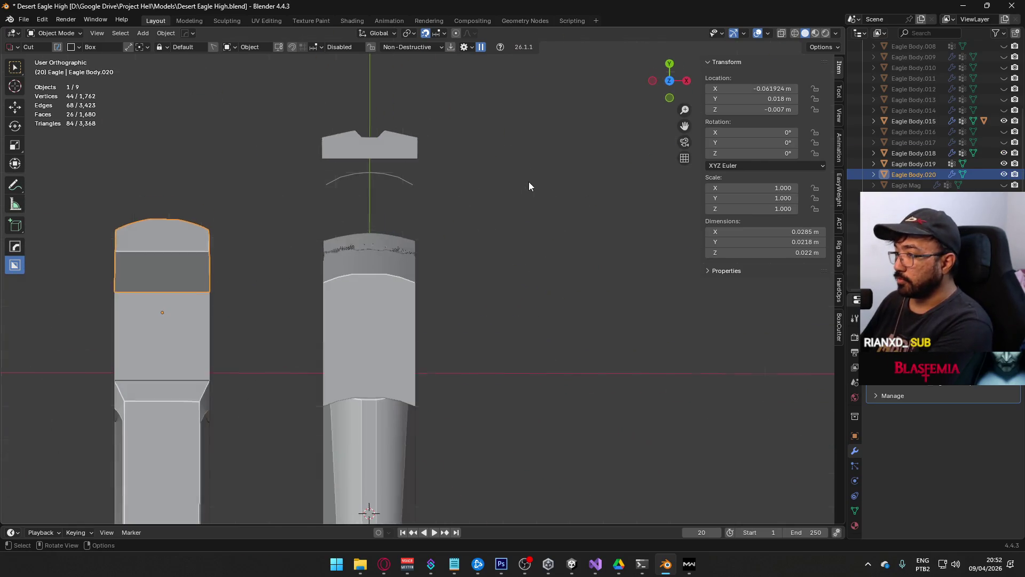
key(g)
key(x)
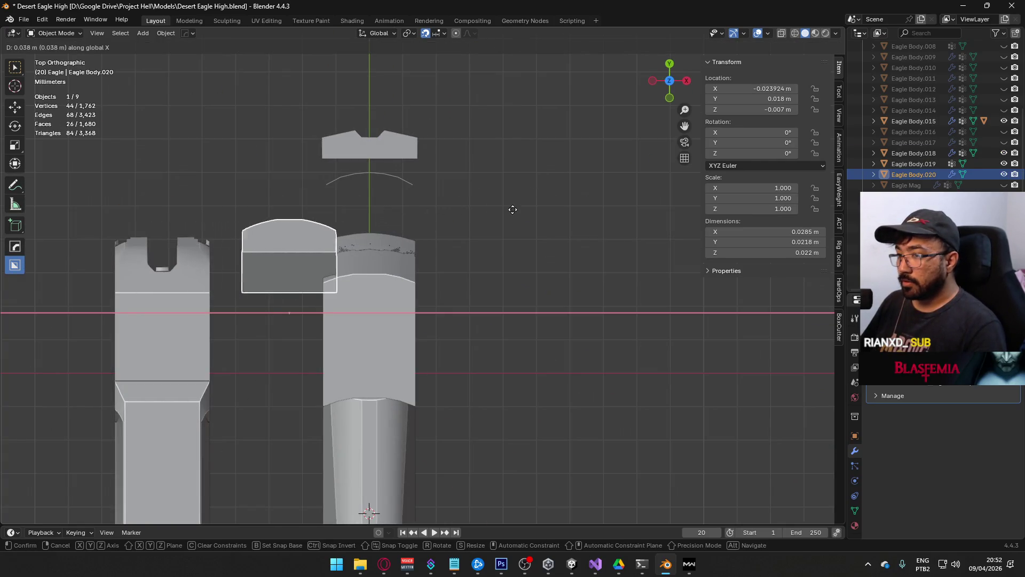
click(591, 213)
mouse_move(597, 279)
middle_down()
mouse_move(440, 166)
mouse_move(471, 158)
mouse_move(491, 190)
mouse_move(492, 174)
mouse_move(445, 219)
mouse_move(481, 246)
mouse_move(448, 299)
middle_up()
Step: Extrude two faces of the small block along their normals
key(Tab)
alt+click(429, 227)
key(alt+e)
click(481, 247)
click(470, 223)
key(Tab)
Step: Reselect the Eagle Body.020 block and inspect its faces from another side
shift+click(394, 291)
click(457, 255)
mouse_move(456, 254)
middle_down()
mouse_move(479, 243)
mouse_move(453, 226)
mouse_move(463, 270)
mouse_move(401, 293)
mouse_move(439, 265)
mouse_move(464, 267)
middle_up()
key(Tab)
click(448, 261)
scroll(464, 266, up, 3)
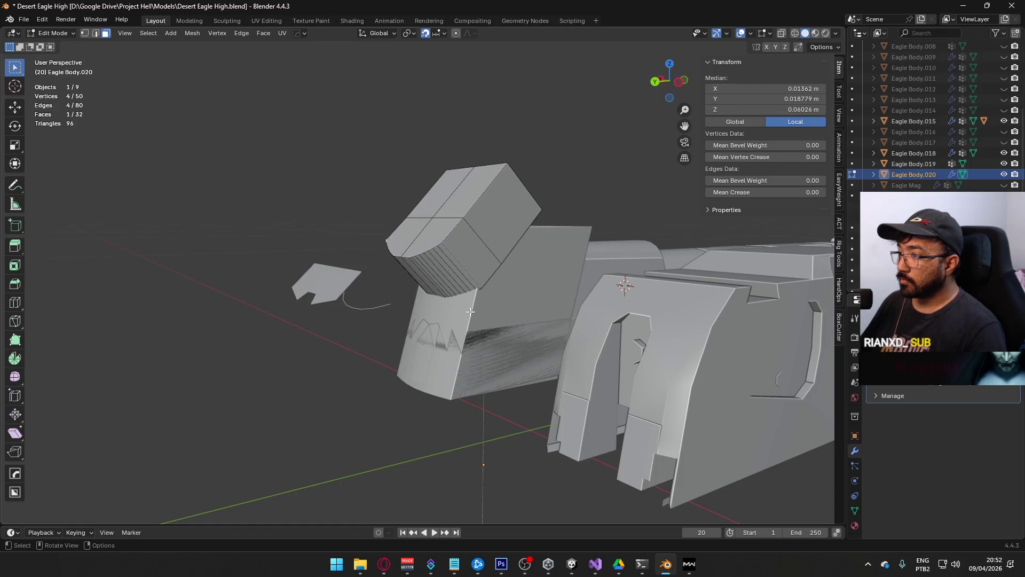
key(Tab)
mouse_move(385, 305)
middle_down()
mouse_move(585, 297)
mouse_move(451, 293)
mouse_move(415, 307)
mouse_move(465, 264)
mouse_move(468, 246)
middle_up()
click(431, 292)
click(451, 251)
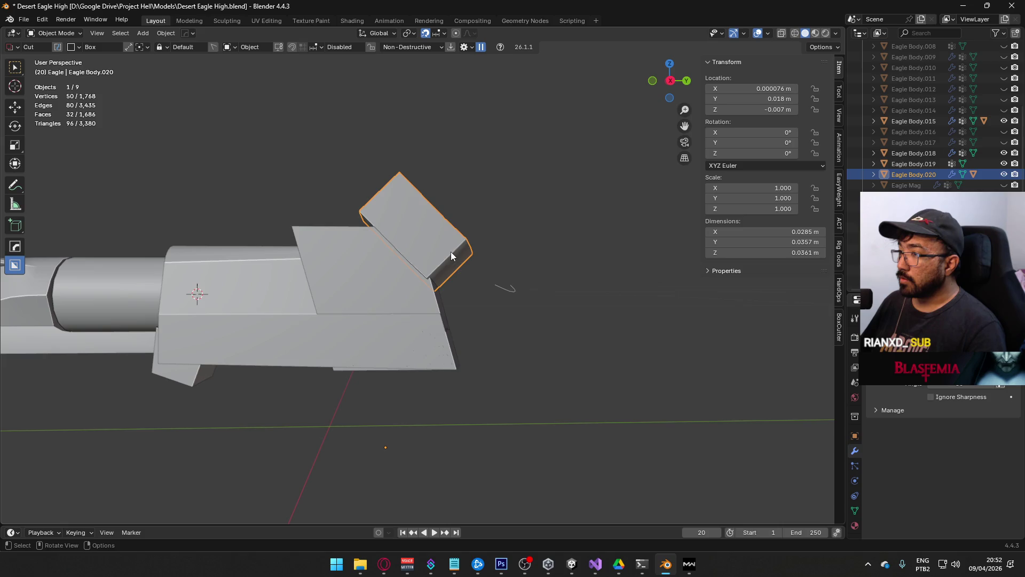
scroll(452, 256, up, 1)
Step: Try extruding the bevel face strip along its normals, then undo it
key(Tab)
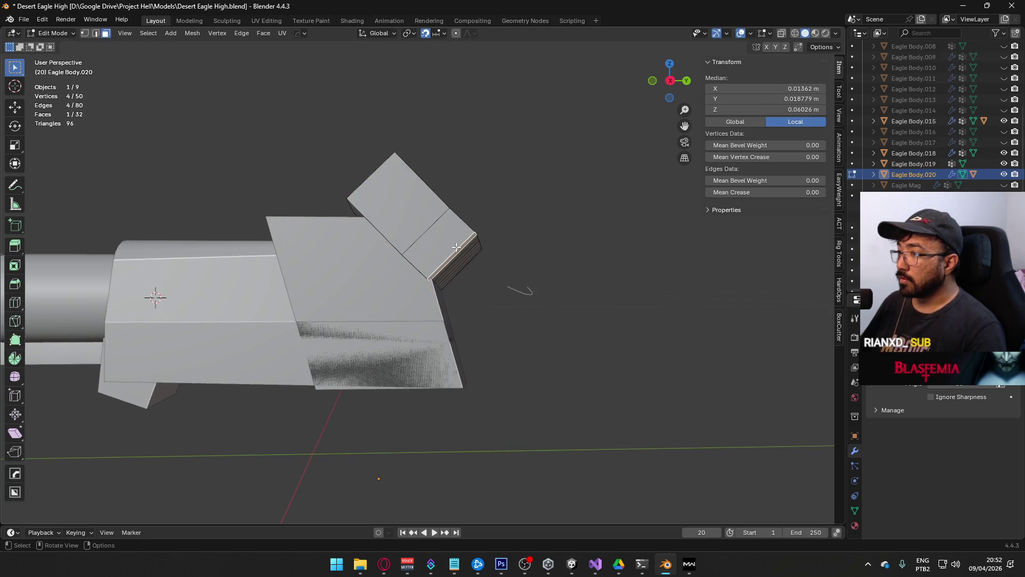
click(501, 283)
mouse_move(501, 284)
middle_down()
mouse_move(555, 245)
mouse_move(497, 278)
mouse_move(426, 222)
mouse_move(354, 231)
mouse_move(409, 262)
mouse_move(449, 251)
mouse_move(550, 273)
middle_up()
scroll(395, 256, up, 3)
ctrl+click(466, 251)
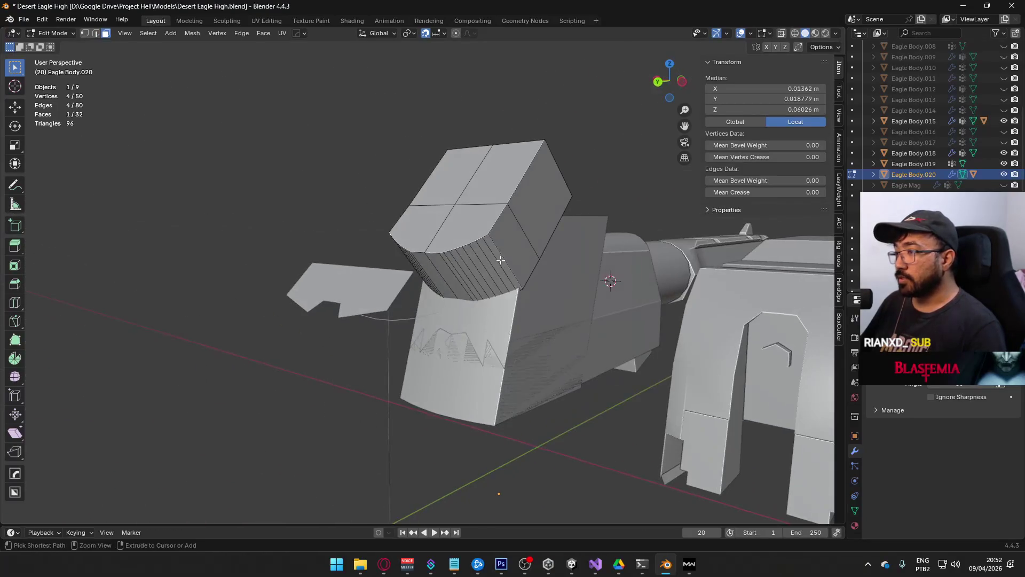
key(alt+e)
click(550, 270)
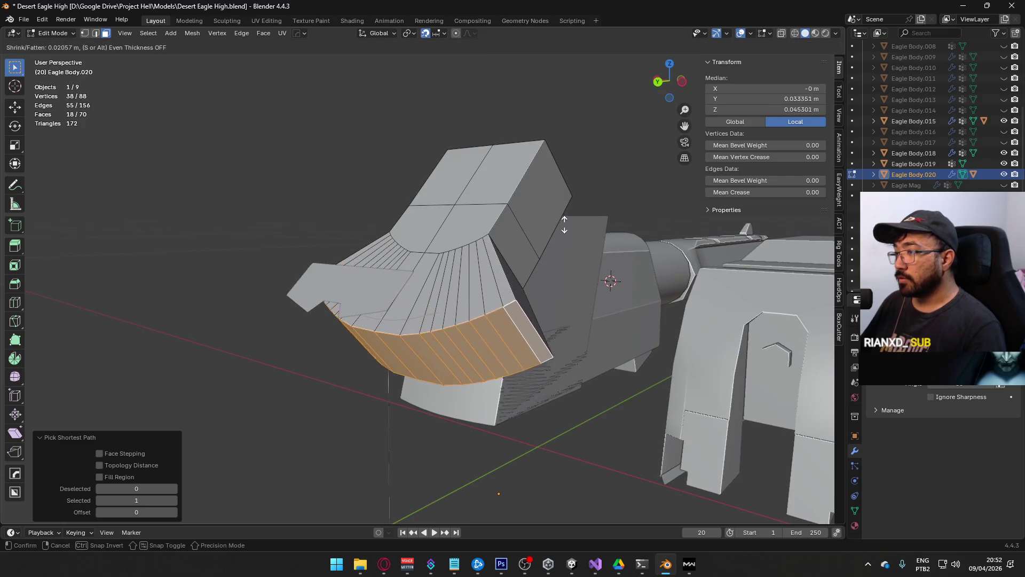
right_click(493, 267)
key(ctrl+z)
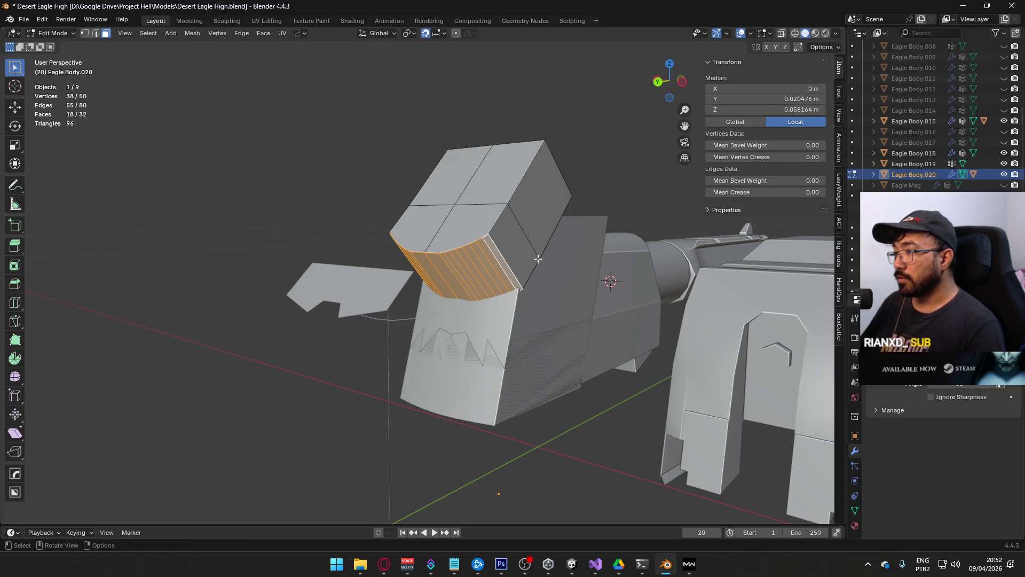
Step: Merge the block's whole mesh by distance
key(a)
key(q)
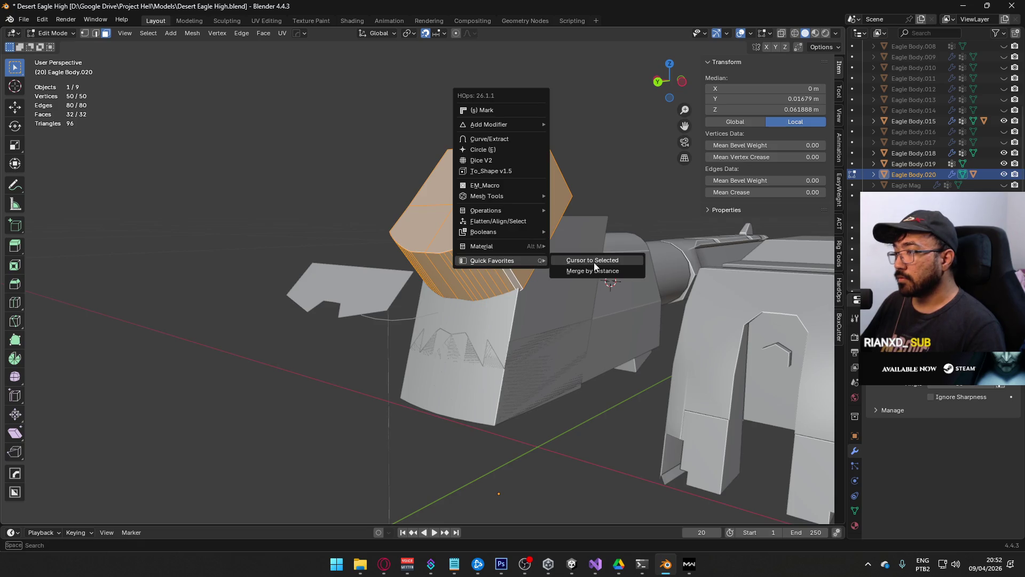
click(590, 270)
key(Tab)
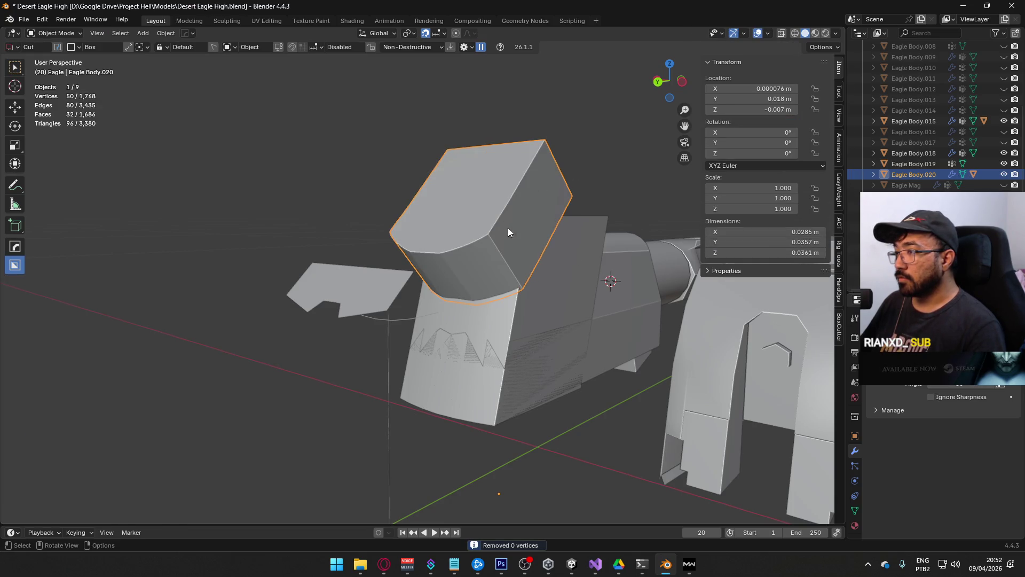
Step: Select the bevel strip's face loop and vertex-slide it along its edges
key(Tab)
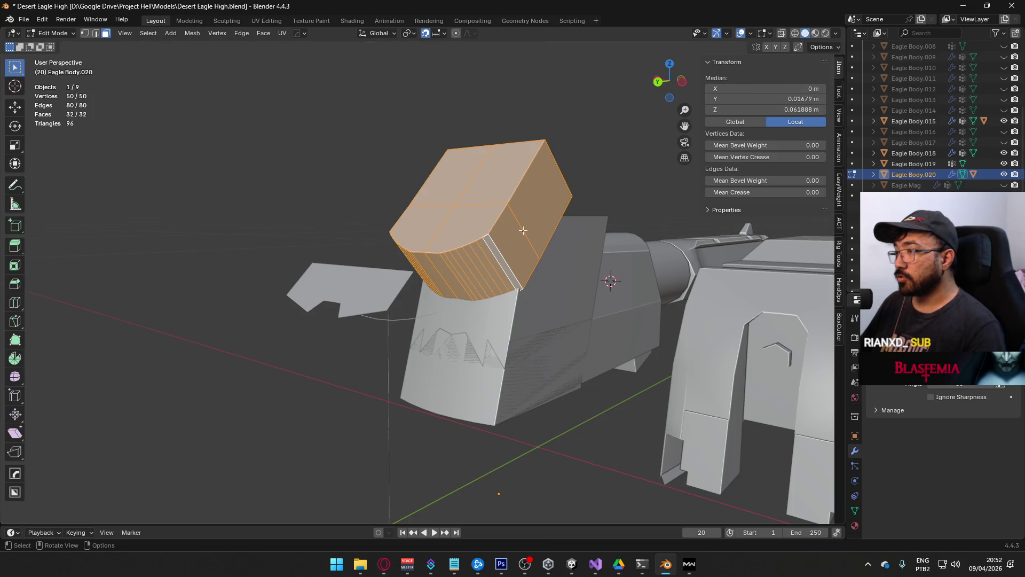
middle_drag(518, 223, 437, 250)
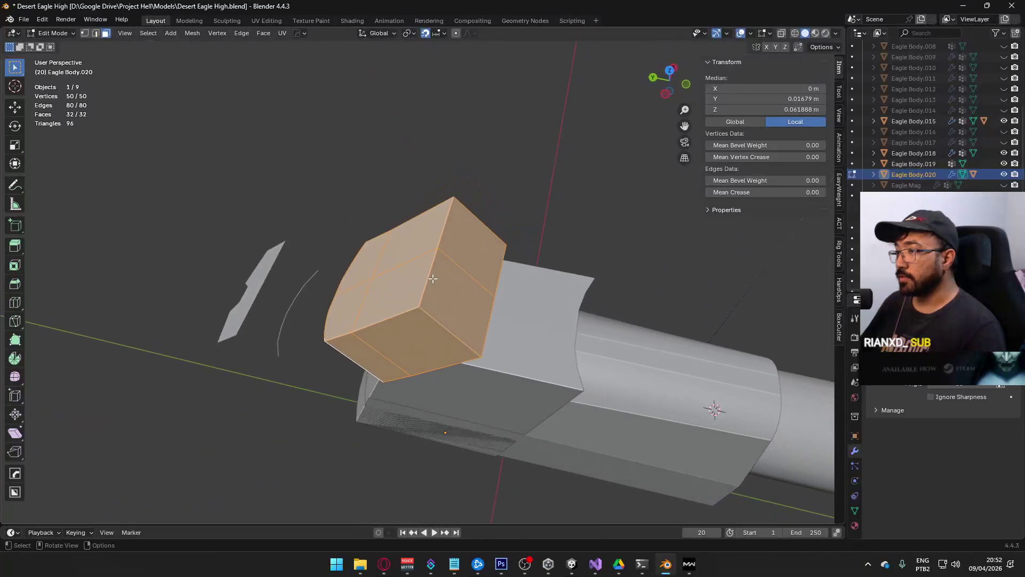
key(1)
click(434, 253)
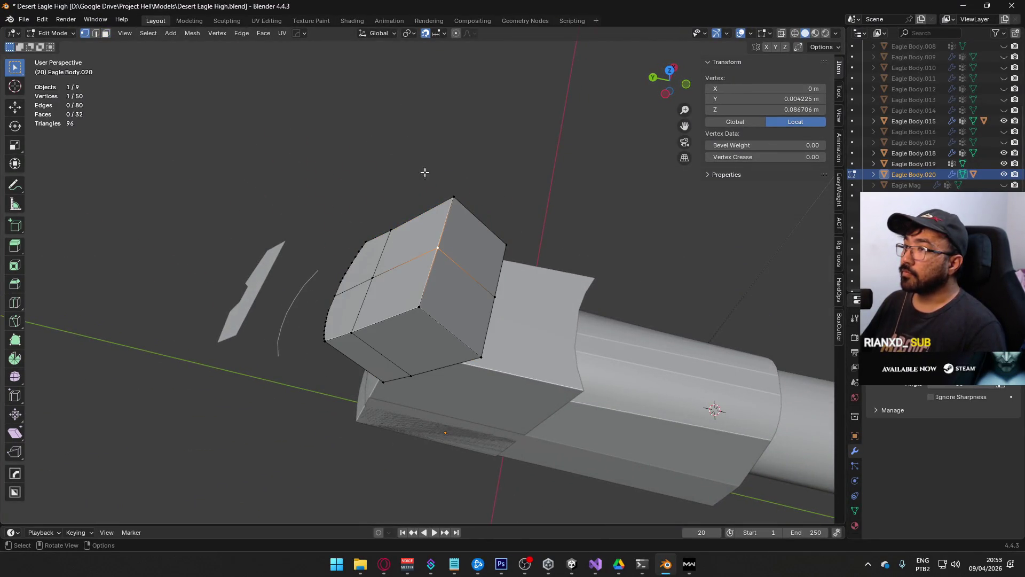
mouse_move(433, 222)
middle_down()
mouse_move(380, 253)
mouse_move(453, 290)
mouse_move(529, 242)
mouse_move(520, 253)
middle_up()
key(3)
click(453, 290)
ctrl+click(521, 253)
key(shift+v)
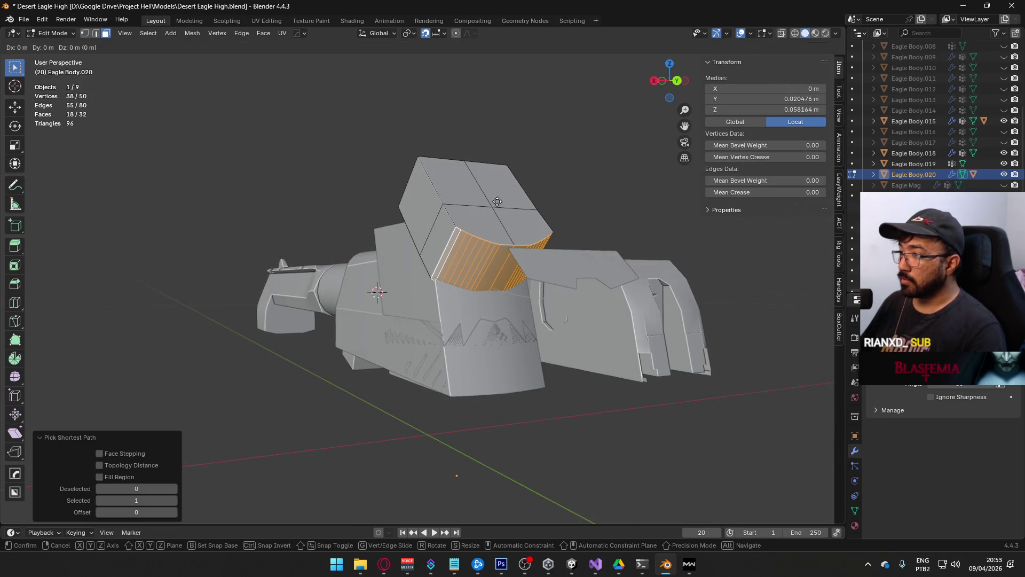
click(558, 242)
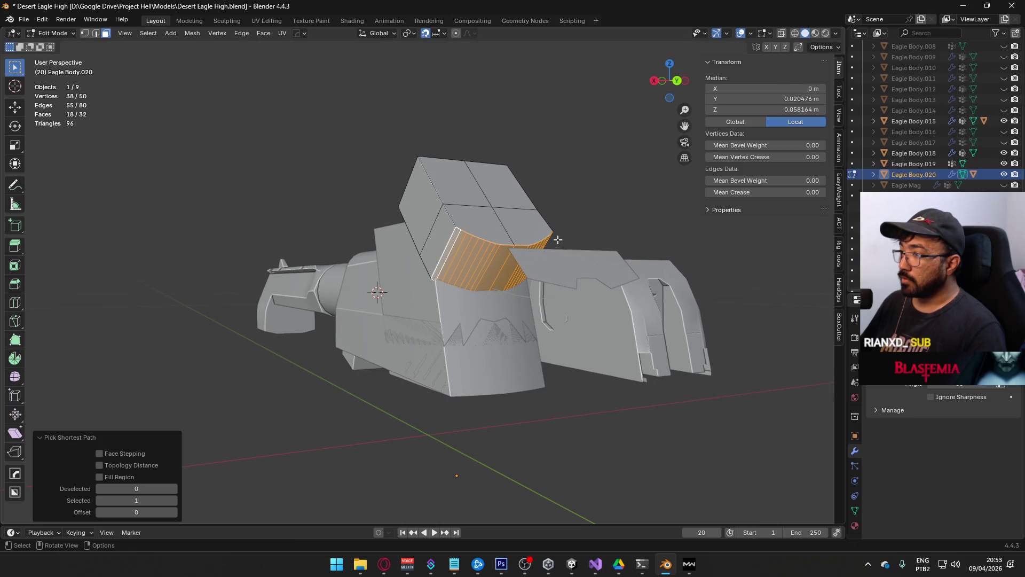
Step: Try moving the selected faces along Z, then cancel the move
key(Escape)
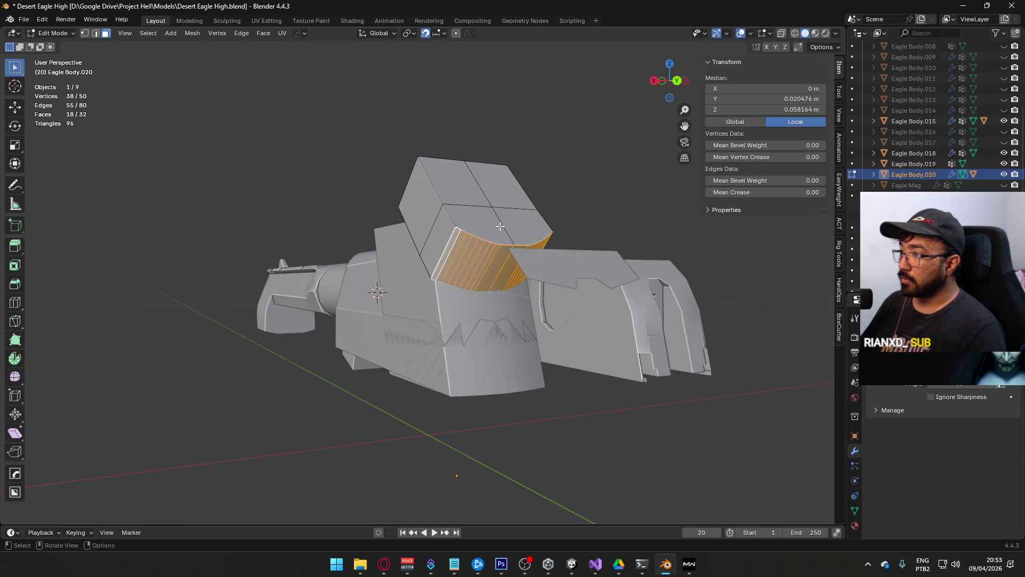
key(g)
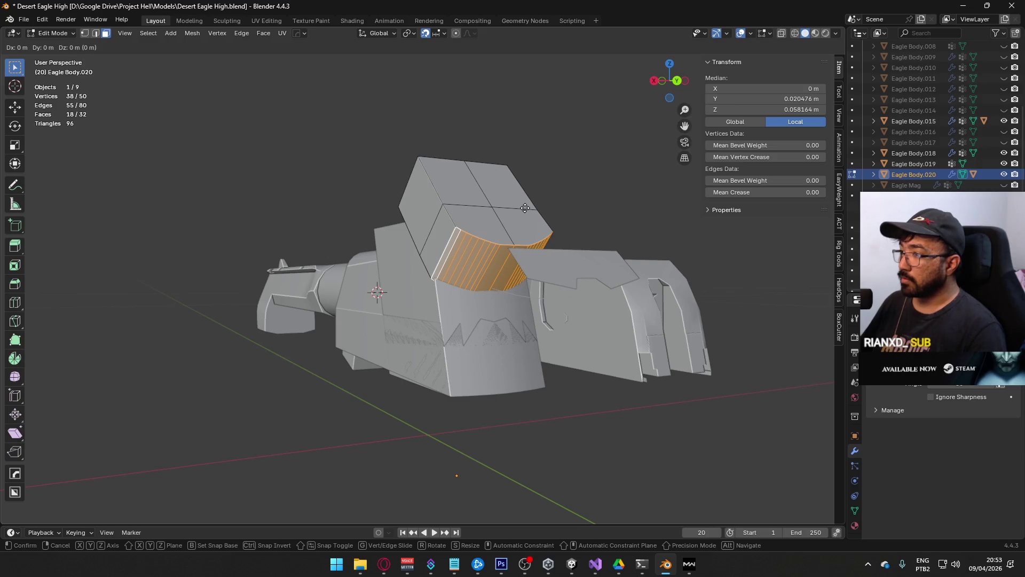
key(Escape)
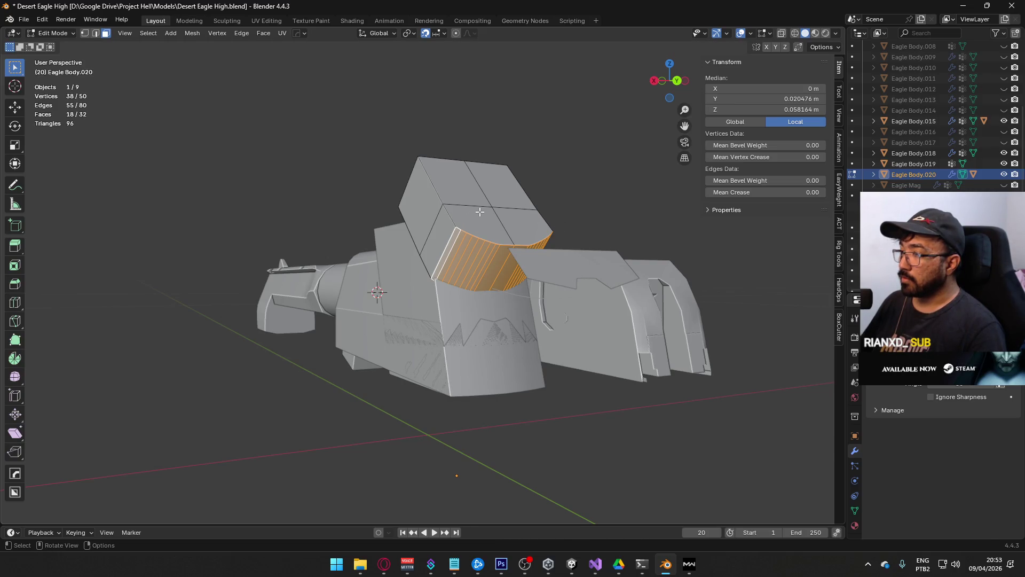
key(z)
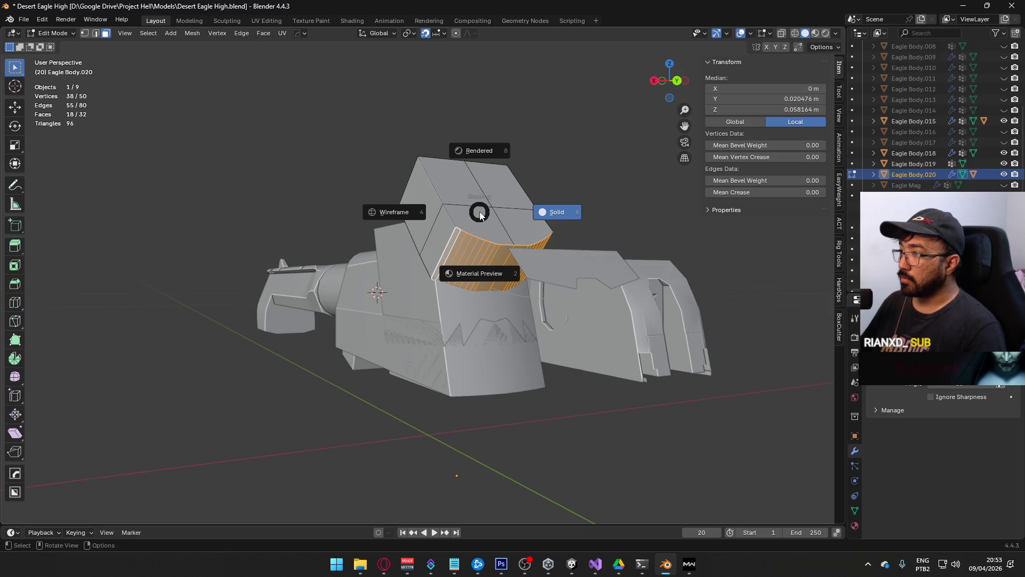
key(g)
key(z)
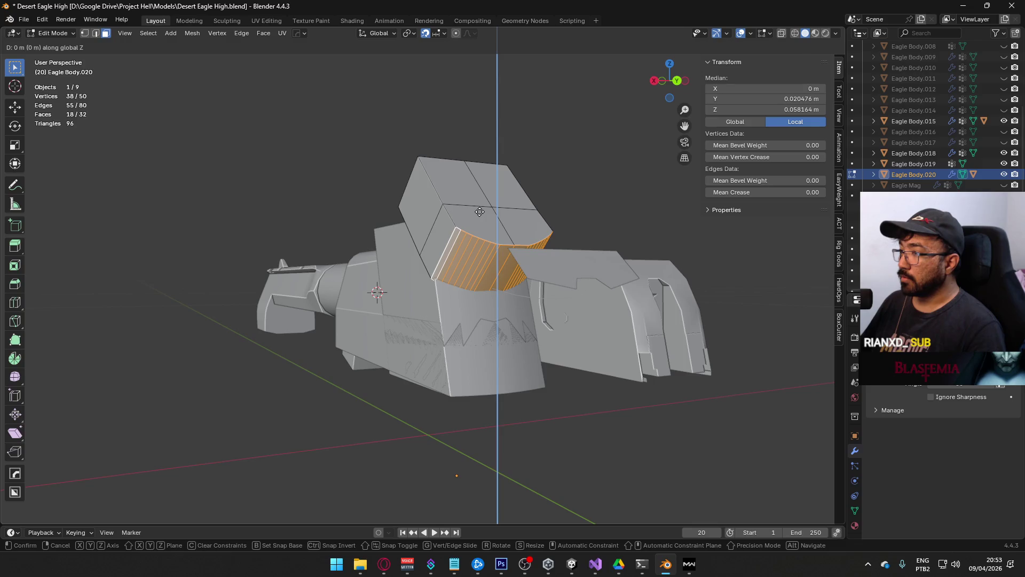
key(Escape)
Step: Snap the 3D cursor to a selected edge of the block
mouse_move(510, 248)
middle_down()
mouse_move(532, 227)
mouse_move(500, 265)
mouse_move(542, 249)
mouse_move(504, 304)
middle_up()
click(514, 278)
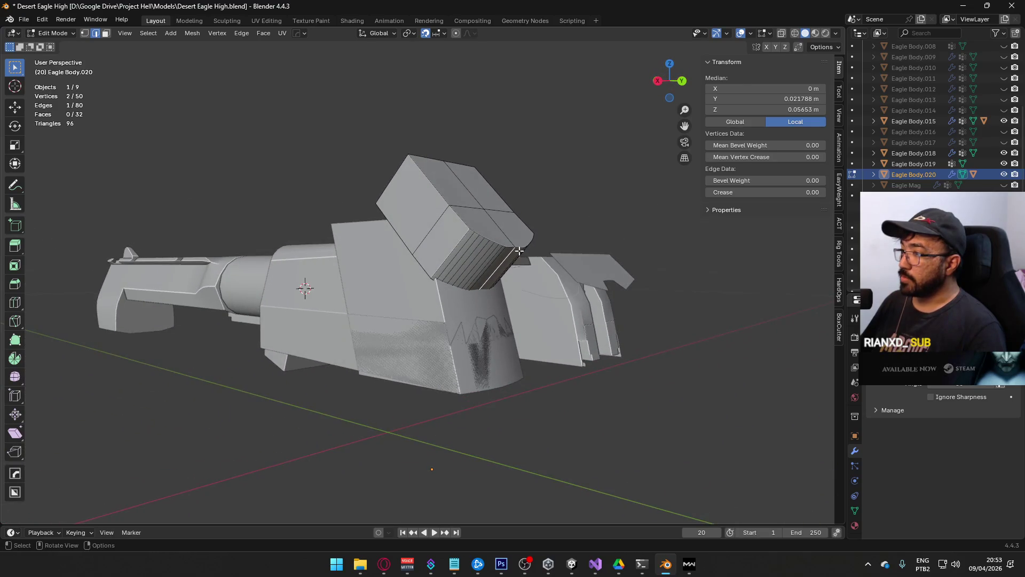
scroll(504, 304, up, 4)
key(q)
mouse_move(484, 299)
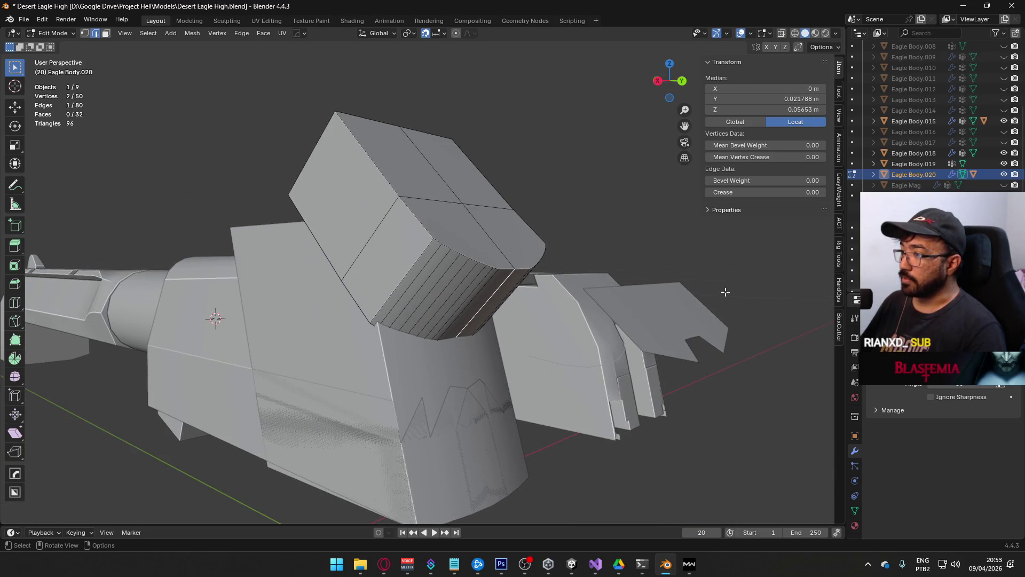
click(537, 305)
Step: Orbit around the slide model and return to Object Mode
mouse_move(455, 311)
middle_down()
mouse_move(506, 263)
mouse_move(531, 298)
mouse_move(494, 315)
mouse_move(302, 314)
middle_up()
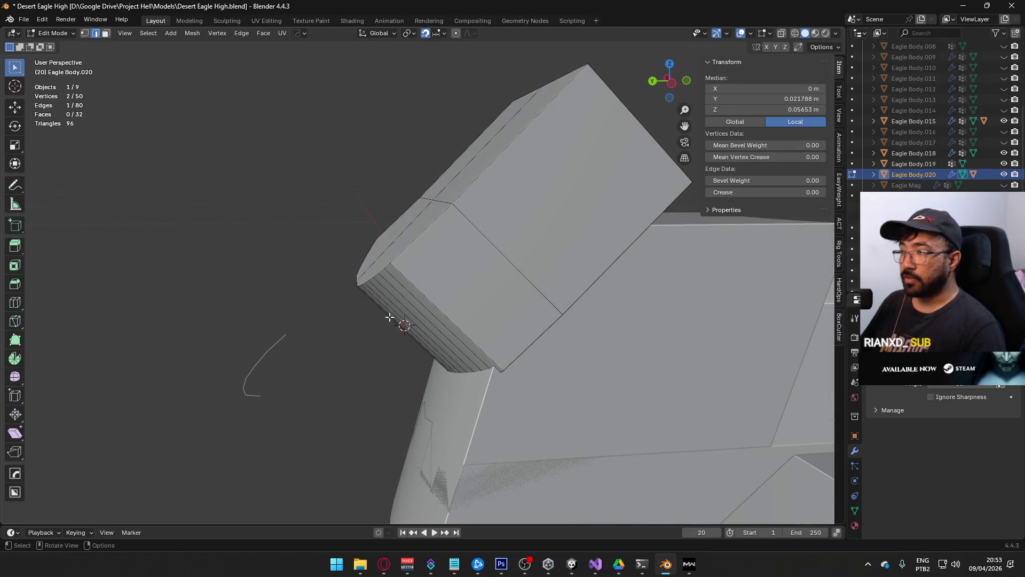
scroll(427, 333, down, 2)
middle_drag(426, 336, 635, 304)
key(Tab)
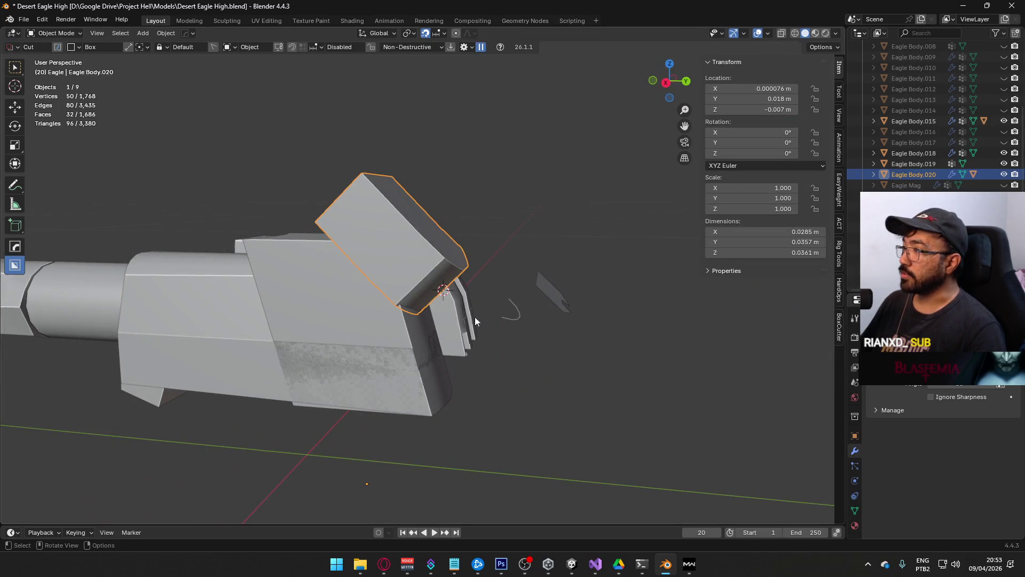
Step: Try moving the upper block along global and then local Z, and cancel the move
key(Tab)
mouse_move(521, 275)
middle_down()
mouse_move(332, 293)
mouse_move(321, 265)
mouse_move(342, 278)
mouse_move(425, 224)
mouse_move(496, 248)
mouse_move(497, 280)
middle_up()
key(Tab)
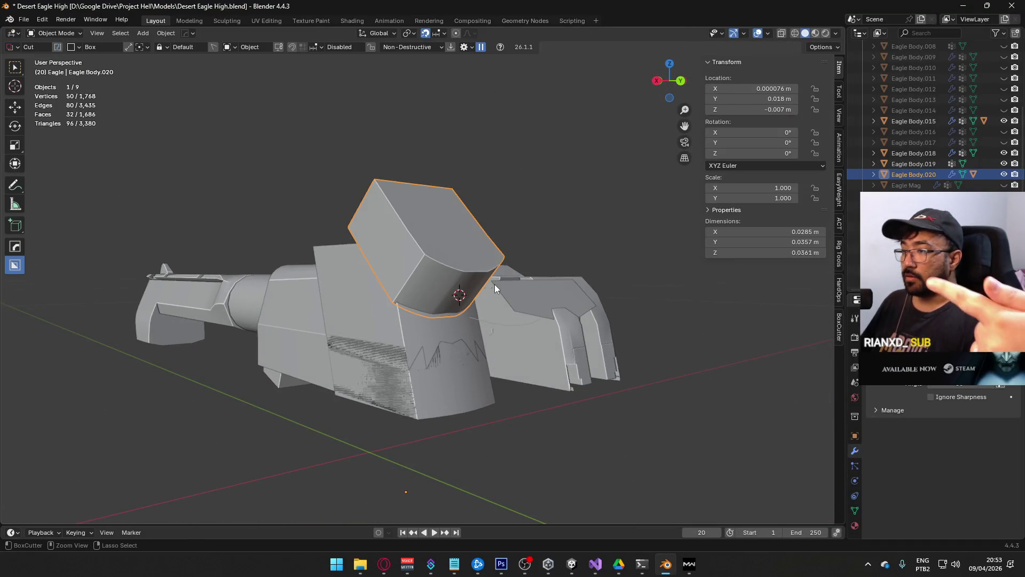
key(g)
key(z)
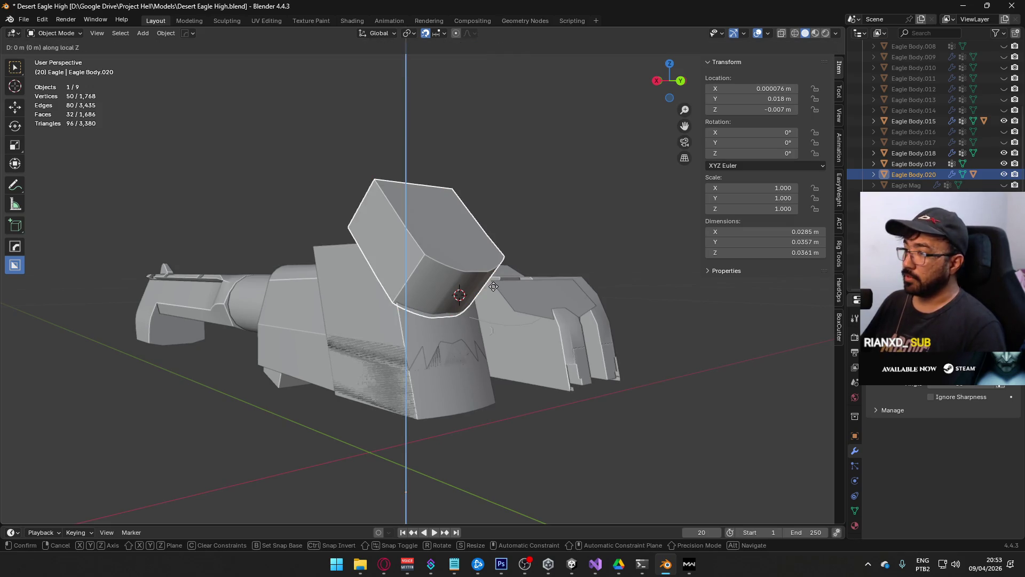
key(z)
right_click(493, 281)
Step: In Edit Mode, try vertical moves of the front faces and of a single side face, cancelling each
middle_drag(436, 284, 451, 294)
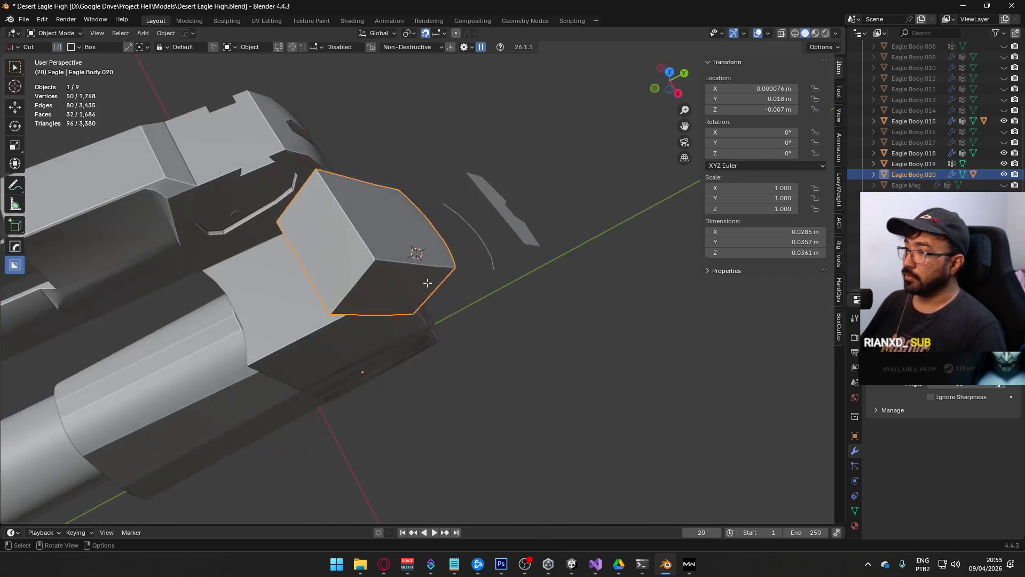
key(Tab)
key(g)
key(z)
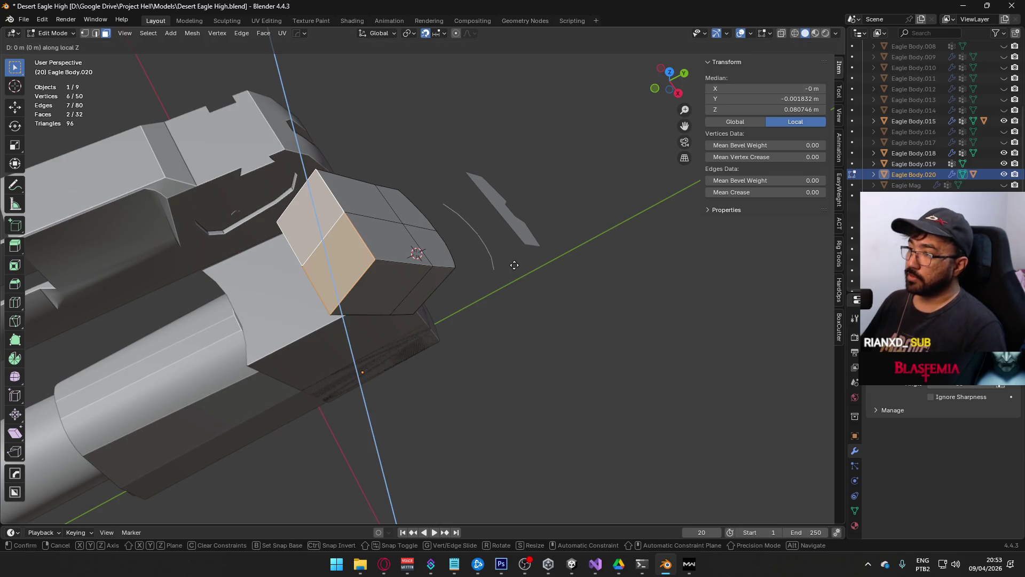
alt+middle_drag(514, 265, 477, 222)
key(z)
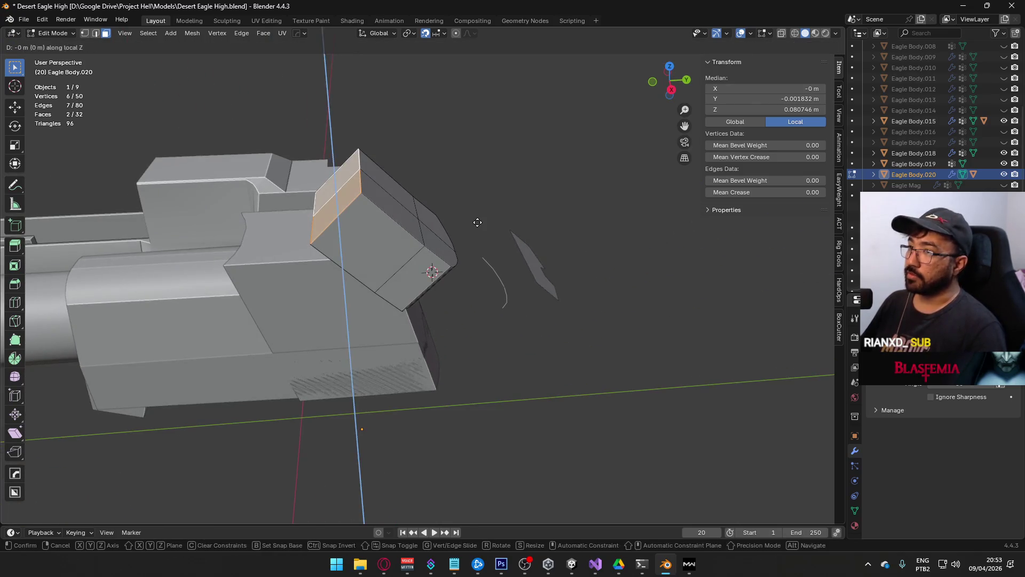
right_click(477, 222)
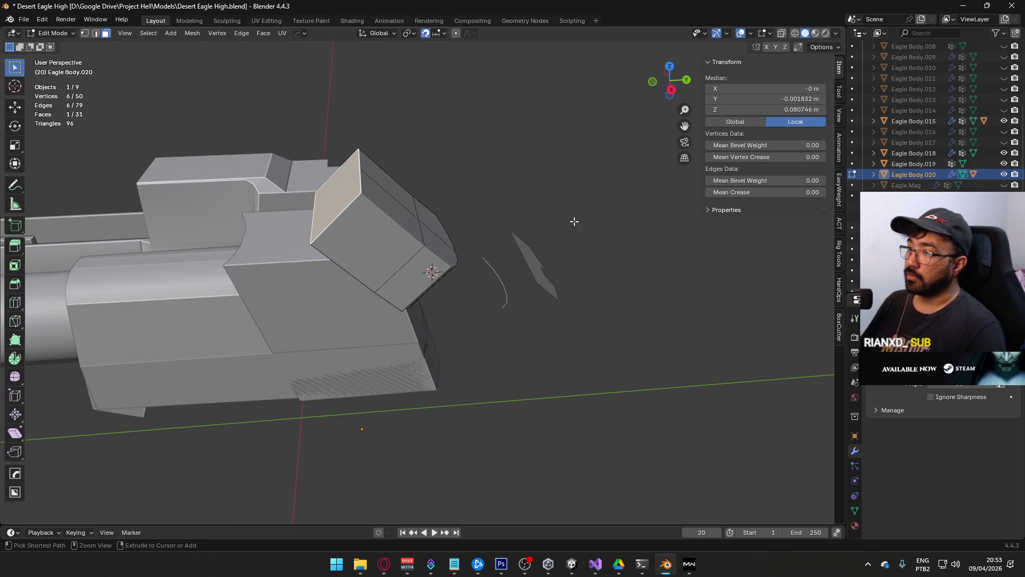
click(345, 197)
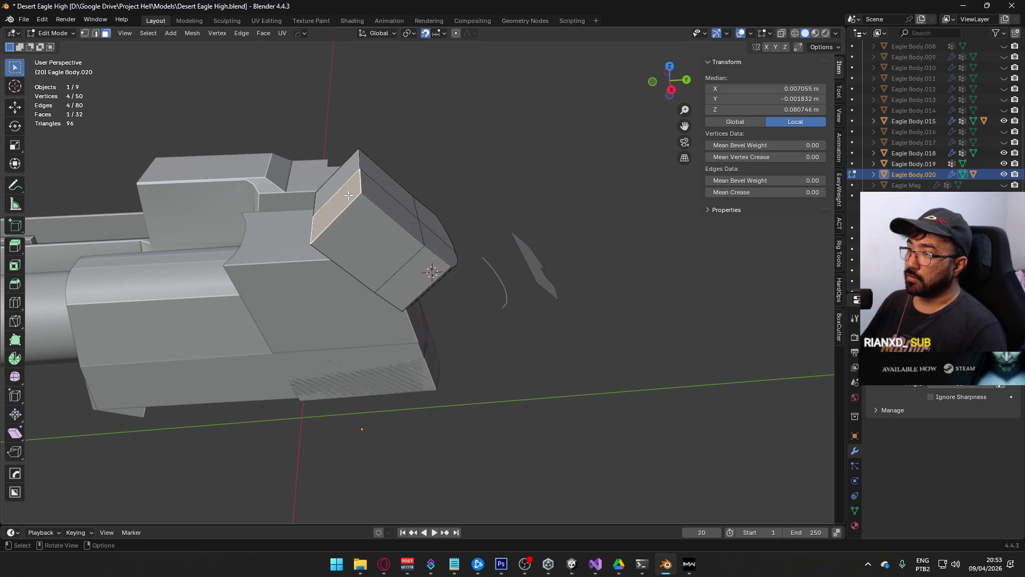
key(g)
key(z)
key(z)
key(z)
key(z)
right_click(450, 198)
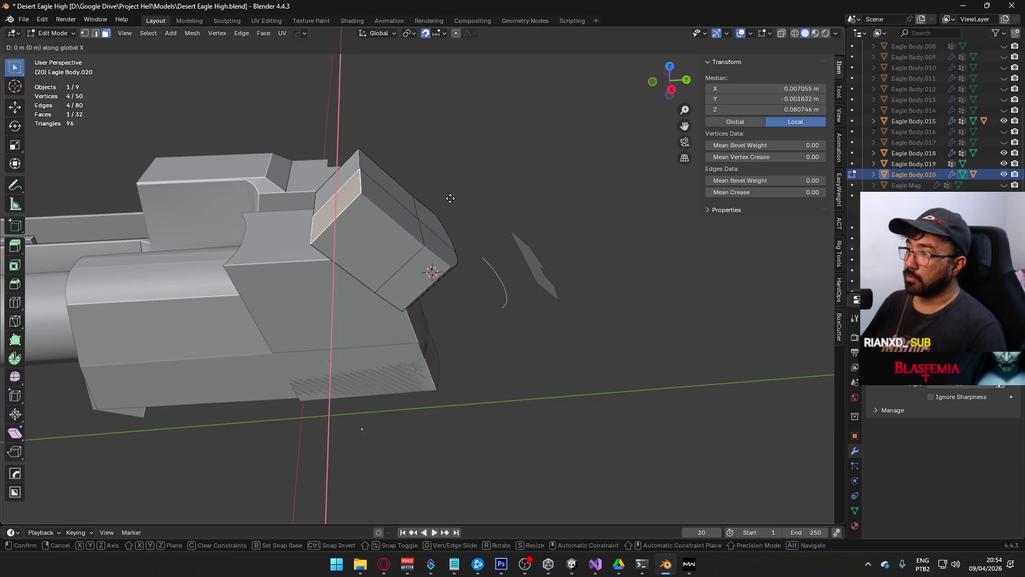
key(Escape)
Step: Switch the transform orientation to Local and try an edge slide, then cancel it
click(379, 33)
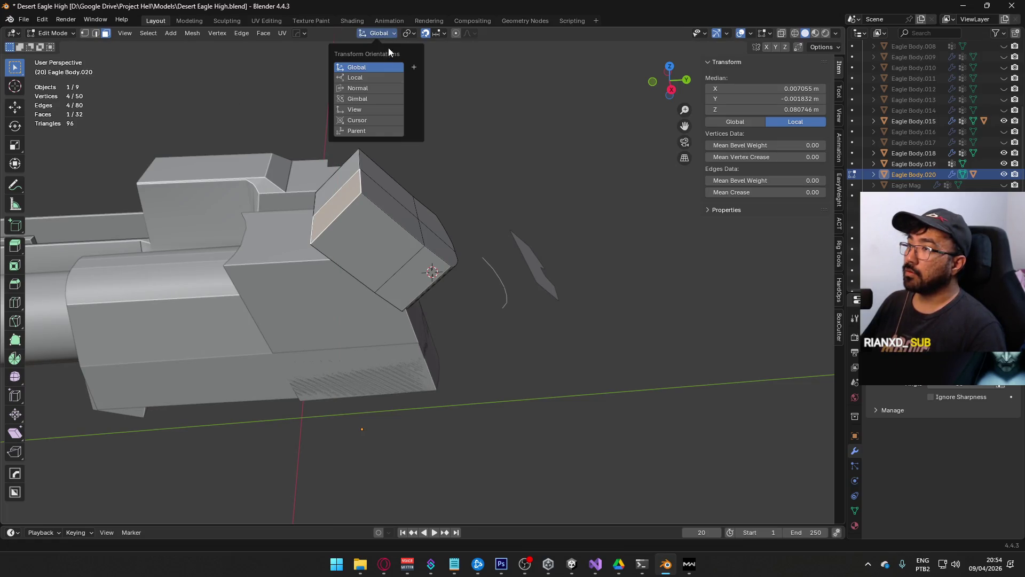
click(366, 78)
key(g)
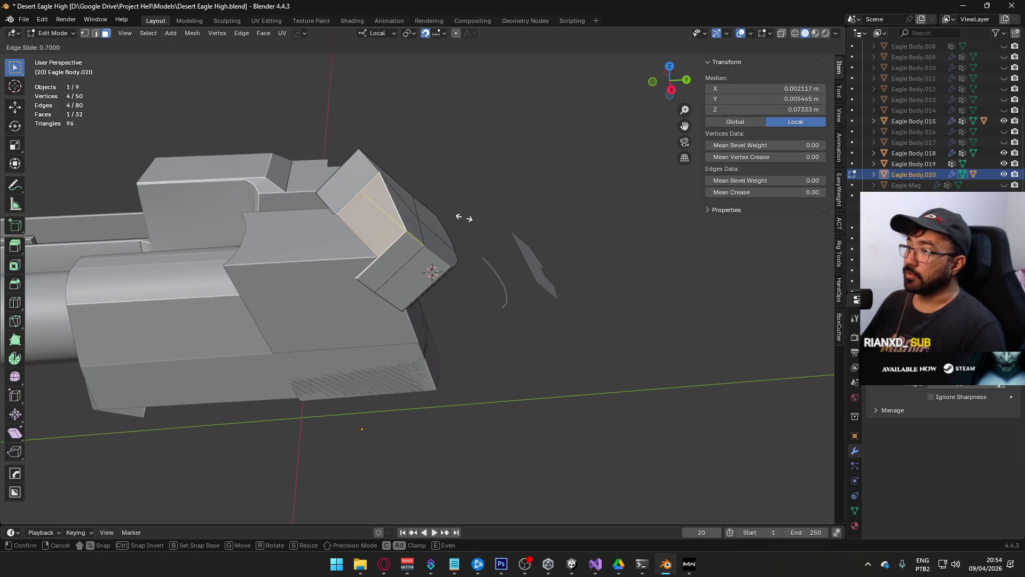
key(Escape)
Step: Select the run of curved front strip faces and try moving them, then cancel
middle_drag(440, 234, 423, 263)
middle_drag(530, 277, 524, 283)
ctrl+click(524, 283)
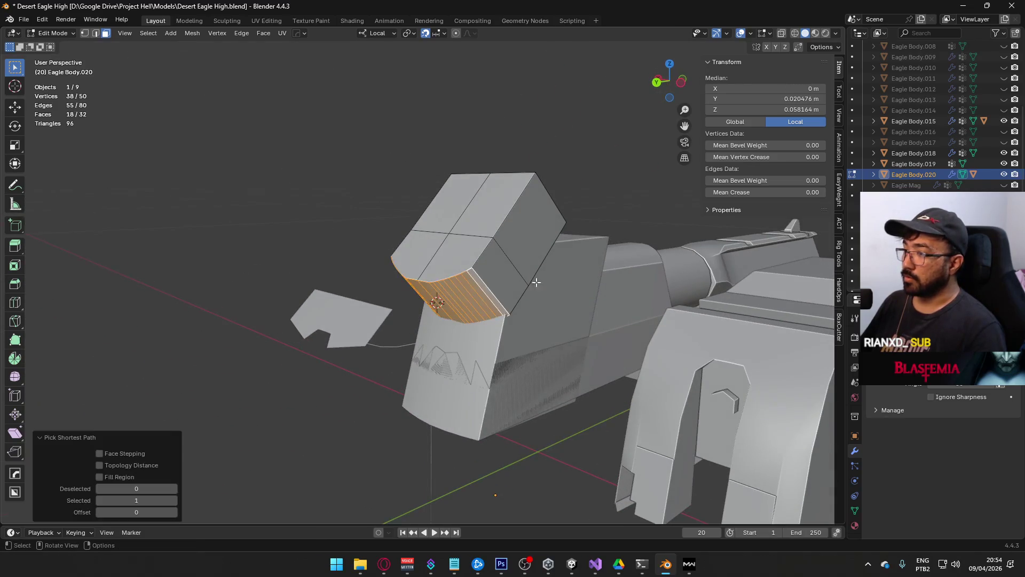
key(g)
key(Escape)
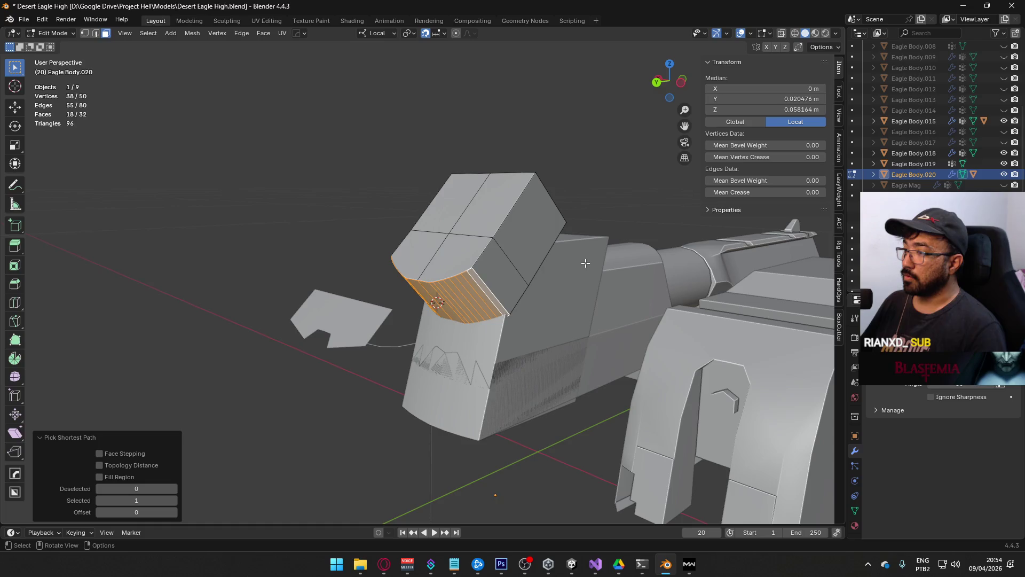
Step: Back in Object Mode, try moving the whole block freely, along X and along Z, cancelling each
key(Tab)
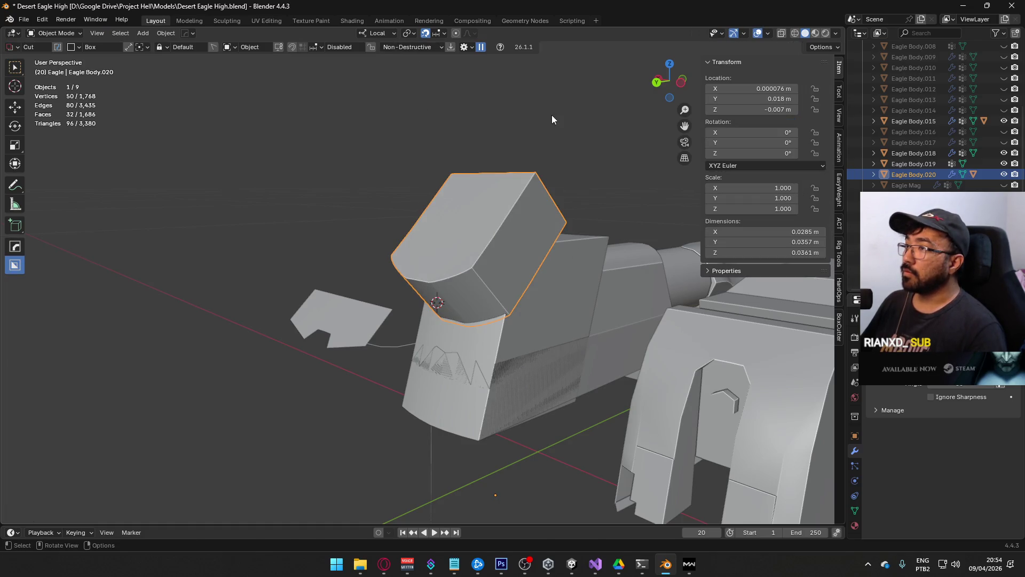
key(g)
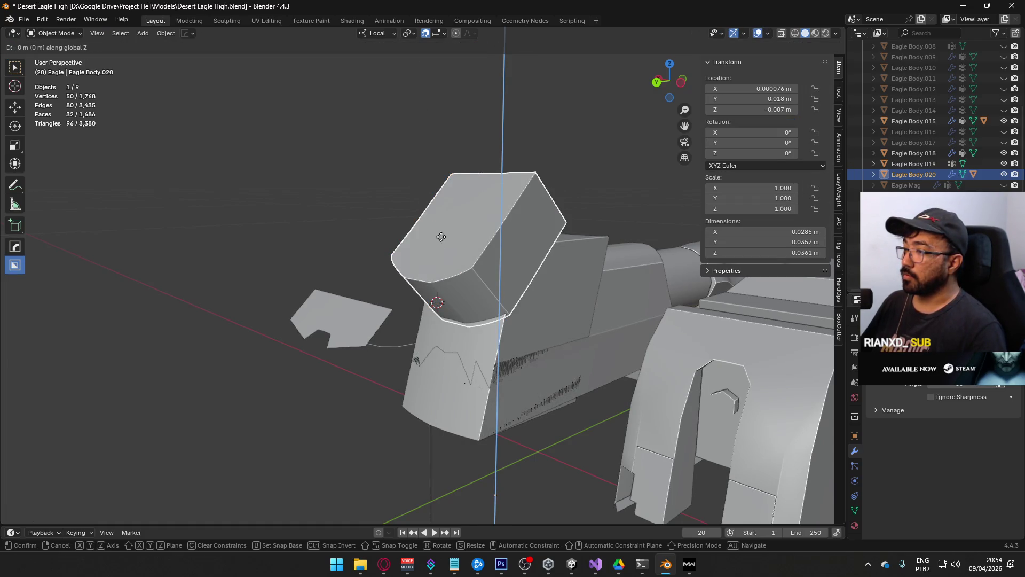
key(Escape)
key(g)
key(x)
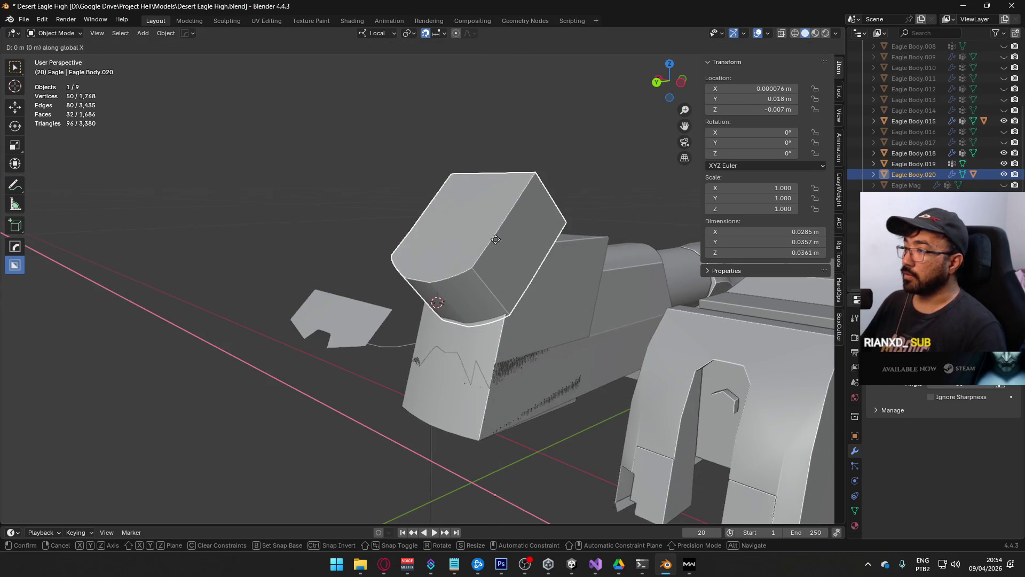
key(Escape)
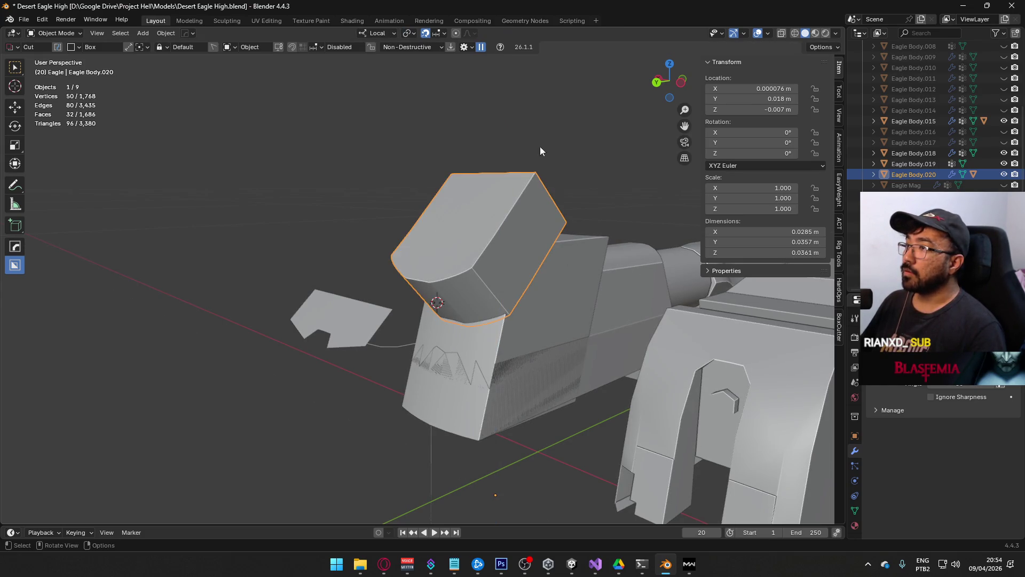
key(z)
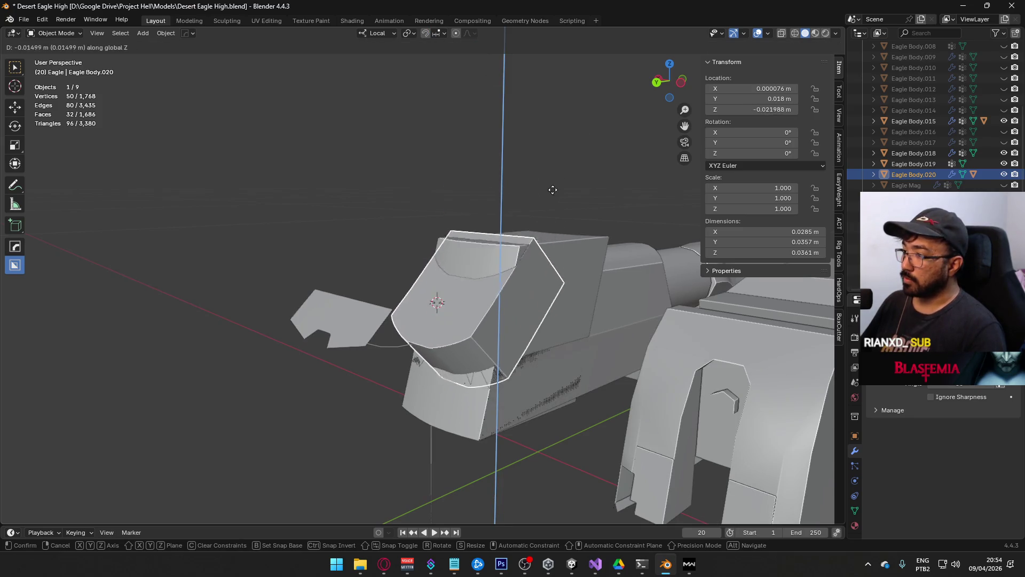
key(Escape)
Step: Set the transform orientation to Normal and return to Edit Mode with the strip selected
click(378, 33)
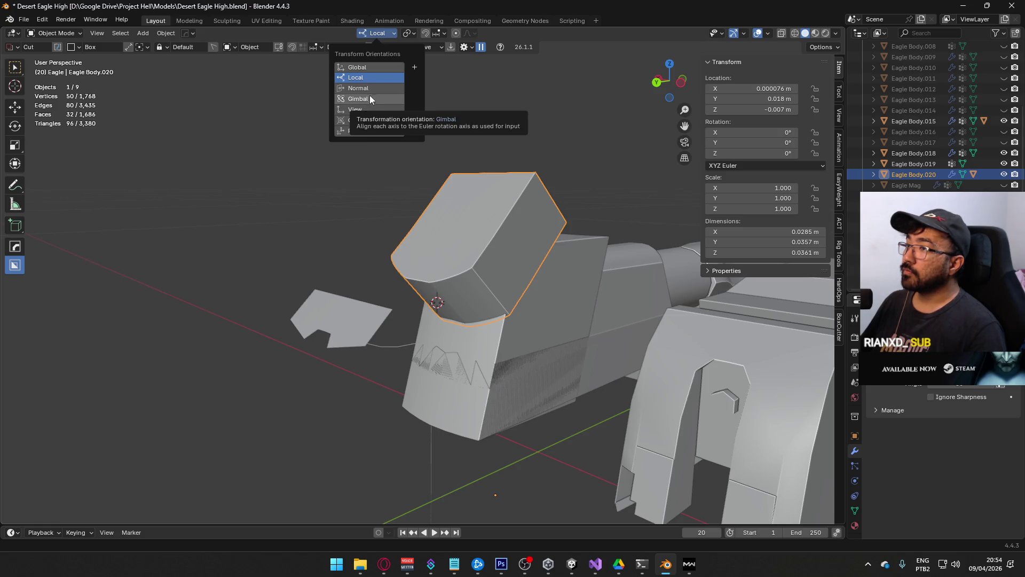
click(376, 88)
key(Tab)
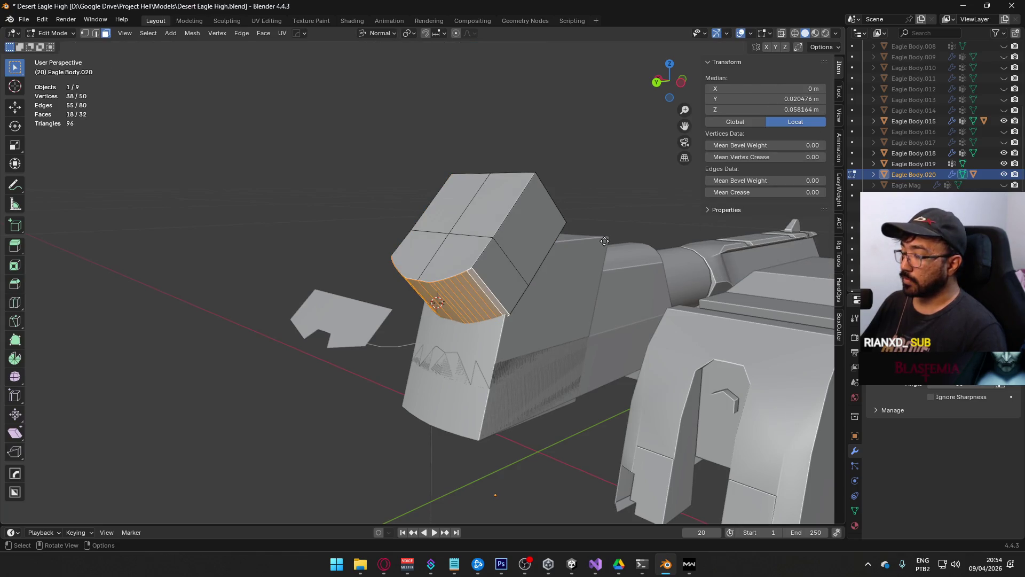
Step: Nudge Eagle Body.020's curved strip along normal Z (0.000024 m), then switch to Eagle Body.018
key(g)
key(z)
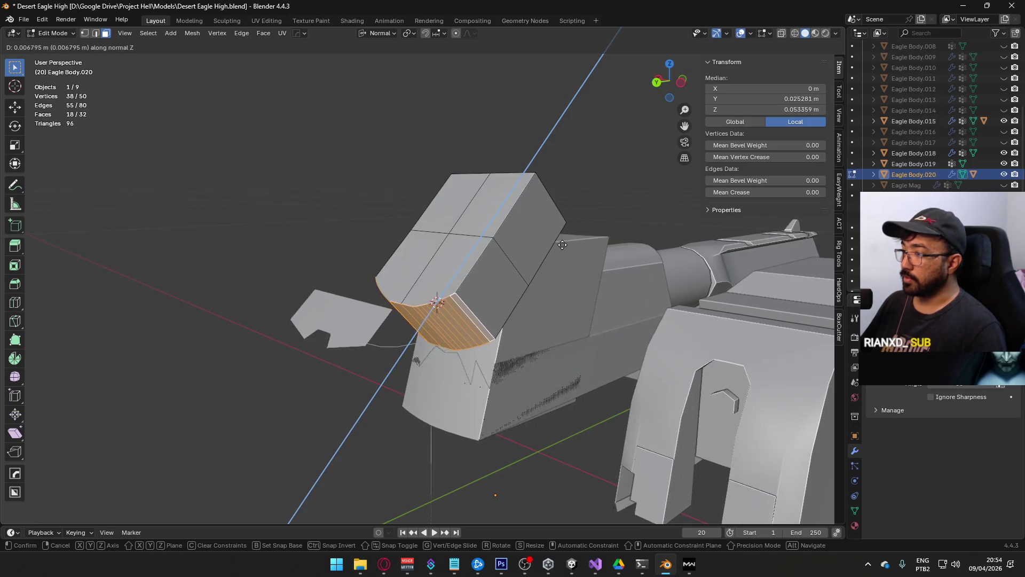
click(555, 216)
scroll(543, 299, up, 6)
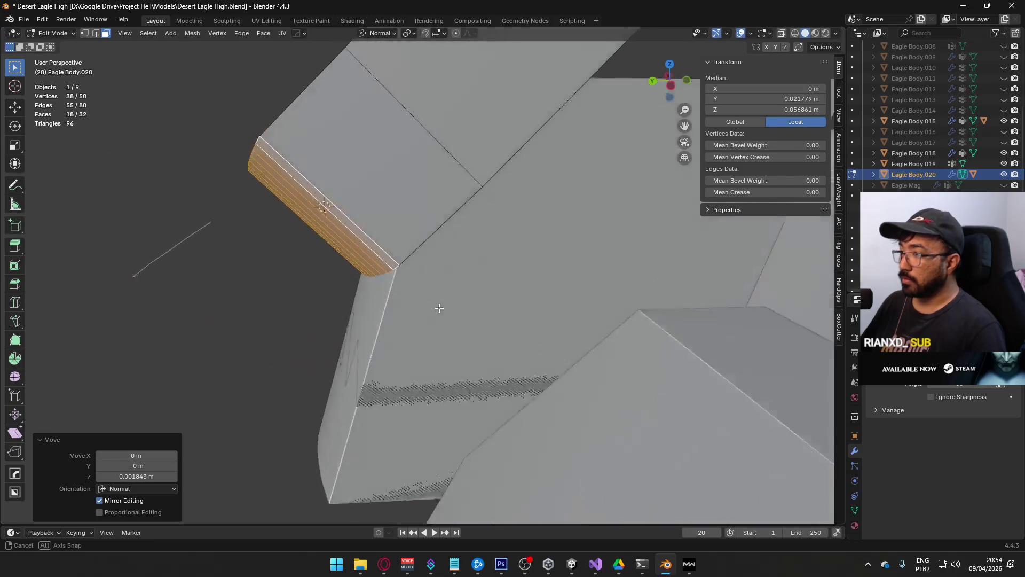
mouse_move(436, 288)
middle_down()
mouse_move(407, 288)
mouse_move(446, 266)
mouse_move(438, 294)
middle_up()
key(g)
key(z)
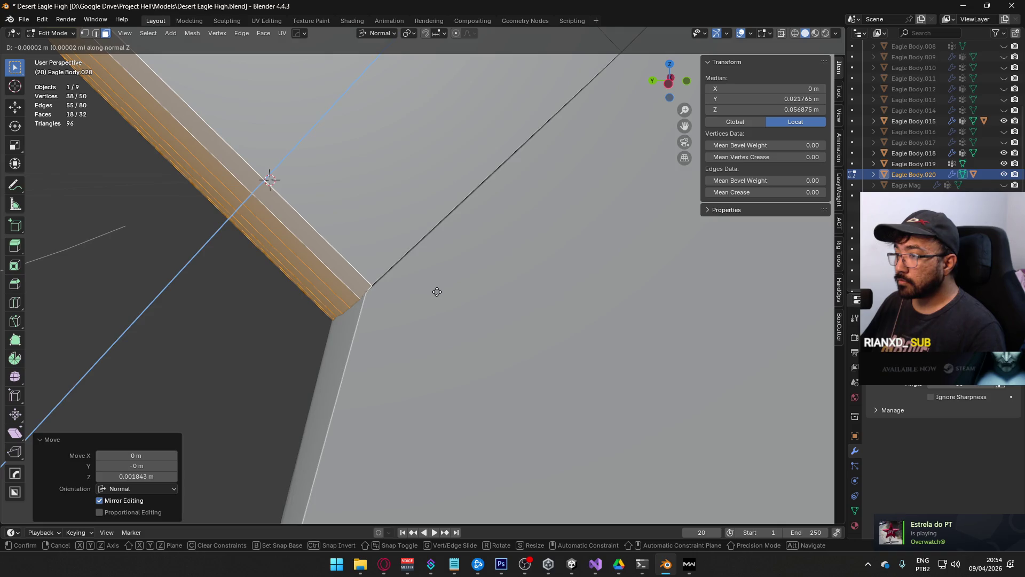
click(430, 293)
mouse_move(431, 293)
middle_down()
mouse_move(454, 283)
mouse_move(488, 196)
mouse_move(575, 208)
mouse_move(489, 280)
middle_up()
key(alt+q)
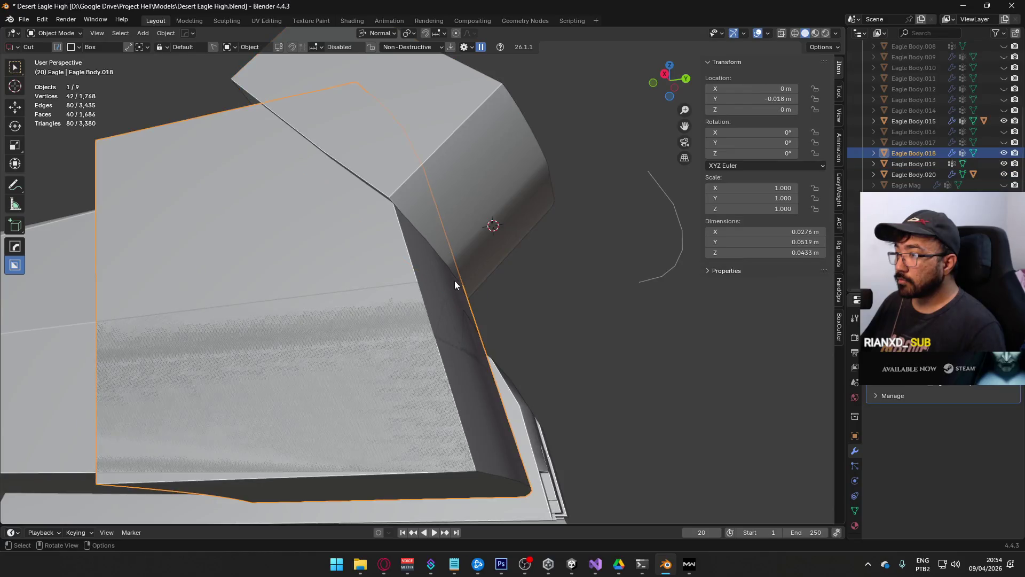
Step: Select Eagle Body.018 with the upper block and apply a HardOps difference boolean
mouse_move(476, 318)
middle_down()
mouse_move(481, 299)
mouse_move(476, 318)
mouse_move(492, 320)
mouse_move(485, 299)
middle_up()
key(Tab)
scroll(487, 301, down, 5)
shift+click(438, 218)
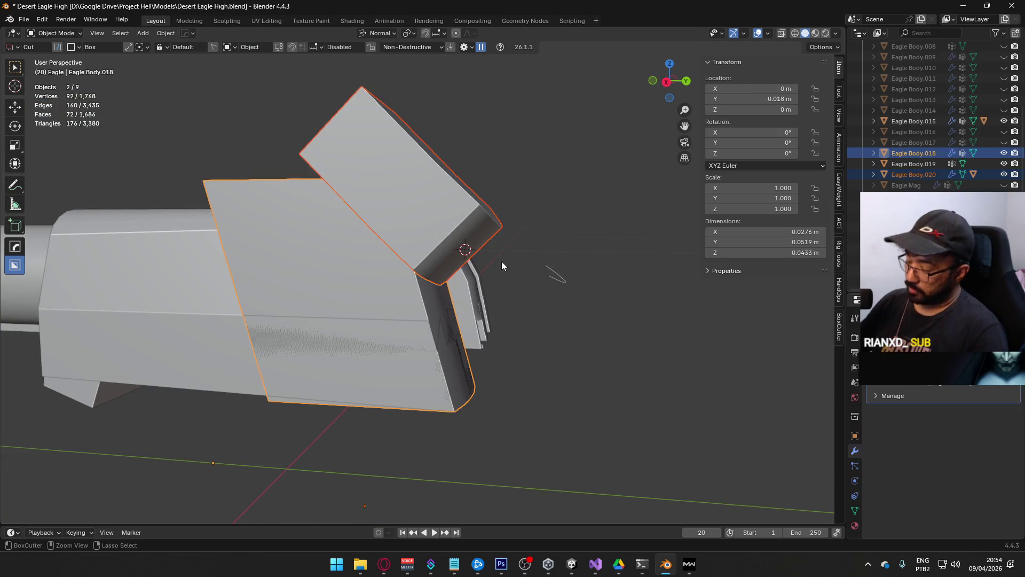
key(ctrl+KP_Subtract)
mouse_move(531, 286)
middle_down()
mouse_move(451, 300)
mouse_move(458, 274)
mouse_move(528, 312)
mouse_move(456, 309)
mouse_move(478, 302)
mouse_move(430, 150)
mouse_move(448, 163)
middle_up()
Step: In Right Ortho view, move the selected parts 0.01 m along Y, then deselect
shift+click(441, 325)
key(KP_3)
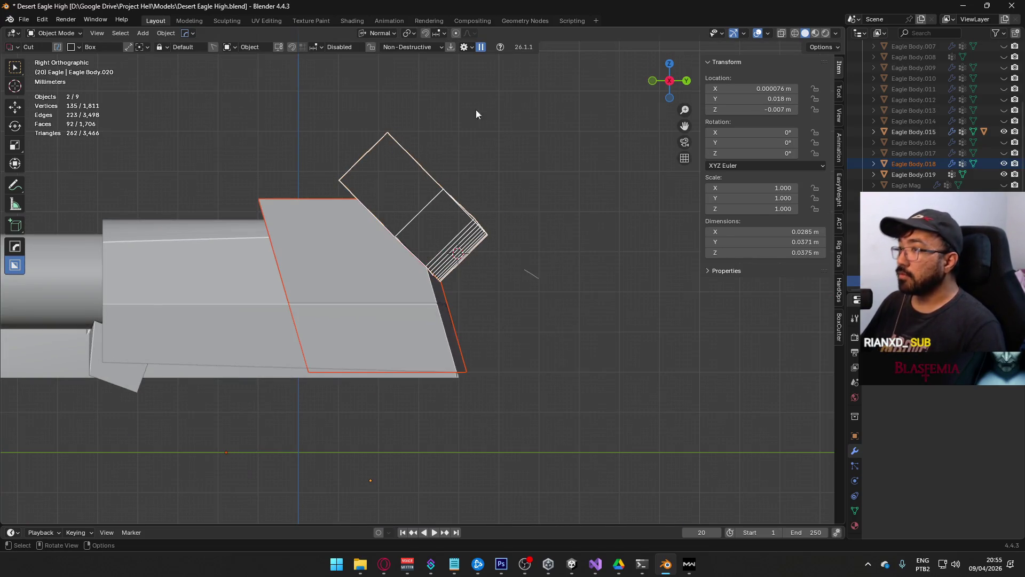
key(g)
key(Escape)
scroll(573, 325, down, 4)
key(g)
click(597, 323)
middle_drag(580, 293, 555, 341)
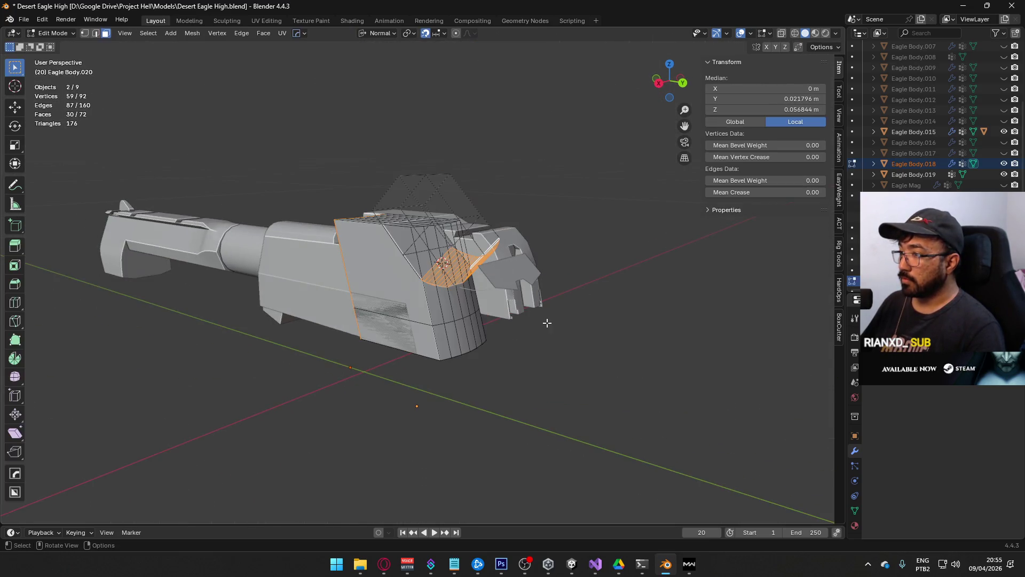
click(573, 377)
scroll(573, 378, up, 5)
mouse_move(545, 393)
middle_down()
mouse_move(498, 344)
mouse_move(442, 371)
mouse_move(416, 390)
mouse_move(421, 410)
mouse_move(441, 387)
mouse_move(382, 425)
mouse_move(364, 393)
mouse_move(507, 346)
mouse_move(595, 379)
mouse_move(598, 409)
mouse_move(540, 376)
mouse_move(601, 384)
mouse_move(511, 351)
mouse_move(457, 353)
mouse_move(437, 326)
mouse_move(464, 299)
mouse_move(461, 339)
mouse_move(374, 351)
mouse_move(457, 343)
mouse_move(409, 347)
mouse_move(403, 374)
mouse_move(448, 395)
mouse_move(498, 386)
mouse_move(492, 407)
mouse_move(492, 378)
mouse_move(523, 328)
middle_up()
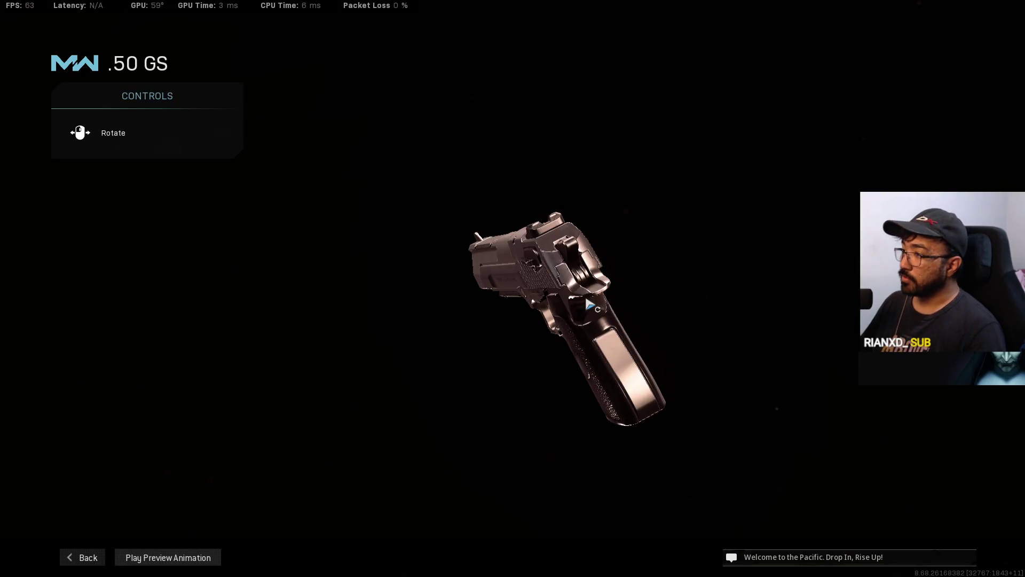
Step: Rotate the .50 GS upright in the inspect screen and play its preview animation
drag(582, 302, 560, 377)
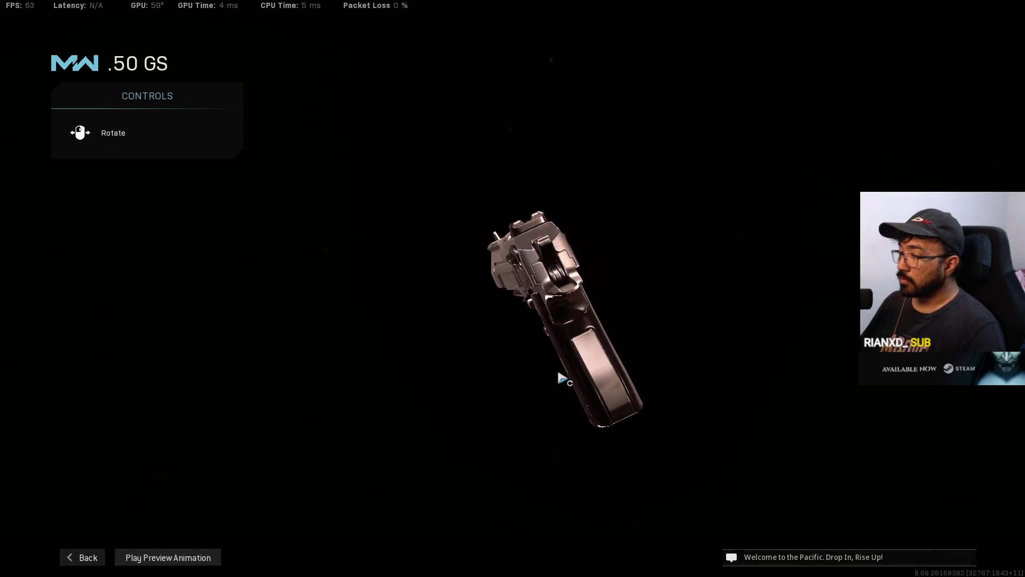
click(204, 557)
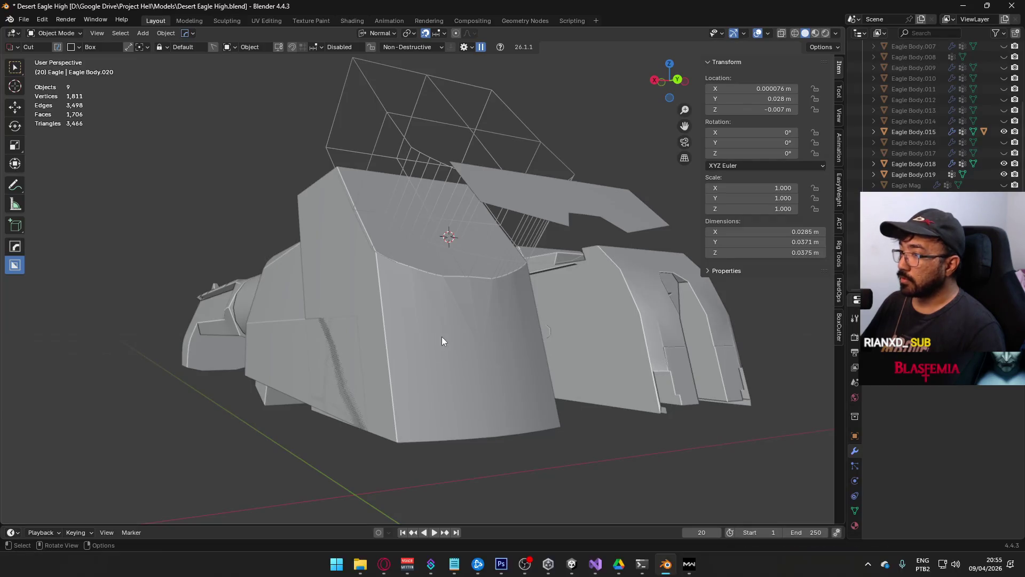
mouse_move(442, 340)
middle_down()
mouse_move(394, 352)
mouse_move(409, 335)
mouse_move(376, 353)
mouse_move(318, 358)
mouse_move(440, 284)
middle_up()
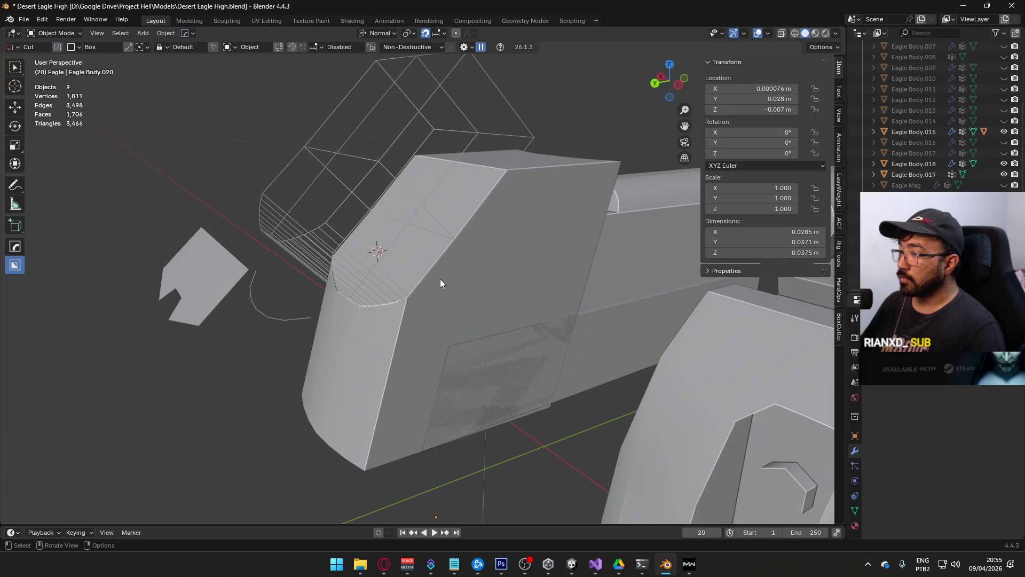
Step: Set the transform orientation to Global and delete the curved cutter object in Object Mode
key(Tab)
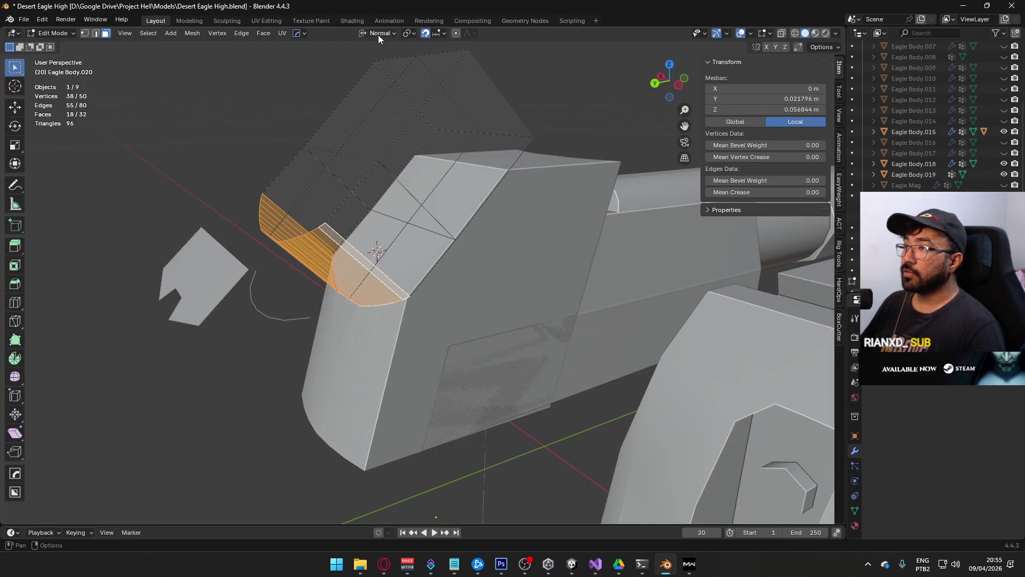
click(376, 34)
click(374, 58)
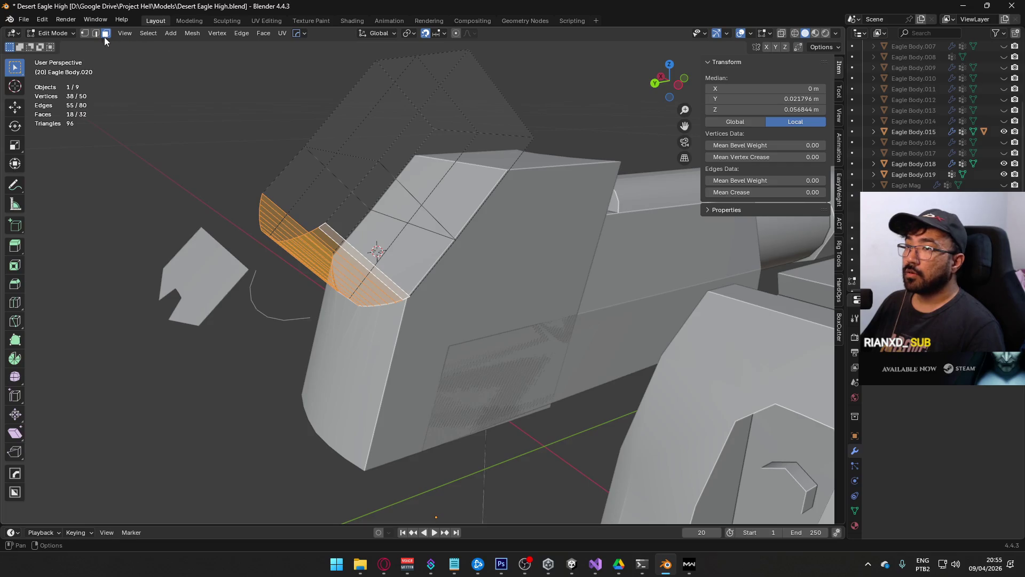
click(60, 45)
key(Delete)
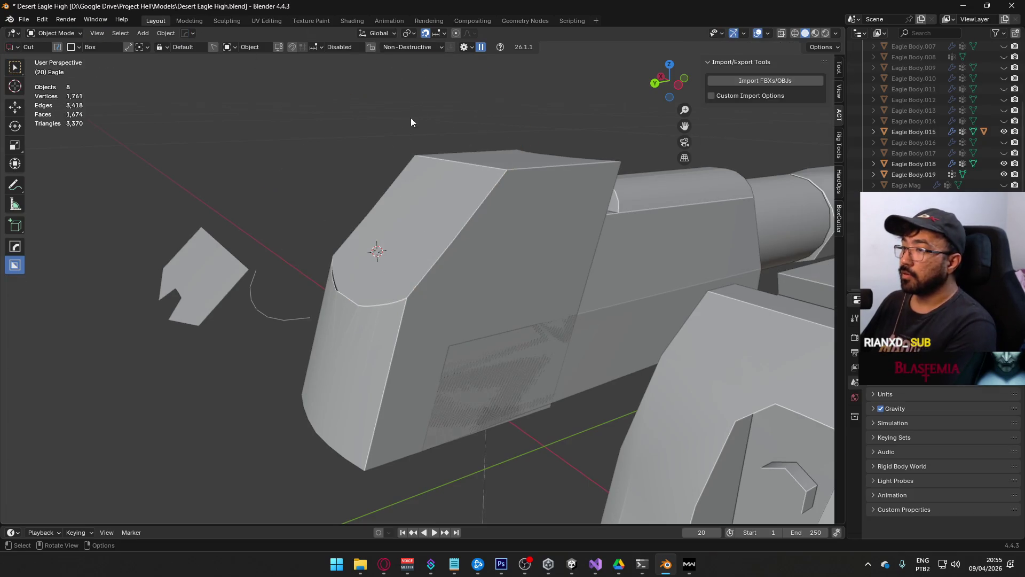
Step: Remove the rounded cut from Eagle Body.018, then select Eagle Body.002 and enter Edit Mode
mouse_move(289, 314)
middle_down()
mouse_move(452, 271)
mouse_move(344, 319)
mouse_move(375, 279)
middle_up()
click(376, 279)
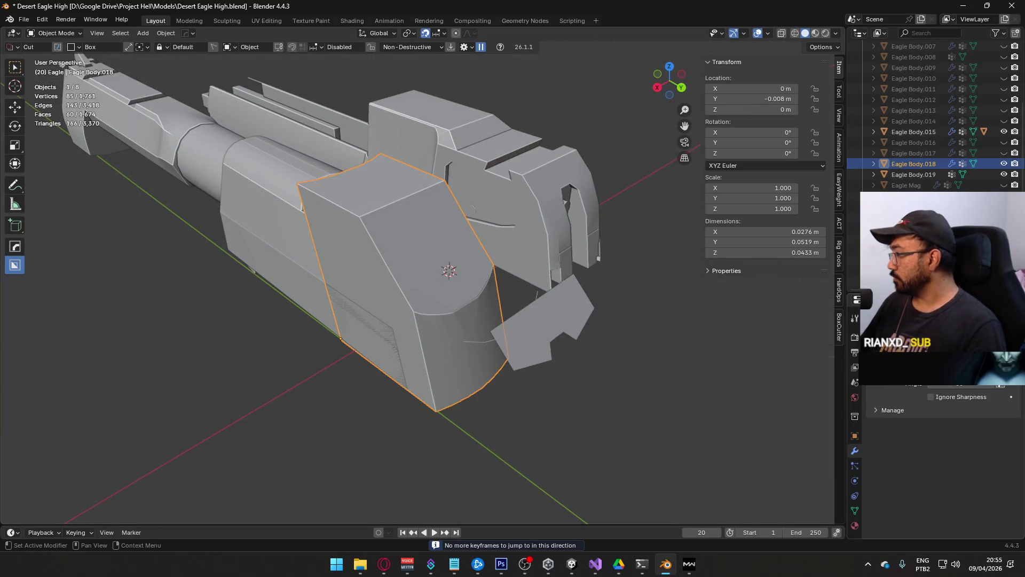
key(ctrl+x)
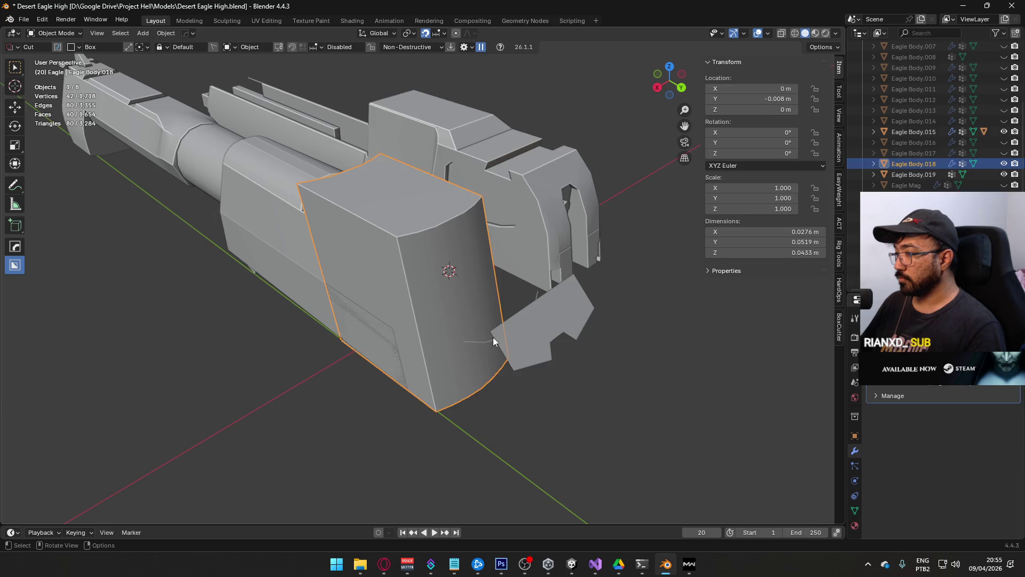
click(477, 345)
key(Tab)
mouse_move(478, 342)
middle_down()
mouse_move(506, 293)
mouse_move(364, 337)
mouse_move(482, 354)
middle_up()
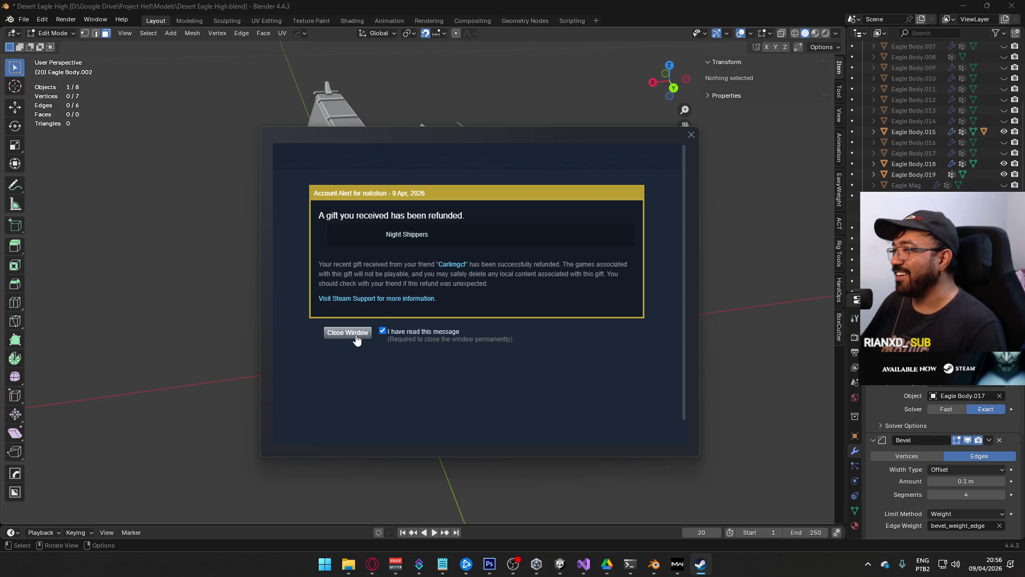
Step: Mark the Steam refunded-gift alert as read and close it to return to Blender
click(357, 337)
mouse_move(550, 316)
middle_down()
mouse_move(528, 330)
mouse_move(419, 239)
mouse_move(521, 241)
mouse_move(389, 283)
mouse_move(581, 234)
middle_up()
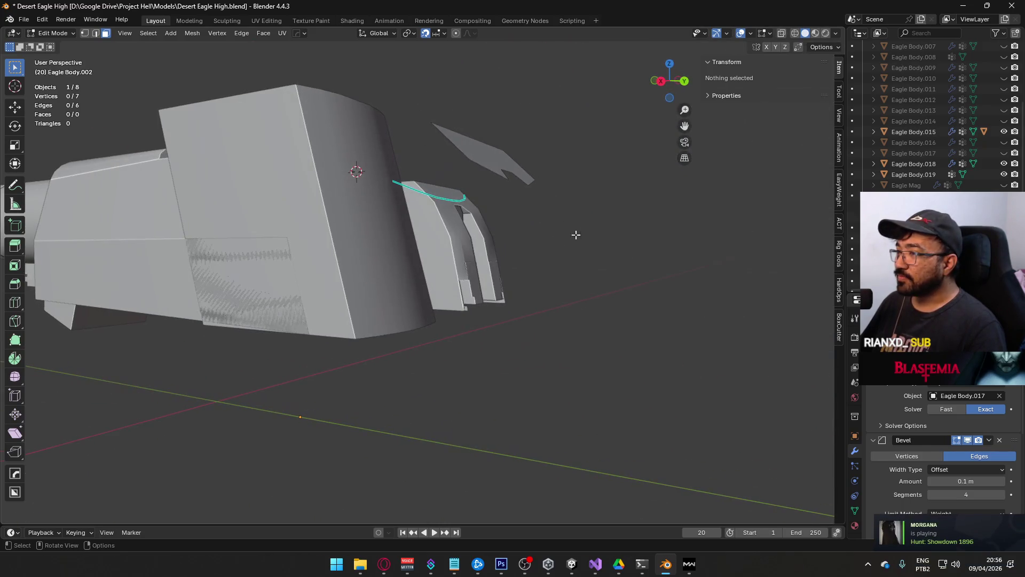
Step: Inspect the slide body and arc guide in Edit Mode and Top view, ending with the arc selected
key(Tab)
click(438, 193)
mouse_move(438, 194)
middle_down()
mouse_move(439, 234)
mouse_move(397, 244)
mouse_move(438, 258)
mouse_move(428, 268)
mouse_move(286, 201)
mouse_move(437, 249)
mouse_move(447, 153)
mouse_move(421, 293)
mouse_move(385, 339)
mouse_move(280, 336)
mouse_move(197, 304)
mouse_move(213, 266)
middle_up()
key(Tab)
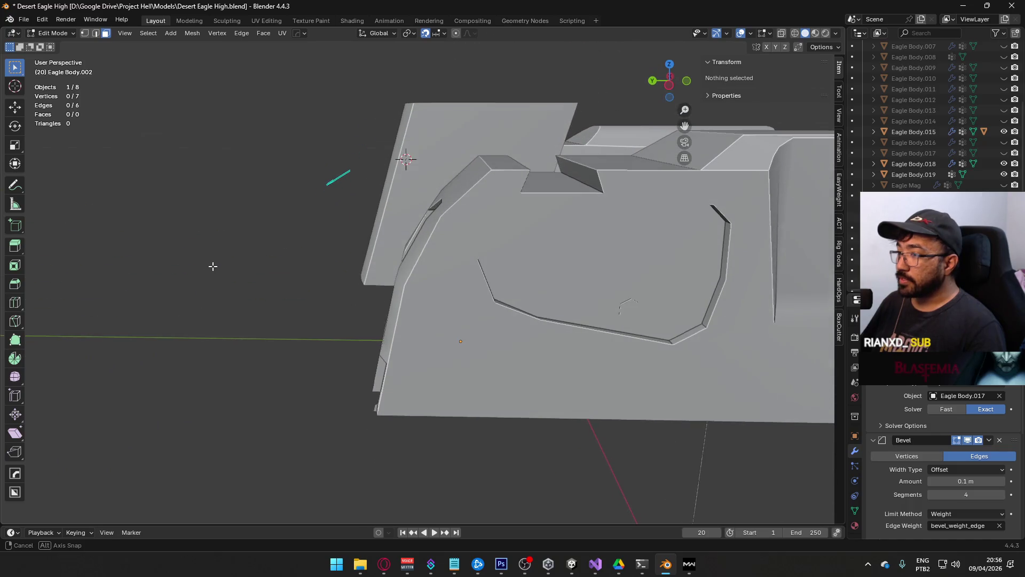
mouse_move(349, 293)
middle_down()
mouse_move(377, 299)
mouse_move(348, 305)
mouse_move(382, 293)
middle_up()
click(531, 285)
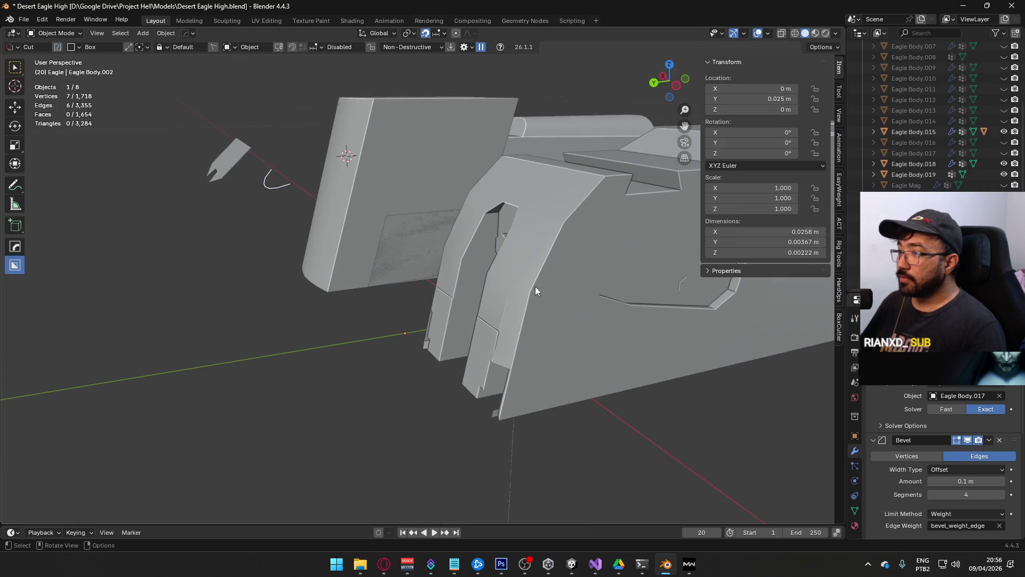
mouse_move(440, 257)
middle_down()
mouse_move(479, 264)
mouse_move(381, 337)
mouse_move(410, 331)
middle_up()
key(KP_7)
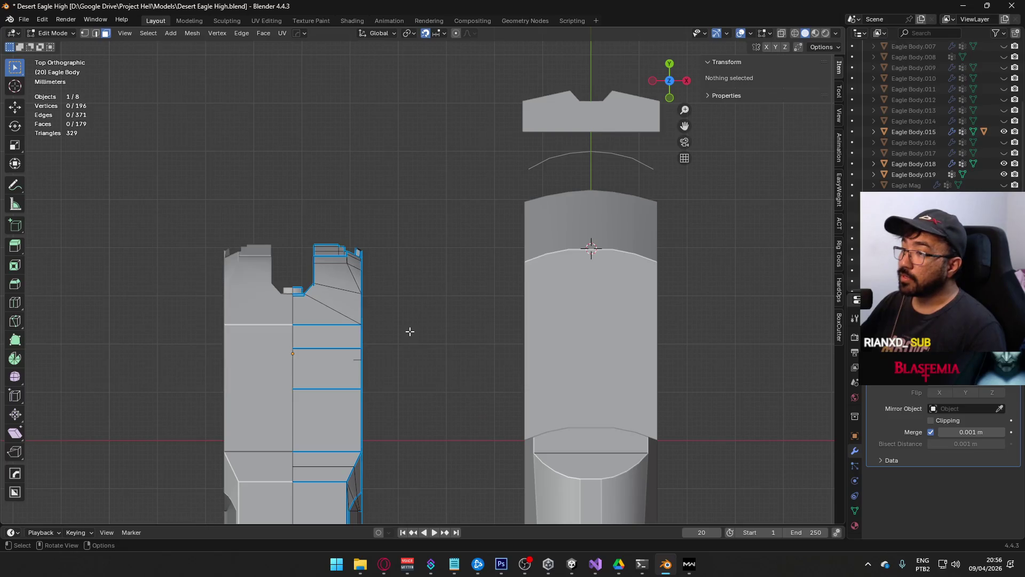
mouse_move(459, 376)
middle_down()
mouse_move(442, 314)
mouse_move(687, 267)
mouse_move(423, 323)
mouse_move(365, 308)
mouse_move(423, 289)
middle_up()
key(Tab)
click(247, 168)
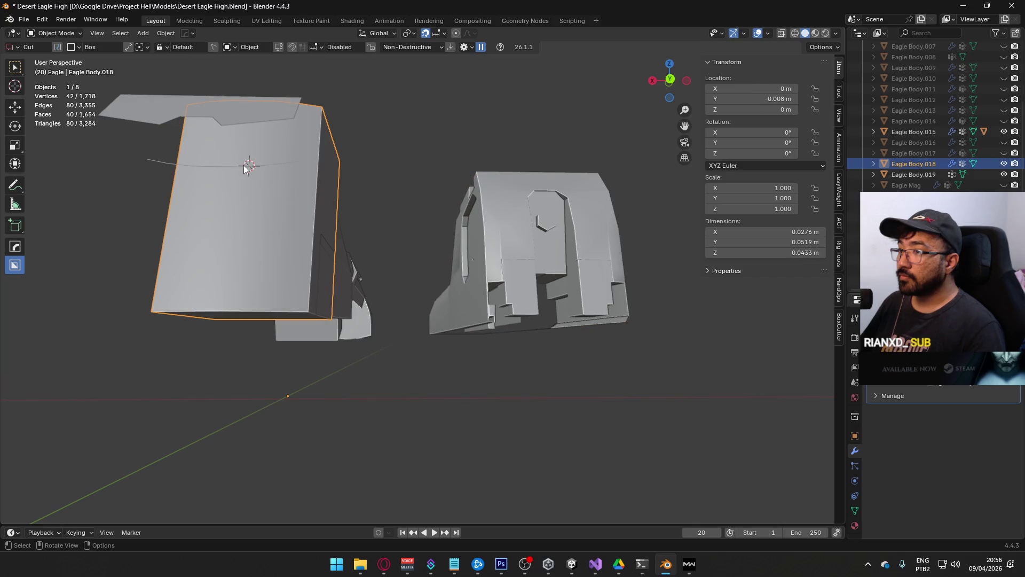
key(Tab)
middle_drag(190, 168, 395, 295)
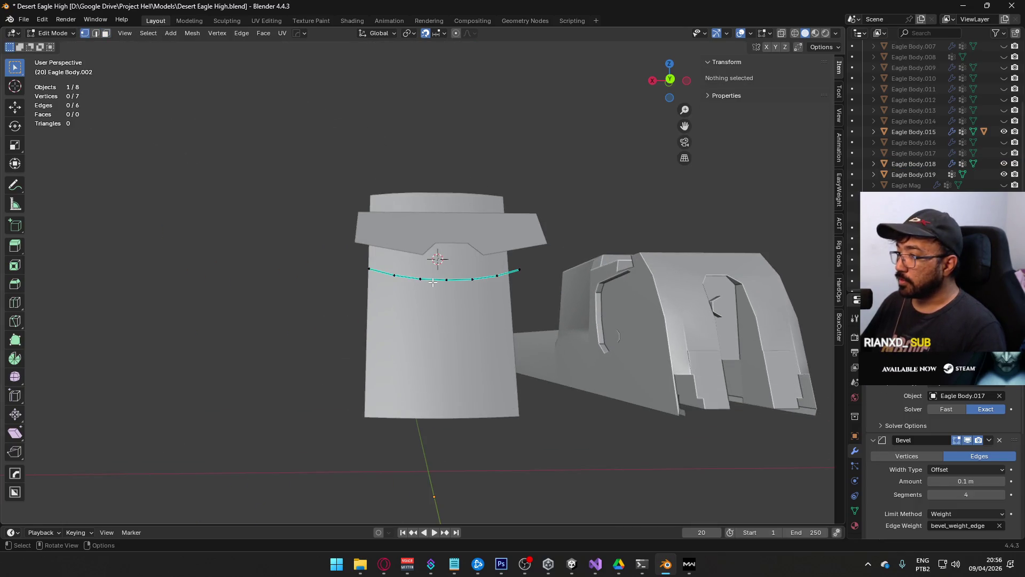
key(Tab)
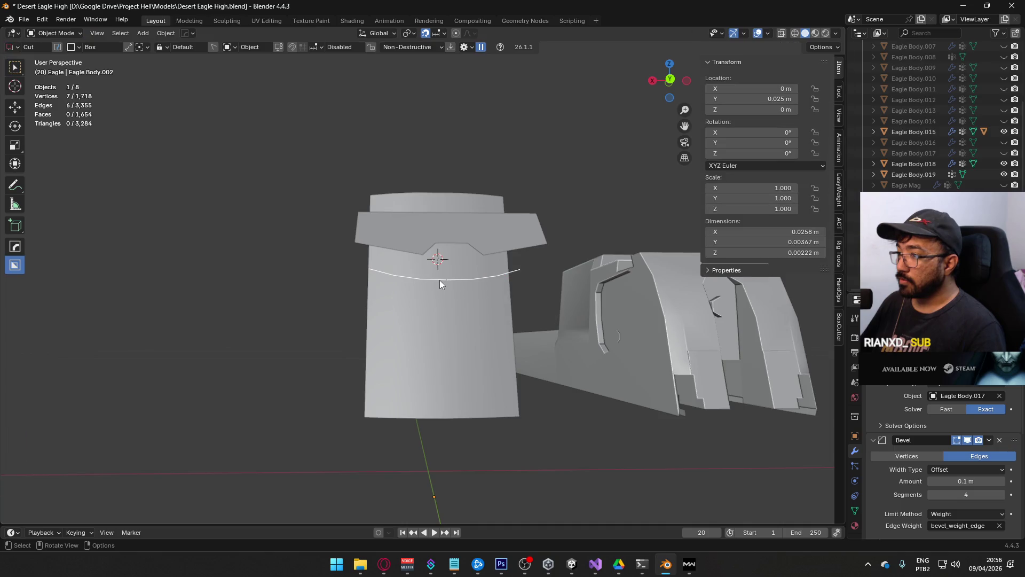
Step: From Top view, duplicate the arc guide and offset the copy -0.03 m along X
key(KP_7)
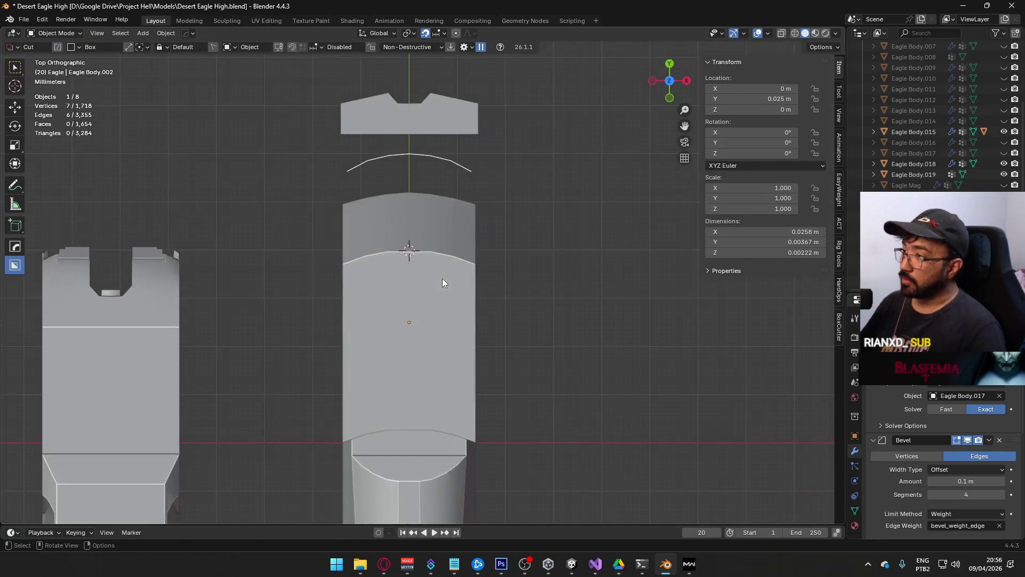
scroll(443, 278, down, 3)
mouse_move(380, 256)
shift+middle_down()
mouse_move(518, 281)
mouse_move(261, 242)
mouse_move(401, 262)
shift+middle_up()
key(shift+d)
click(469, 268)
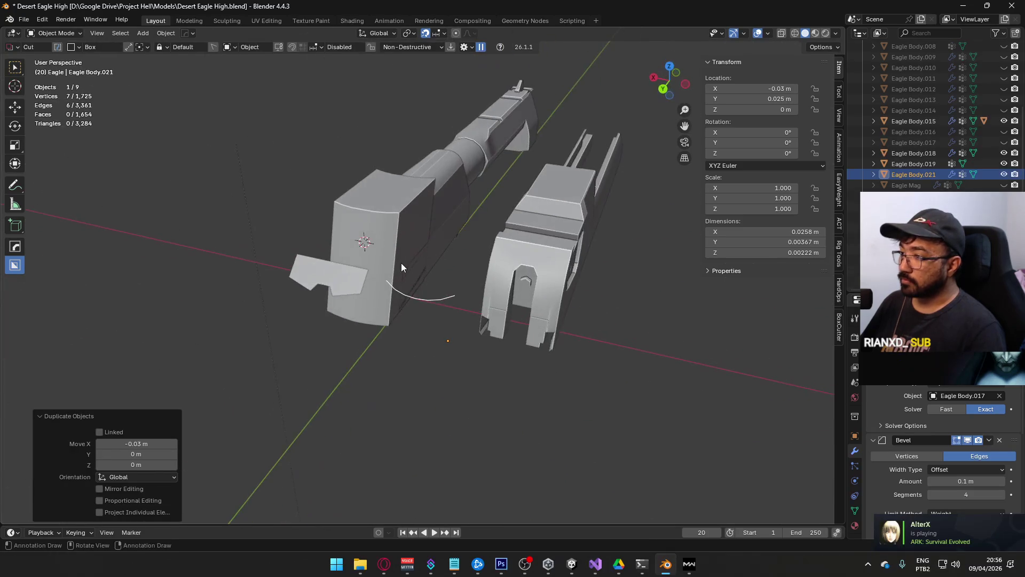
Step: Convert the arc copy Eagle Body.021 to a curve, inspect its points, then delete it
right_click(403, 288)
mouse_move(416, 323)
click(456, 333)
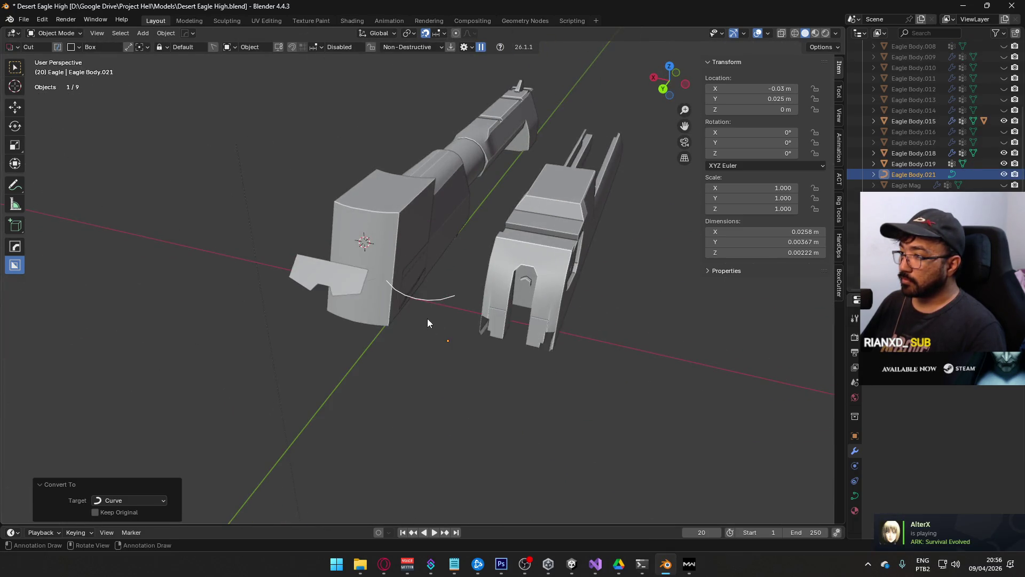
scroll(454, 299, up, 5)
key(Tab)
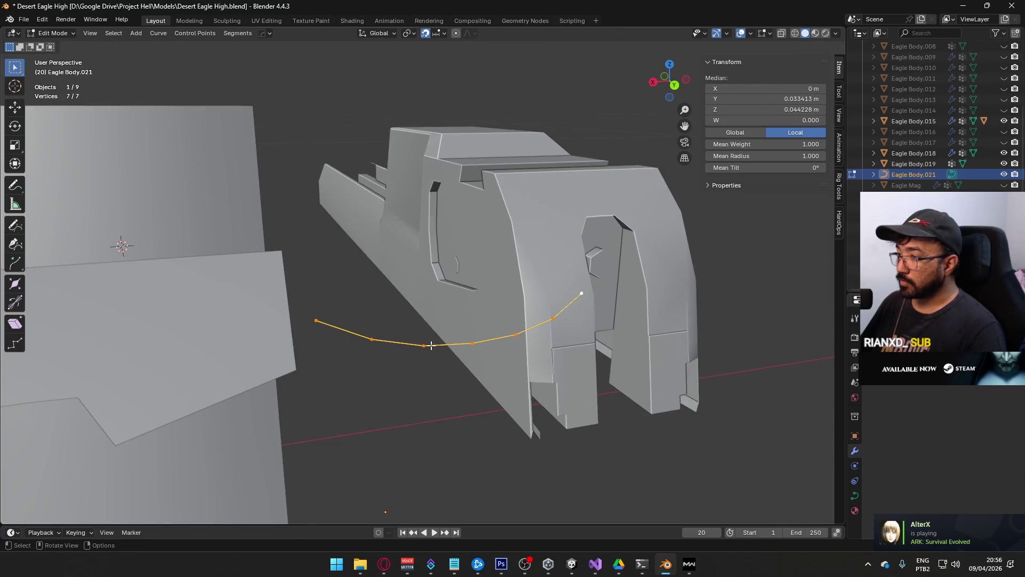
click(432, 346)
mouse_move(424, 343)
middle_down()
mouse_move(465, 339)
mouse_move(454, 336)
middle_up()
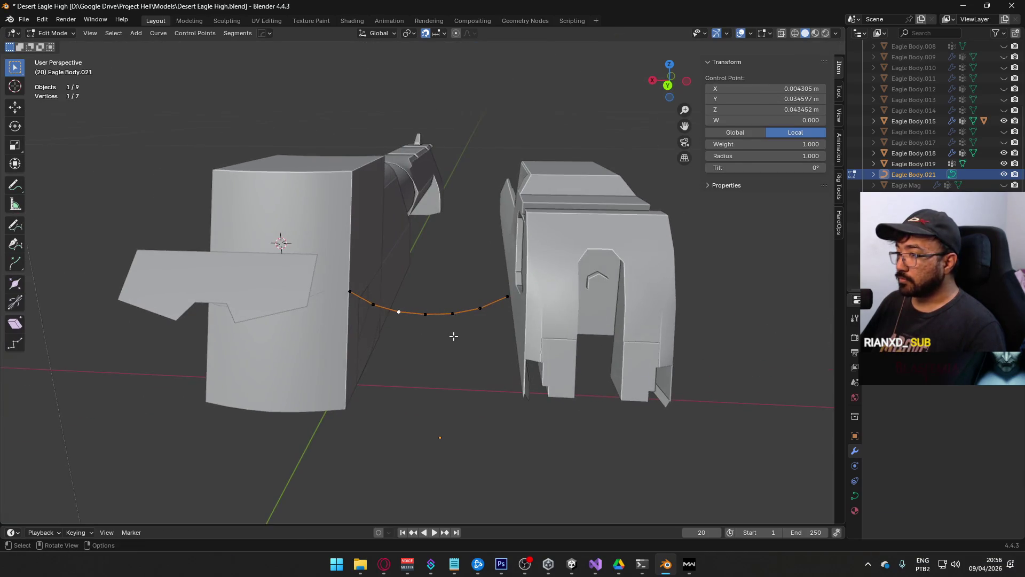
key(Tab)
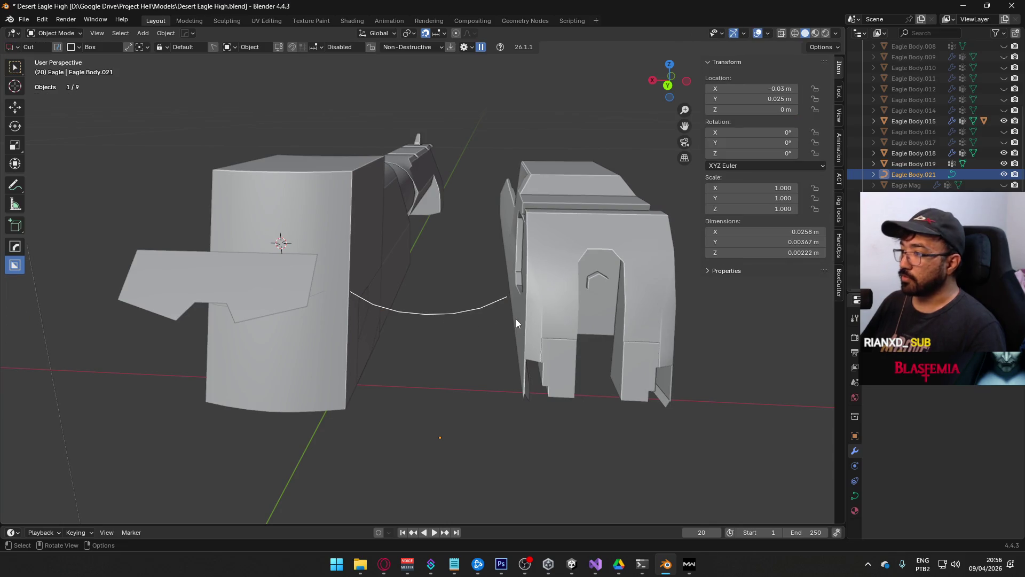
key(Tab)
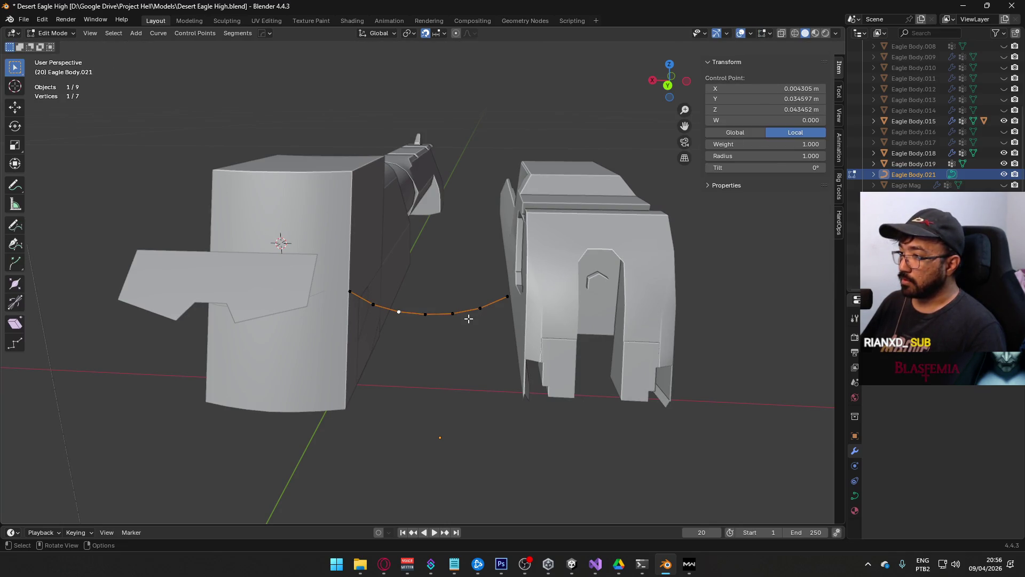
key(Tab)
mouse_move(469, 319)
middle_down()
mouse_move(450, 329)
mouse_move(407, 318)
middle_up()
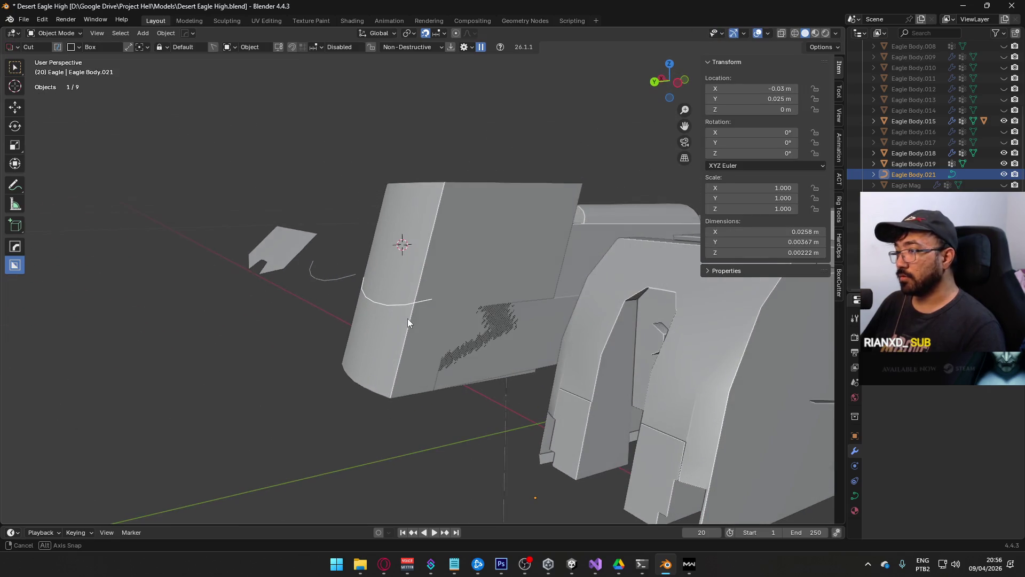
key(Delete)
Step: In Eagle Body's Edit Mode, select one front edge in edge mode and duplicate it in place
click(341, 280)
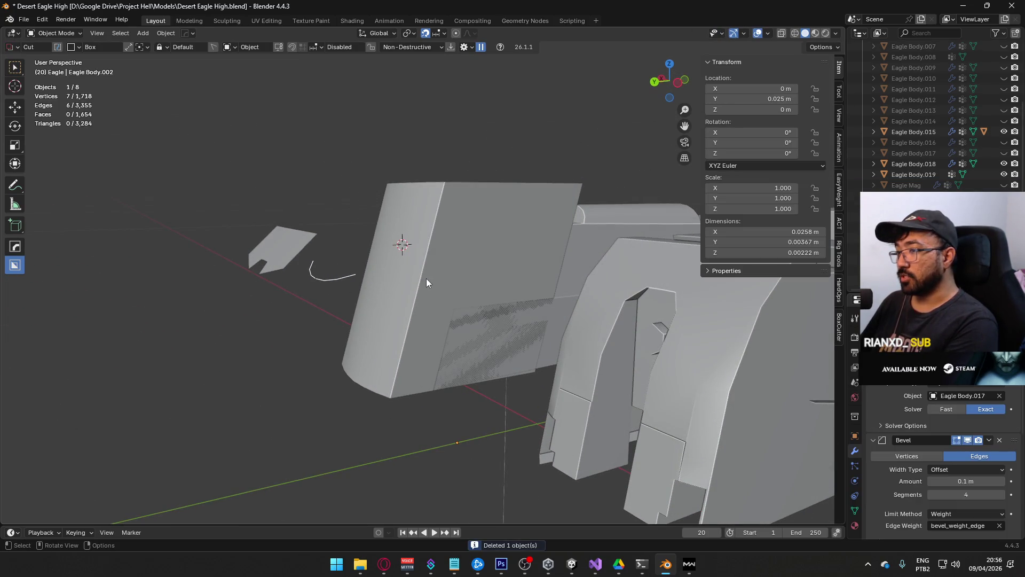
scroll(503, 306, down, 3)
click(499, 310)
scroll(534, 326, up, 3)
key(Tab)
scroll(553, 338, up, 2)
key(2)
click(506, 317)
key(shift+d)
right_click(498, 319)
right_click(435, 353)
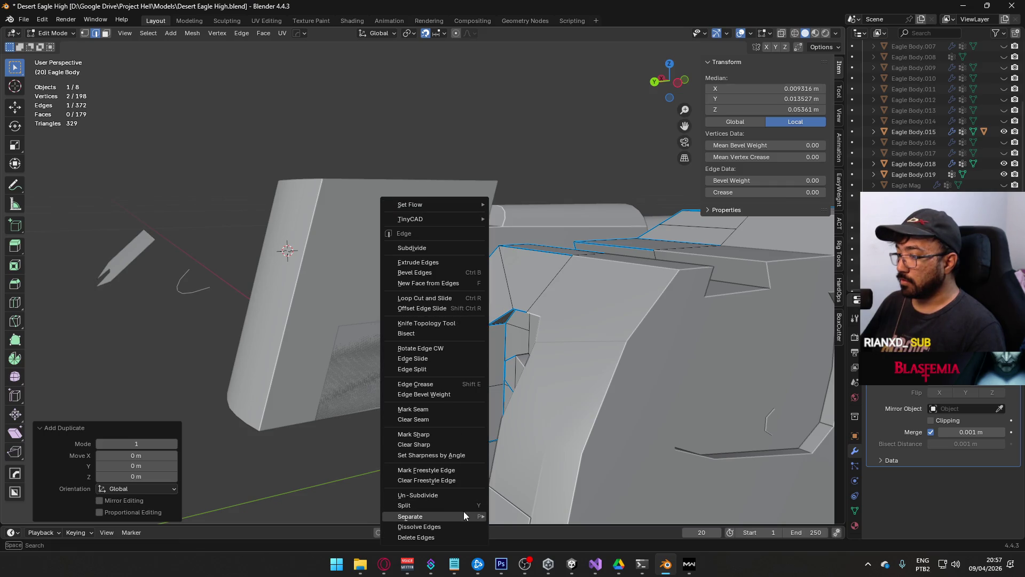
Step: Separate the duplicated edge into its own object and move it along Y in Top view
click(532, 494)
key(Tab)
click(479, 315)
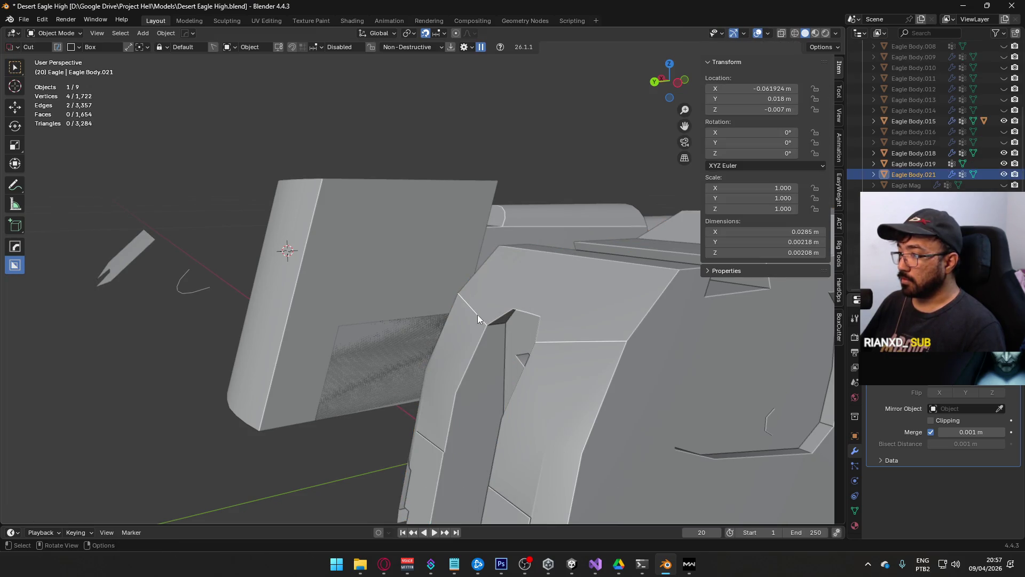
key(KP_7)
key(g)
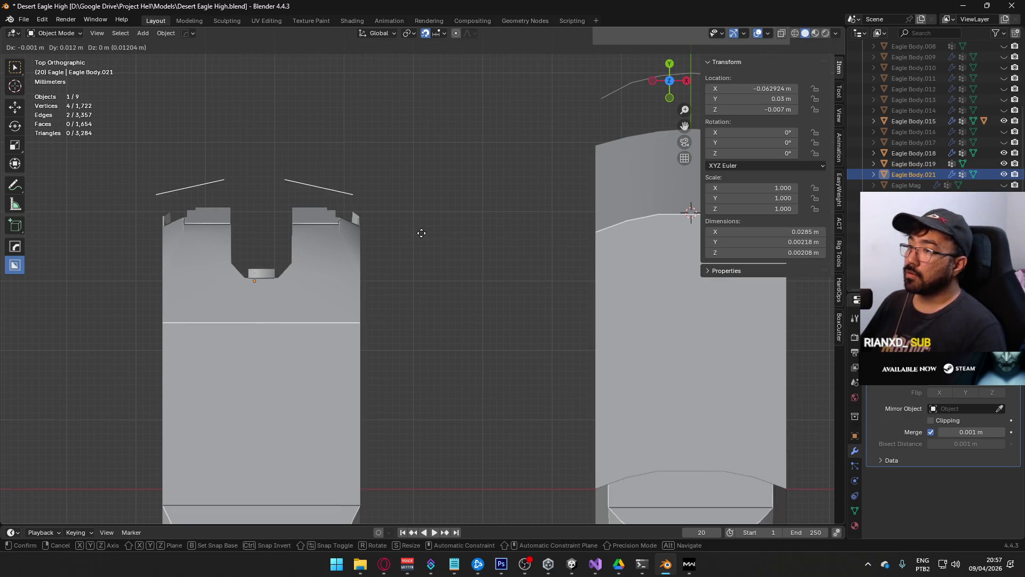
key(Escape)
key(g)
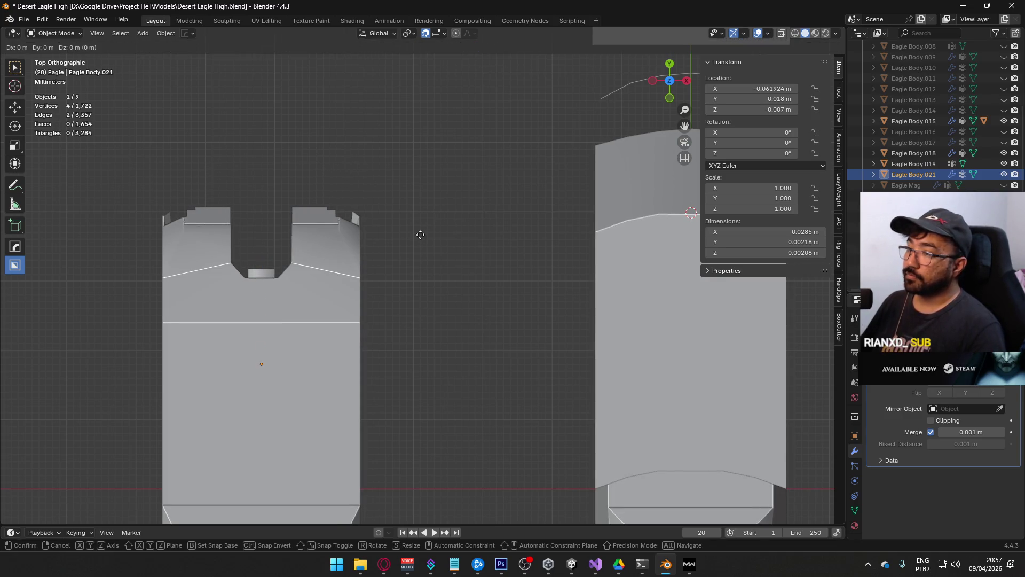
key(y)
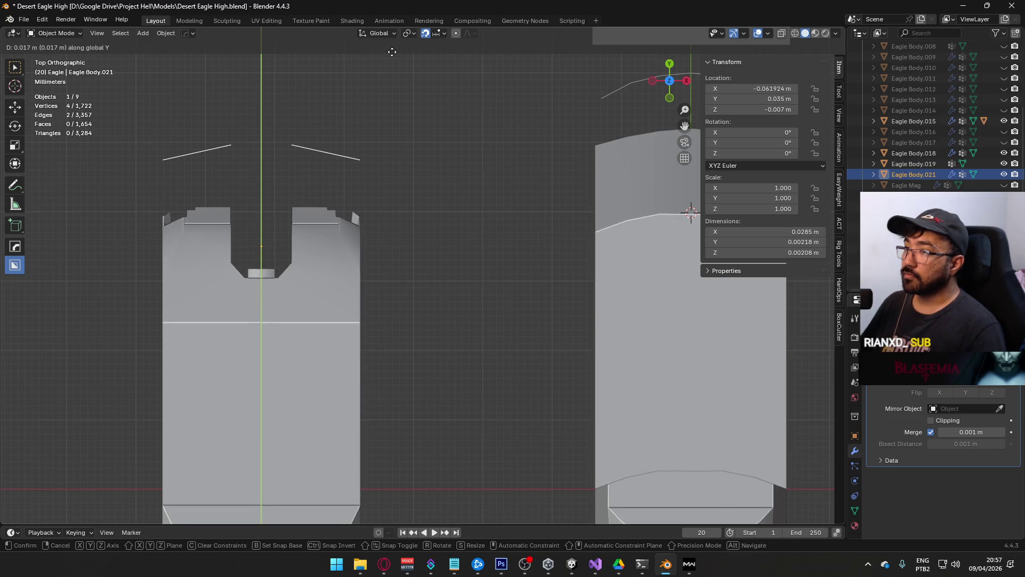
click(392, 51)
Step: In Edit Mode, connect the edge object's two end vertices with an edge
mouse_move(462, 210)
middle_down()
mouse_move(217, 119)
mouse_move(304, 215)
middle_up()
key(Tab)
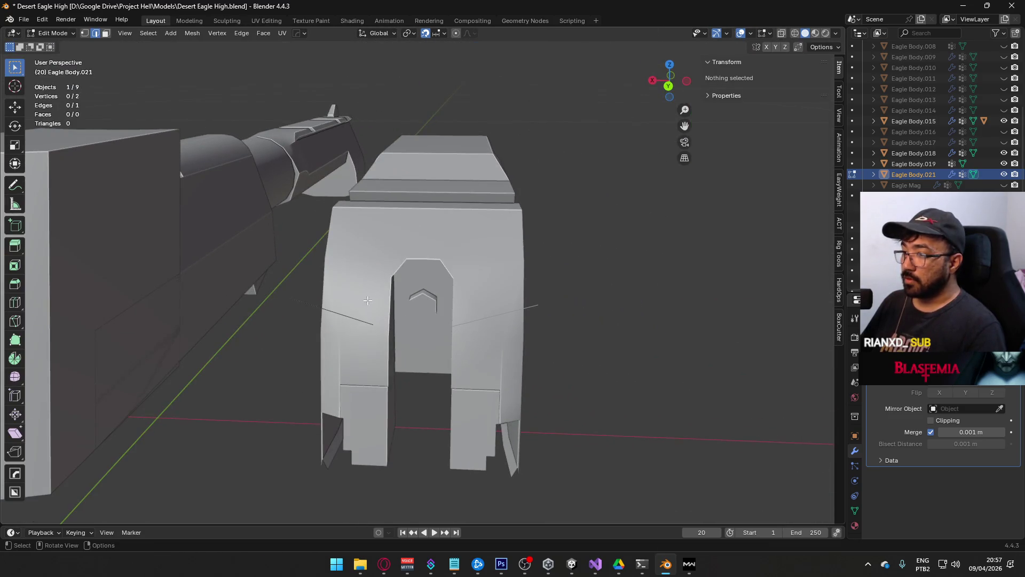
middle_drag(368, 301, 379, 313)
key(a)
right_click(373, 315)
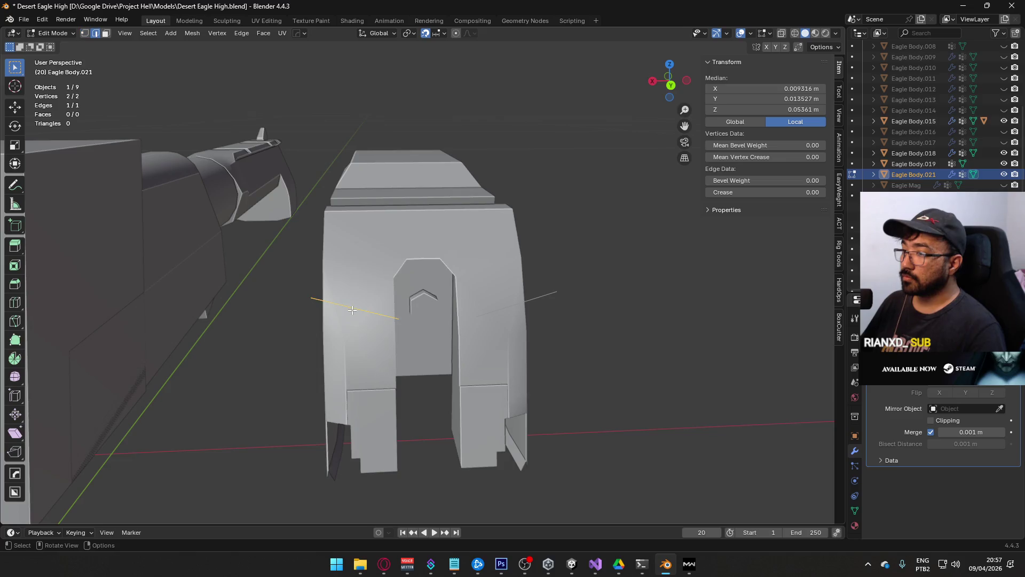
right_click(351, 310)
key(Escape)
key(1)
right_click(333, 270)
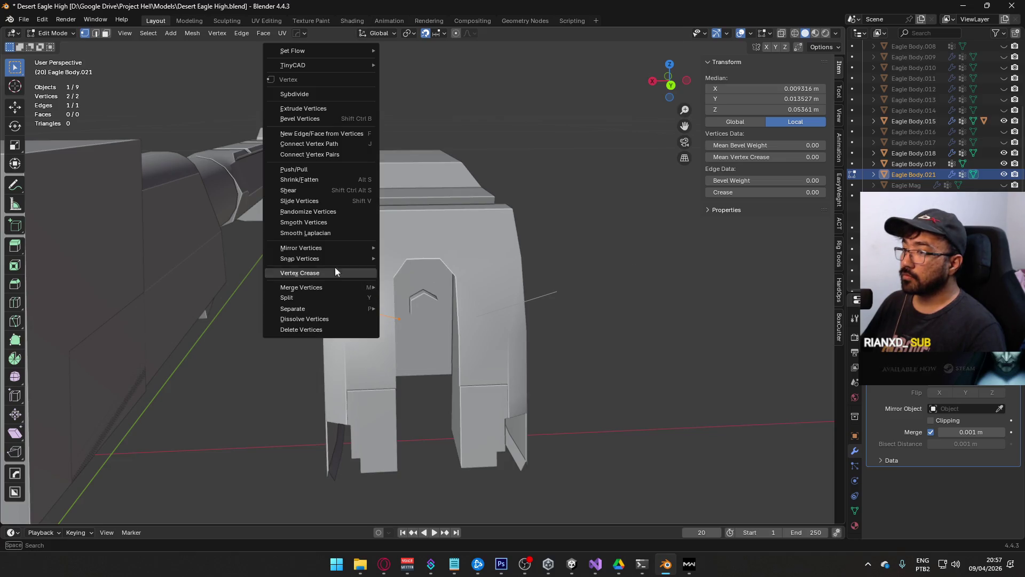
click(353, 132)
Step: Convert the separated edge object Eagle Body.021 into a curve
key(Tab)
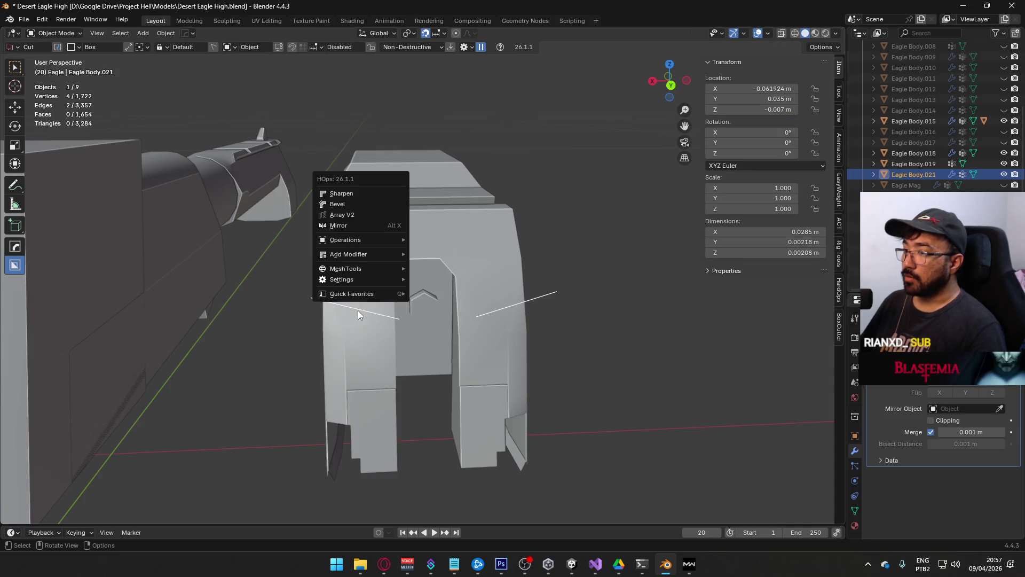
key(Escape)
right_click(365, 311)
mouse_move(370, 310)
click(476, 320)
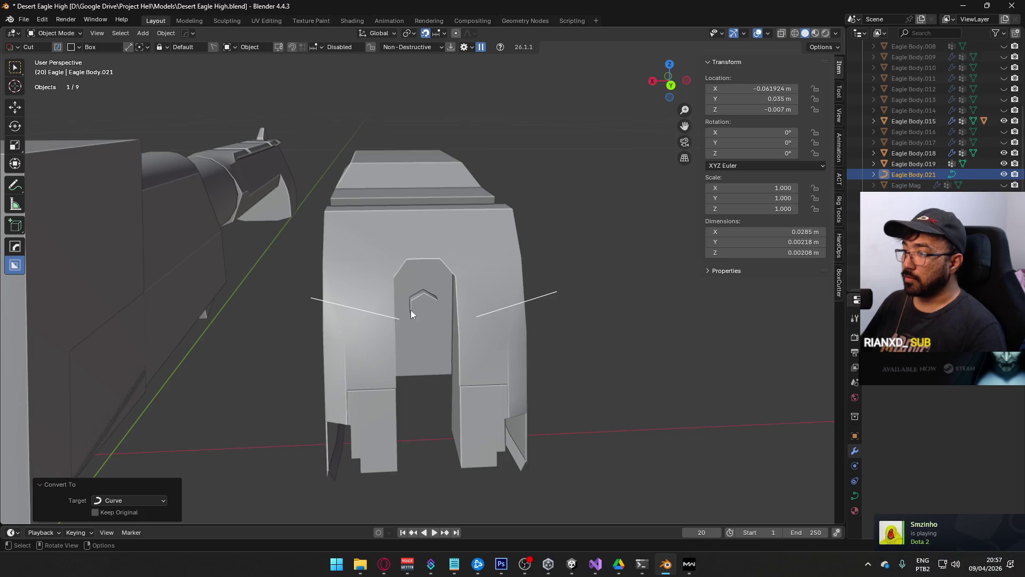
Step: Give the curve's points Automatic handles and set the spline type to Bézier
key(Tab)
mouse_move(201, 270)
mouse_down()
mouse_move(595, 407)
mouse_move(673, 390)
mouse_move(285, 389)
mouse_move(387, 352)
mouse_up()
right_click(361, 349)
mouse_move(355, 347)
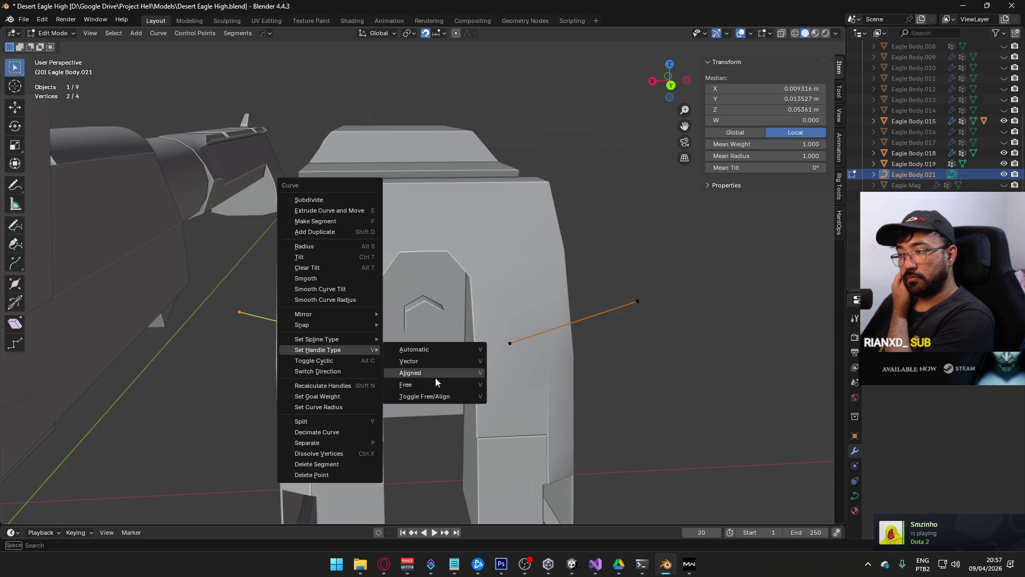
click(432, 350)
right_click(349, 340)
mouse_move(350, 328)
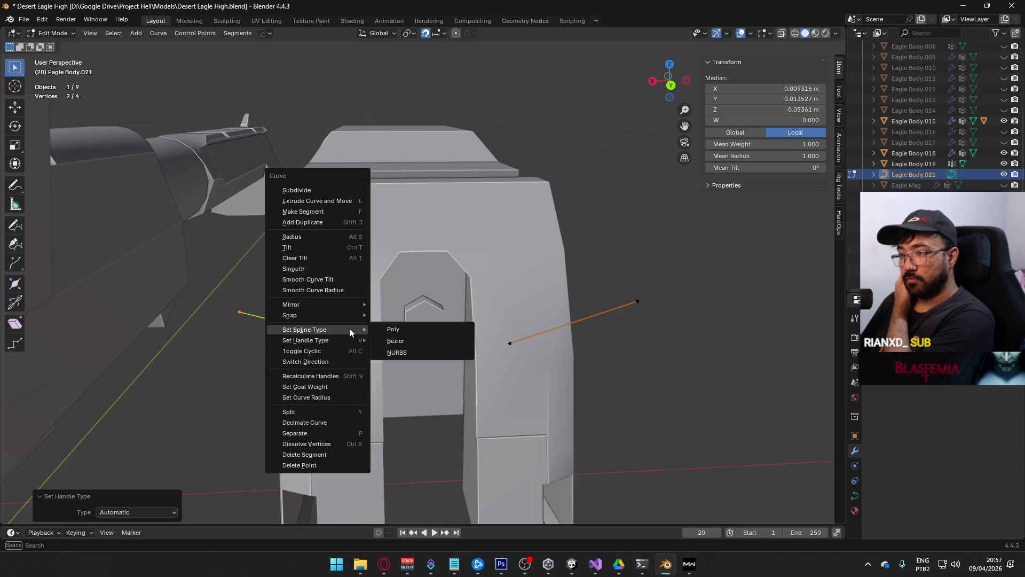
click(426, 344)
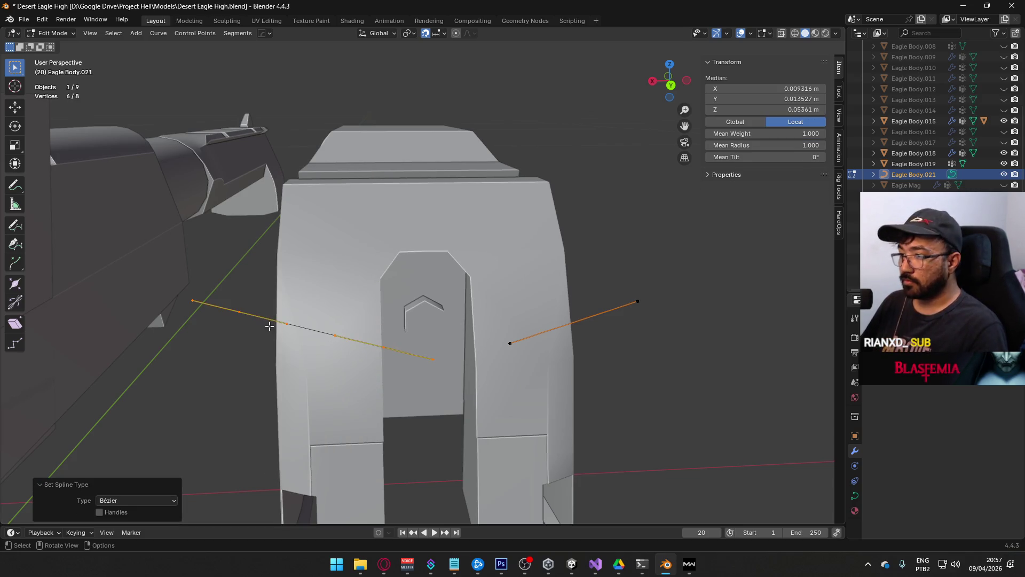
Step: In Back view, rotate the left and middle control points' handles to follow the notch outline
click(248, 315)
key(KP_1)
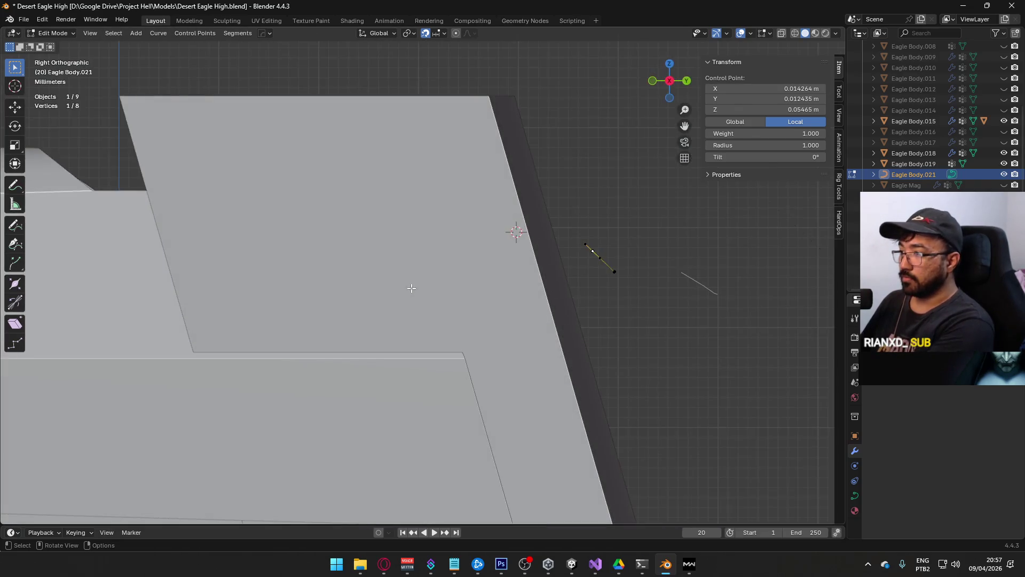
key(KP_7)
key(KP_1)
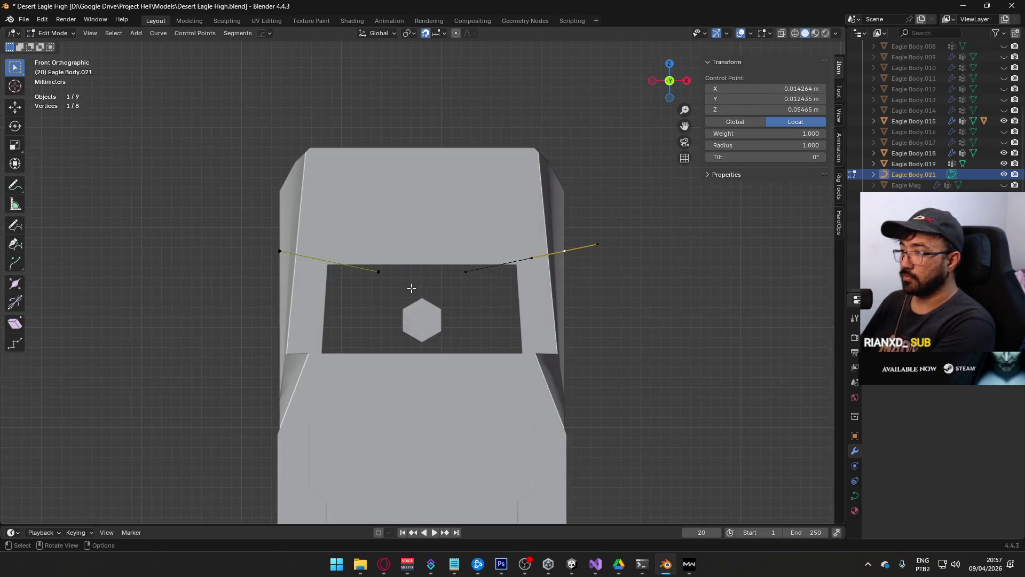
key(ctrl+KP_1)
key(r)
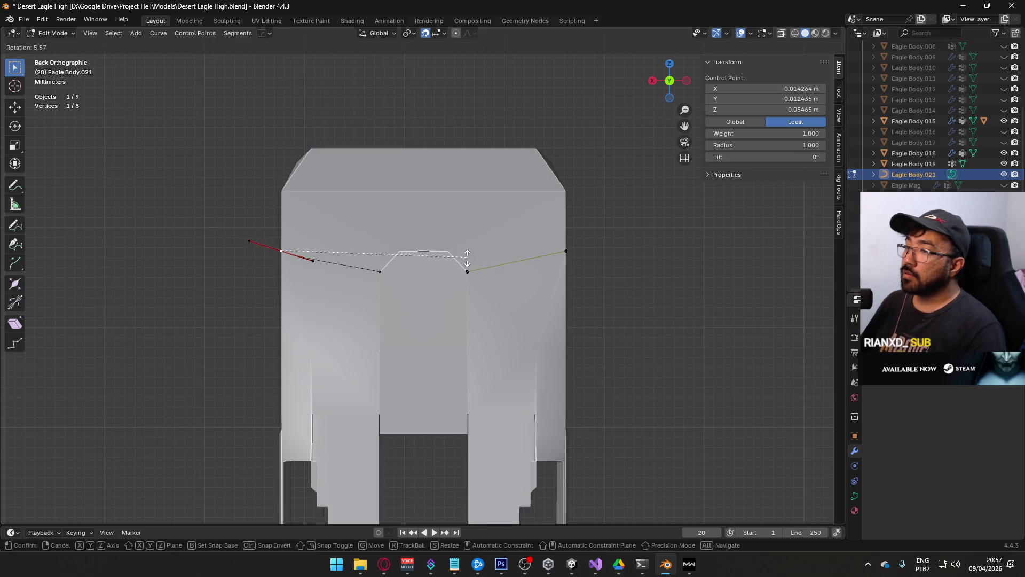
click(437, 294)
click(380, 271)
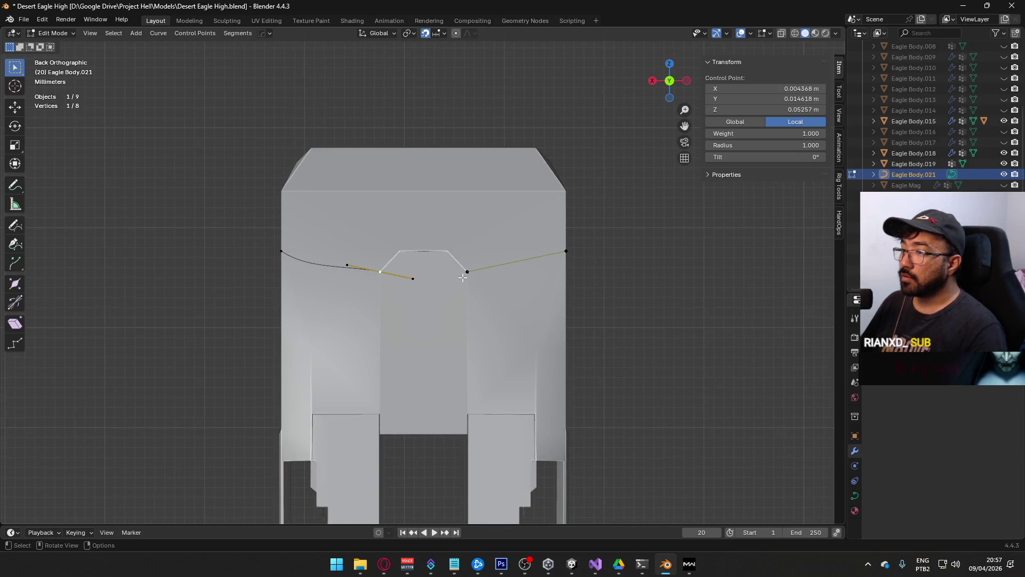
key(r)
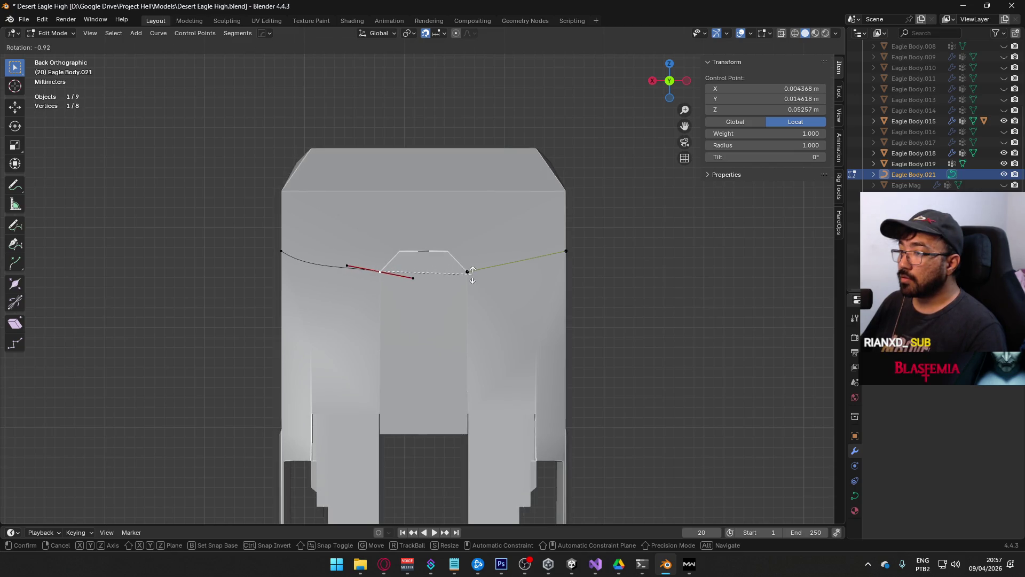
click(471, 260)
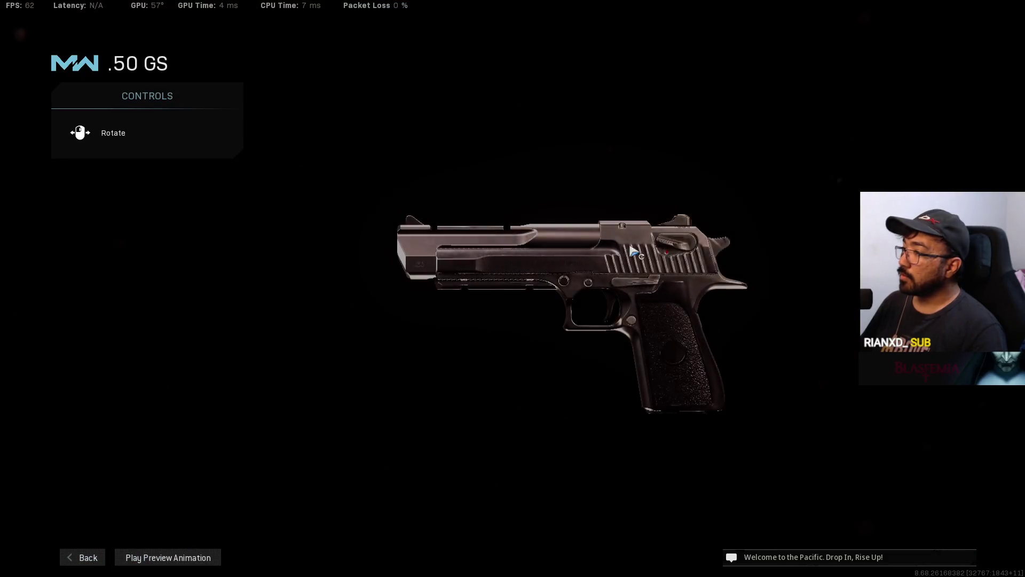
Step: View the .50 GS from behind in Modern Warfare, then reselect the Blender guide curve
mouse_move(422, 443)
mouse_down()
mouse_move(528, 295)
mouse_move(666, 270)
mouse_up()
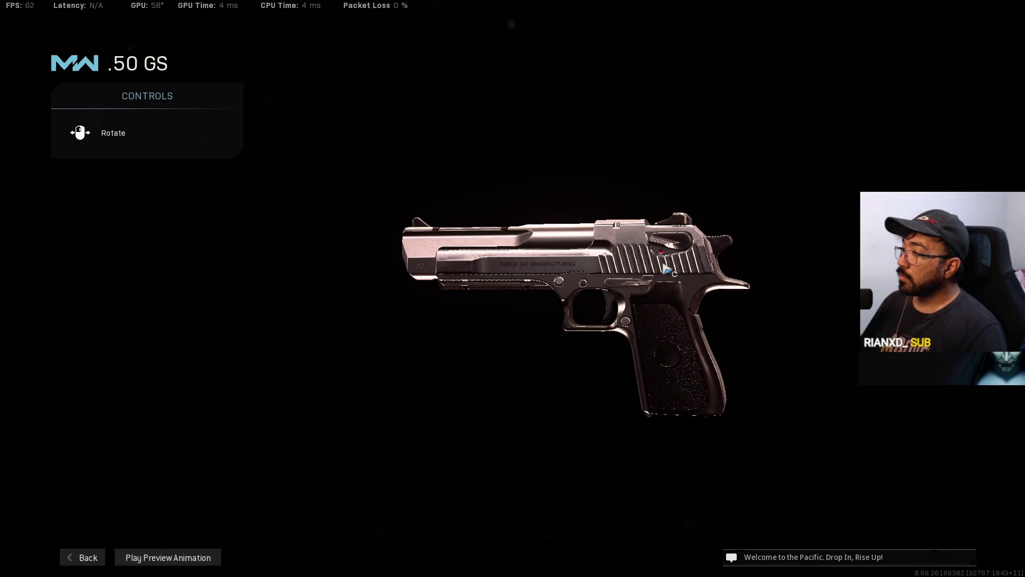
key(alt+Tab)
key(KP_3)
scroll(514, 256, up, 5)
mouse_move(533, 293)
middle_down()
mouse_move(503, 318)
mouse_move(427, 271)
mouse_move(487, 316)
mouse_move(445, 348)
middle_up()
click(445, 348)
click(450, 342)
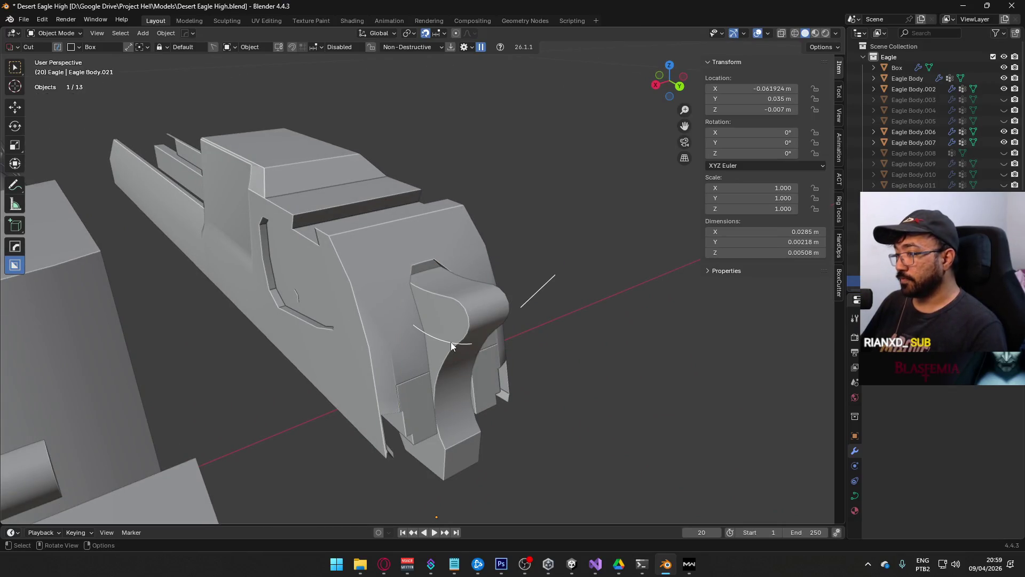
Step: Select the curve's endpoints and set the snap target to Vertex
key(Tab)
scroll(492, 376, up, 1)
click(491, 375)
shift+middle_drag(446, 351, 435, 291)
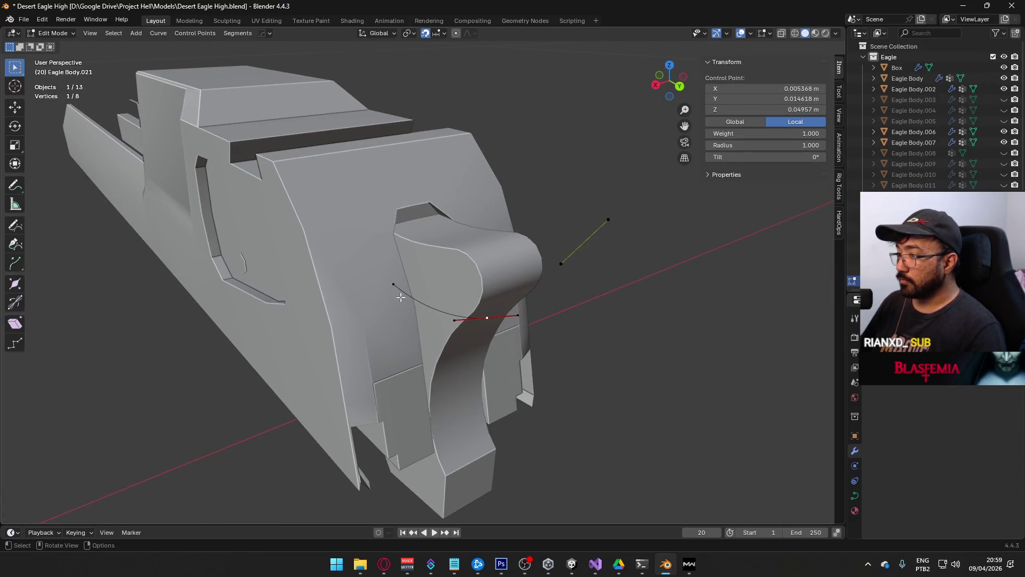
shift+click(487, 318)
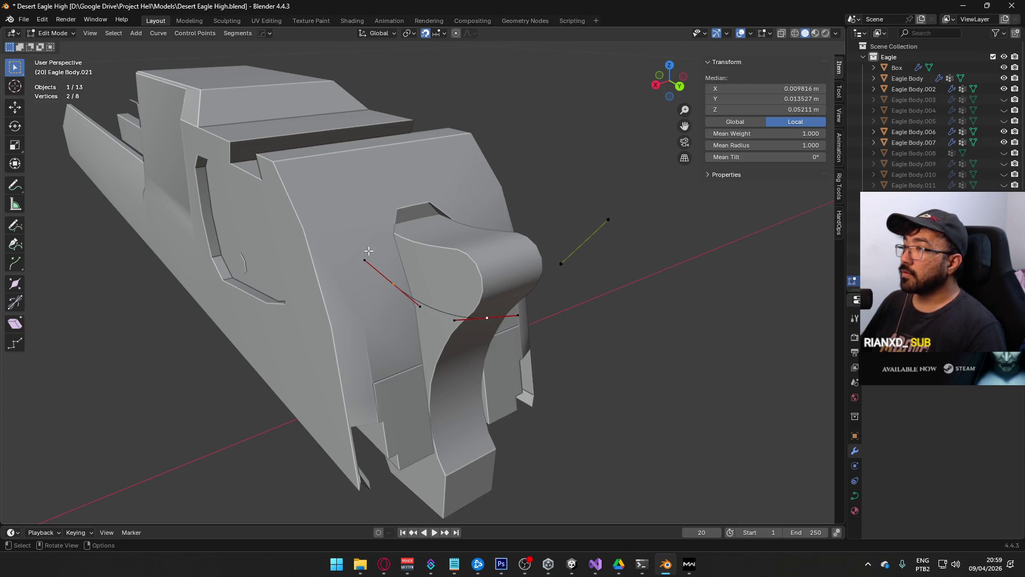
click(438, 34)
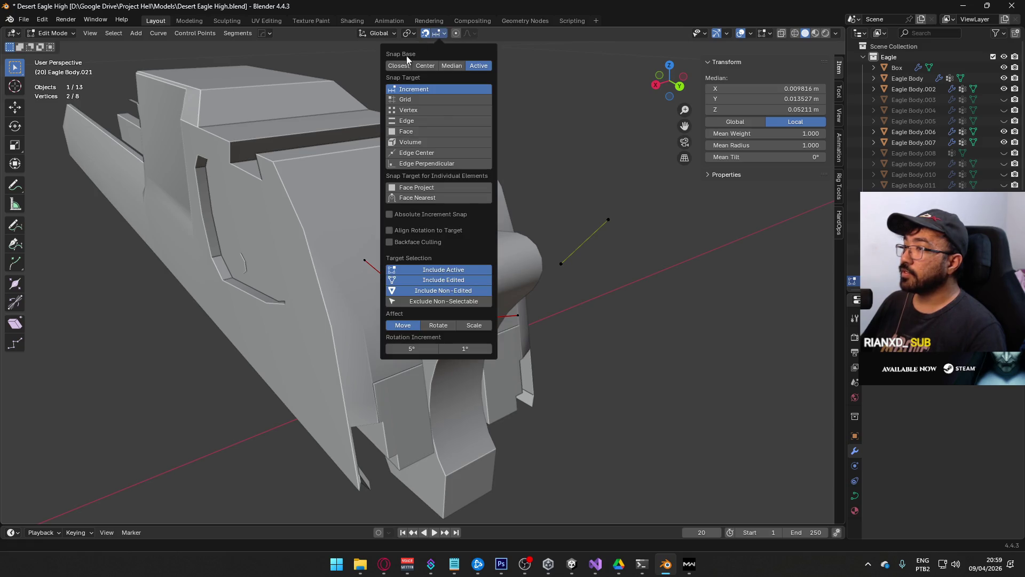
click(409, 110)
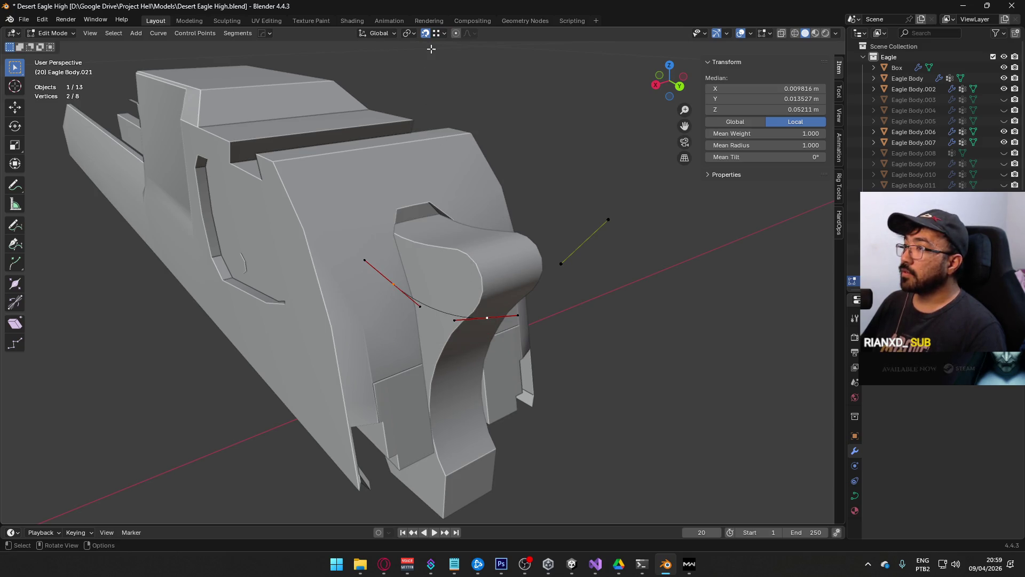
Step: Move the selected curve points −0.017 m along Y onto the slide's front face
middle_drag(505, 278, 416, 310)
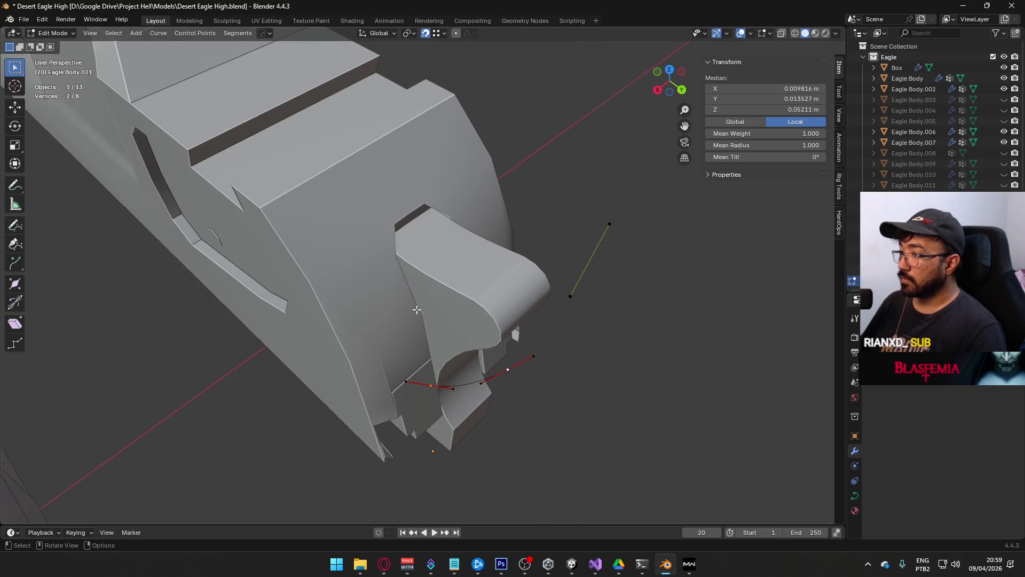
key(g)
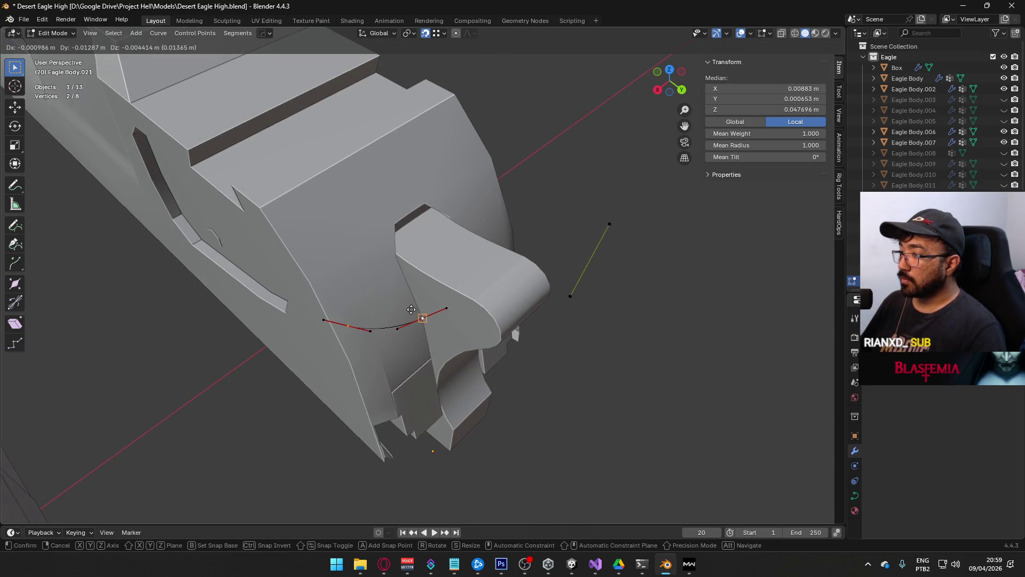
right_click(411, 310)
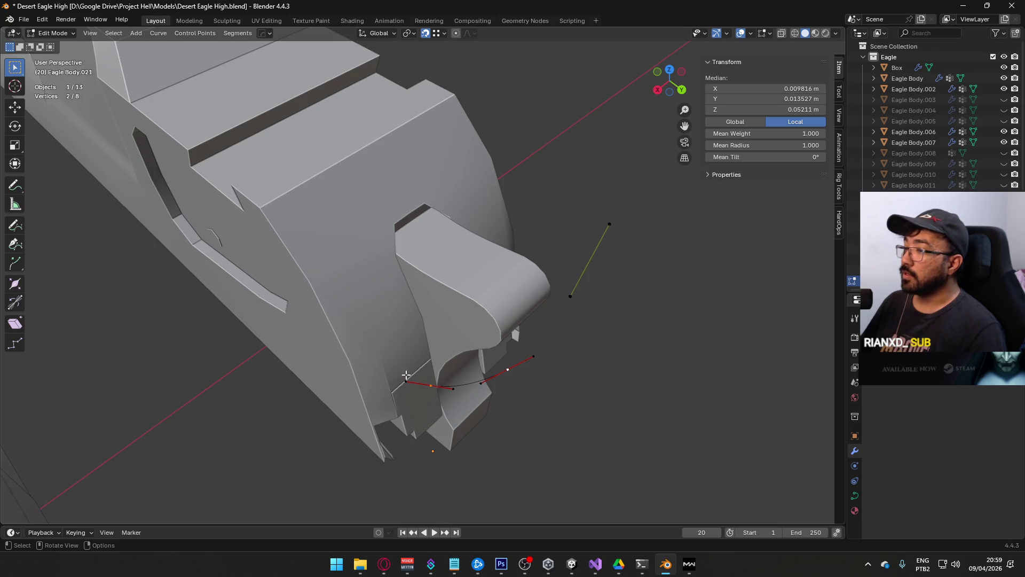
shift+click(432, 385)
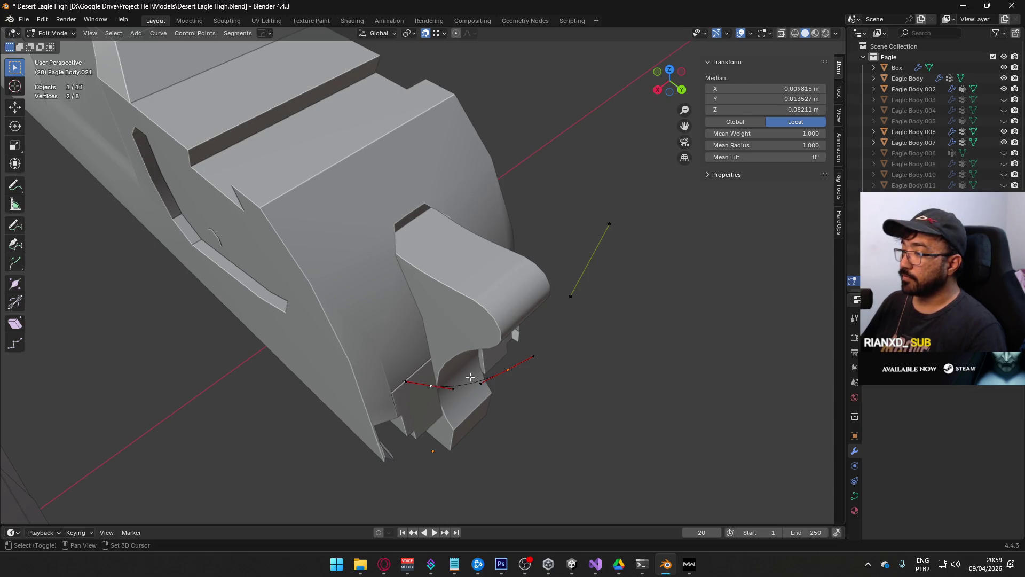
key(g)
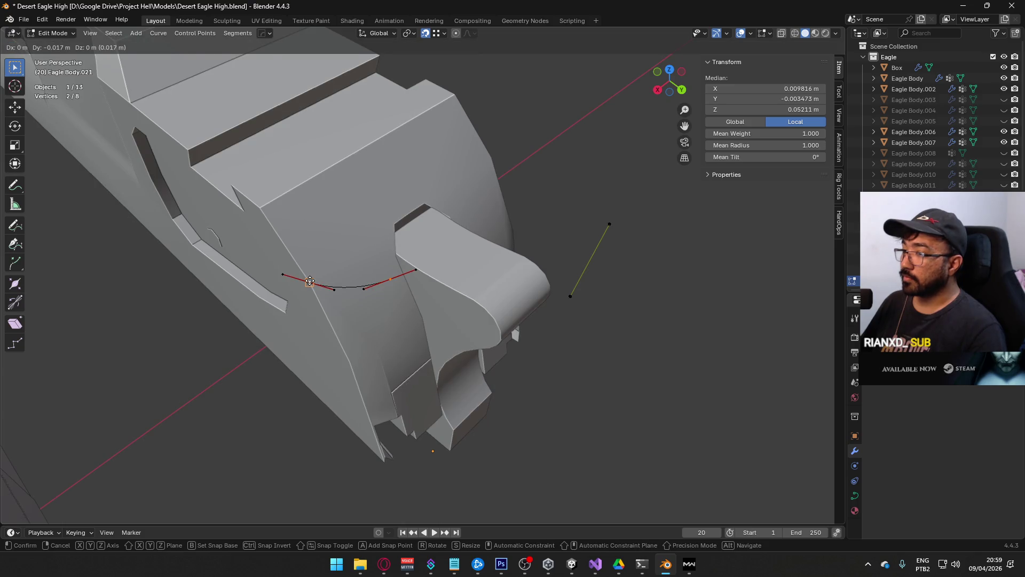
click(311, 280)
mouse_move(310, 281)
middle_down()
mouse_move(394, 188)
mouse_move(355, 208)
mouse_move(467, 262)
middle_up()
click(411, 271)
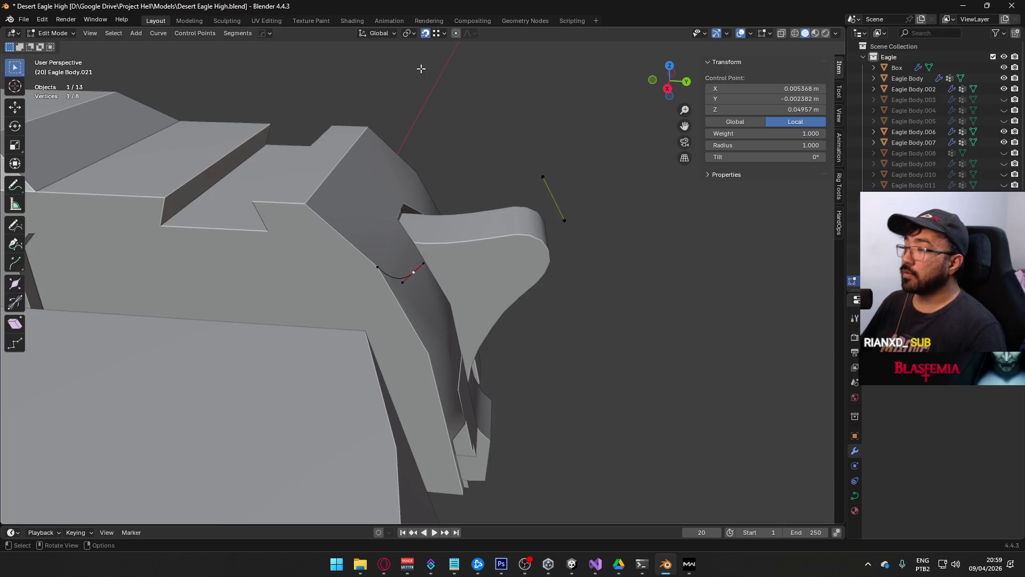
Step: Switch snapping to Edge and move the selected handle along Y
click(438, 33)
click(432, 119)
scroll(441, 265, up, 2)
key(g)
key(y)
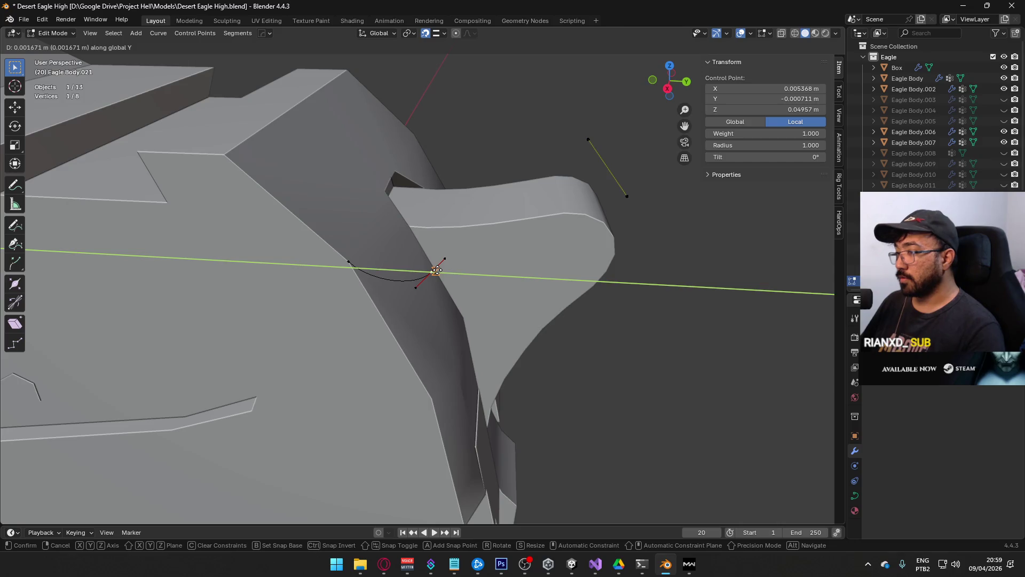
click(455, 266)
mouse_move(455, 265)
middle_down()
mouse_move(497, 288)
mouse_move(554, 240)
middle_up()
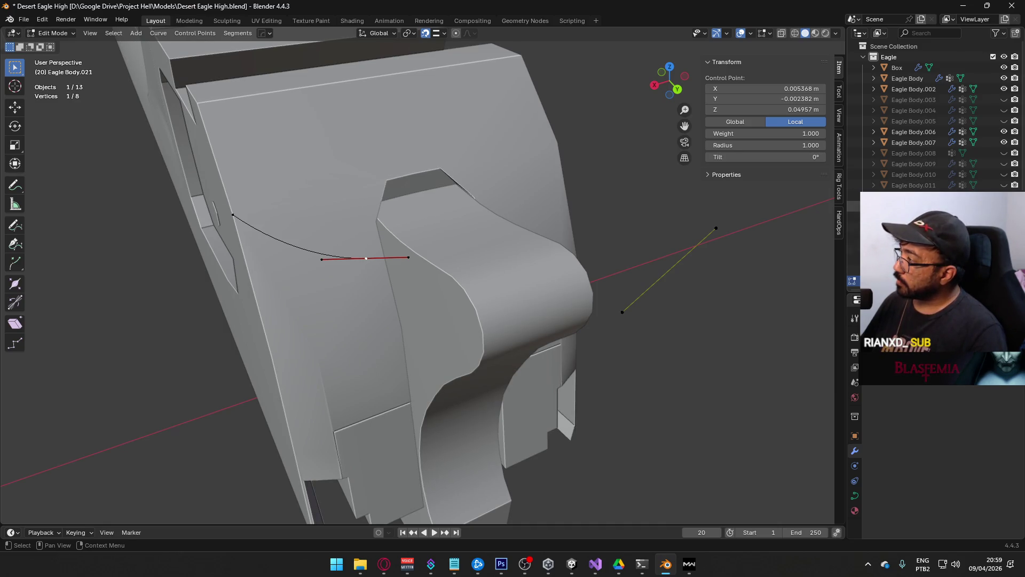
Step: Unhide Eagle Body.008 and Eagle Body.006, then undo to hide the blocking object
click(1004, 153)
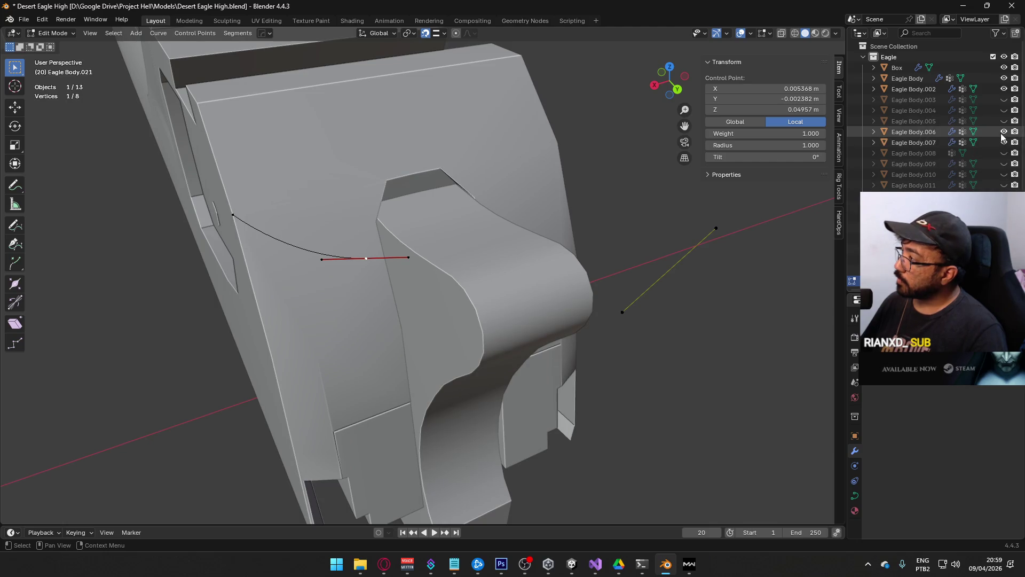
click(1003, 132)
middle_drag(568, 226, 603, 209)
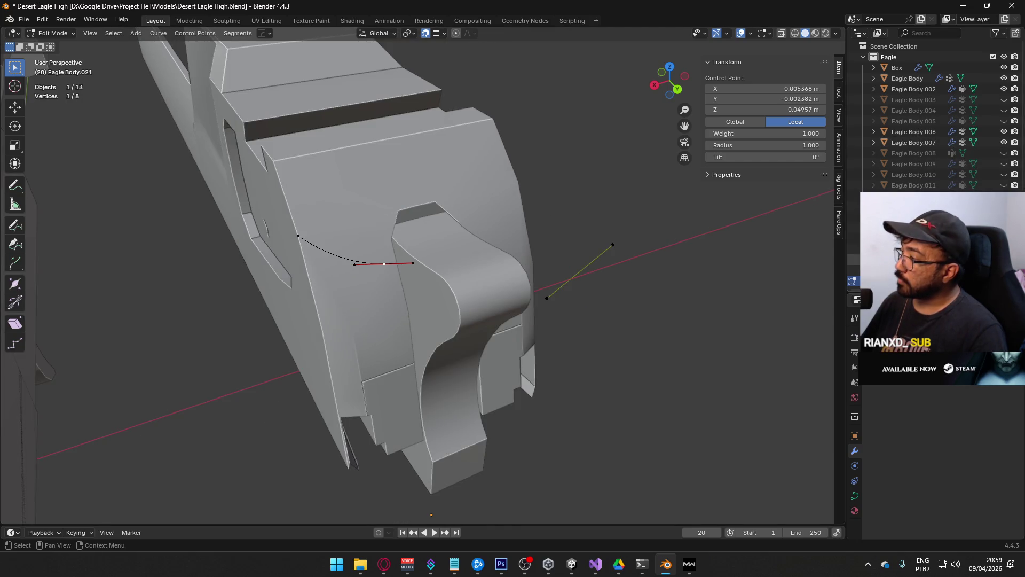
scroll(929, 118, down, 2)
key(ctrl+z)
mouse_move(374, 251)
middle_down()
mouse_move(414, 237)
mouse_move(369, 199)
middle_up()
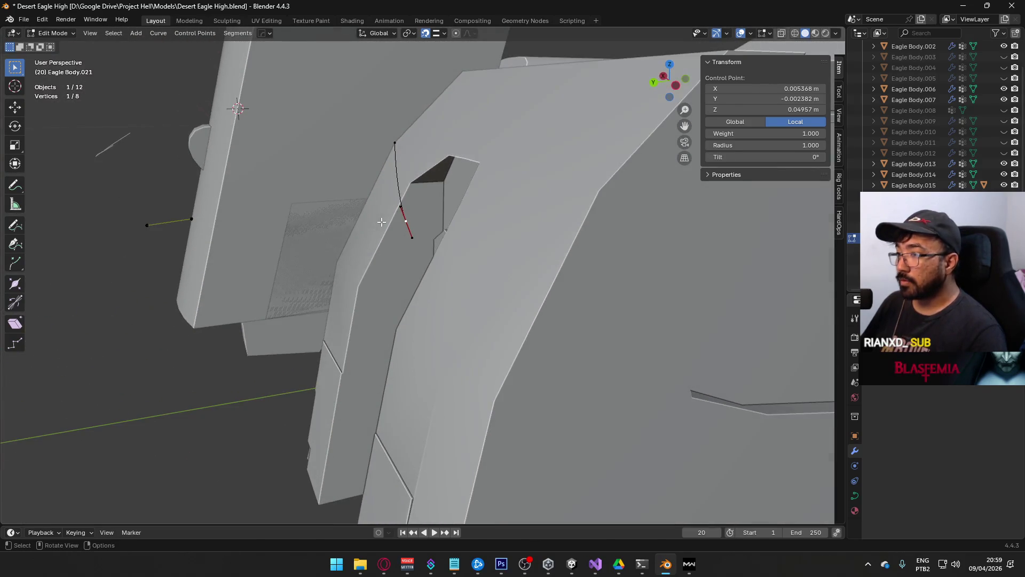
Step: Move the control point to X 0.005368, Y −0.002382, Z 0.04957 m, checking in Back view
key(g)
key(y)
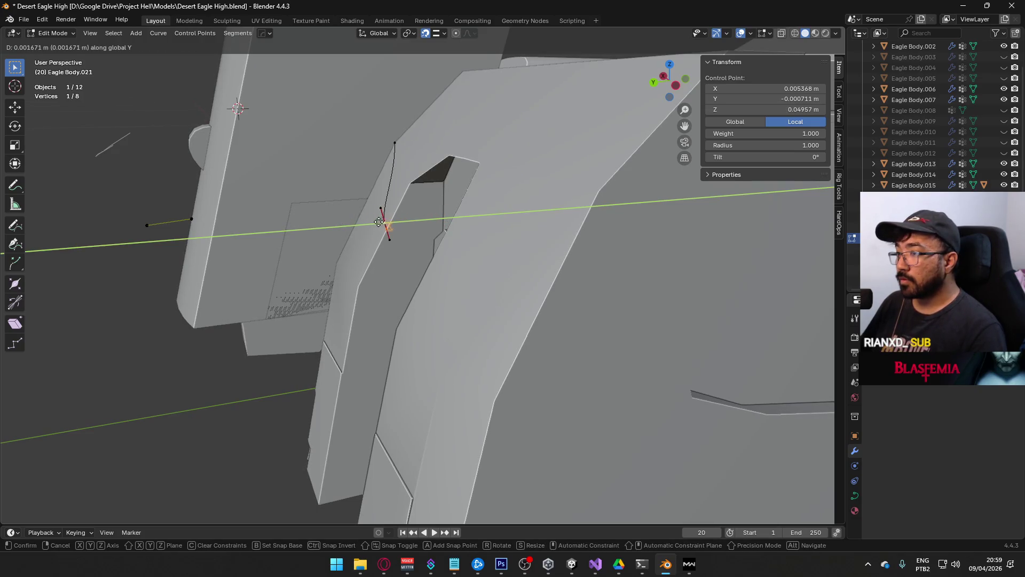
click(367, 222)
mouse_move(366, 222)
middle_down()
mouse_move(402, 257)
mouse_move(389, 267)
mouse_move(401, 238)
mouse_move(379, 289)
mouse_move(364, 240)
middle_up()
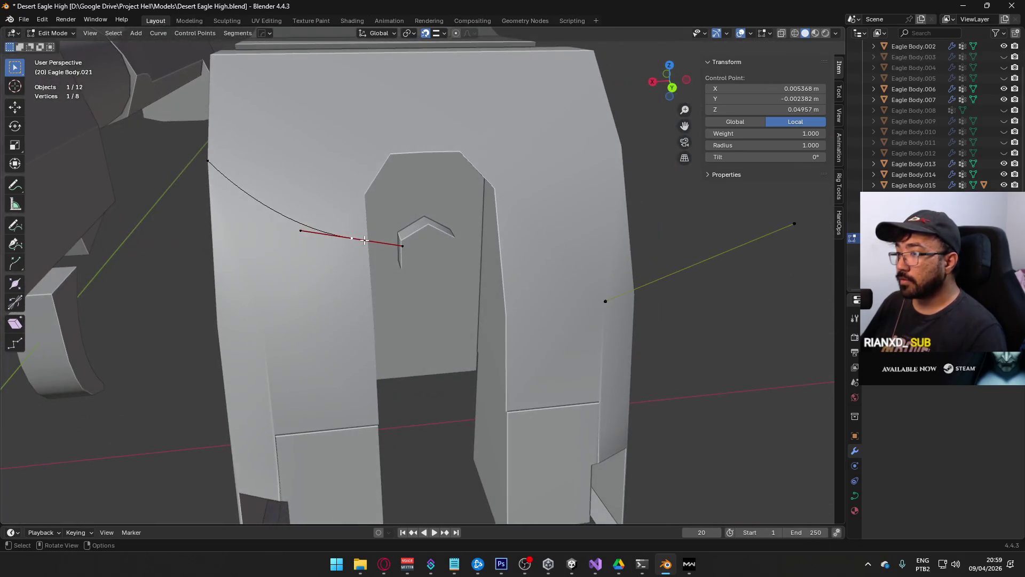
key(g)
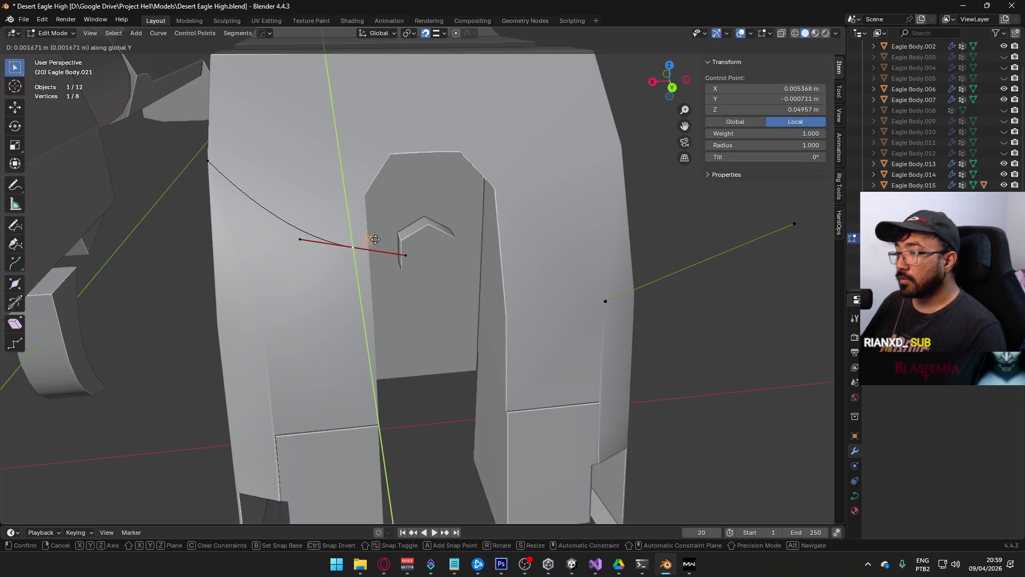
click(400, 247)
mouse_move(406, 244)
middle_down()
mouse_move(370, 265)
mouse_move(362, 242)
middle_up()
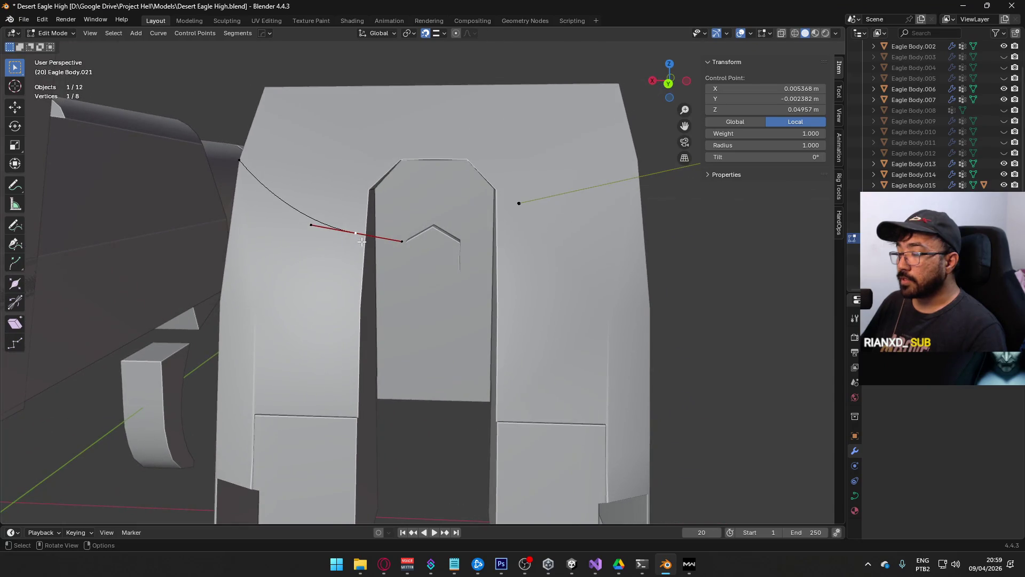
key(ctrl+KP_1)
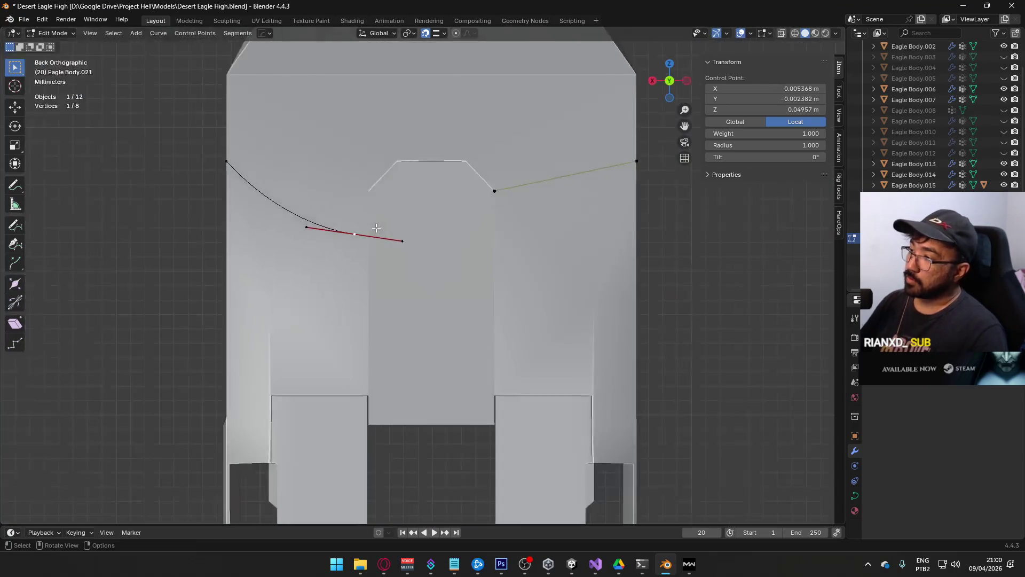
Step: Nudge the curve handle along X, then 0.00167 m along Y
key(g)
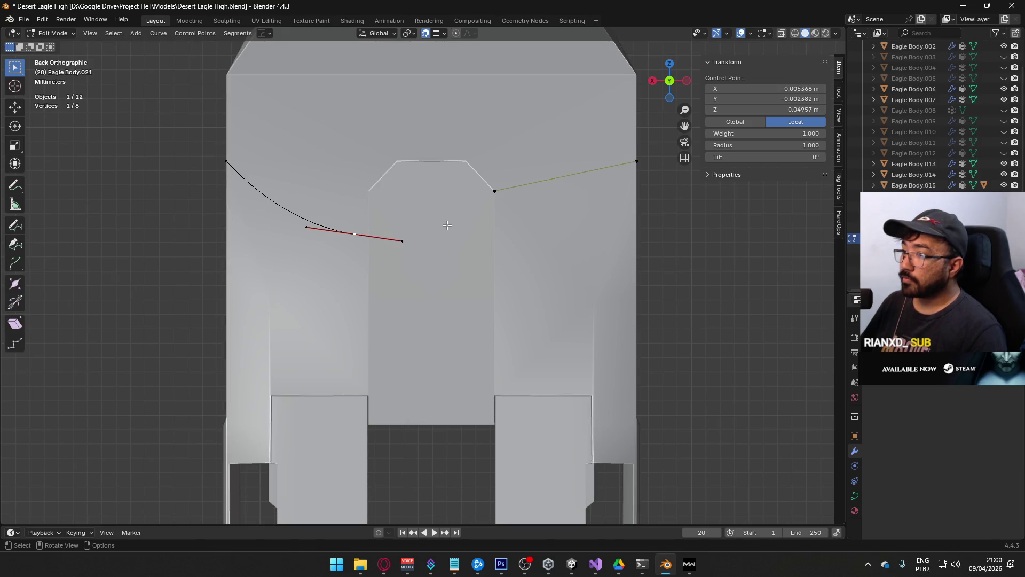
key(x)
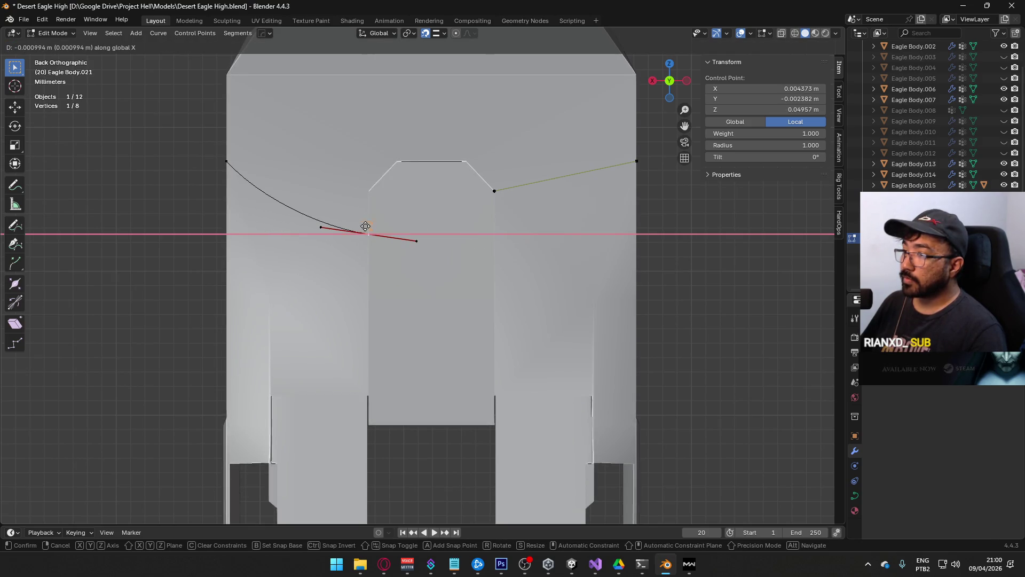
click(362, 227)
mouse_move(446, 228)
middle_down()
mouse_move(385, 251)
mouse_move(366, 238)
mouse_move(421, 210)
mouse_move(408, 211)
mouse_move(355, 240)
mouse_move(366, 234)
middle_up()
key(g)
key(y)
click(365, 239)
key(KP_1)
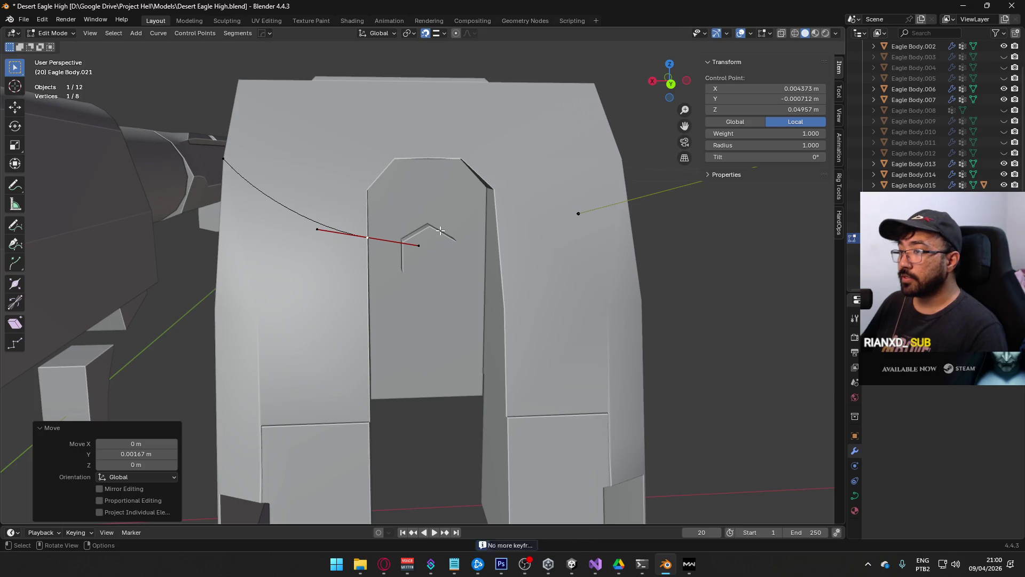
Step: Rotate the handles of two control points, the second by 4.84°, then leave Edit Mode
key(r)
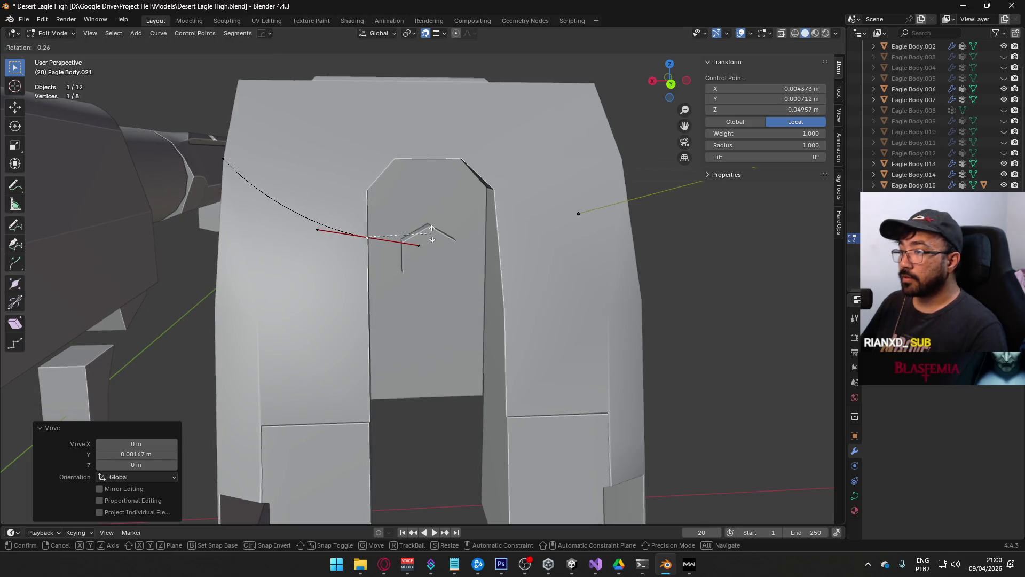
click(433, 233)
click(224, 158)
key(r)
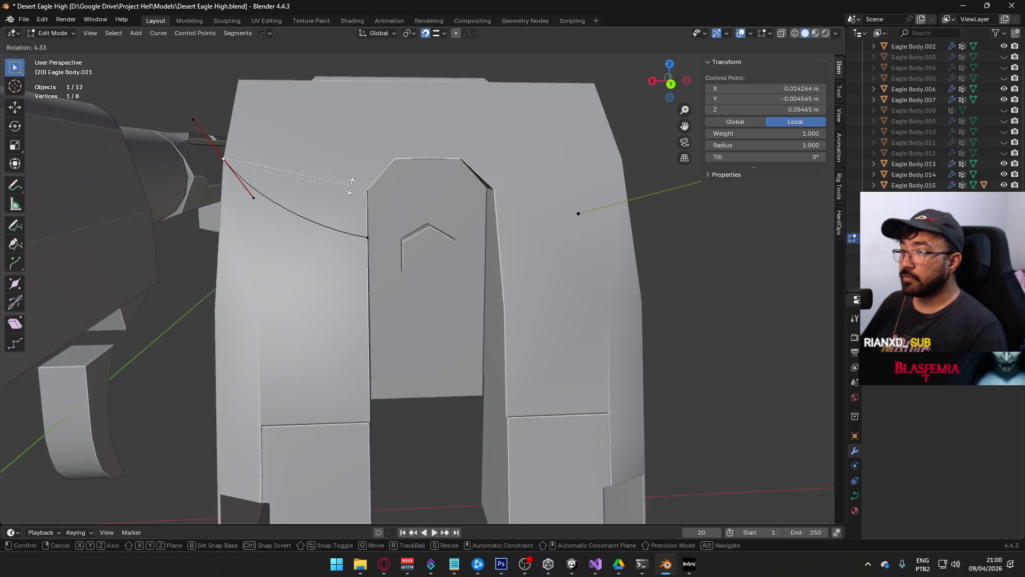
click(352, 183)
middle_drag(353, 182, 401, 250)
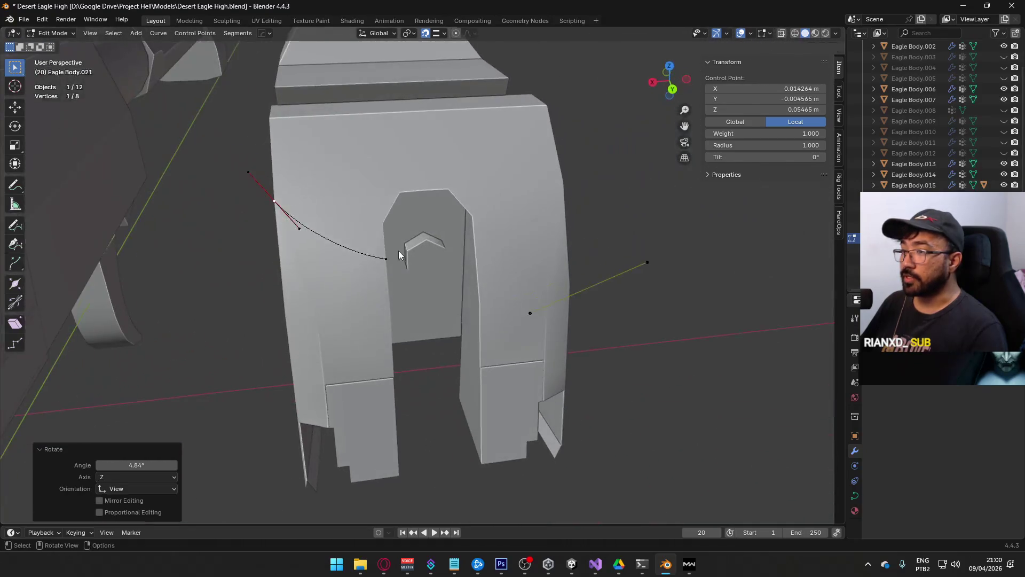
key(Tab)
key(Tab)
click(70, 34)
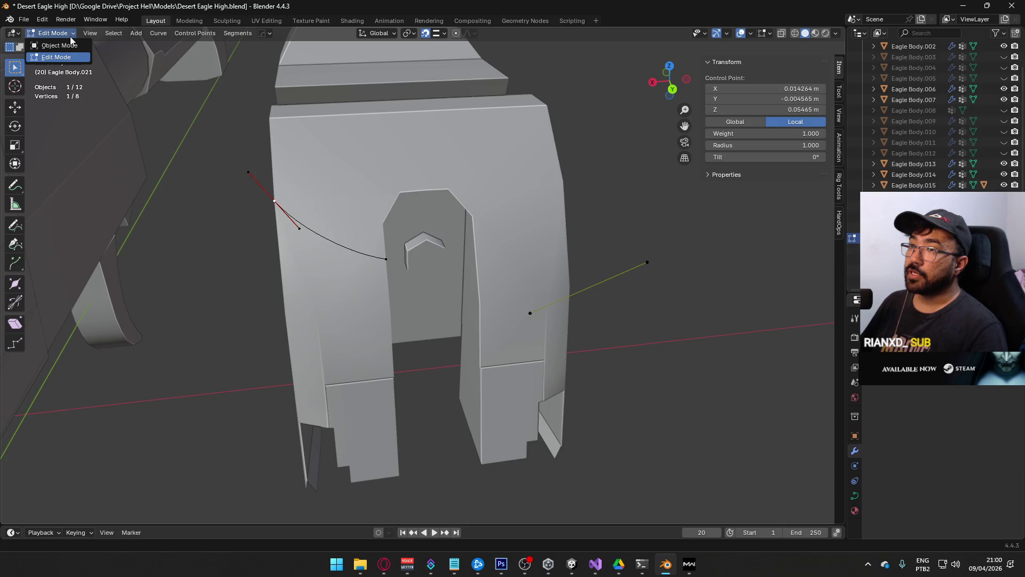
Step: In Object Mode, delete the guide curve Eagle Body.021, then undo to restore it
click(59, 45)
click(357, 238)
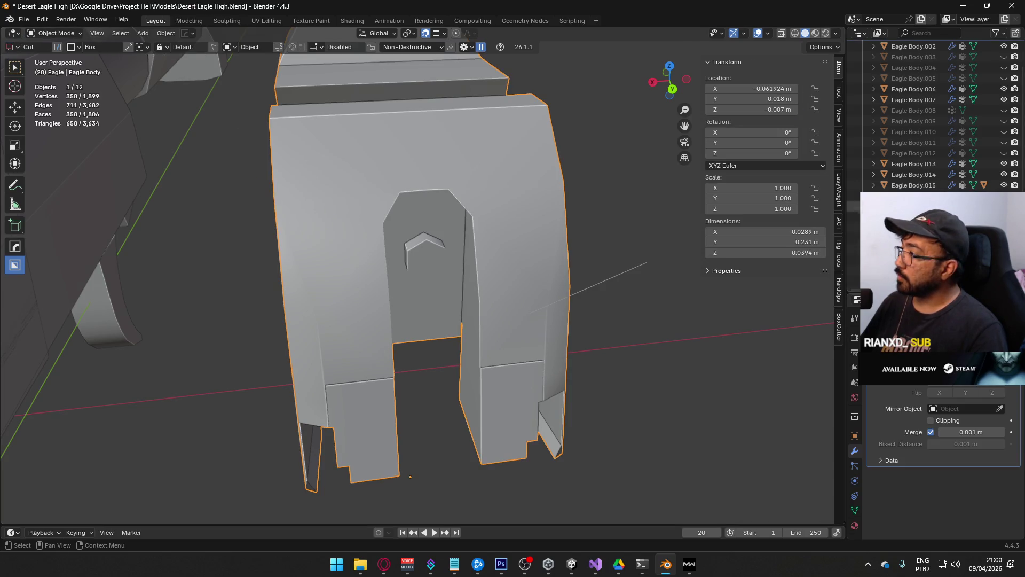
click(588, 287)
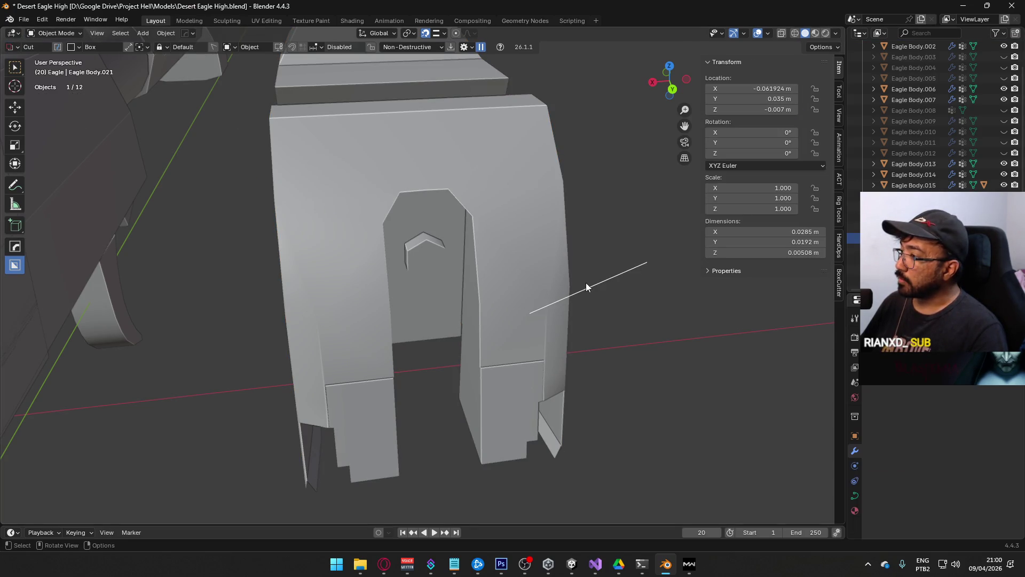
mouse_move(568, 281)
middle_down()
mouse_move(450, 250)
mouse_move(405, 190)
middle_up()
key(Delete)
click(401, 200)
click(404, 198)
click(405, 197)
click(405, 198)
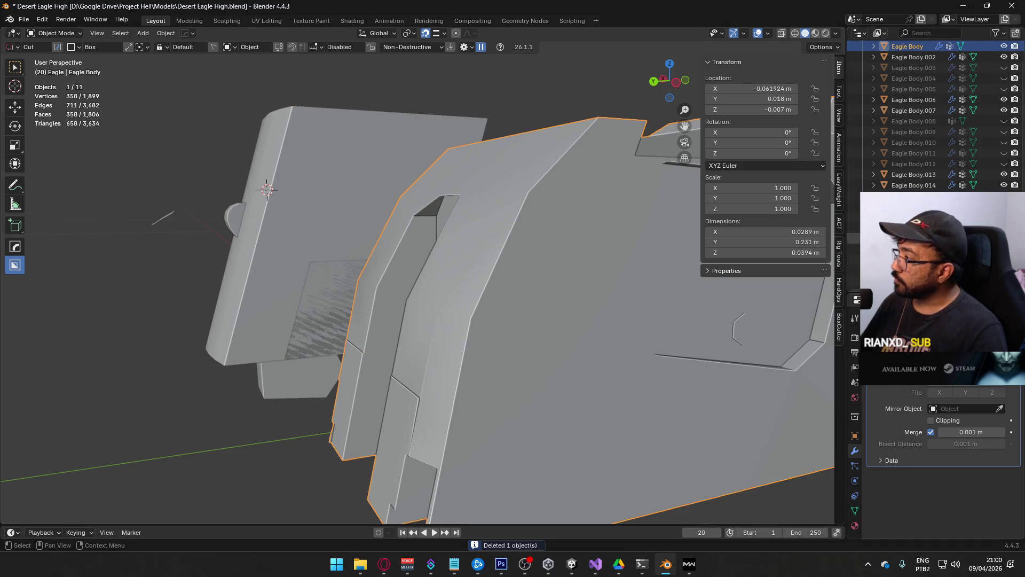
click(608, 208)
click(607, 208)
click(608, 208)
key(ctrl+z)
key(ctrl+z)
key(ctrl+z)
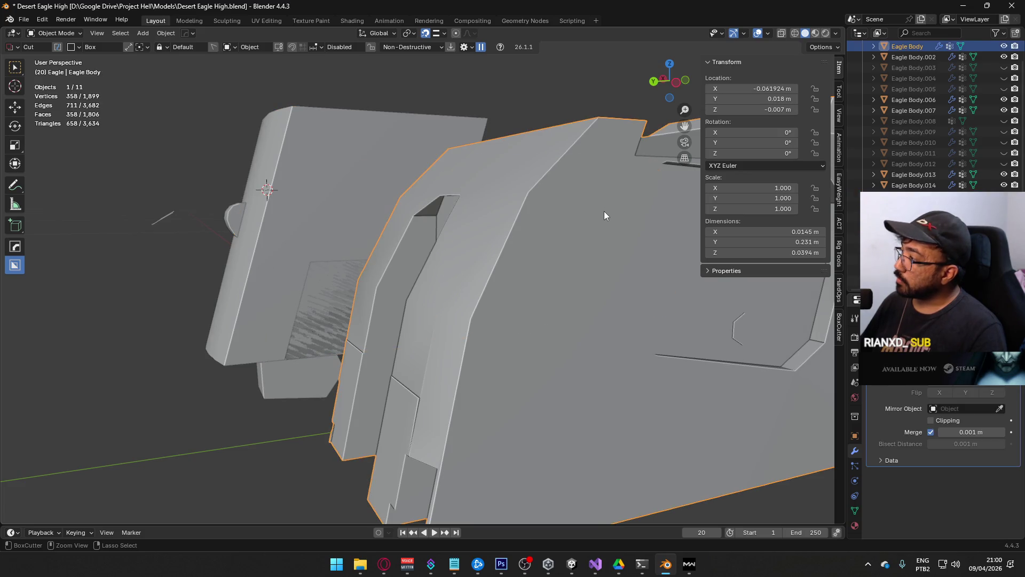
Step: Delete the vertices of the stray straight two-point segment and return to Object Mode
mouse_move(361, 204)
middle_down()
mouse_move(536, 236)
mouse_move(583, 223)
middle_up()
key(Tab)
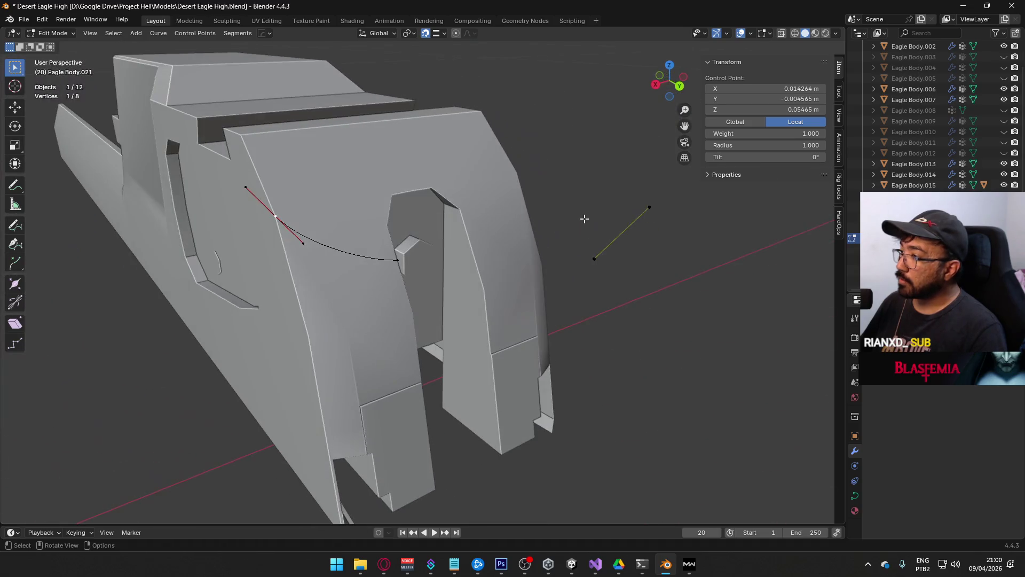
drag(577, 187, 665, 262)
key(x)
click(684, 249)
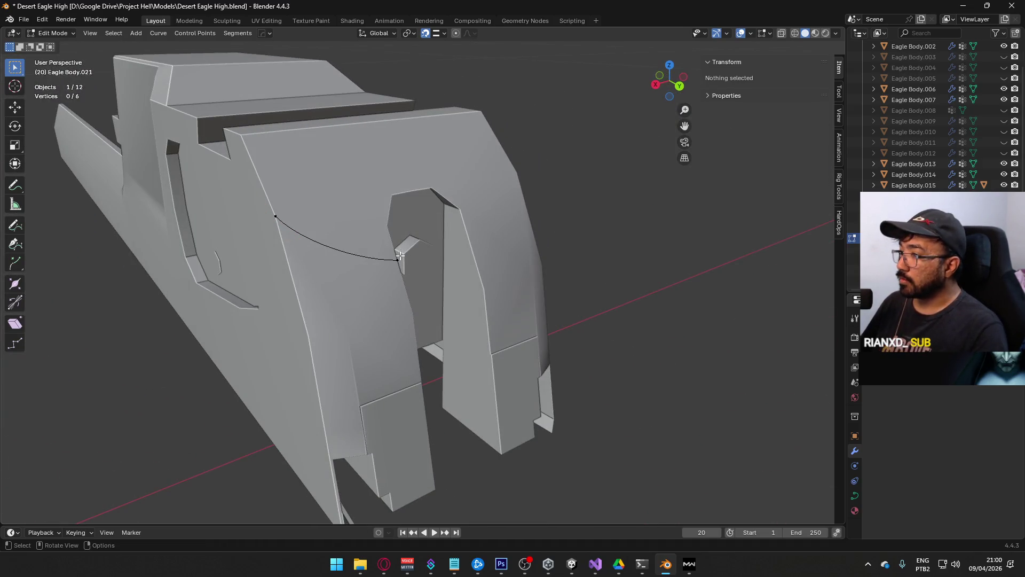
key(Tab)
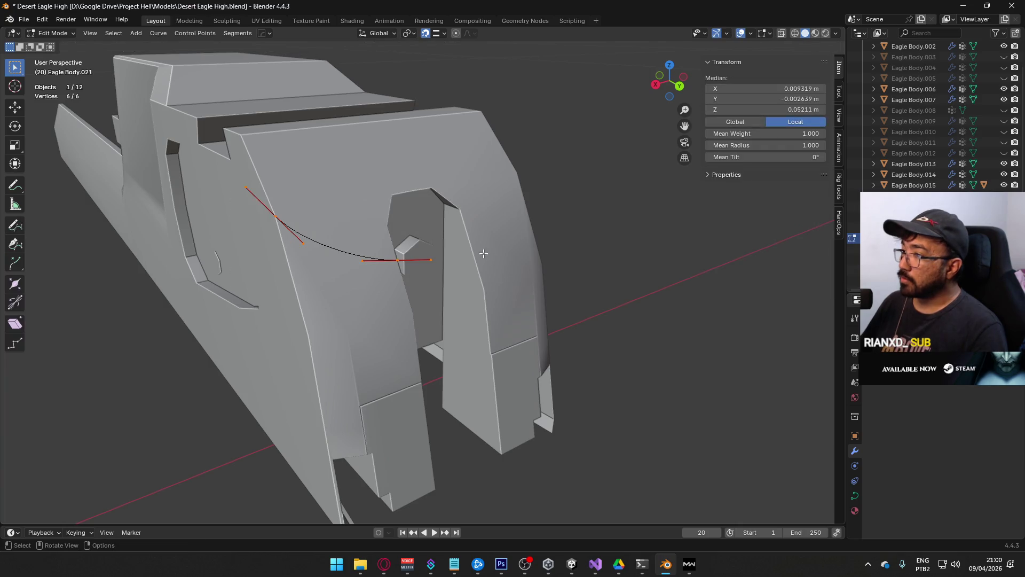
mouse_move(424, 248)
middle_down()
mouse_move(566, 317)
mouse_move(492, 284)
mouse_move(534, 299)
middle_up()
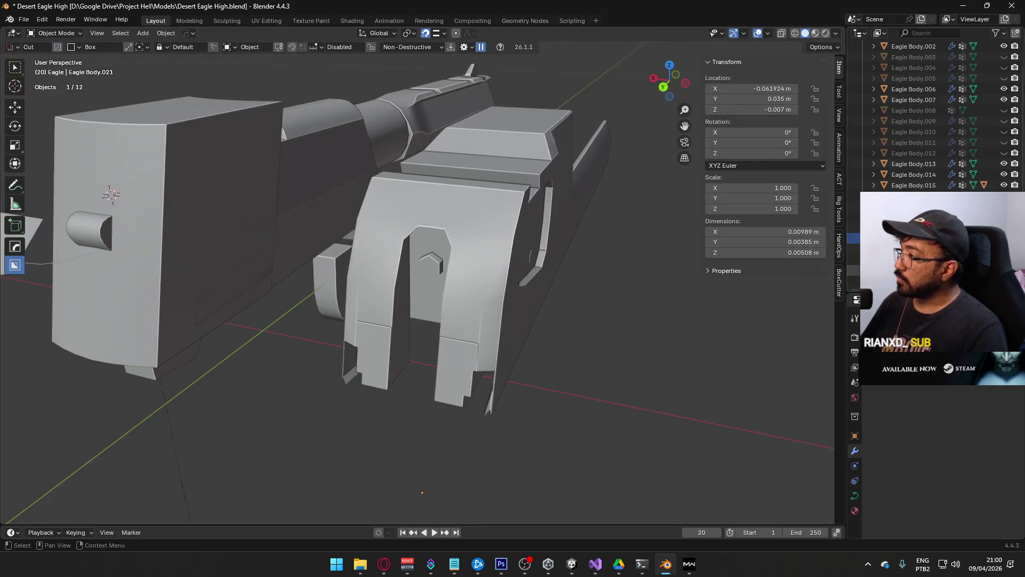
Step: Add a Mirror modifier to the guide curve, then undo it and stay in Object Mode
key(shift+a)
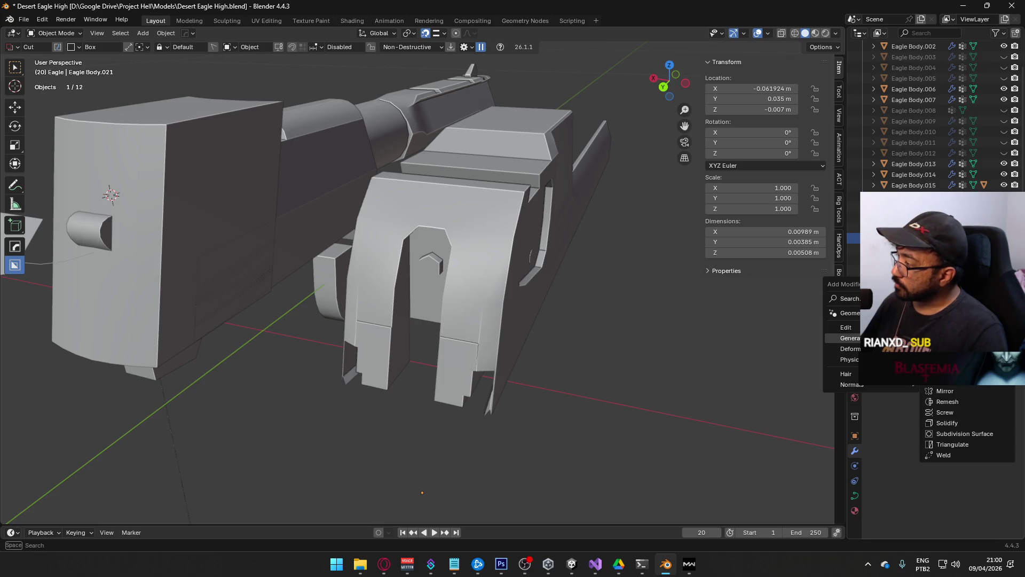
click(944, 391)
mouse_move(616, 284)
middle_down()
mouse_move(581, 233)
mouse_move(508, 263)
mouse_move(479, 238)
mouse_move(441, 255)
mouse_move(495, 273)
mouse_move(393, 264)
mouse_move(384, 245)
mouse_move(492, 262)
middle_up()
key(Tab)
key(Tab)
key(ctrl+z)
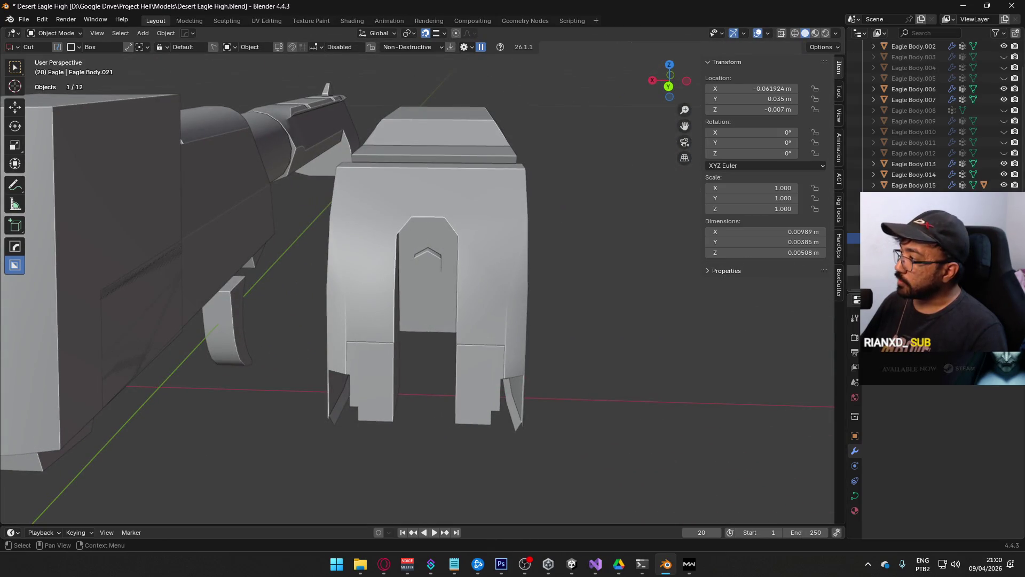
click(56, 45)
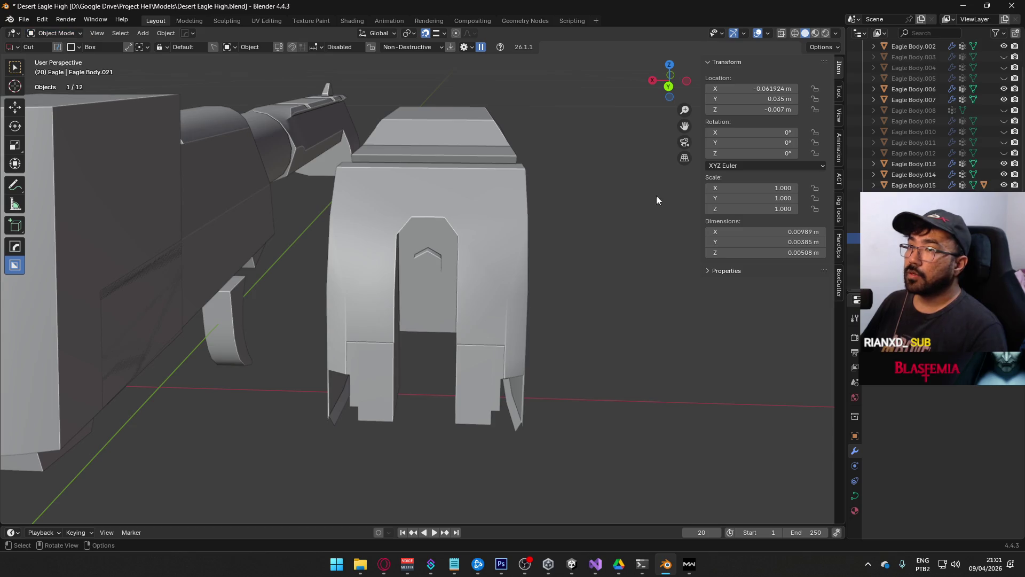
Step: Duplicate the guide curve and shift the copy 0.015 m along Y, changing the snap target
key(shift+d)
key(Escape)
mouse_move(465, 237)
middle_down()
mouse_move(479, 226)
mouse_move(408, 241)
middle_up()
key(KP_7)
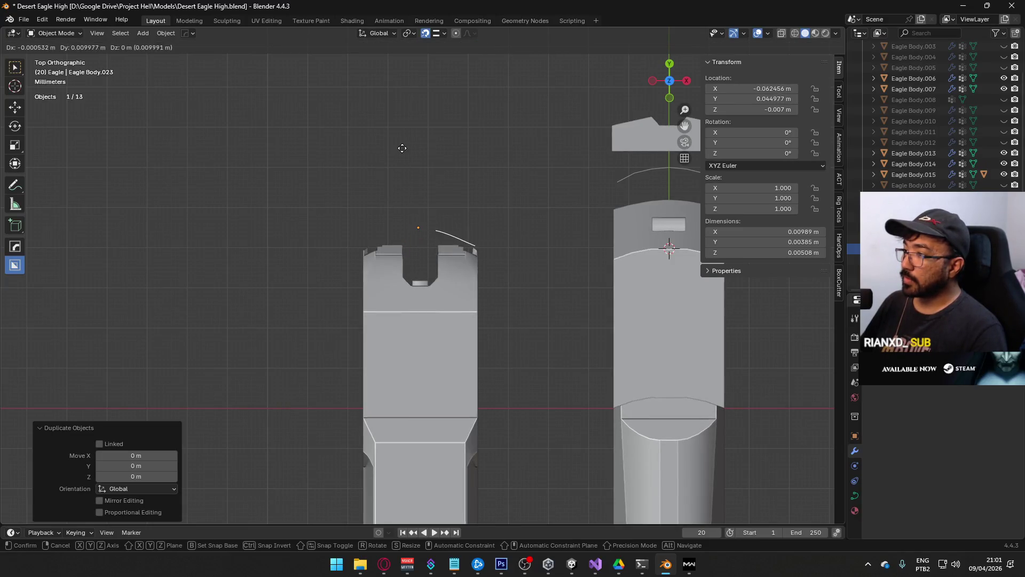
click(435, 33)
click(422, 91)
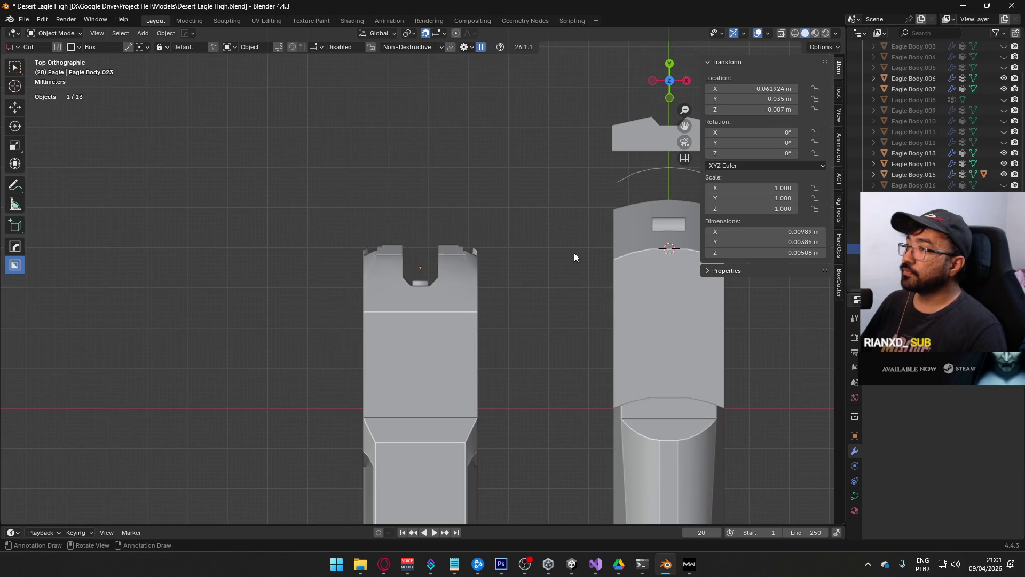
key(g)
key(y)
click(551, 115)
mouse_move(428, 238)
middle_down()
mouse_move(498, 245)
mouse_move(545, 283)
mouse_move(449, 316)
middle_up()
Step: Delete the duplicate curve, then undo back to editing the original curve's points
key(Tab)
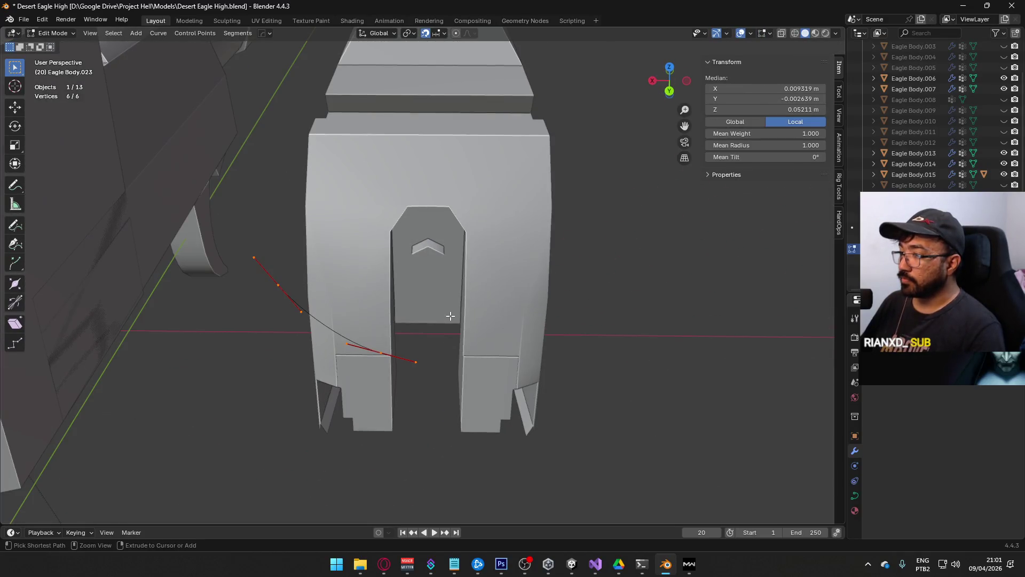
key(Tab)
key(Delete)
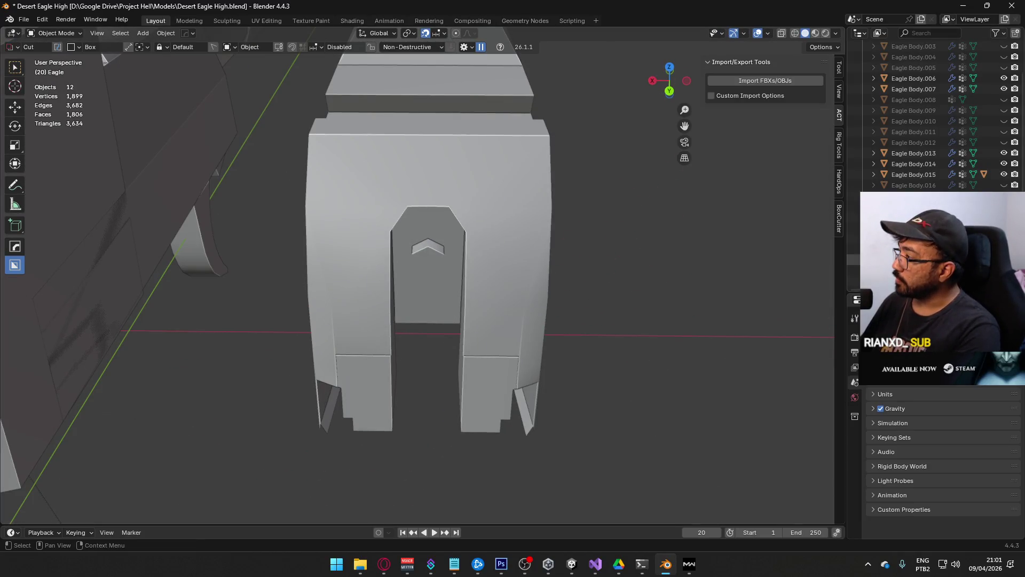
key(ctrl+z)
key(ctrl+z)
mouse_move(393, 267)
middle_down()
mouse_move(385, 279)
mouse_move(406, 160)
middle_up()
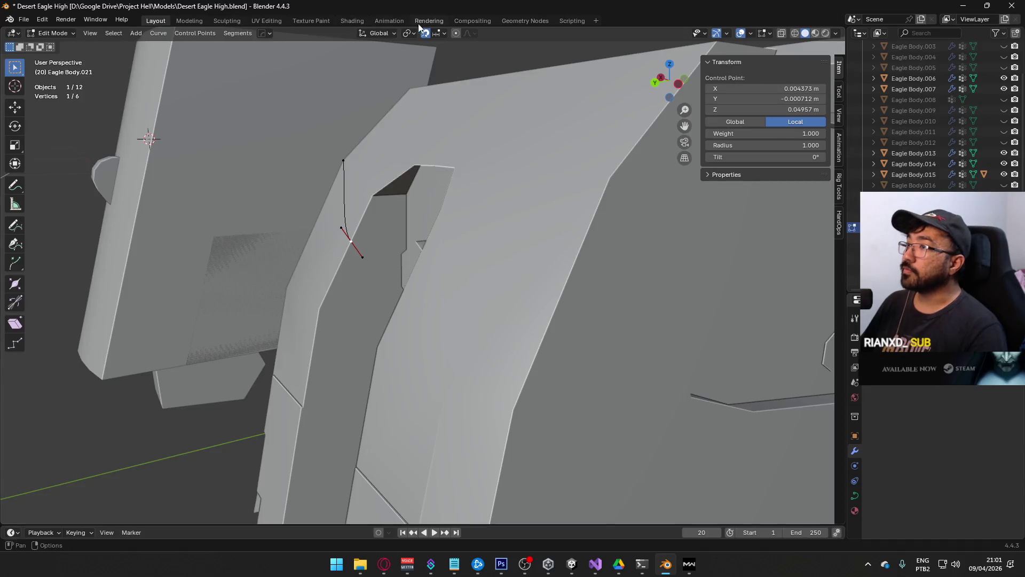
Step: Review the pivot and snapping settings, cancel a trial point move, and return to Object Mode
click(414, 34)
click(436, 31)
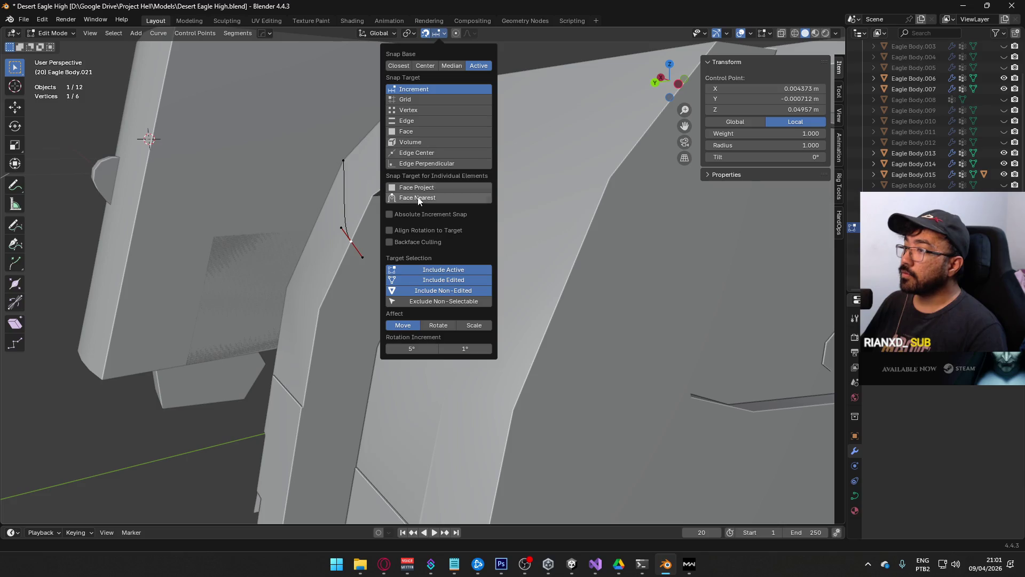
middle_drag(346, 235, 350, 242)
key(g)
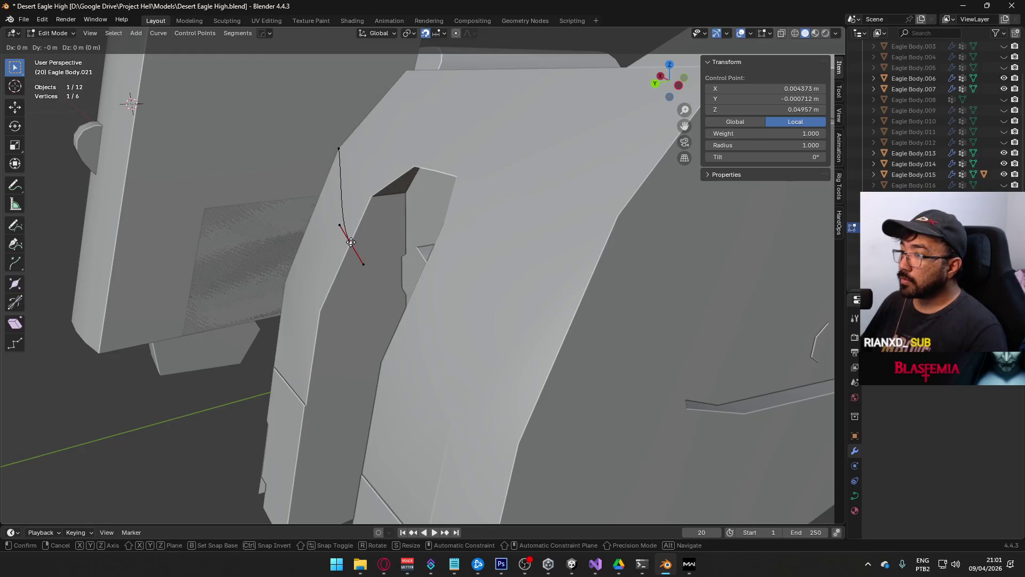
key(Escape)
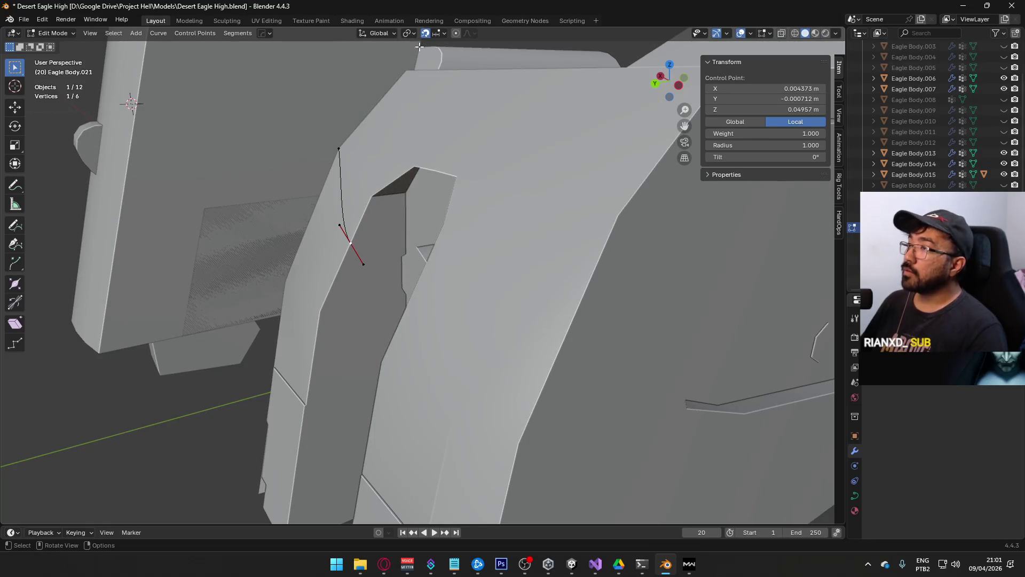
click(433, 36)
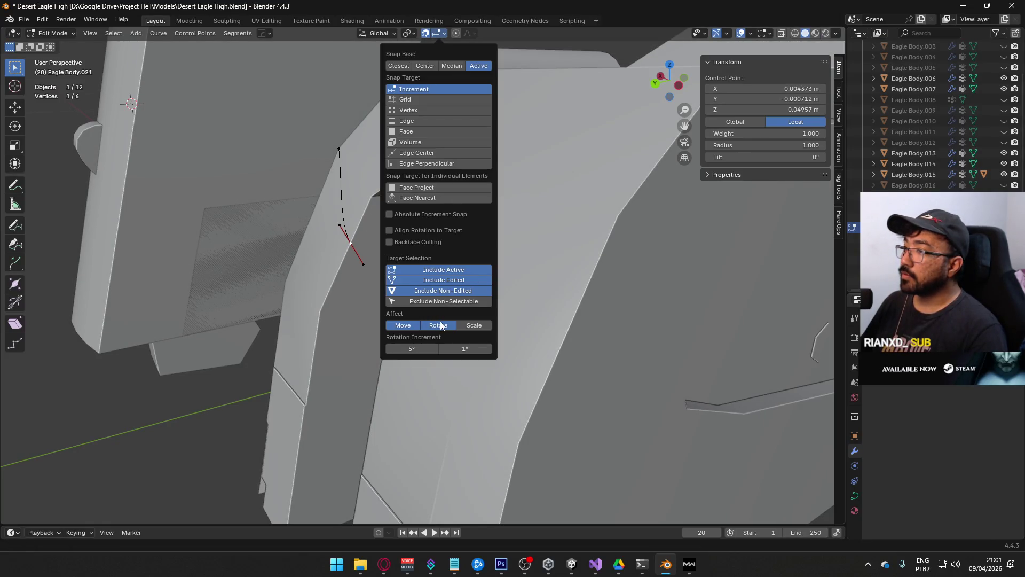
mouse_move(440, 325)
middle_down()
mouse_move(498, 253)
mouse_move(486, 327)
mouse_move(262, 215)
mouse_move(278, 221)
middle_up()
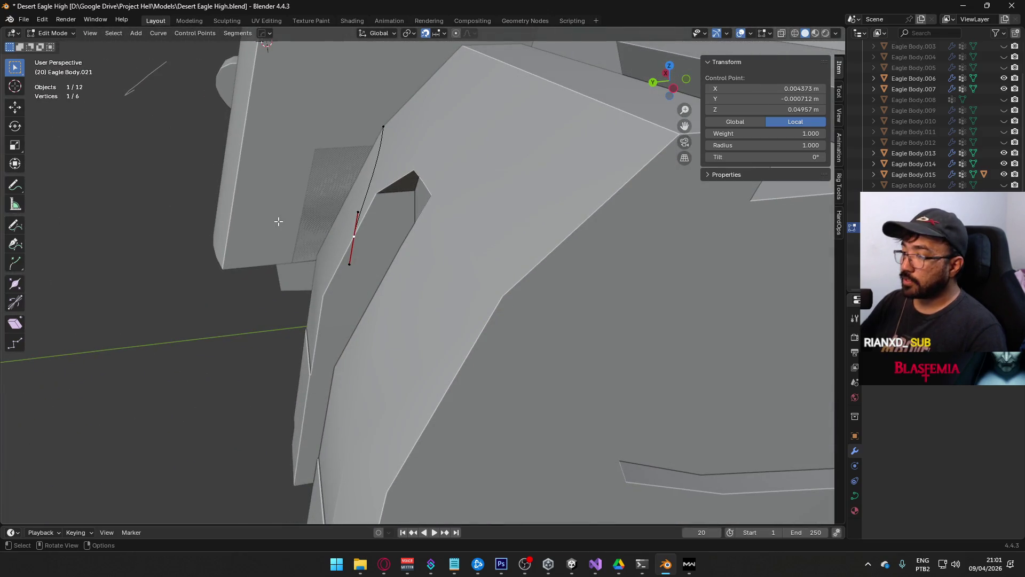
key(KP_1)
key(KP_3)
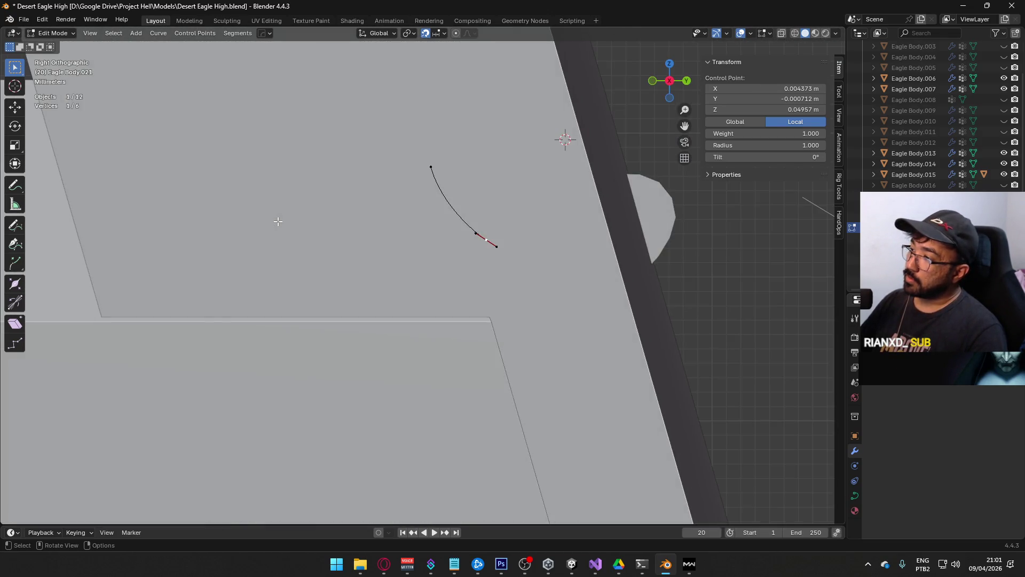
key(Tab)
scroll(460, 241, down, 3)
scroll(460, 241, up, 3)
Step: Get Eagle Body.018 out of the way and hide Eagle Body.013 and Eagle Body.015
click(460, 241)
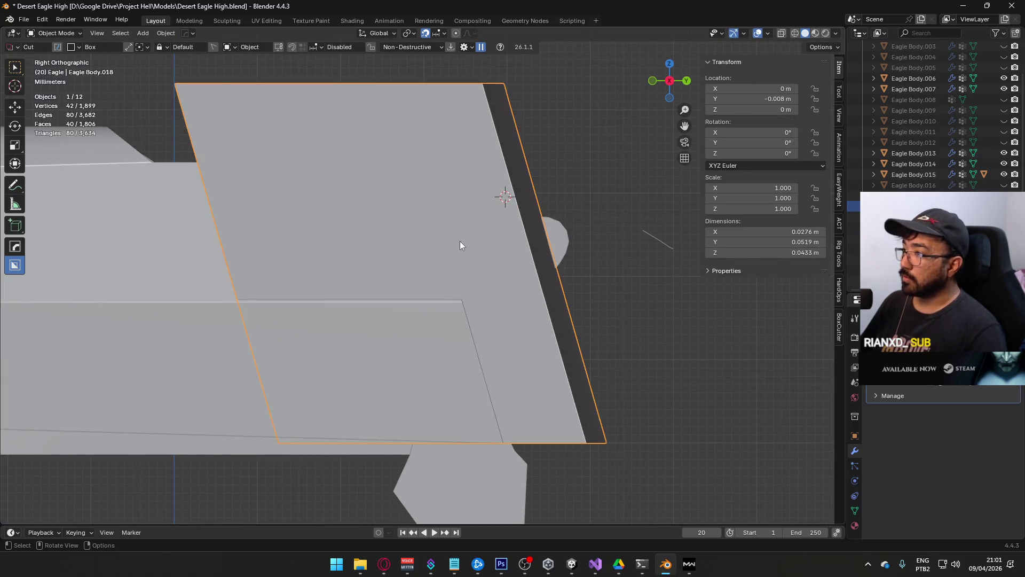
key(Delete)
scroll(569, 238, up, 2)
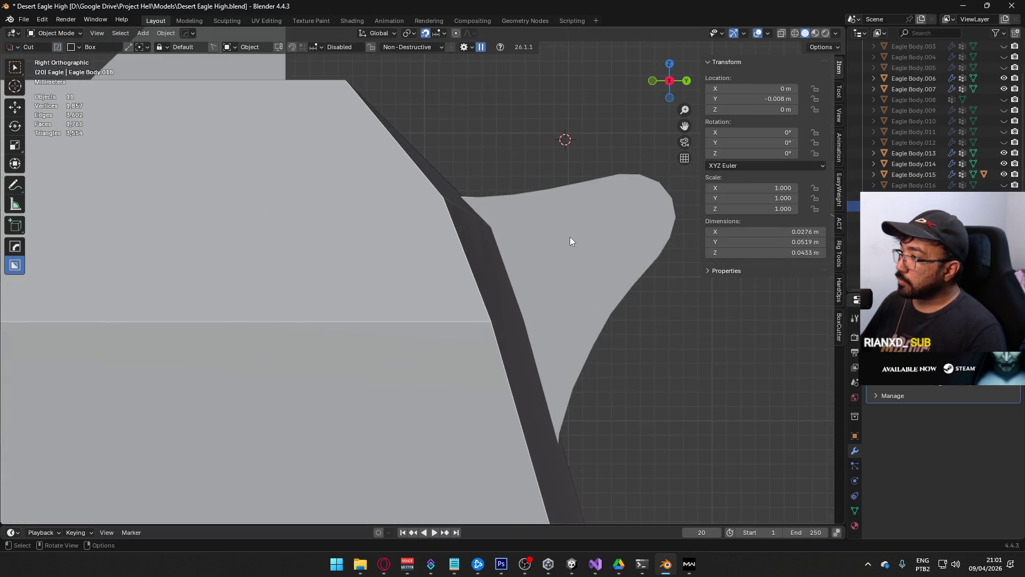
click(570, 236)
scroll(570, 251, down, 10)
key(h)
ctrl+click(915, 174)
click(1004, 174)
Step: Select the lower plate, the main Eagle Body, then the guide curve Eagle Body.021
mouse_move(475, 268)
middle_down()
mouse_move(434, 298)
mouse_move(374, 297)
mouse_move(421, 280)
mouse_move(406, 293)
mouse_move(341, 264)
mouse_move(430, 270)
mouse_move(503, 251)
mouse_move(497, 267)
middle_up()
click(420, 279)
scroll(420, 280, up, 3)
click(411, 277)
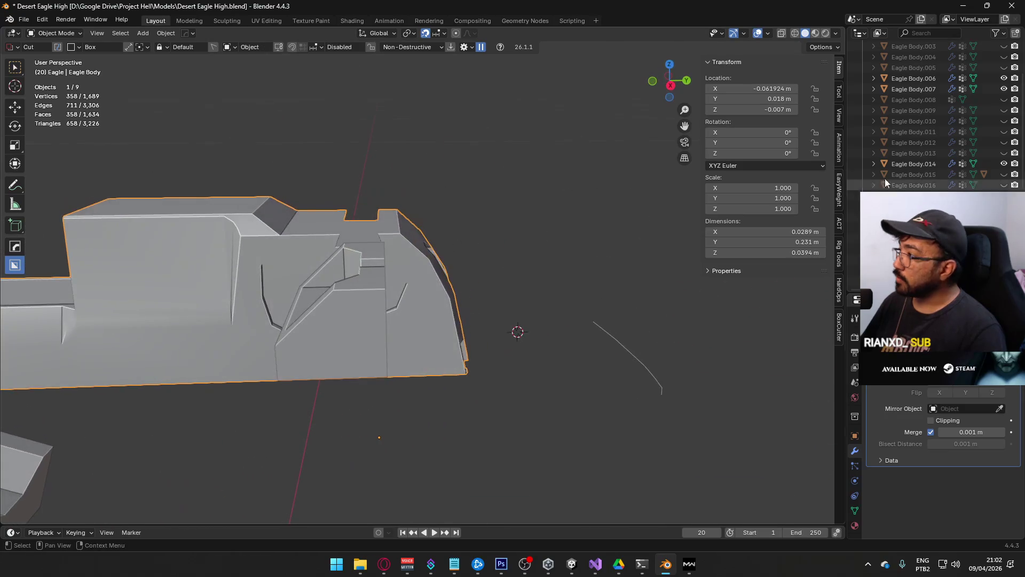
click(528, 245)
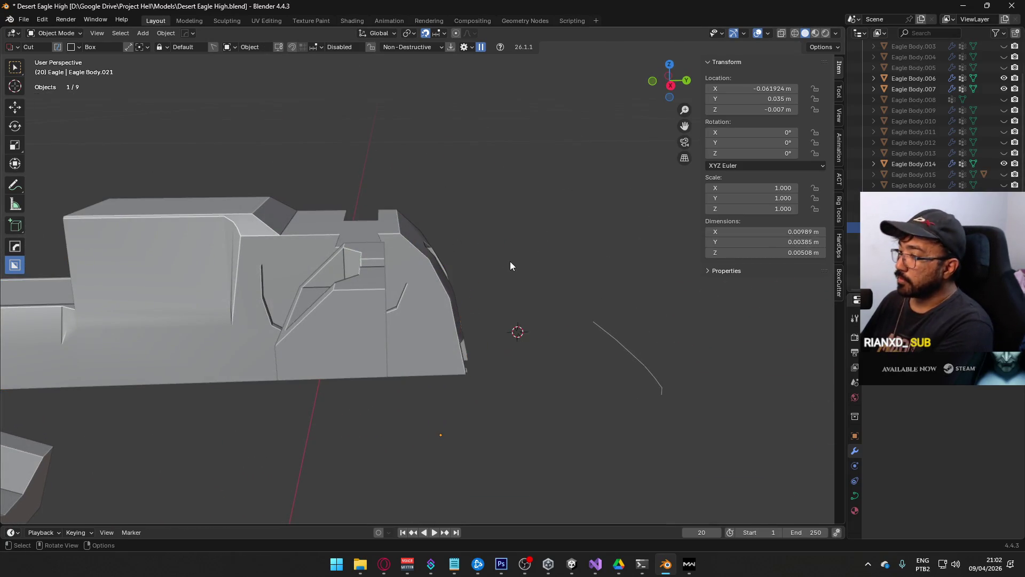
Step: In right-side view, enter Edit Mode on the curve and rotate the first control point's handles
key(KP_3)
key(KP_Decimal)
key(Tab)
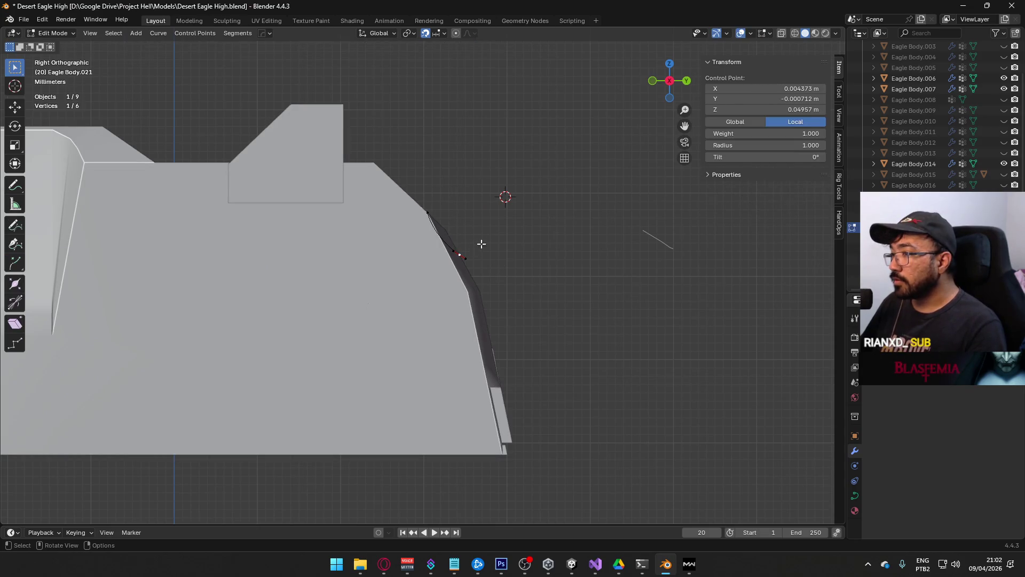
scroll(416, 277, up, 6)
mouse_move(422, 317)
shift+middle_down()
mouse_move(409, 272)
mouse_move(490, 340)
shift+middle_up()
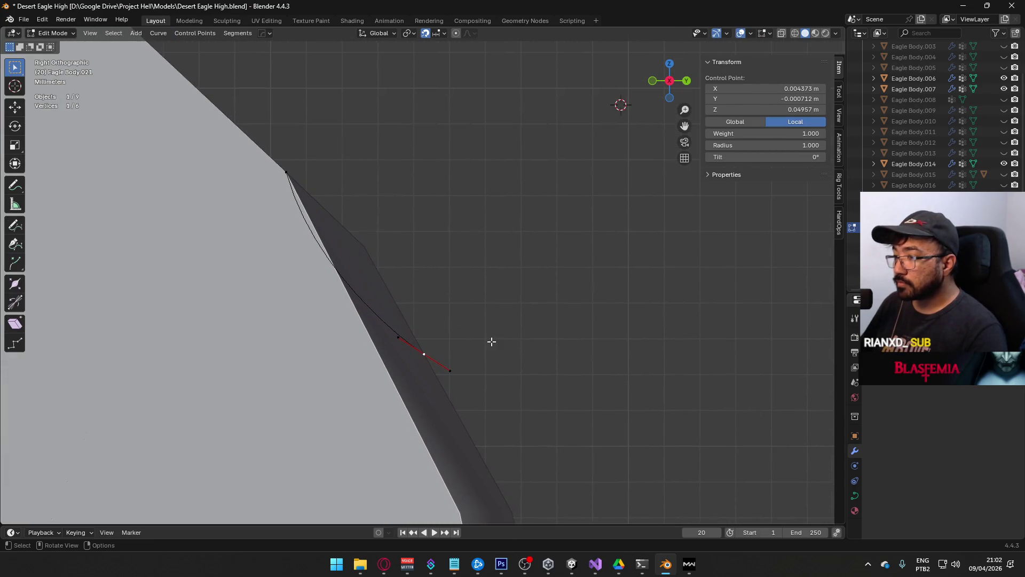
key(r)
click(485, 378)
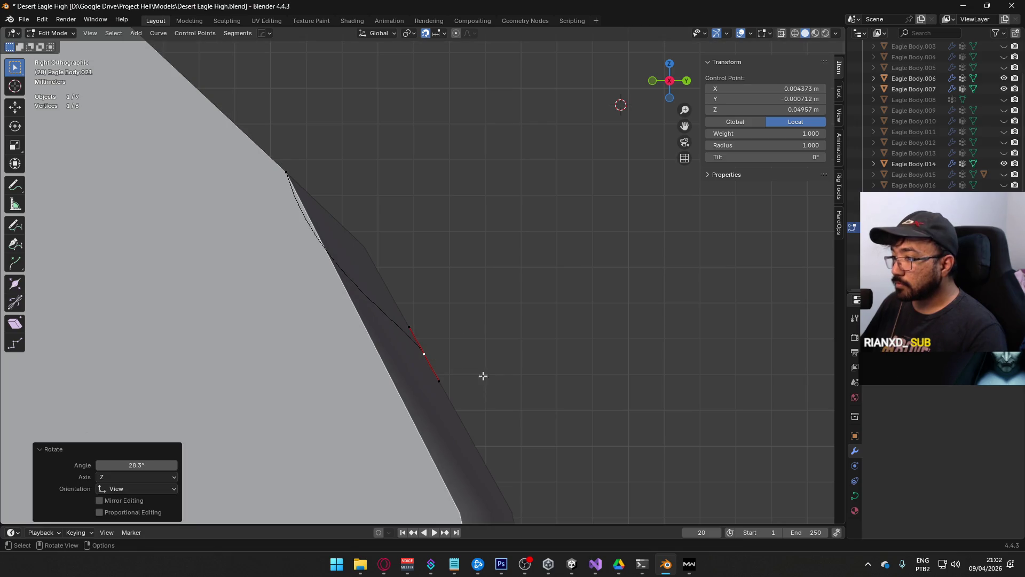
Step: Rotate the upper and lower control points' handles, reaching -22.9° and -0.312°
click(286, 173)
key(r)
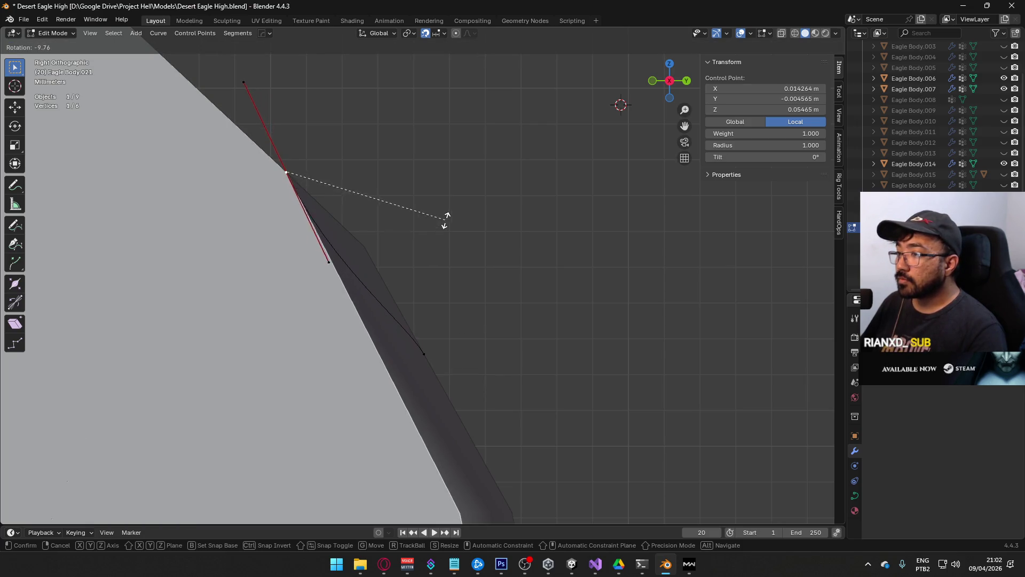
click(452, 183)
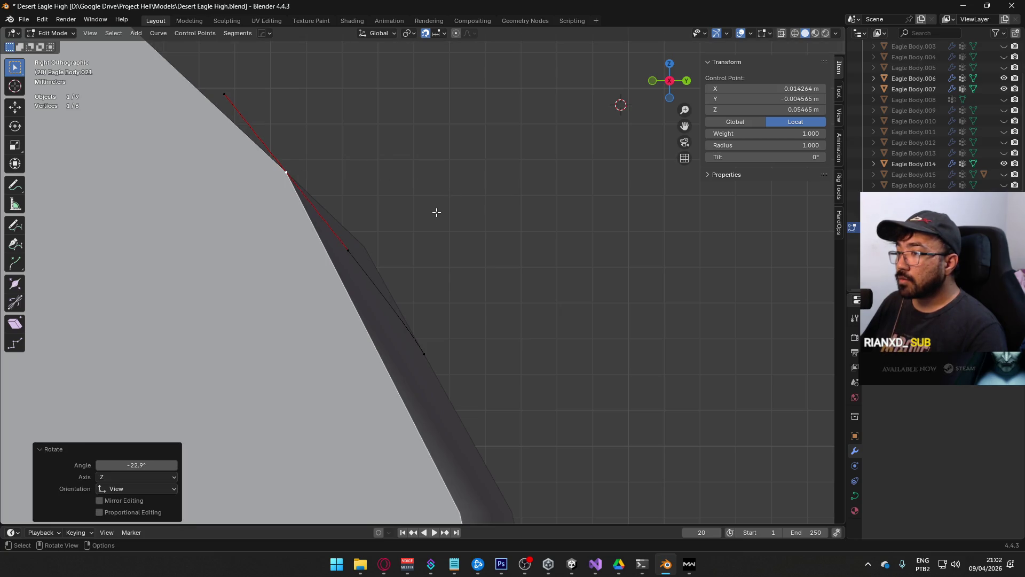
click(430, 354)
key(r)
click(511, 312)
click(286, 172)
key(r)
click(420, 257)
click(426, 354)
key(r)
click(523, 353)
Step: Apply fine handle rotations of 0.538° and 0.037° to neighbouring control points
scroll(441, 359, up, 5)
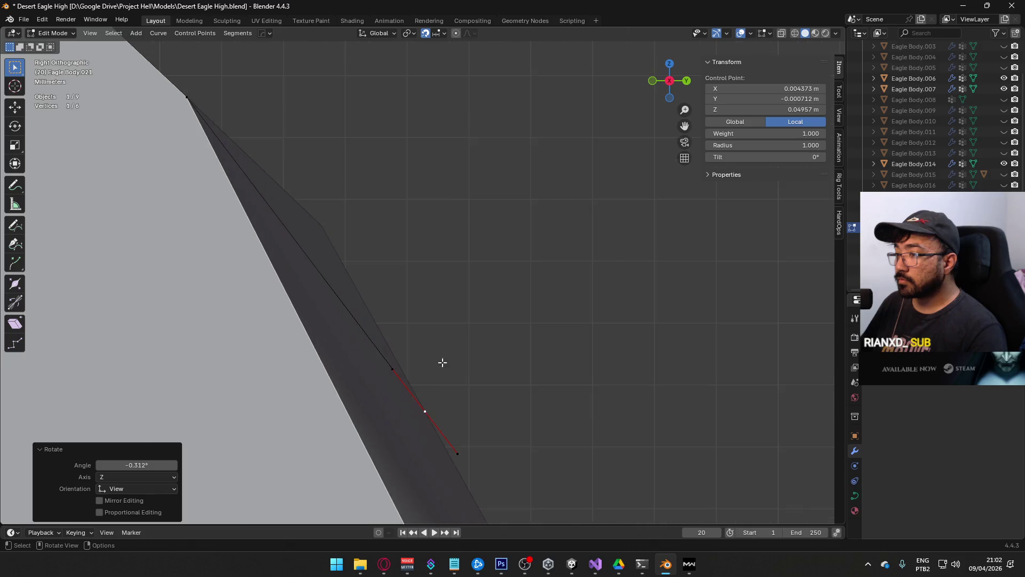
scroll(487, 354, up, 2)
key(r)
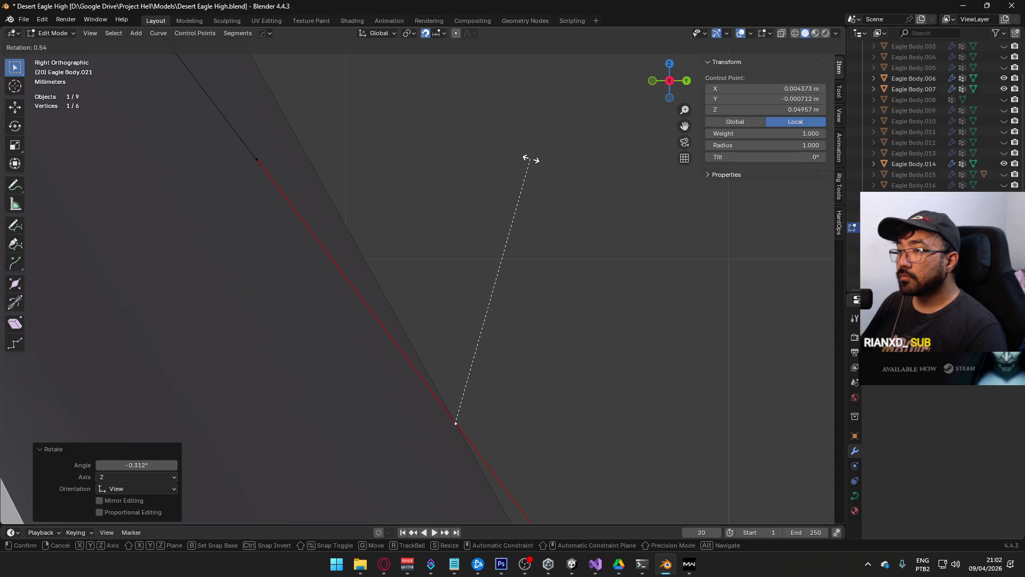
click(530, 160)
scroll(494, 224, down, 5)
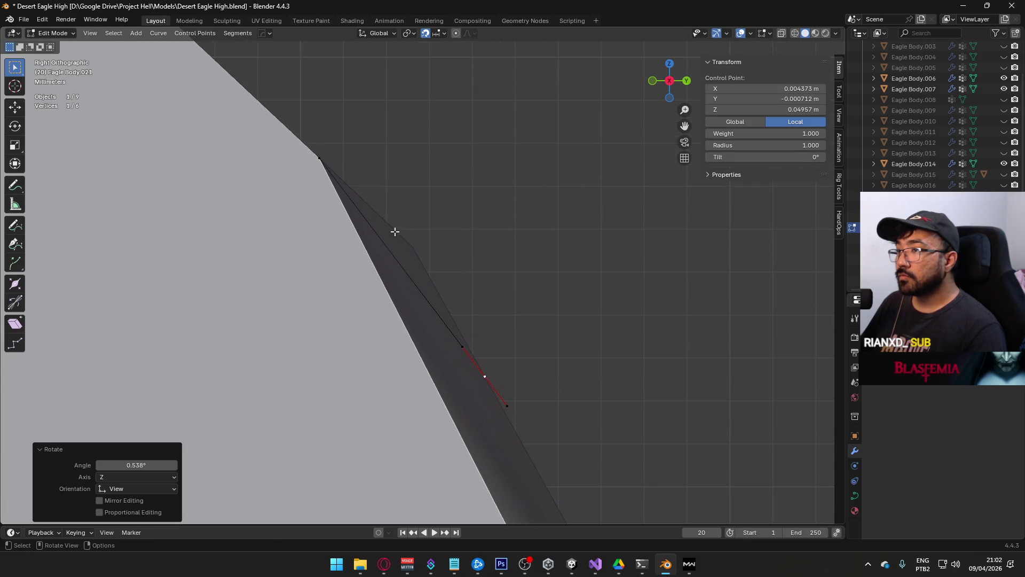
click(316, 157)
scroll(449, 323, up, 5)
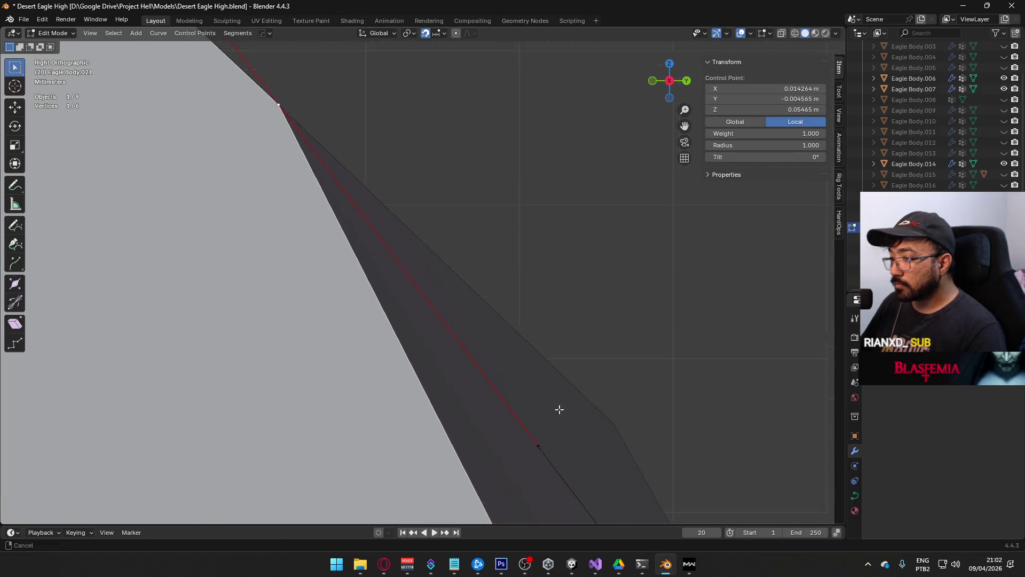
scroll(523, 356, up, 4)
key(r)
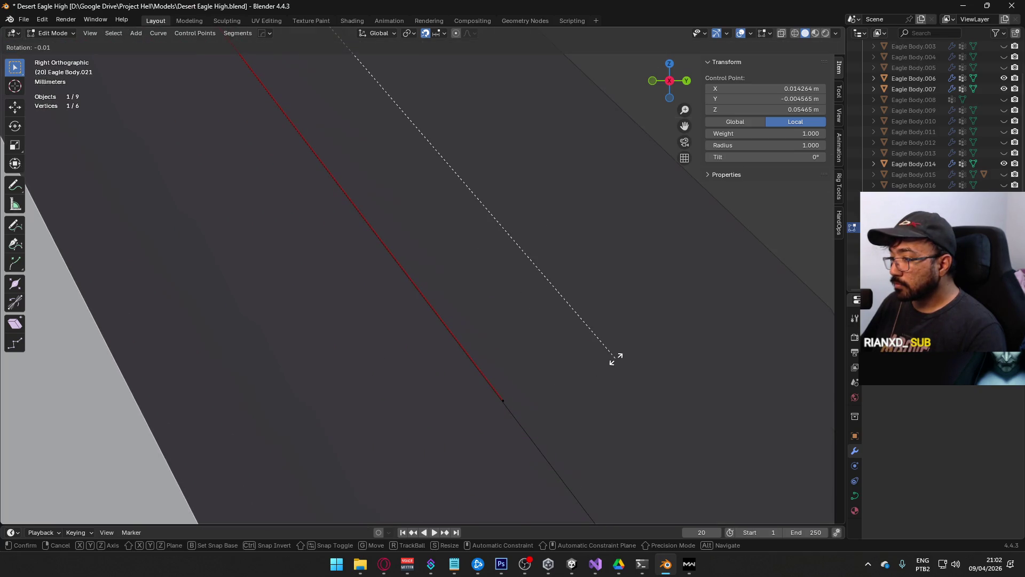
click(609, 359)
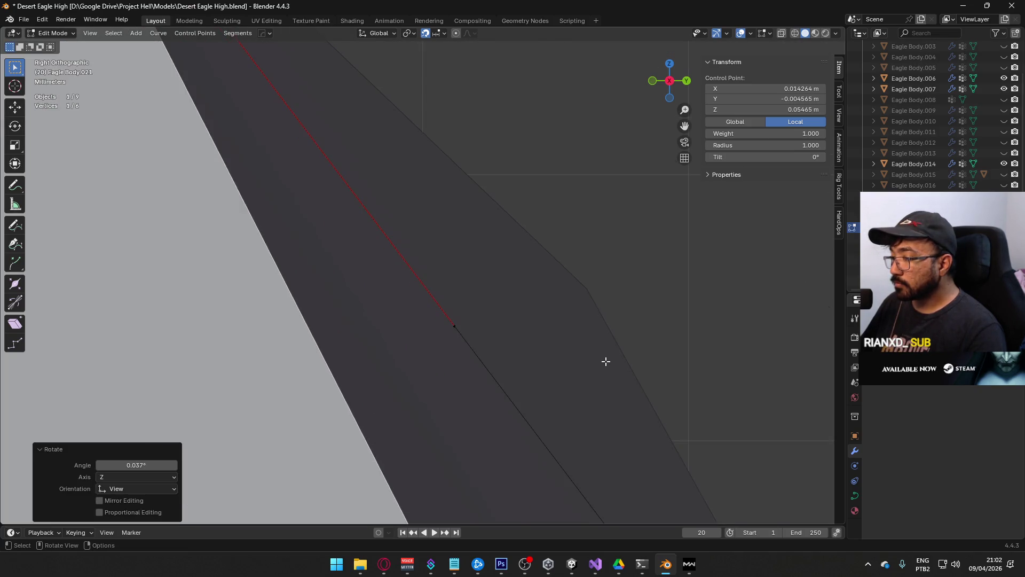
Step: Rotate the next control point's handles a final time and return to Object Mode
scroll(604, 357, down, 5)
click(419, 298)
scroll(474, 343, up, 5)
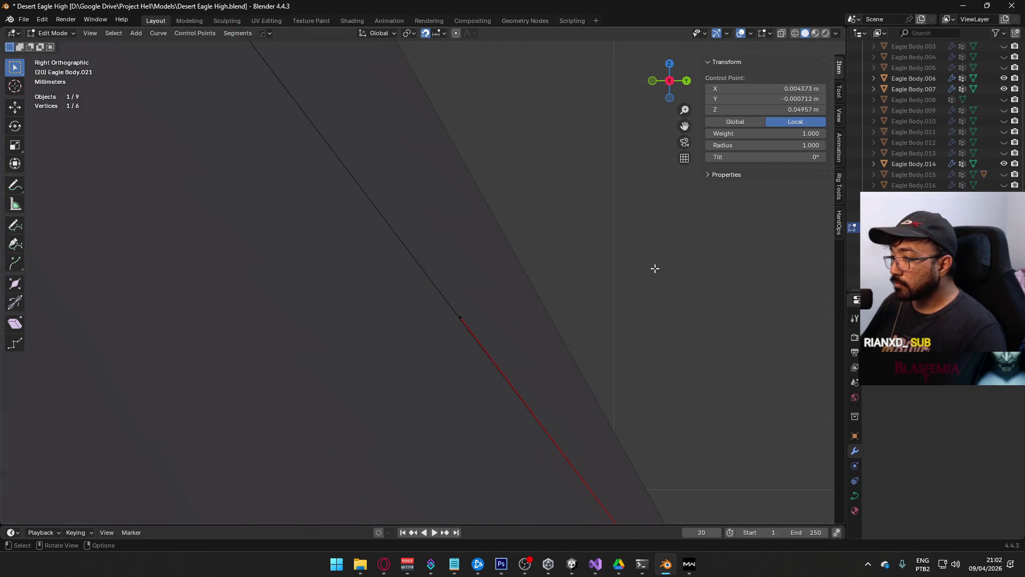
key(r)
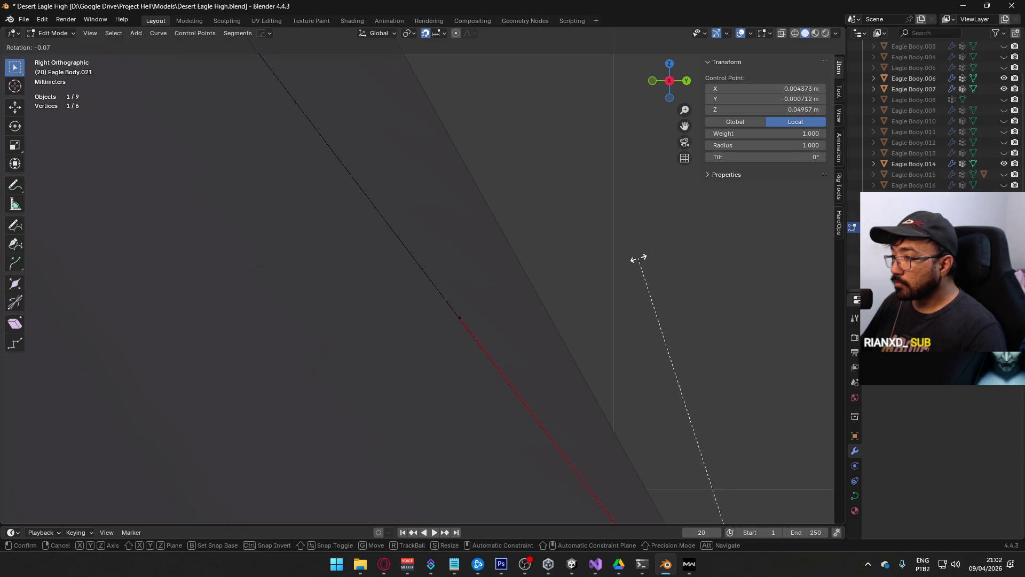
click(630, 258)
mouse_move(653, 270)
middle_down()
mouse_move(613, 302)
mouse_move(480, 325)
mouse_move(451, 267)
mouse_move(465, 218)
mouse_move(506, 243)
mouse_move(508, 286)
mouse_move(471, 291)
middle_up()
scroll(470, 291, down, 5)
key(Tab)
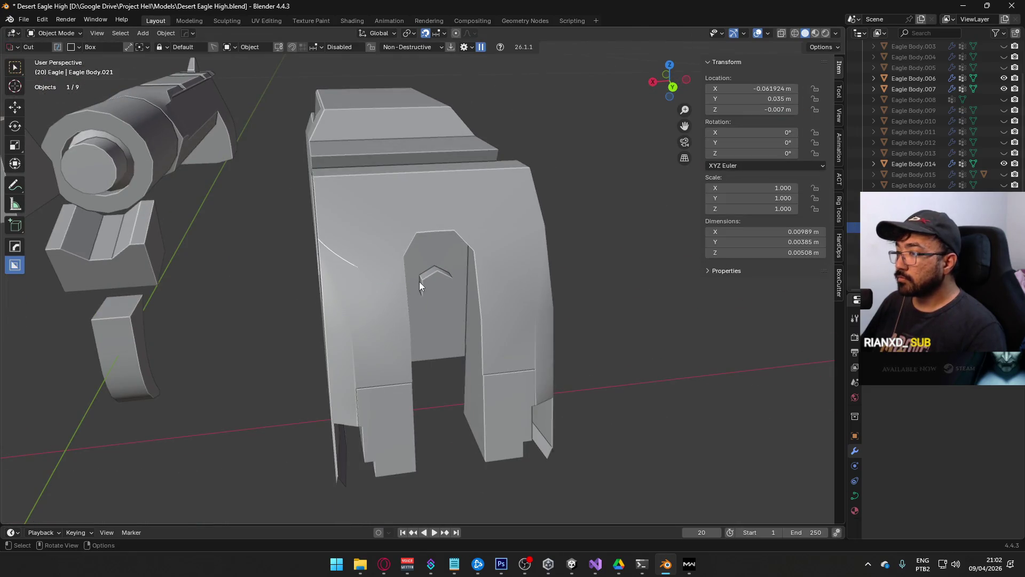
Step: Duplicate the guide curve and move the copy 0.014 m along Y in top view
scroll(496, 190, up, 5)
middle_drag(497, 190, 484, 270)
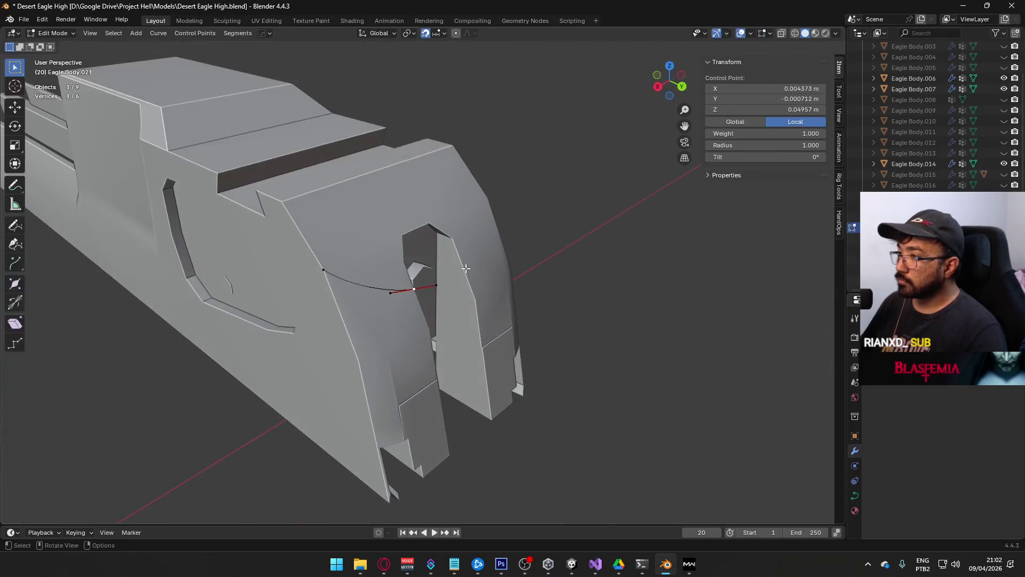
middle_drag(399, 294, 365, 284)
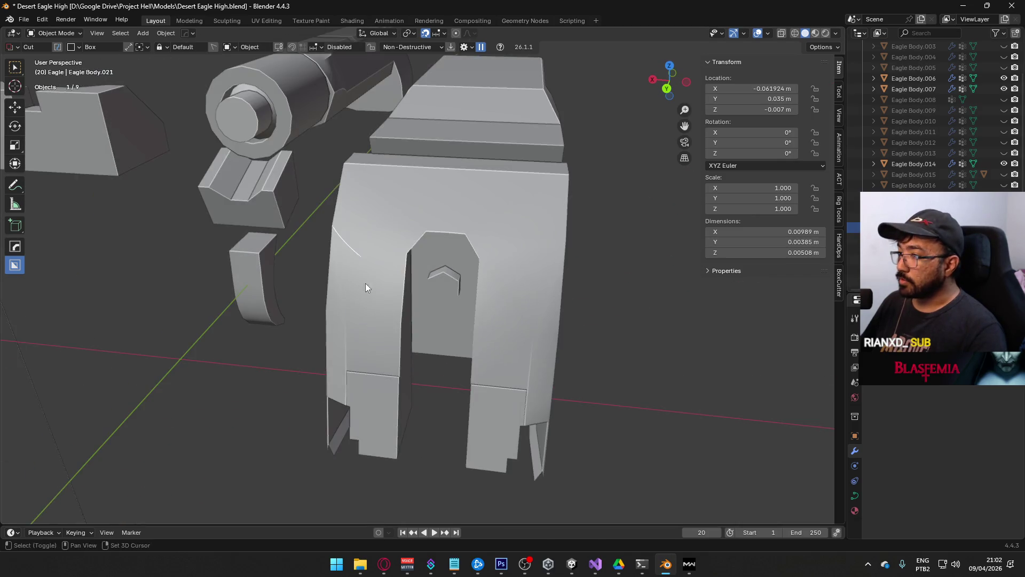
key(shift+d)
key(Escape)
key(KP_7)
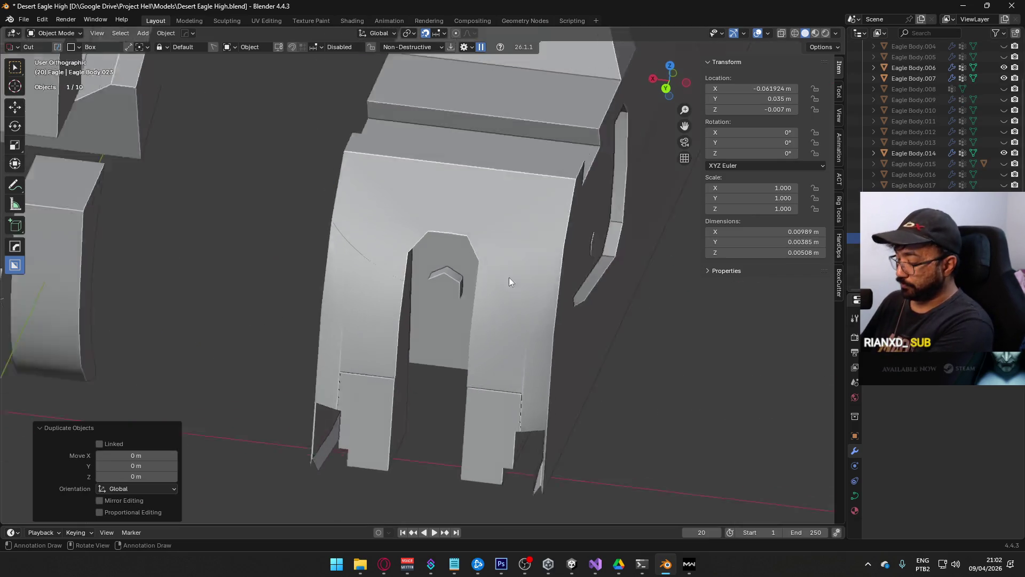
key(g)
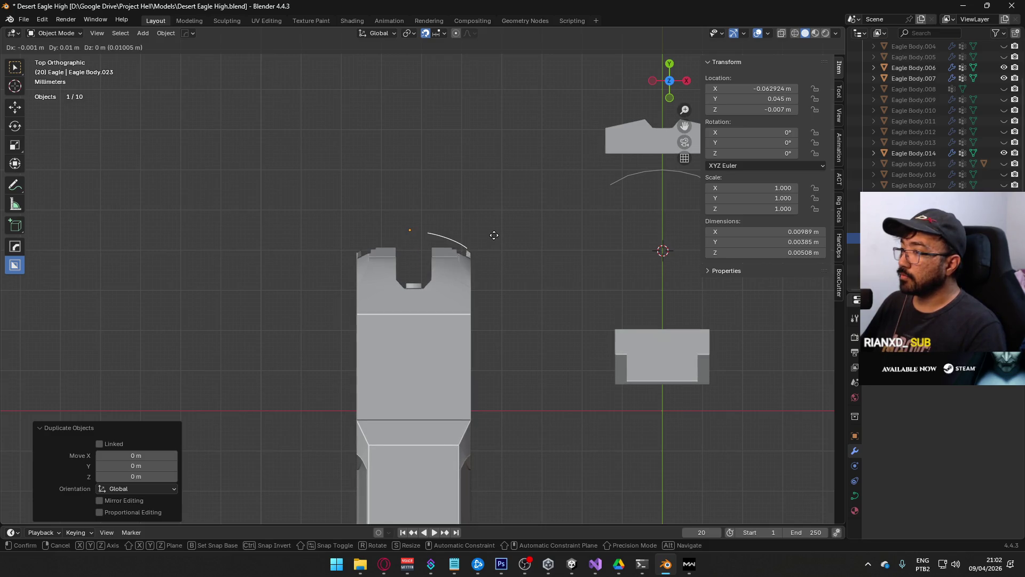
key(y)
click(495, 194)
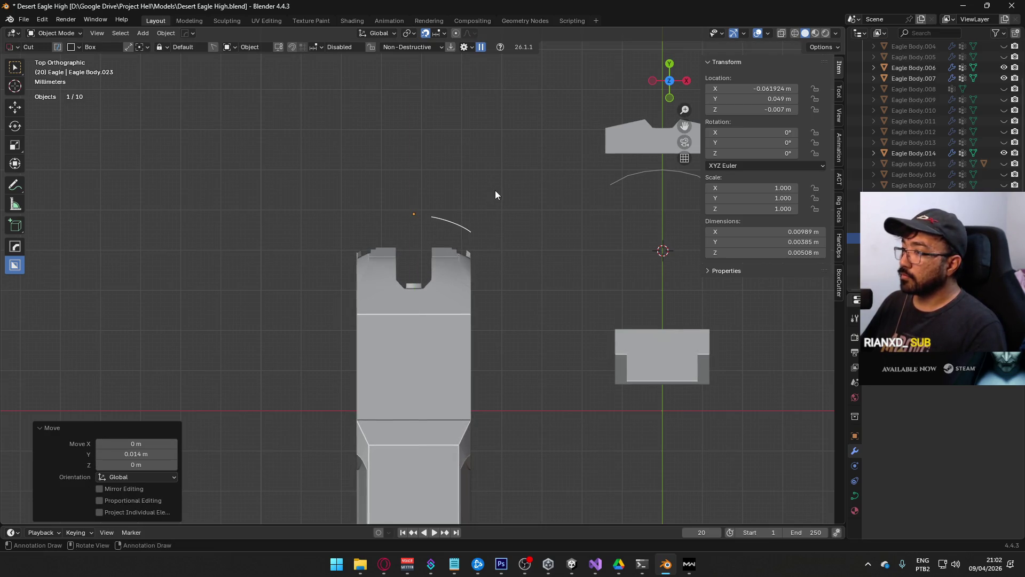
middle_drag(495, 190, 391, 188)
Step: Convert the duplicated curve into a mesh and enter its Edit Mode
right_click(448, 323)
mouse_move(447, 322)
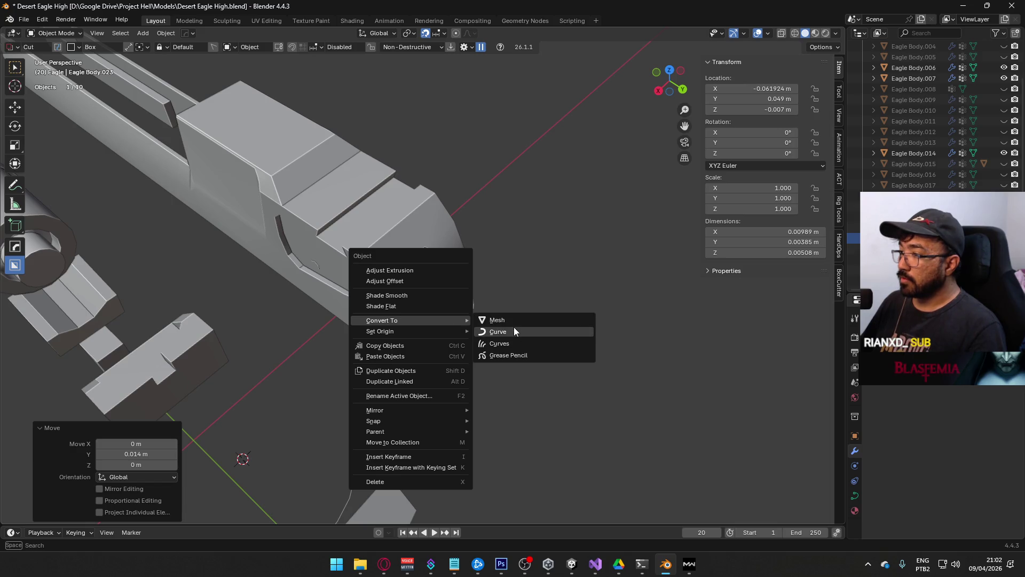
click(514, 326)
key(Tab)
Step: Set the mesh line's end vertex X coordinate to 0 m
mouse_move(525, 286)
middle_down()
mouse_move(408, 294)
mouse_move(481, 315)
mouse_move(454, 328)
middle_up()
click(431, 336)
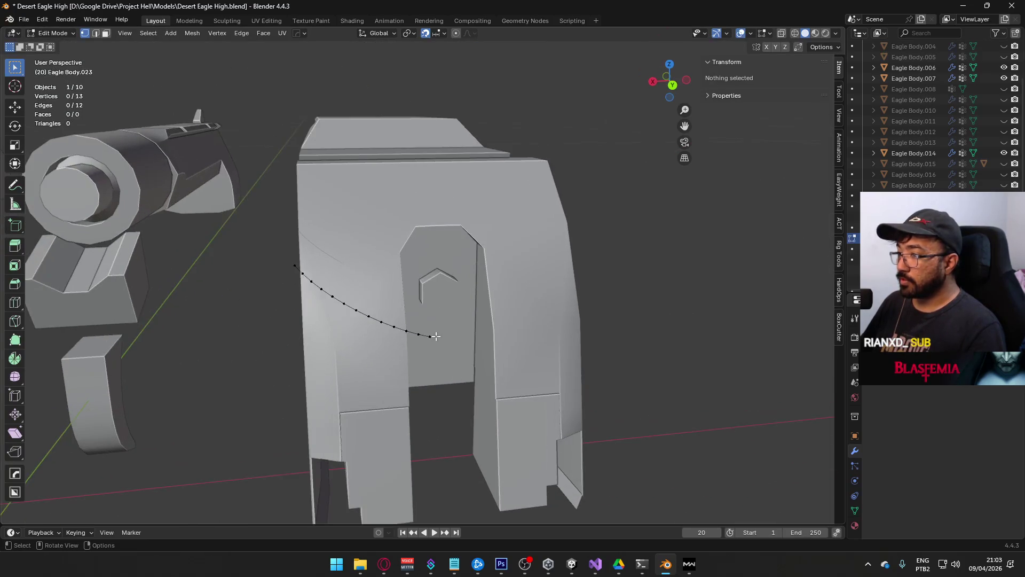
key(g)
click(595, 331)
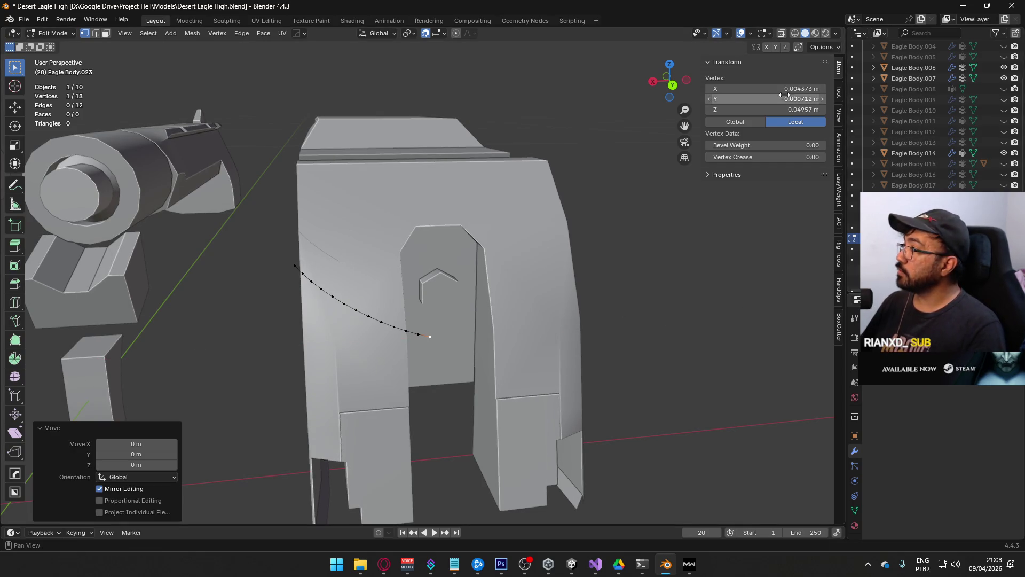
click(764, 89)
text(0)
key(Return)
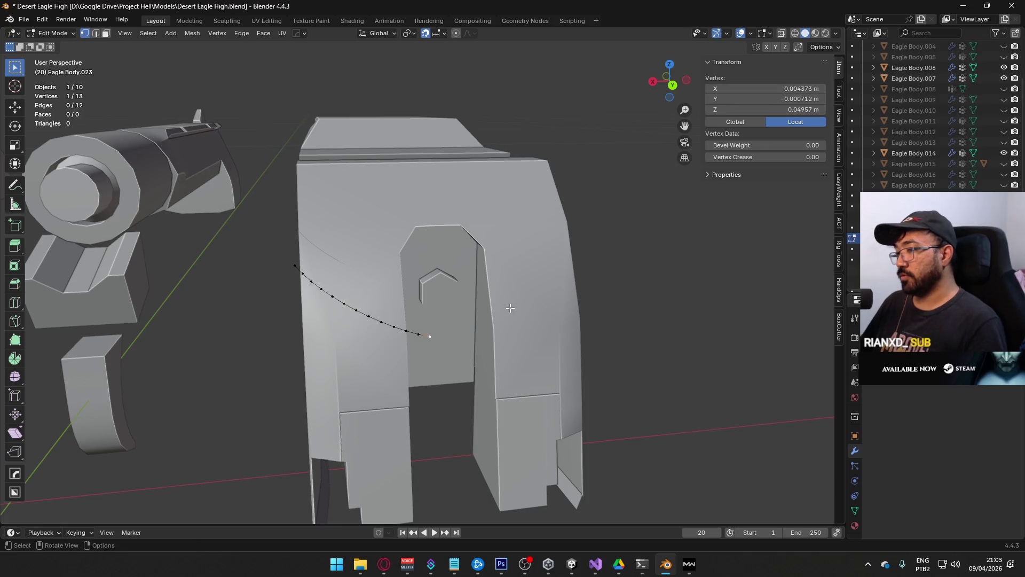
Step: Extrude one new vertex from the line's end along the global X axis
key(e)
right_click(581, 312)
key(g)
key(x)
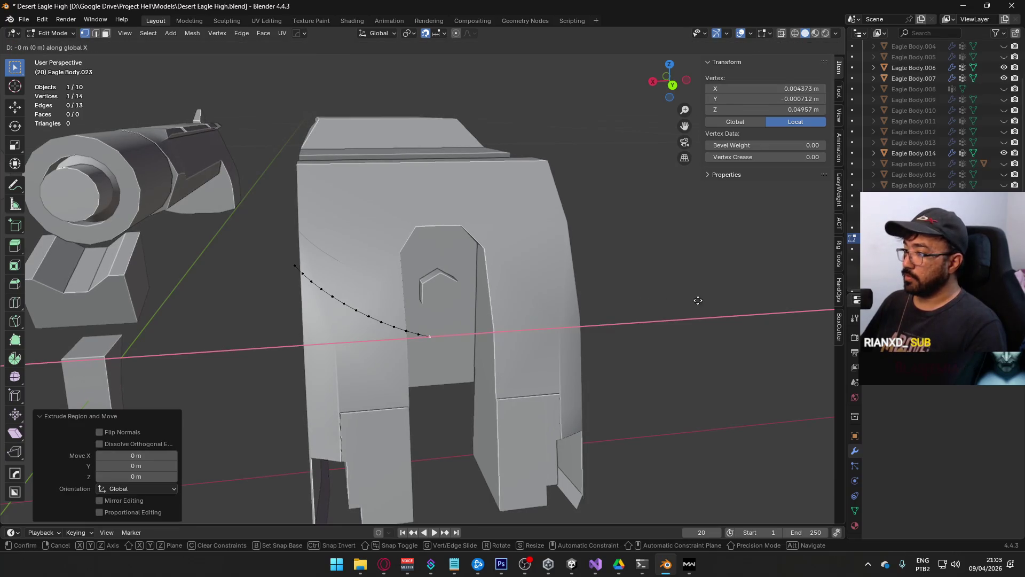
click(787, 301)
key(Return)
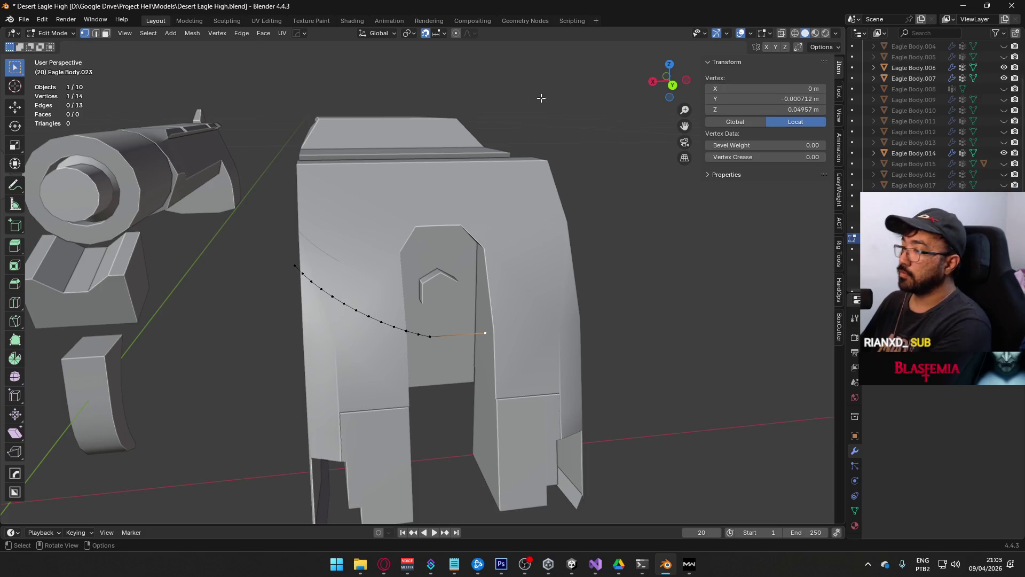
click(285, 272)
middle_drag(285, 273, 491, 304)
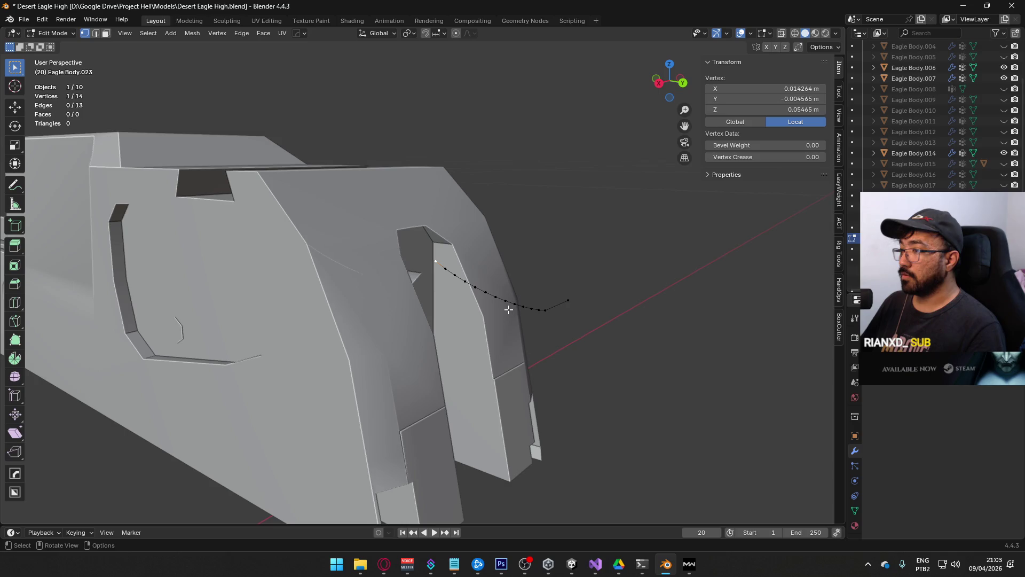
mouse_move(509, 309)
middle_down()
mouse_move(474, 296)
mouse_move(493, 298)
mouse_move(248, 293)
mouse_move(384, 313)
mouse_move(260, 300)
middle_up()
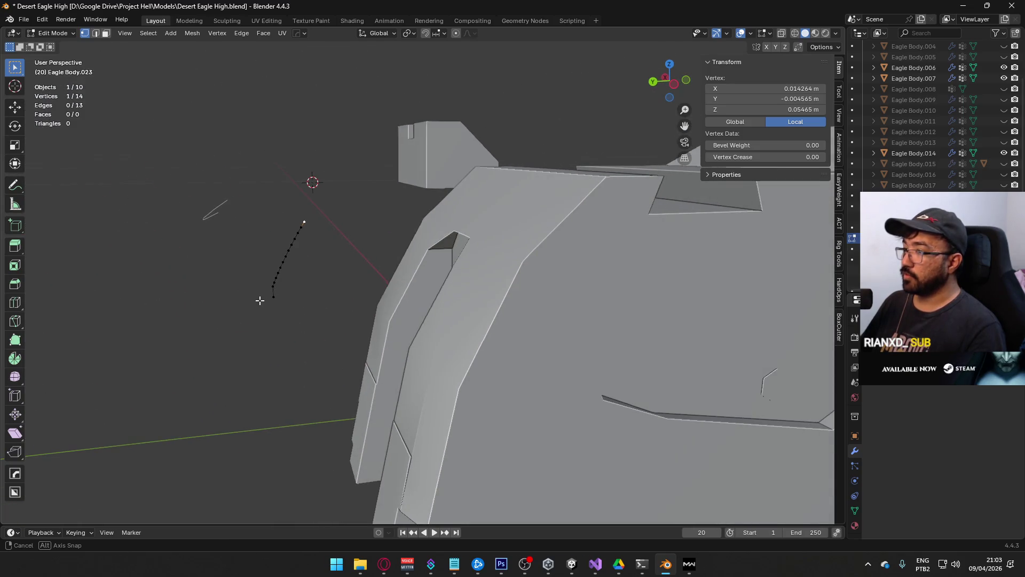
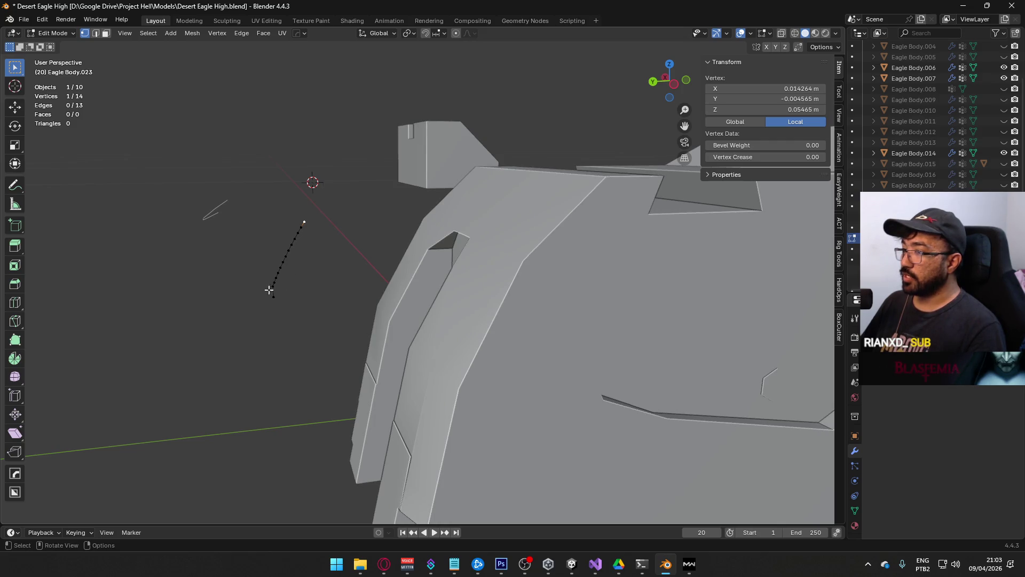
Step: In Top view, snap-move the curved 14-vertex profile line -0.014 m in Y onto the slide's rear end
mouse_move(302, 239)
middle_down()
mouse_move(511, 272)
mouse_move(483, 293)
mouse_move(292, 282)
mouse_move(331, 282)
middle_up()
key(Tab)
key(KP_7)
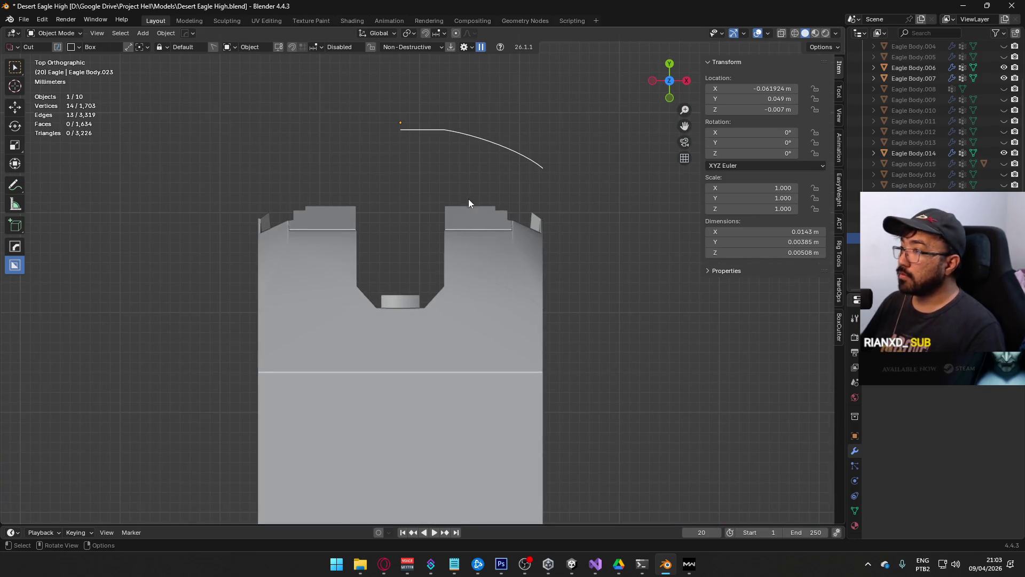
key(g)
scroll(472, 234, down, 4)
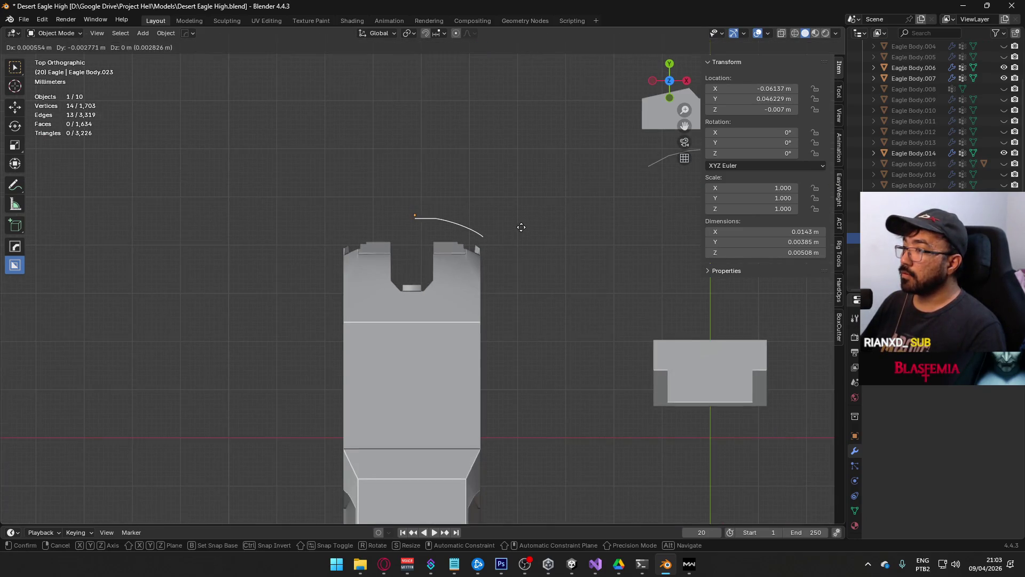
key(ctrl)
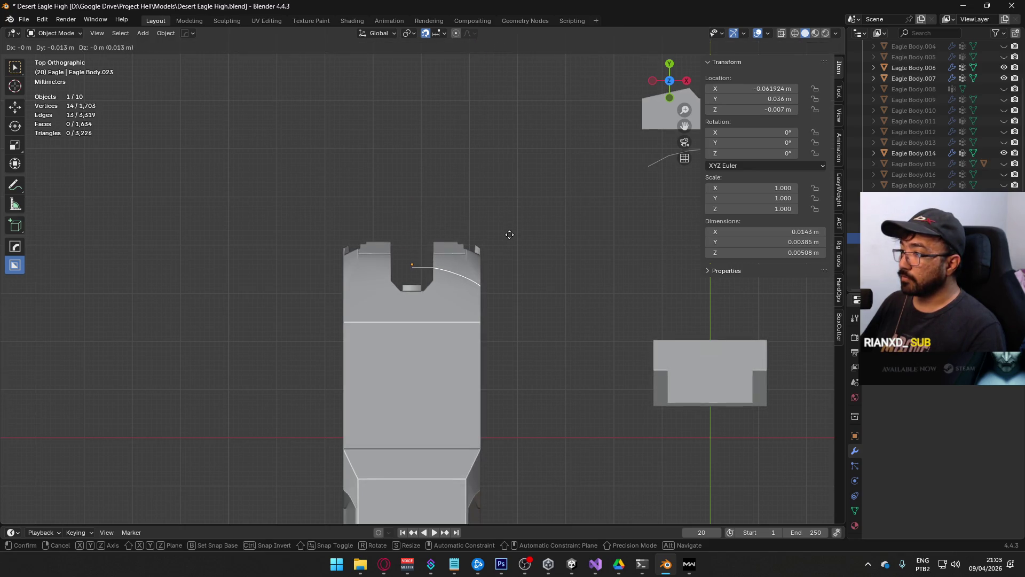
click(512, 238)
mouse_move(521, 248)
middle_down()
mouse_move(404, 210)
mouse_move(456, 232)
mouse_move(406, 292)
middle_up()
key(Tab)
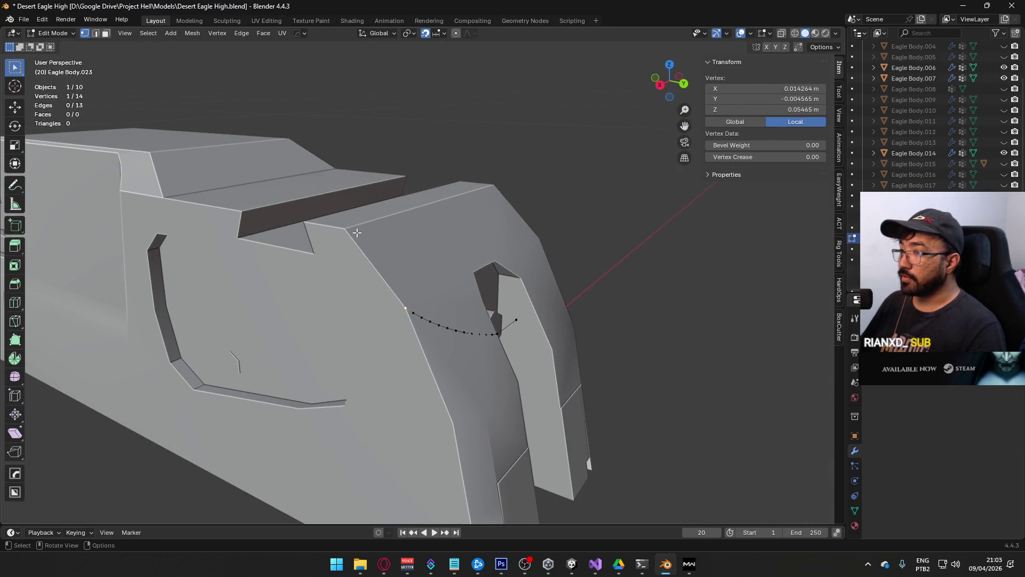
Step: Set snapping to Vertex and extrude new end vertices from the profile, placing one at X 0
click(435, 34)
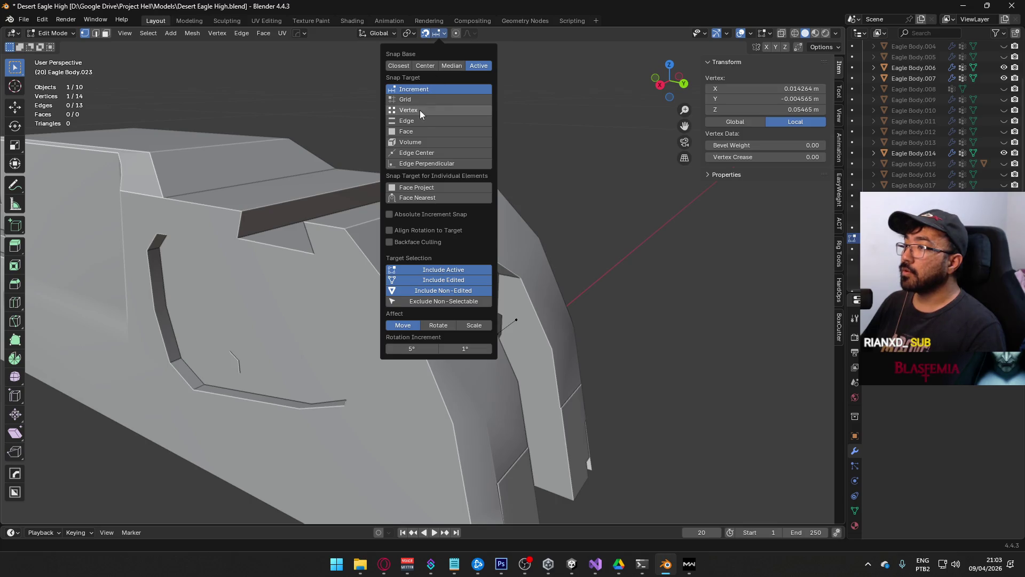
click(420, 110)
key(e)
click(347, 231)
mouse_move(348, 231)
middle_down()
mouse_move(463, 238)
mouse_move(411, 216)
middle_up()
click(431, 36)
click(434, 140)
middle_drag(430, 187, 426, 219)
key(e)
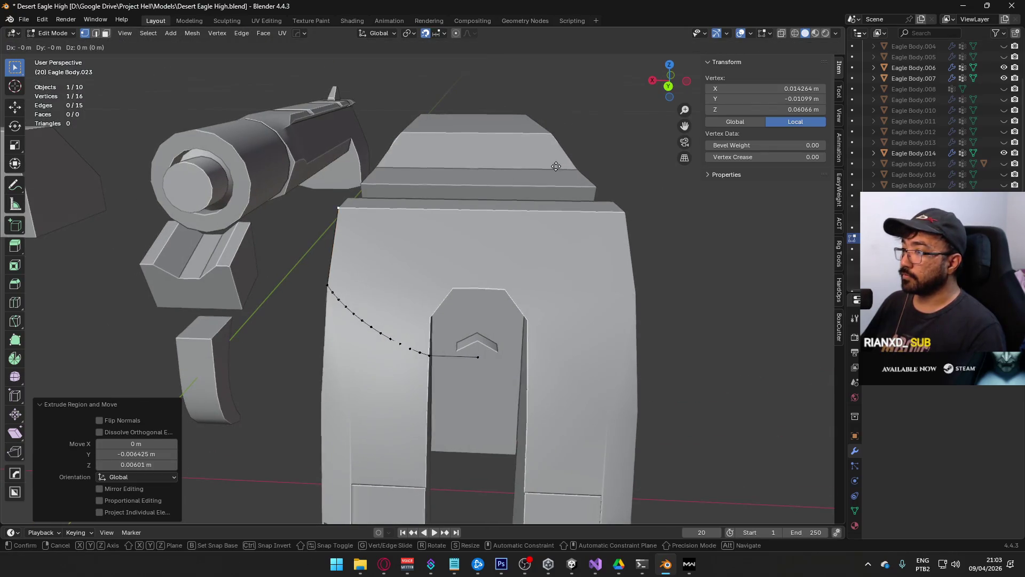
right_click(422, 219)
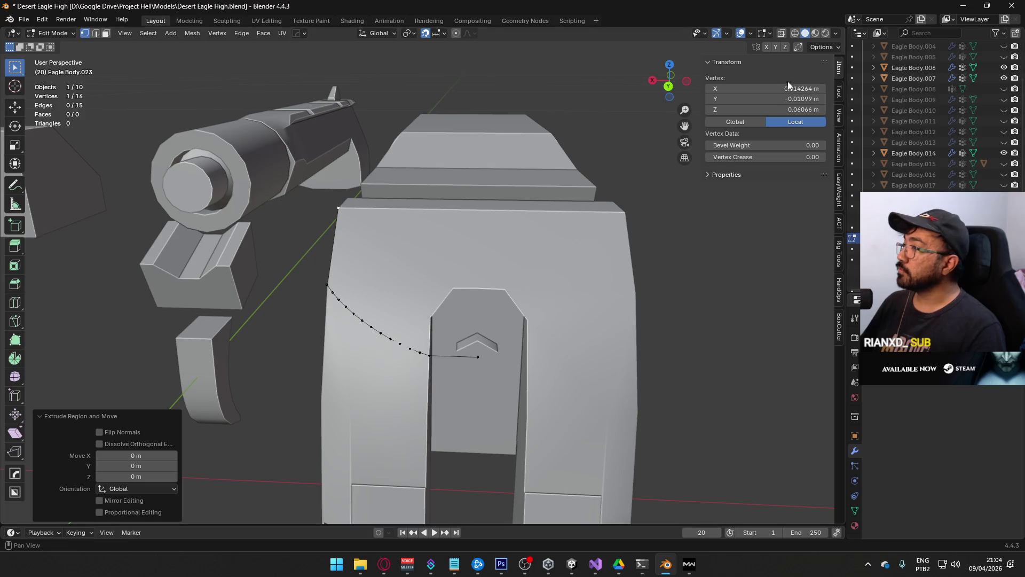
text(0)
key(Return)
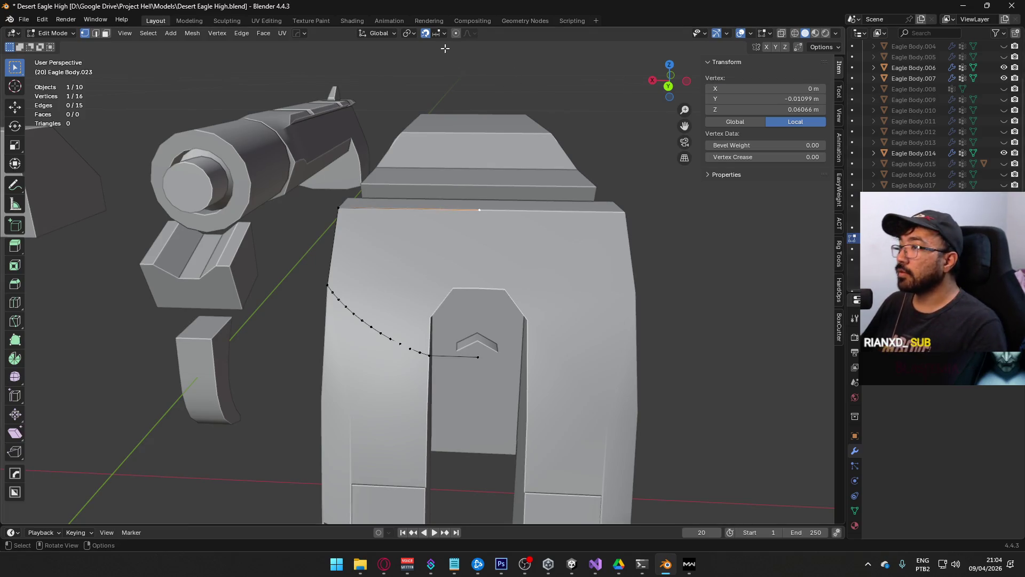
Step: Join the two end vertices with an edge and fill the closed profile loop with a face
shift+click(479, 357)
key(f)
key(alt+a)
mouse_move(483, 354)
middle_down()
mouse_move(544, 257)
mouse_move(680, 261)
mouse_move(502, 323)
middle_up()
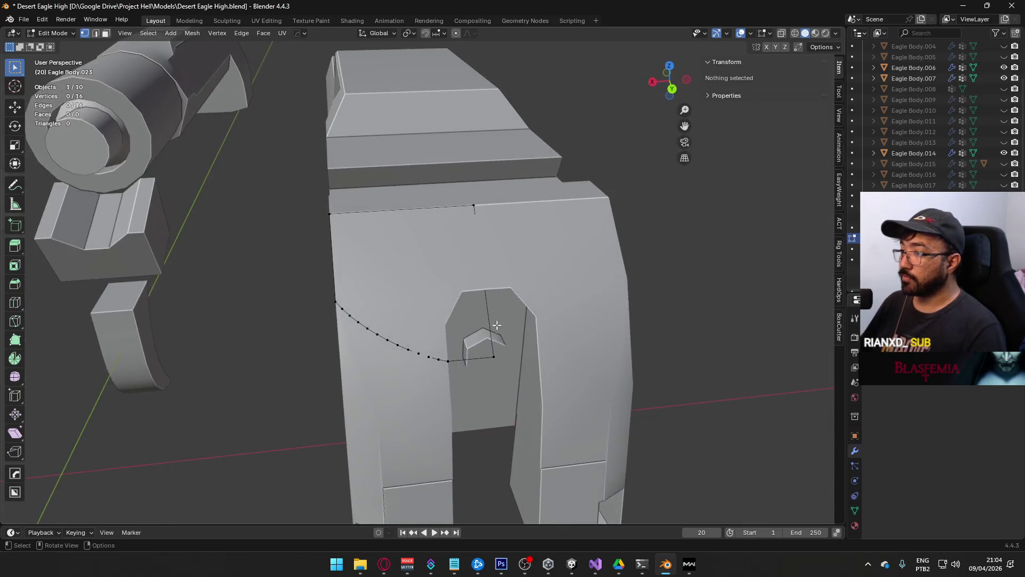
key(a)
key(f)
Step: In face select mode, flip the new profile face's normal
key(alt+a)
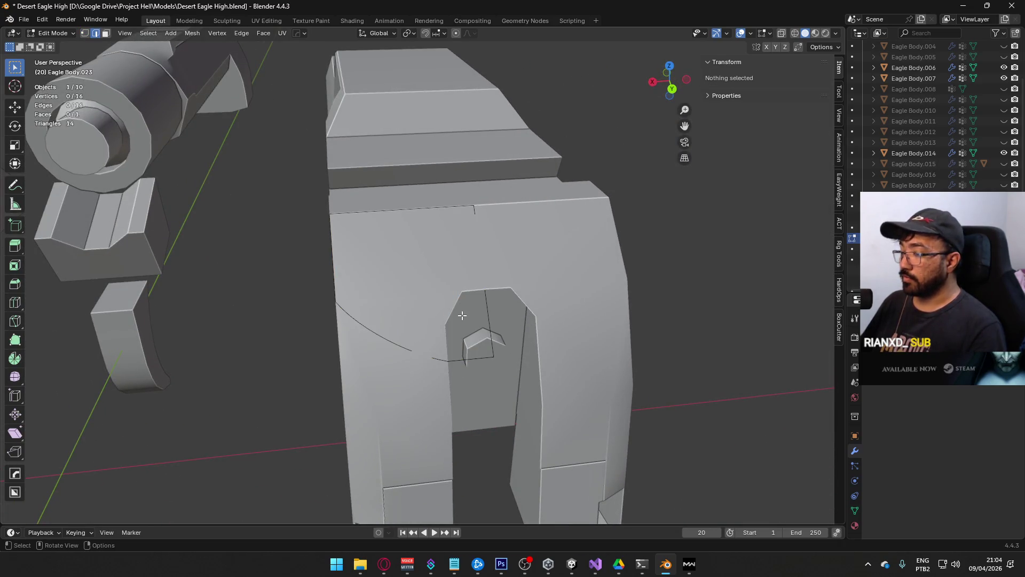
key(3)
click(495, 322)
key(alt+n)
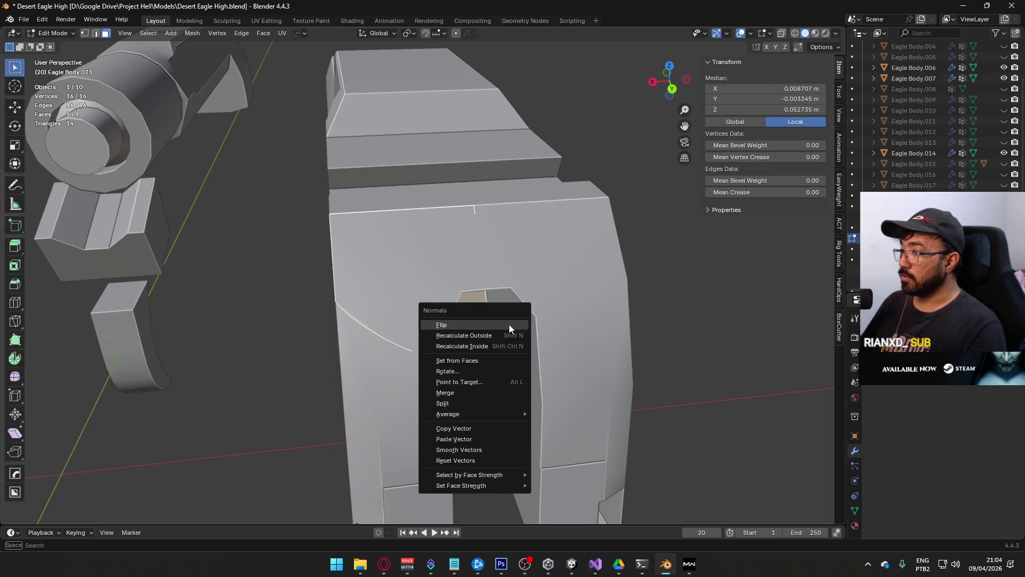
click(509, 325)
middle_drag(508, 325, 467, 257)
middle_drag(493, 300, 531, 291)
Step: Extrude the profile face along its normal into a solid block
key(alt+e)
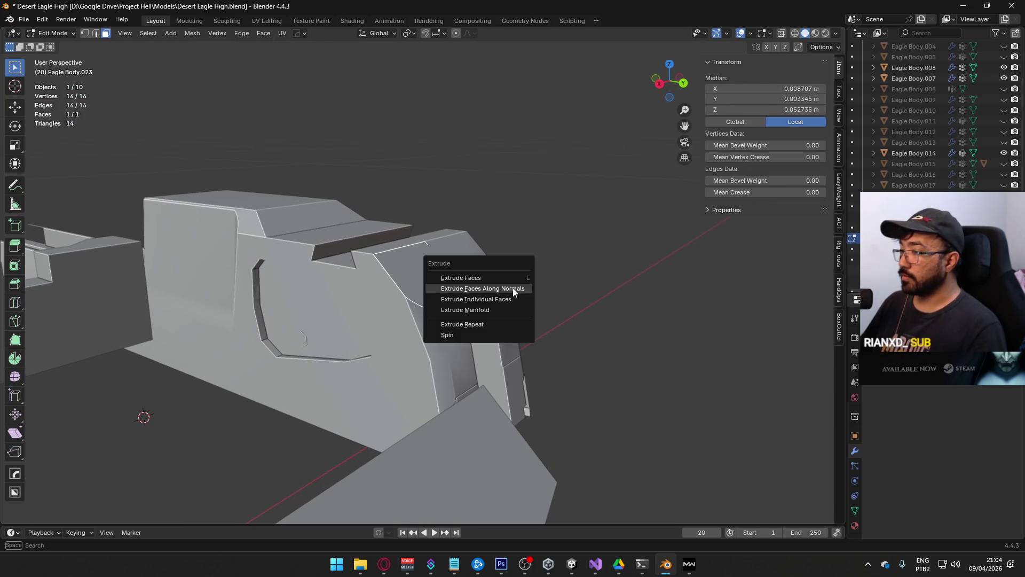
click(513, 287)
click(626, 223)
mouse_move(625, 223)
middle_down()
mouse_move(464, 137)
mouse_move(458, 201)
mouse_move(374, 277)
middle_up()
click(426, 241)
mouse_move(426, 240)
middle_down()
mouse_move(487, 156)
mouse_move(422, 245)
mouse_move(507, 150)
mouse_move(539, 138)
mouse_move(603, 153)
mouse_move(404, 216)
middle_up()
Step: Extrude the block's top face along its normal again, reaching 0.0148 × 0.0355 × 0.036 m, and return to Object Mode
key(alt+e)
click(422, 245)
click(427, 229)
key(Tab)
scroll(406, 216, down, 5)
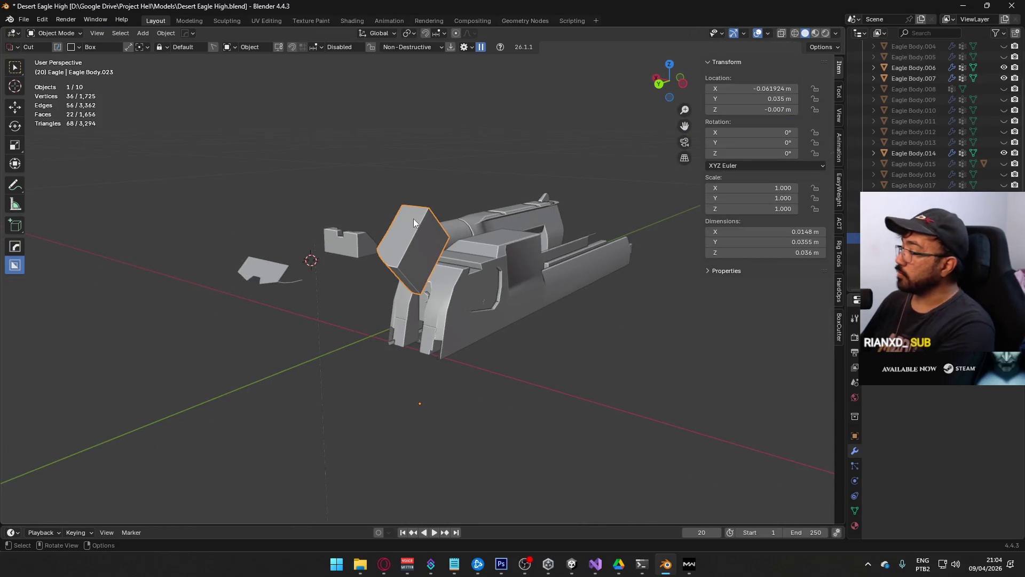
Step: In Top view, move the cutter block 0.06 m along X, then nudge its position
key(KP_7)
mouse_move(488, 257)
shift+middle_down()
mouse_move(472, 267)
mouse_move(427, 257)
shift+middle_up()
key(g)
key(x)
key(Escape)
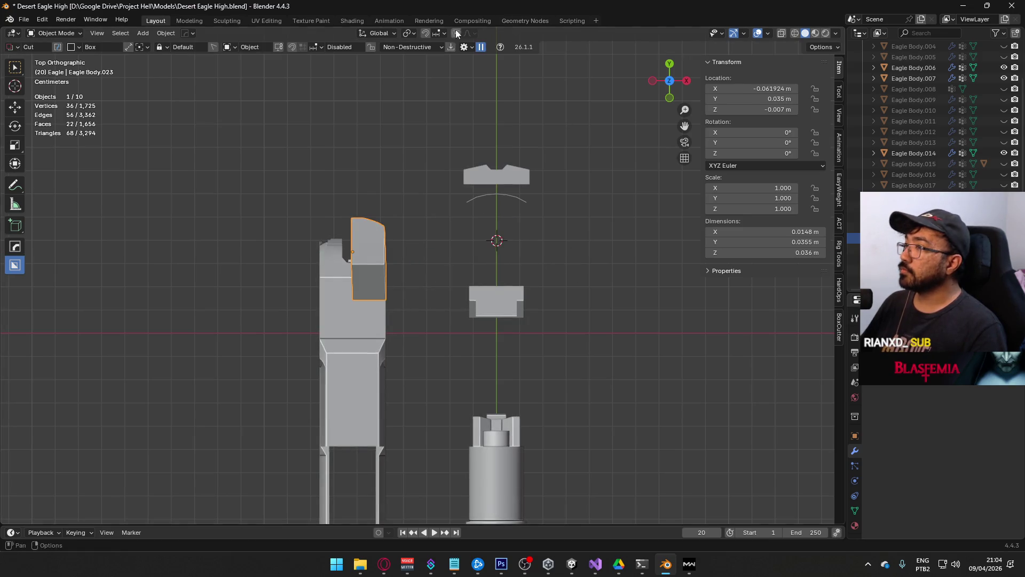
key(g)
key(x)
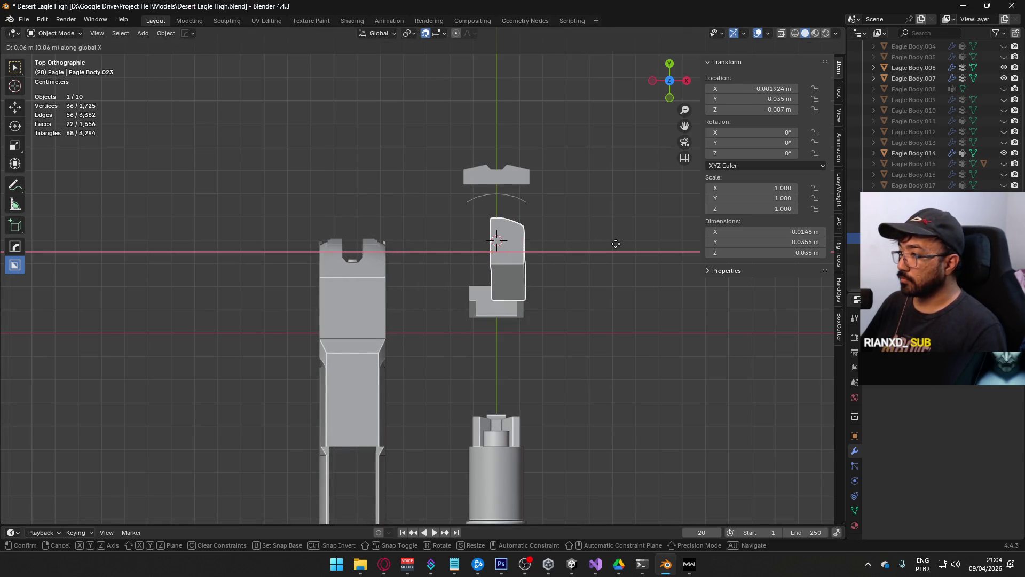
click(621, 244)
scroll(543, 251, up, 8)
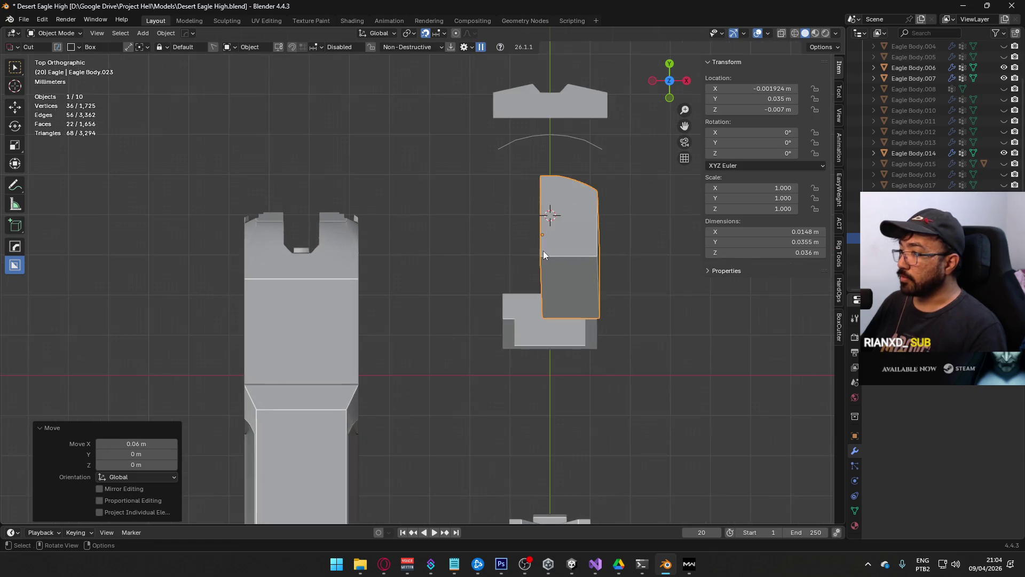
key(g)
click(551, 282)
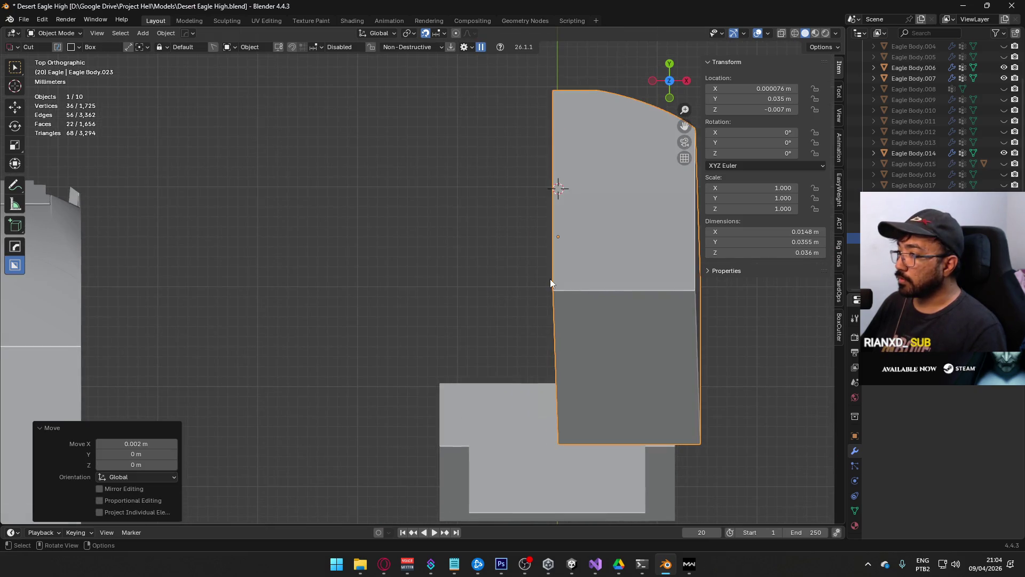
Step: Turn on X-ray and set the cutter's Location X to 0
key(alt+z)
scroll(550, 279, up, 2)
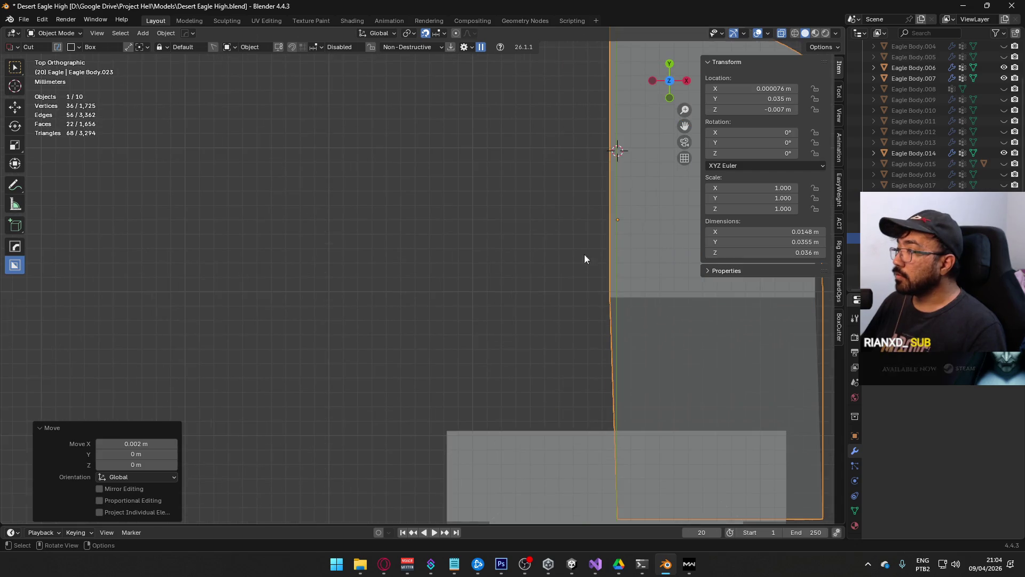
click(753, 89)
text(0)
key(Return)
scroll(546, 269, down, 8)
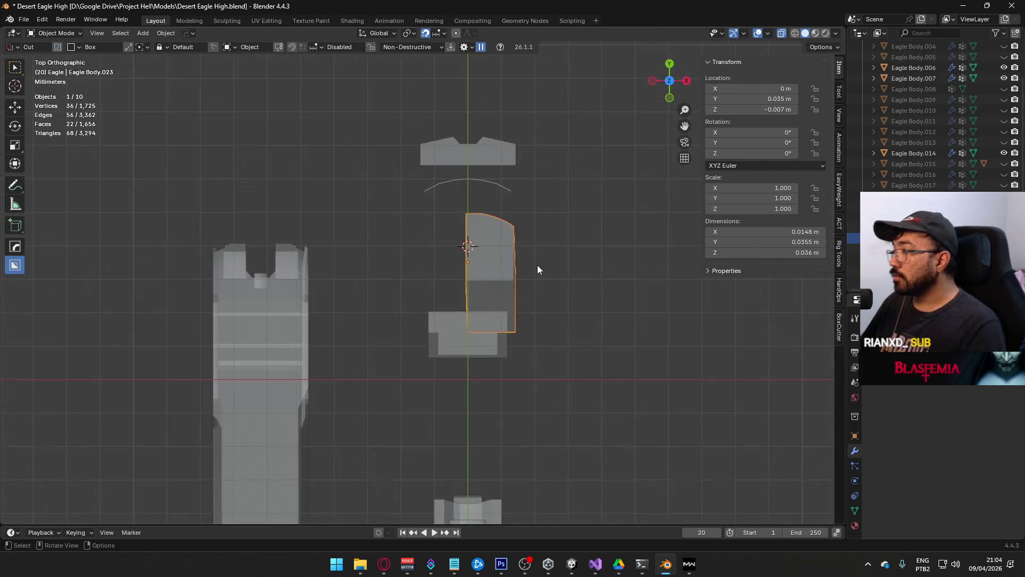
Step: In Edit Mode, select the cutter's inner-side vertices and put them on the X 0 centre line
key(Tab)
click(473, 185)
mouse_move(444, 171)
mouse_down()
mouse_move(472, 304)
mouse_move(465, 281)
mouse_up()
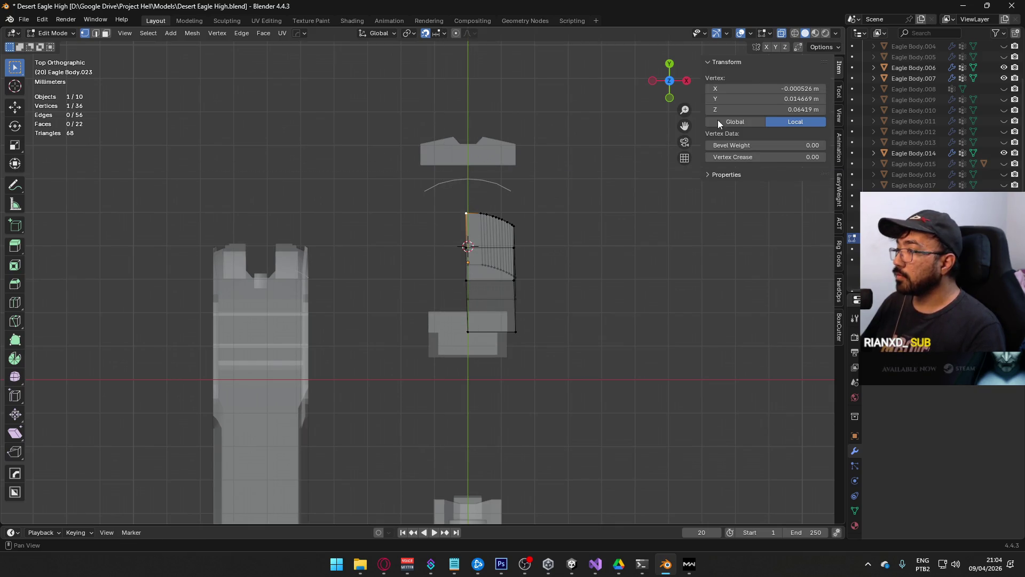
click(468, 247)
scroll(467, 247, up, 5)
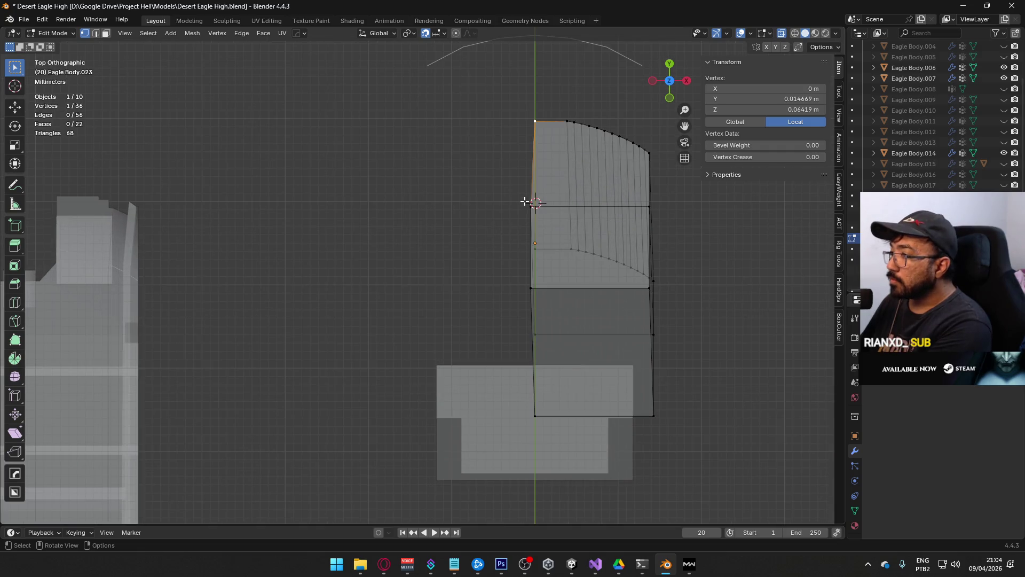
click(531, 288)
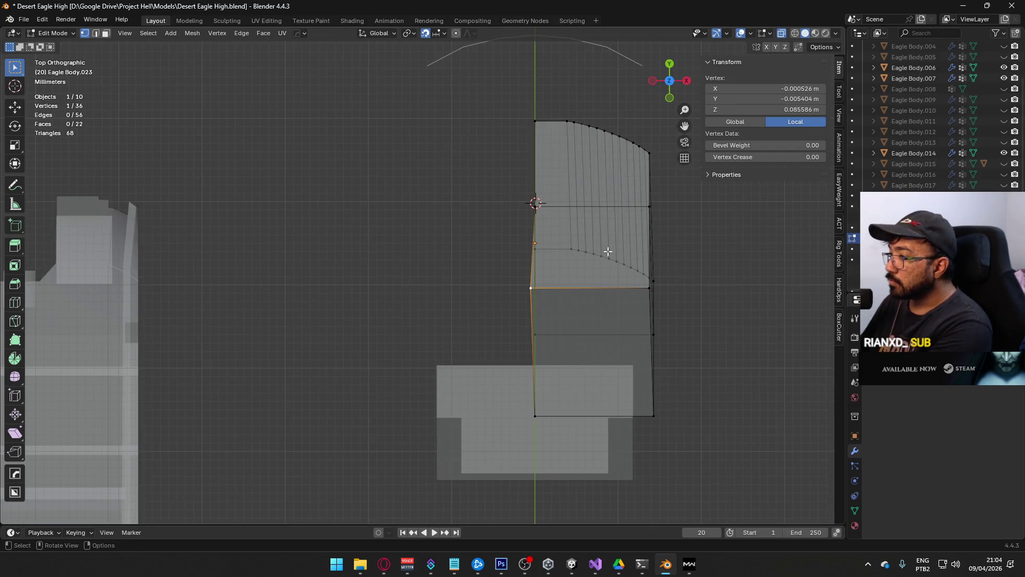
key(BackSpace)
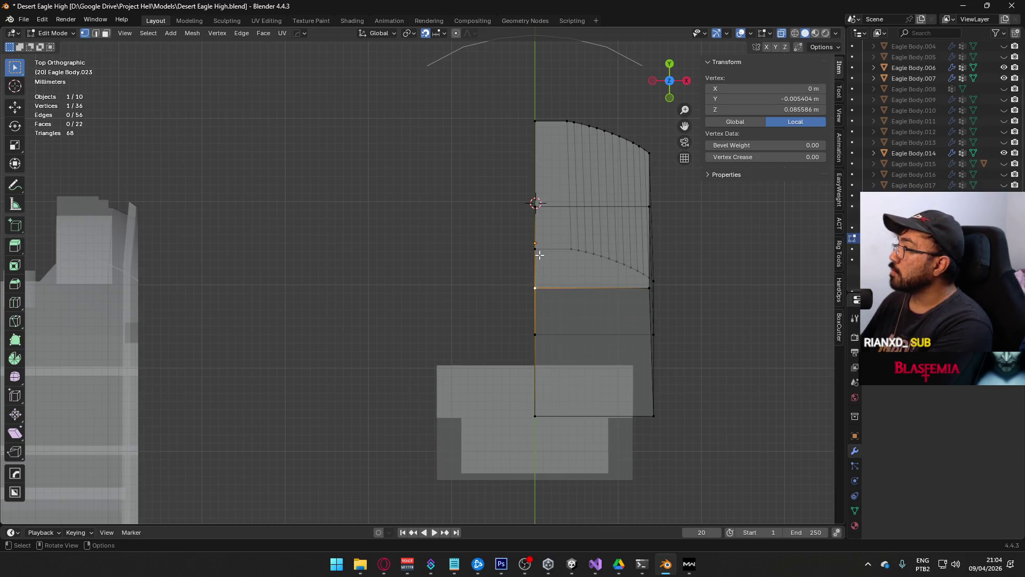
middle_drag(541, 181, 623, 188)
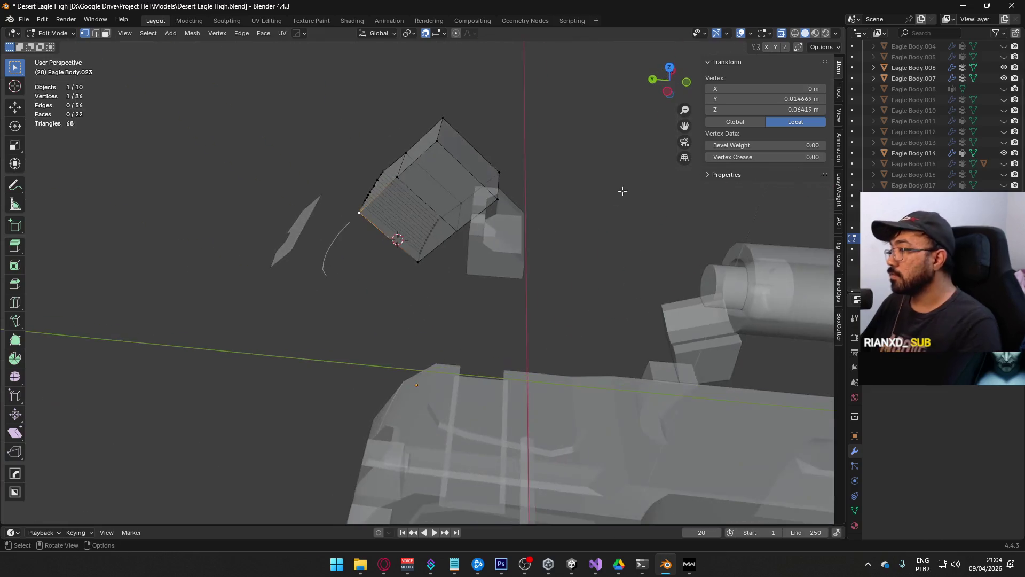
Step: Delete the cutter's two centre-side faces
key(3)
click(435, 189)
key(alt+z)
shift+click(418, 229)
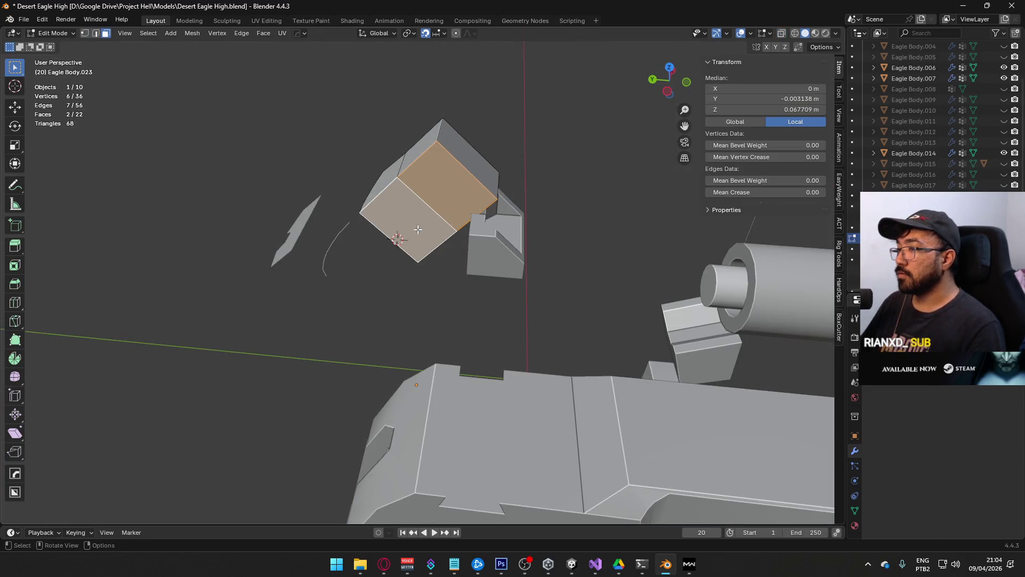
key(x)
click(627, 250)
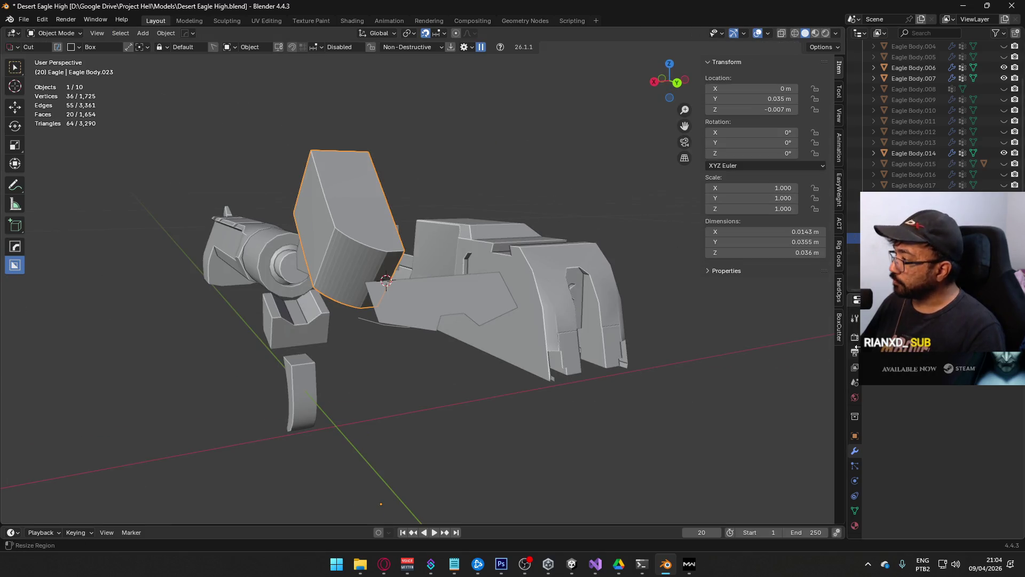
Step: Add a Mirror modifier to the cutter and apply it
key(shift+a)
mouse_move(846, 335)
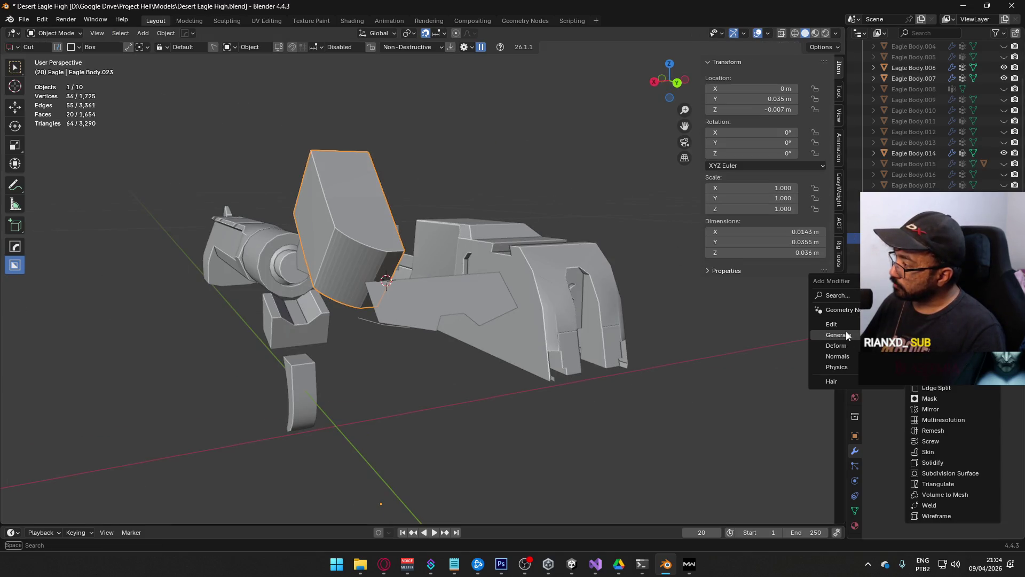
click(936, 410)
middle_drag(462, 244, 463, 255)
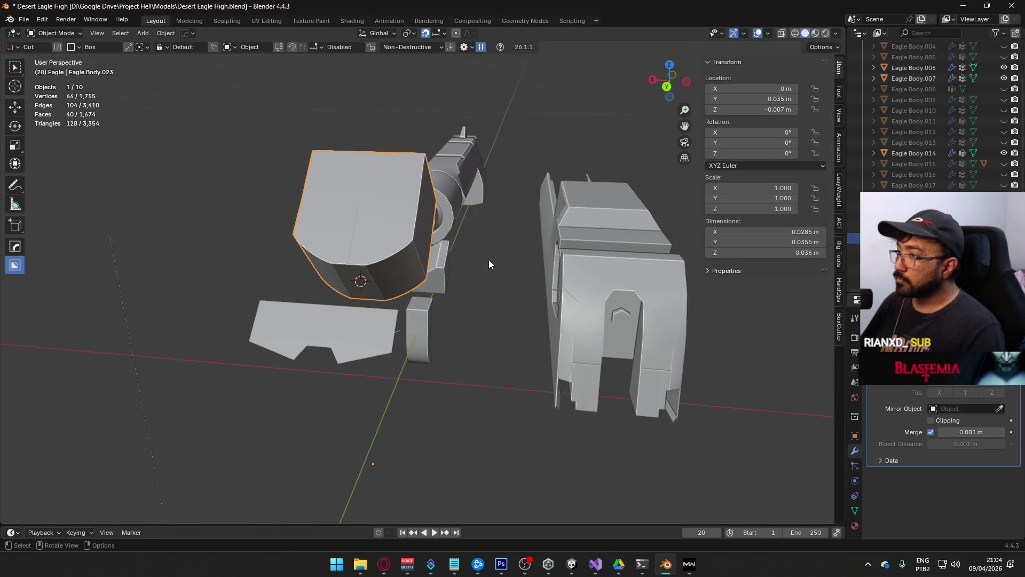
key(ctrl+a)
middle_drag(374, 219, 408, 234)
Step: In Edit Mode, select the cutter's vertices and an edge loop, then return to Object Mode
key(Tab)
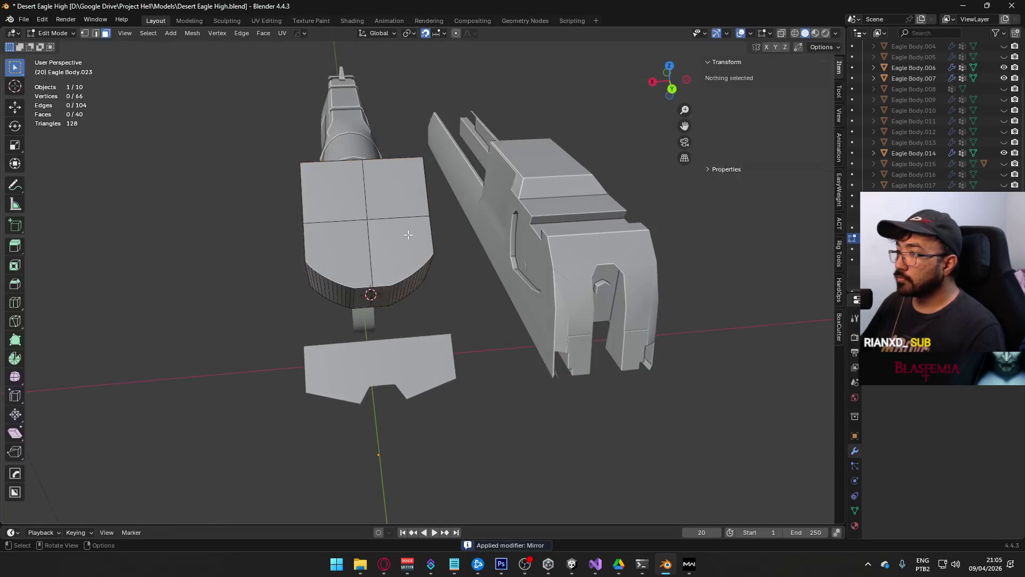
key(1)
key(a)
right_click(435, 235)
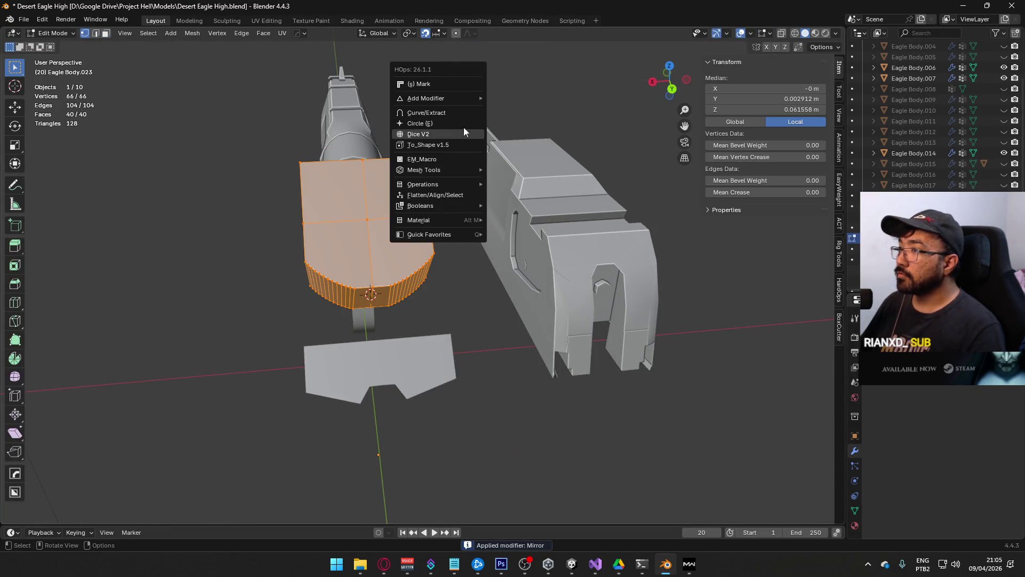
right_click(414, 231)
key(q)
mouse_move(452, 191)
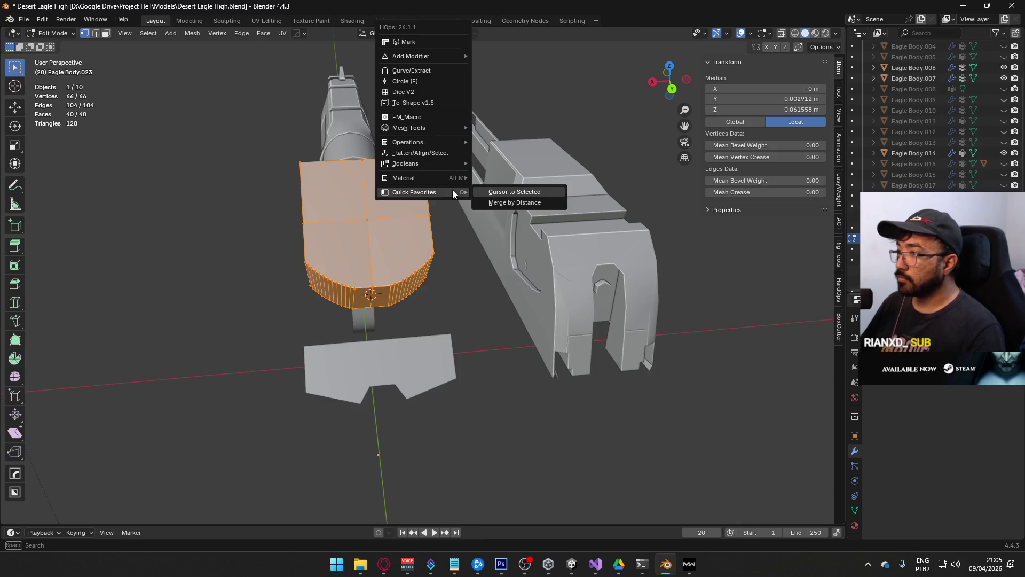
mouse_move(415, 213)
middle_down()
mouse_move(437, 105)
mouse_move(428, 138)
mouse_move(556, 213)
middle_up()
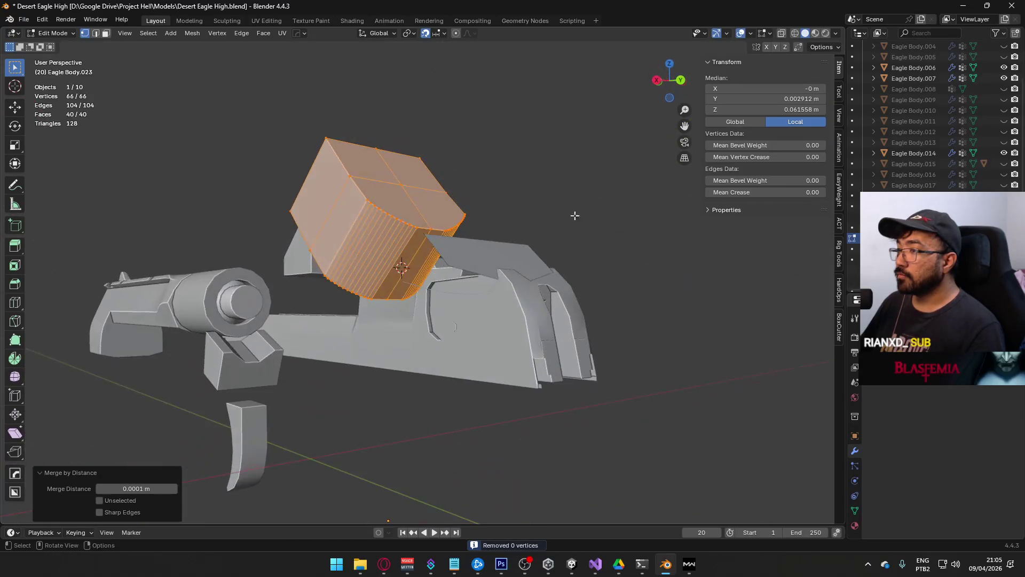
key(alt+a)
alt+click(399, 182)
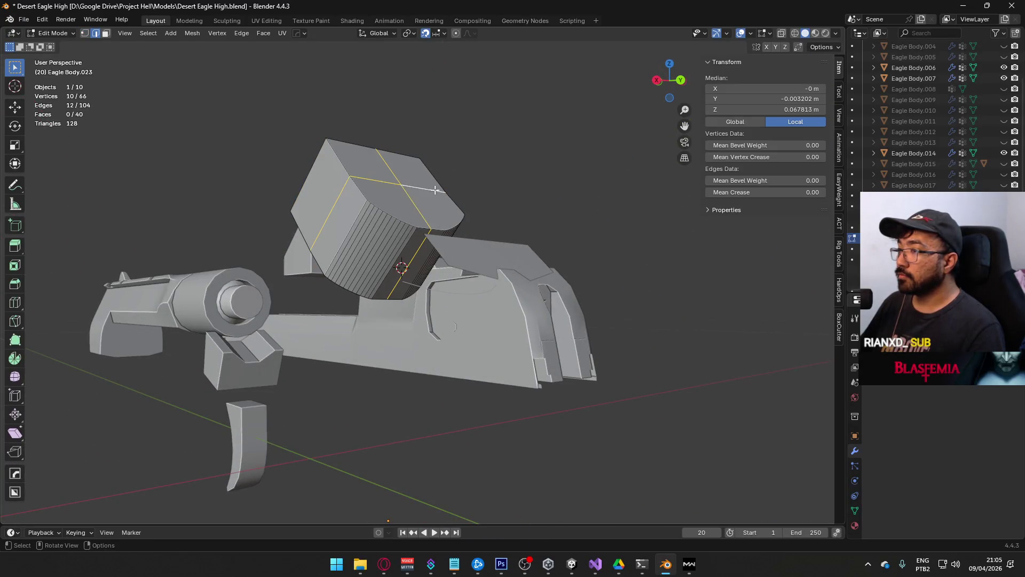
right_click(436, 191)
click(427, 524)
Step: Unhide the Eagle Body.015 piece in the outliner and select it
mouse_move(533, 216)
middle_down()
mouse_move(413, 245)
mouse_move(457, 153)
mouse_move(572, 231)
mouse_move(487, 257)
mouse_move(392, 233)
mouse_move(507, 176)
mouse_move(618, 235)
mouse_move(748, 197)
middle_up()
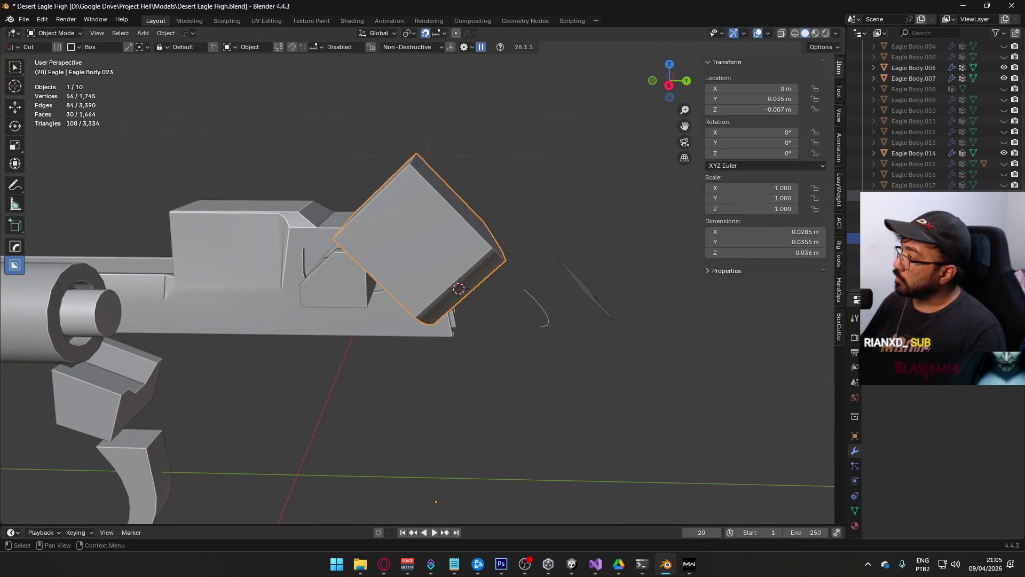
click(1004, 238)
mouse_move(406, 224)
middle_down()
mouse_move(437, 211)
mouse_move(513, 211)
middle_up()
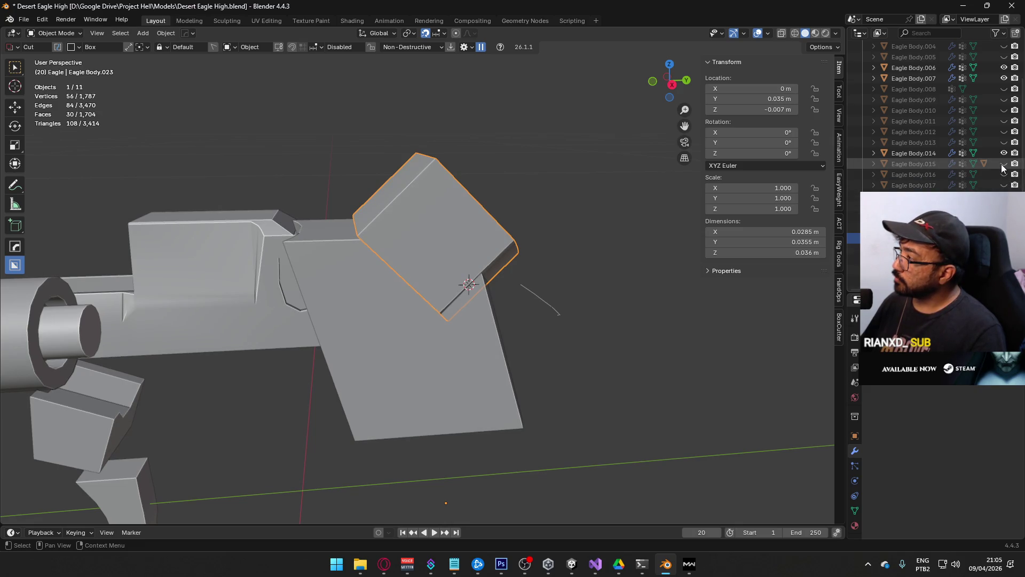
click(1004, 164)
click(273, 302)
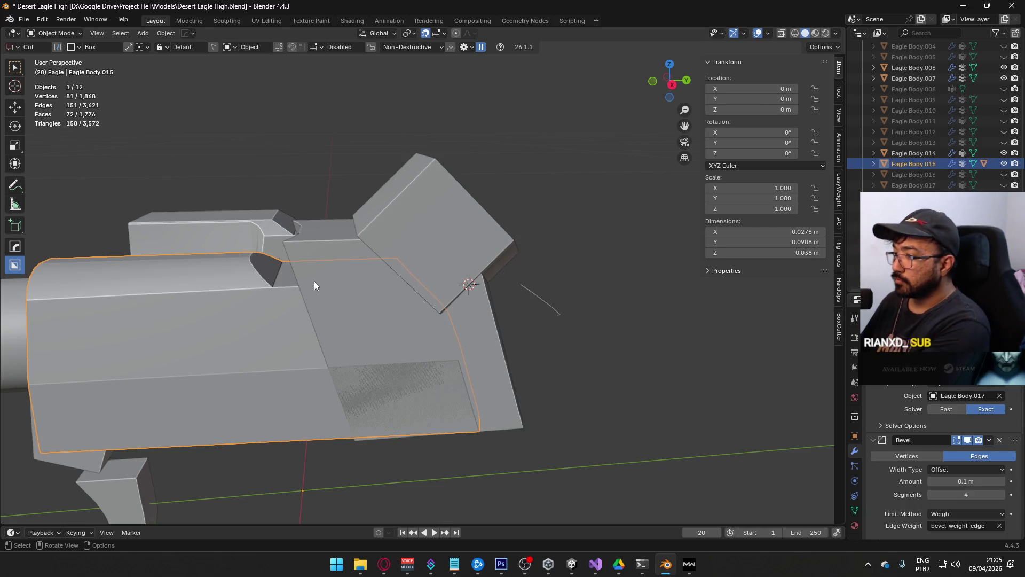
Step: In right side view, slightly move the lower body piece Eagle Body.018
click(313, 283)
key(KP_3)
key(Tab)
key(Tab)
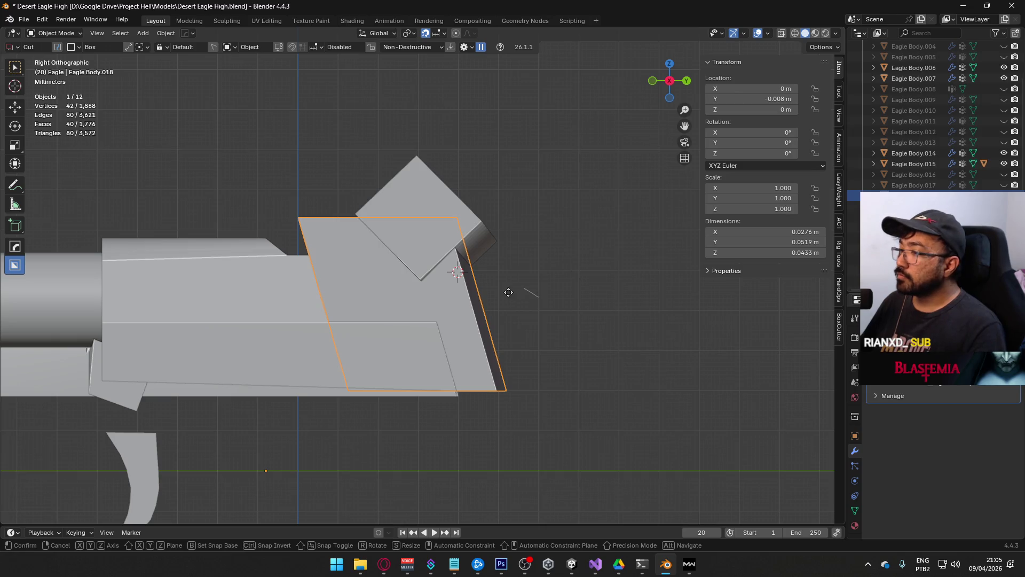
click(468, 291)
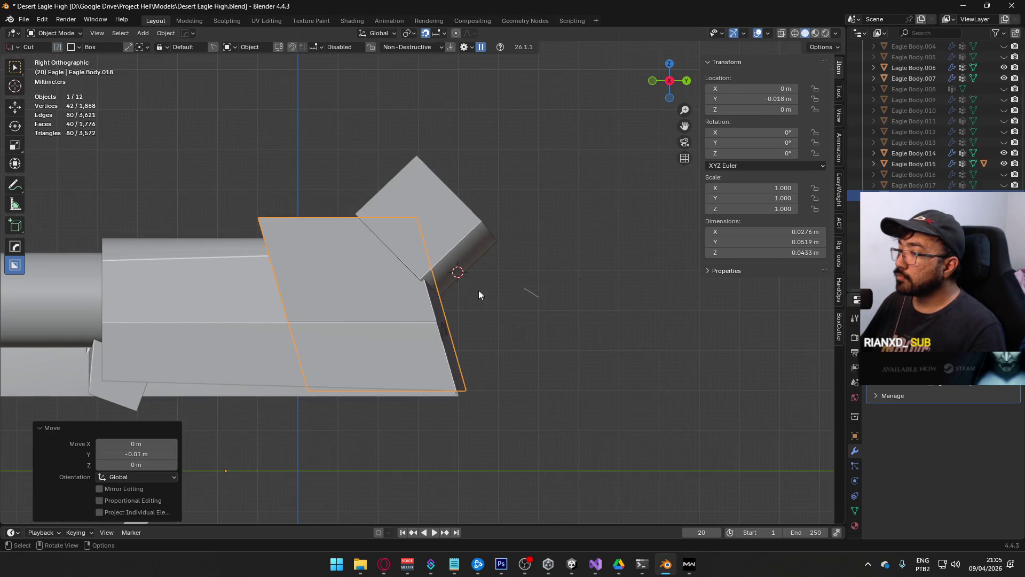
Step: Select the cutter block and, in Edit Mode, select its curved strip of faces
click(470, 267)
scroll(514, 261, up, 1)
scroll(476, 270, up, 1)
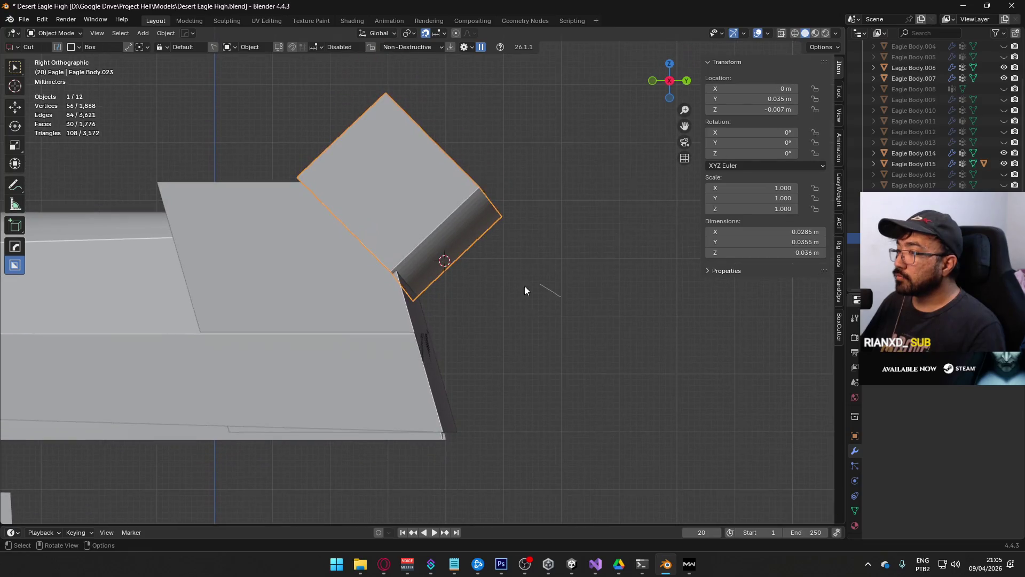
key(Tab)
middle_drag(514, 284, 439, 265)
click(350, 187)
middle_drag(480, 235, 329, 245)
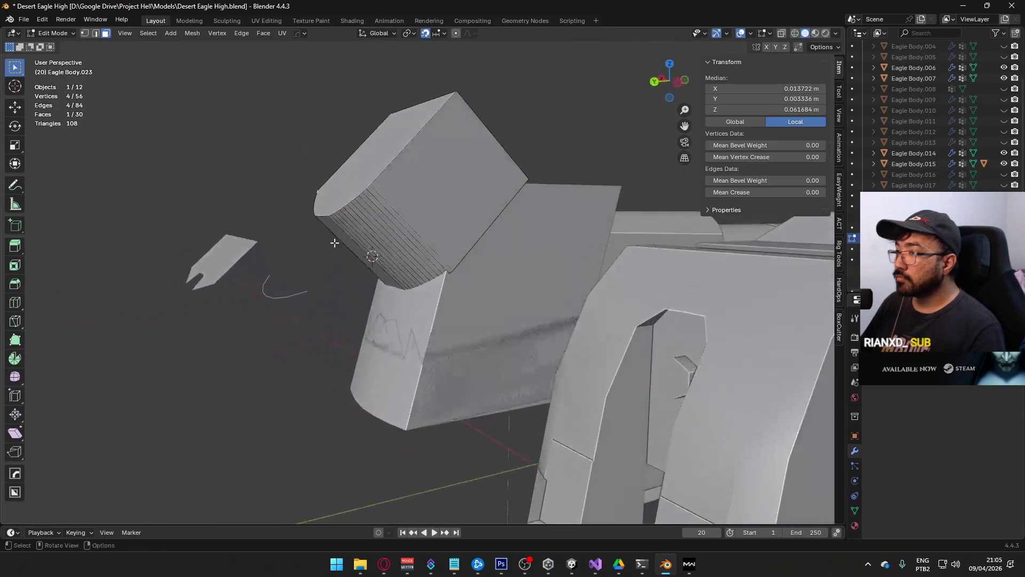
ctrl+click(384, 197)
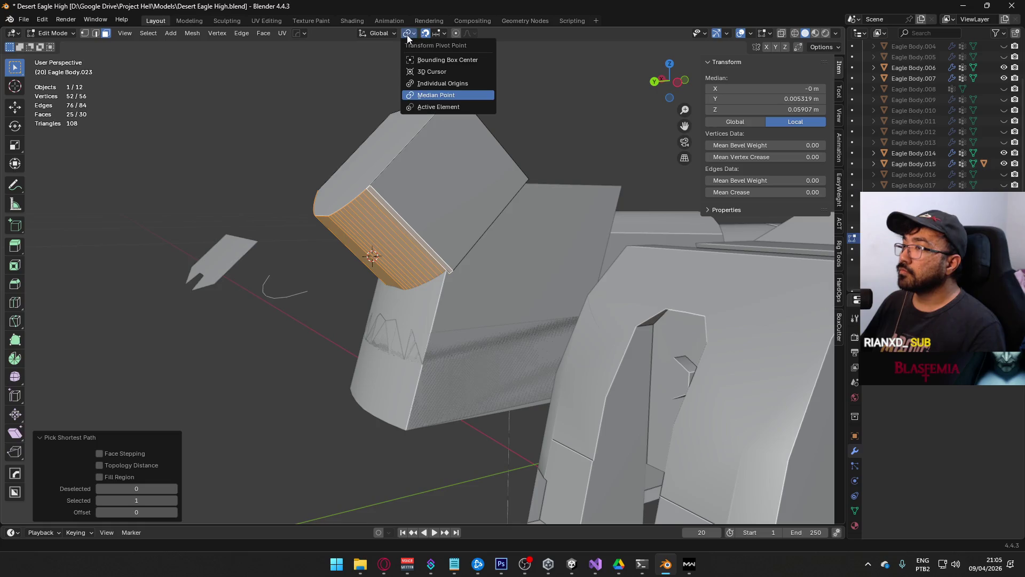
Step: Set transform orientation to Local and test moving the curved faces along Z, cancelling
click(384, 33)
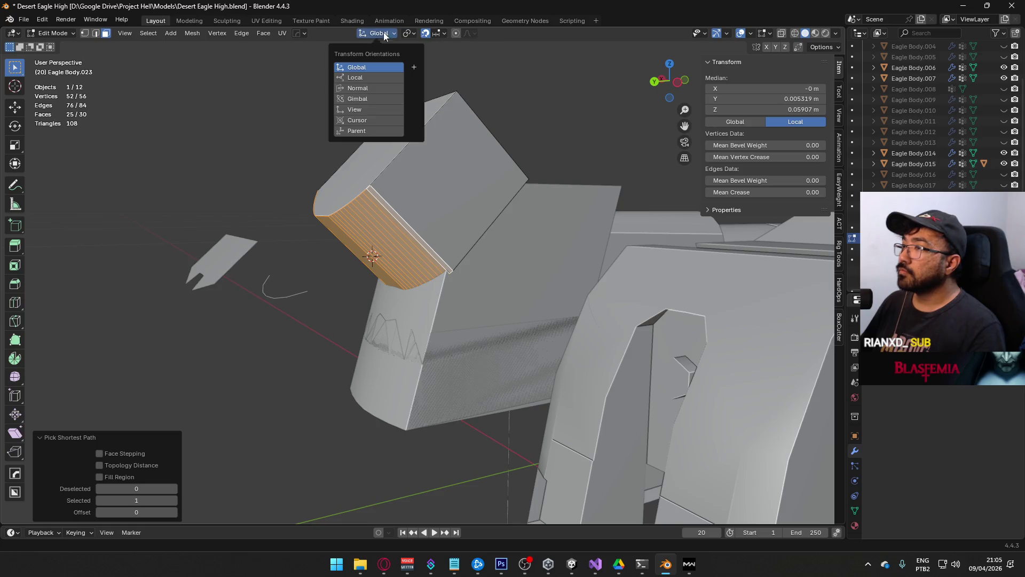
click(367, 78)
key(g)
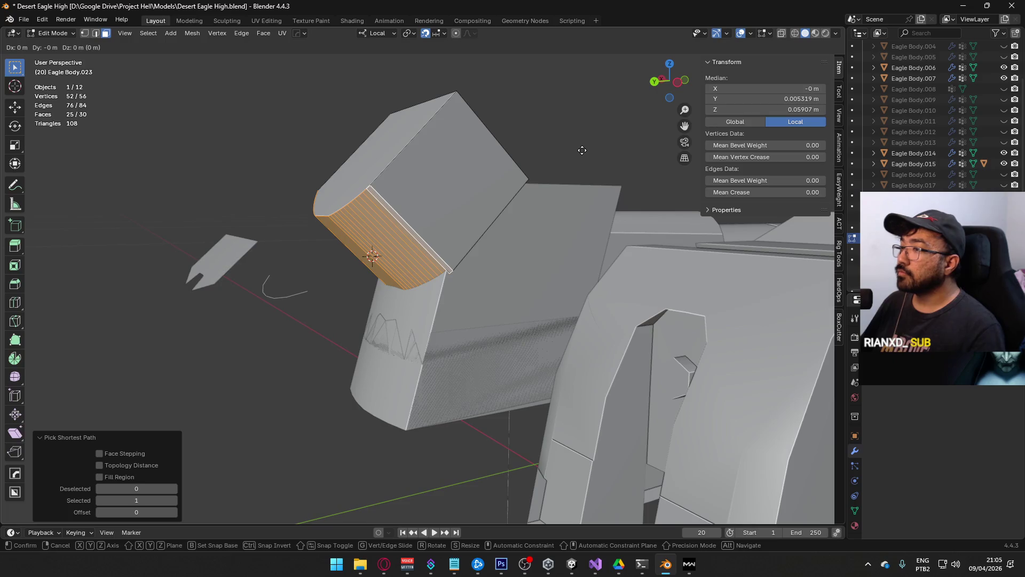
key(z)
key(z)
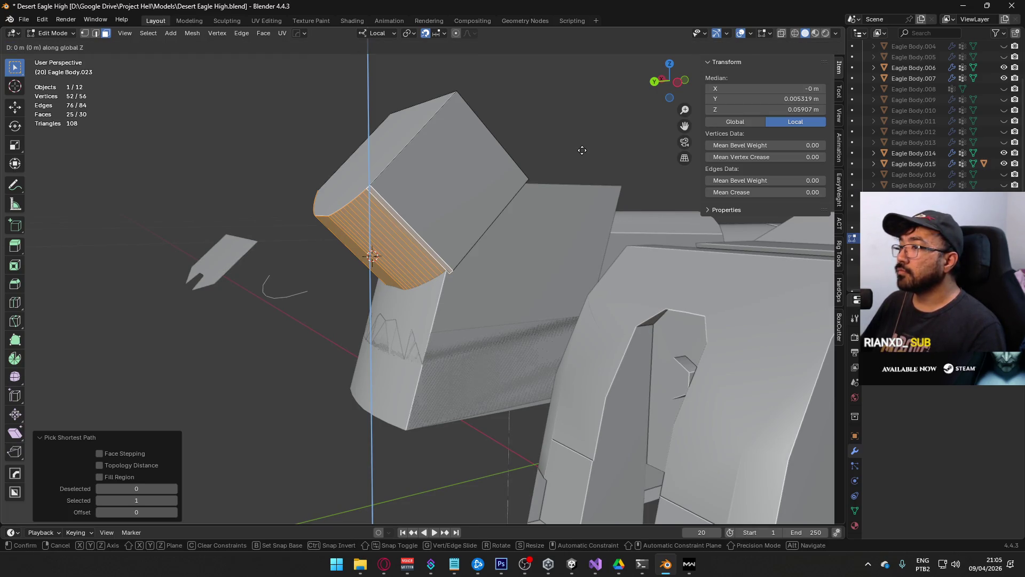
right_click(579, 174)
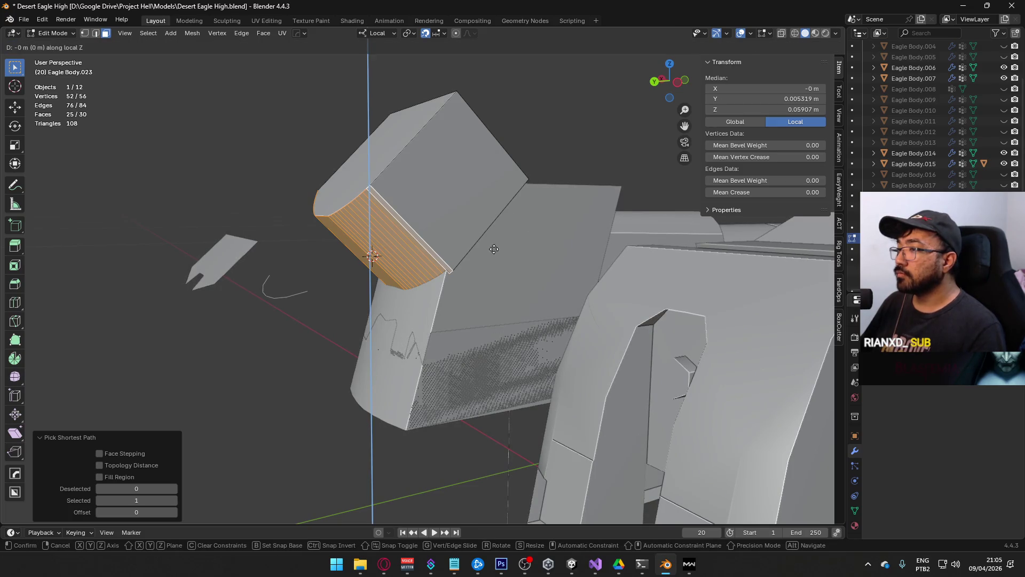
right_click(456, 208)
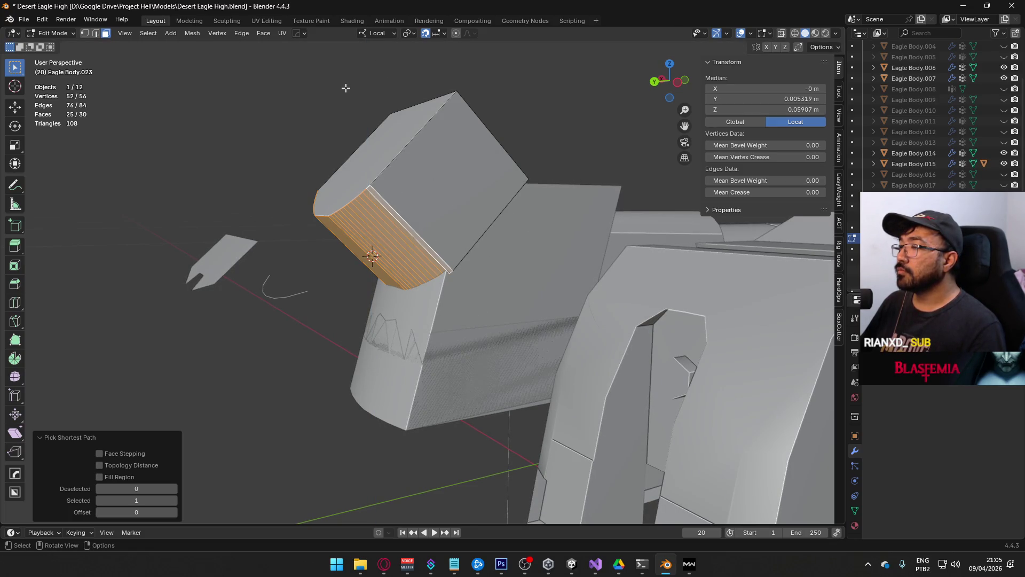
Step: With Normal orientation and snapping off, push the curved faces out 0.0025 m along their normal
click(382, 88)
key(g)
key(z)
right_click(494, 182)
click(425, 33)
key(g)
key(z)
click(538, 176)
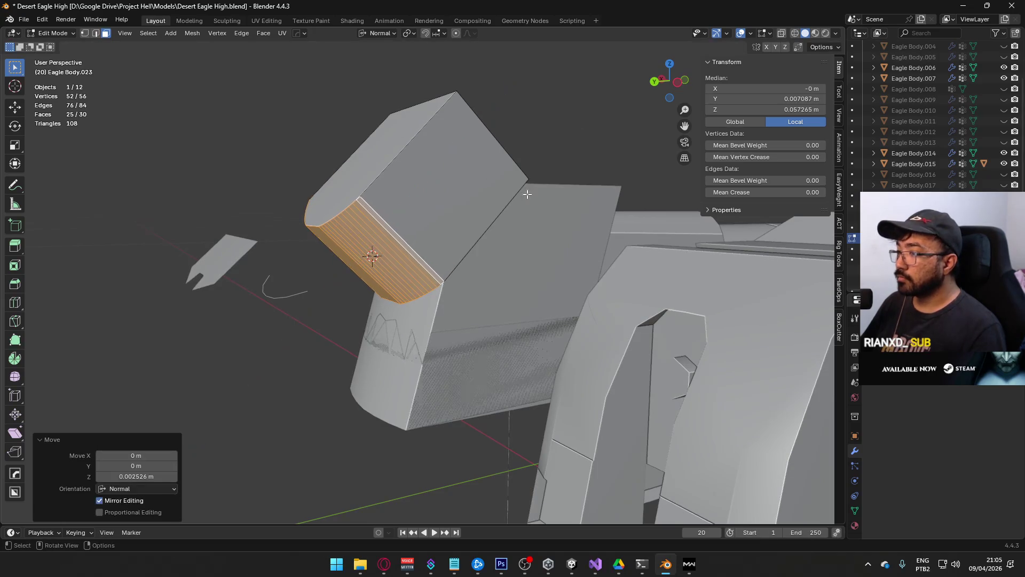
scroll(531, 273, up, 5)
mouse_move(494, 244)
middle_down()
mouse_move(602, 217)
mouse_move(708, 230)
mouse_move(587, 238)
mouse_move(632, 233)
mouse_move(622, 236)
middle_up()
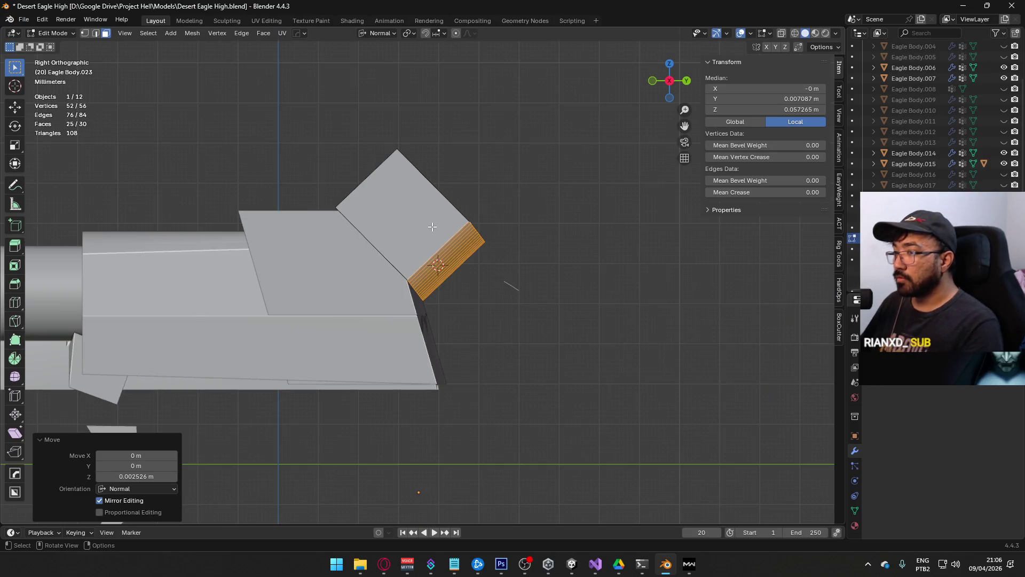
Step: Inspect the lower body piece's slanted rear edge, ending in the right side view
key(Tab)
click(384, 277)
key(Tab)
mouse_move(383, 277)
middle_down()
mouse_move(314, 223)
mouse_move(338, 210)
mouse_move(213, 219)
mouse_move(235, 216)
middle_up()
scroll(235, 217, up, 5)
middle_drag(299, 230, 306, 232)
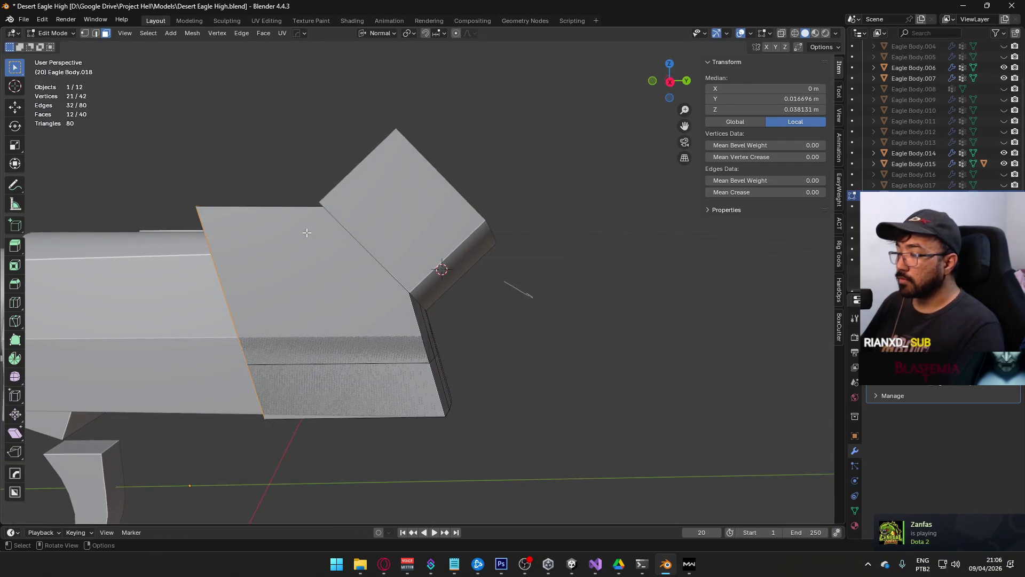
key(Tab)
key(KP_3)
scroll(451, 262, up, 4)
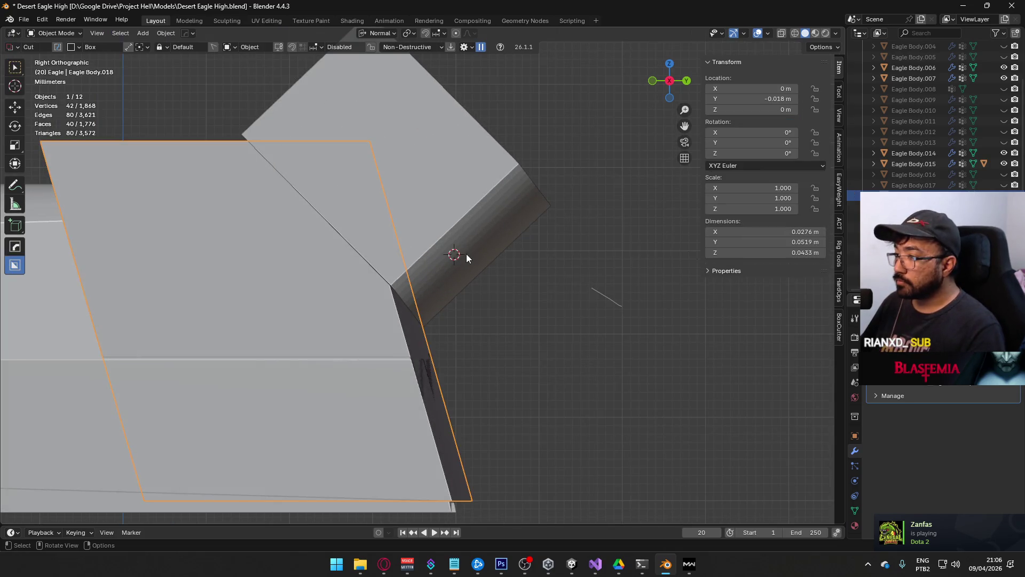
scroll(430, 277, up, 2)
Step: Pull the cutter's curved faces about 0.9 mm (0.000911 m) along their normal
key(Tab)
scroll(552, 305, up, 3)
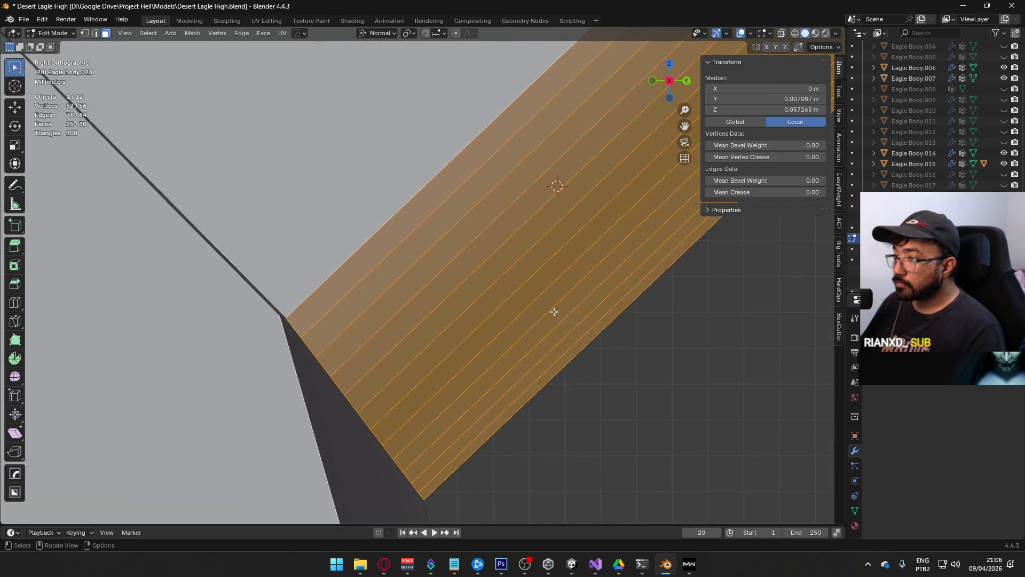
scroll(656, 299, up, 1)
key(g)
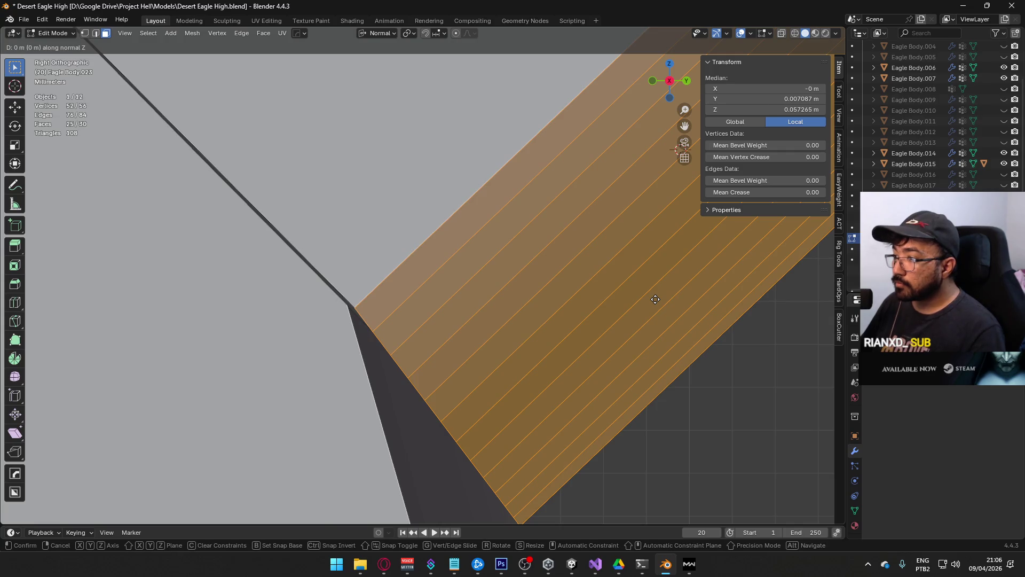
right_click(643, 313)
scroll(642, 315, down, 4)
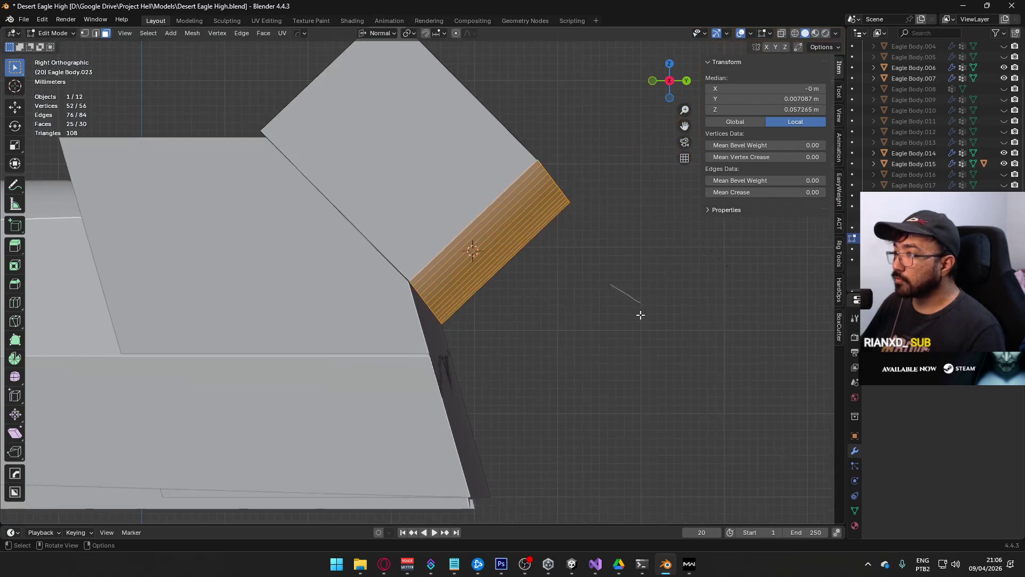
scroll(552, 283, up, 2)
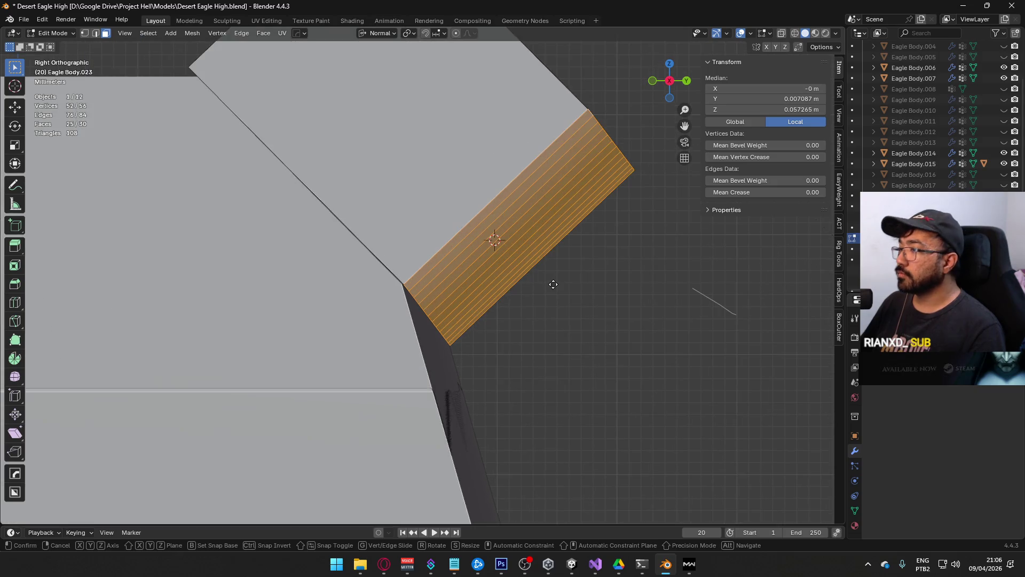
key(g)
key(z)
key(z)
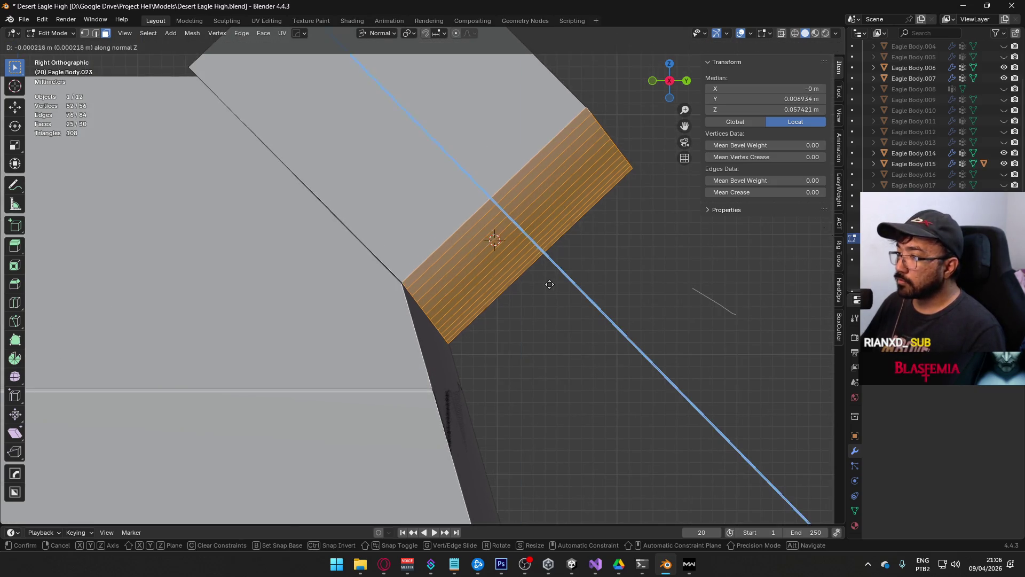
click(543, 278)
scroll(460, 270, up, 6)
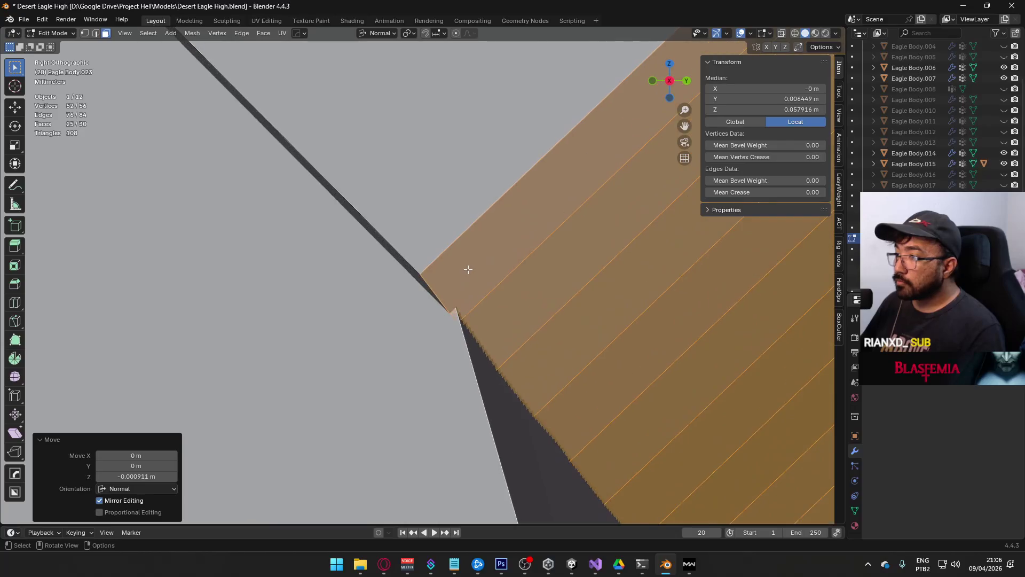
key(g)
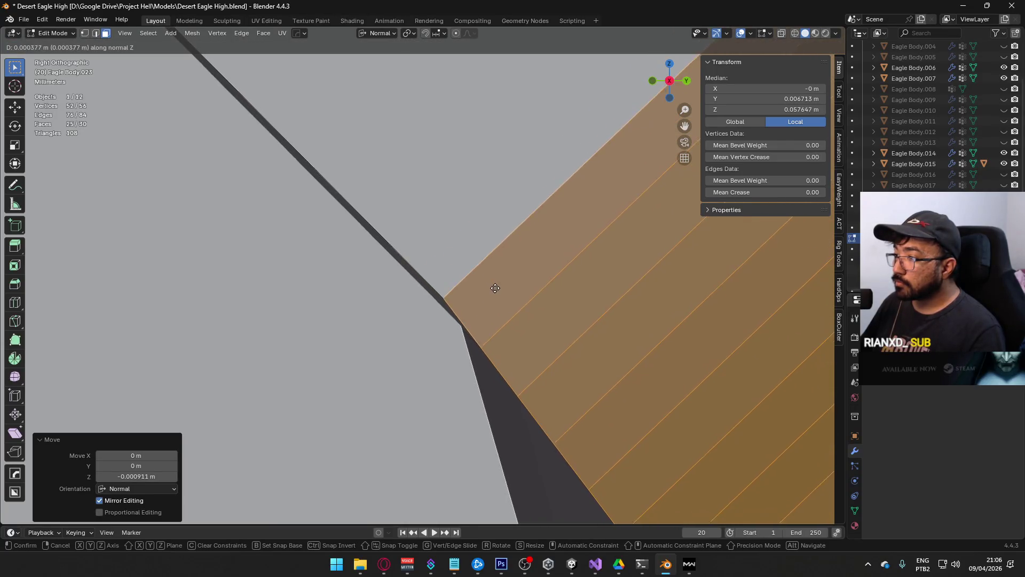
key(Escape)
scroll(488, 276, down, 5)
Step: Check the cutter in X-ray with vertices deselected, then reselect the lower body piece in Object Mode
mouse_move(488, 276)
middle_down()
mouse_move(583, 287)
mouse_move(484, 281)
mouse_move(641, 348)
mouse_move(517, 296)
middle_up()
key(alt+z)
key(1)
key(alt+a)
scroll(481, 307, up, 6)
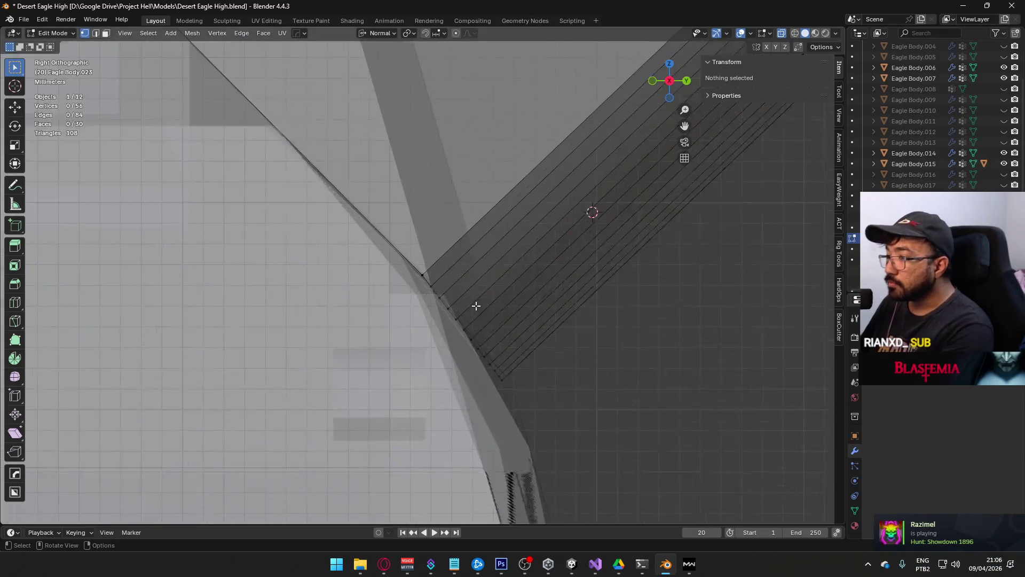
scroll(491, 315, down, 10)
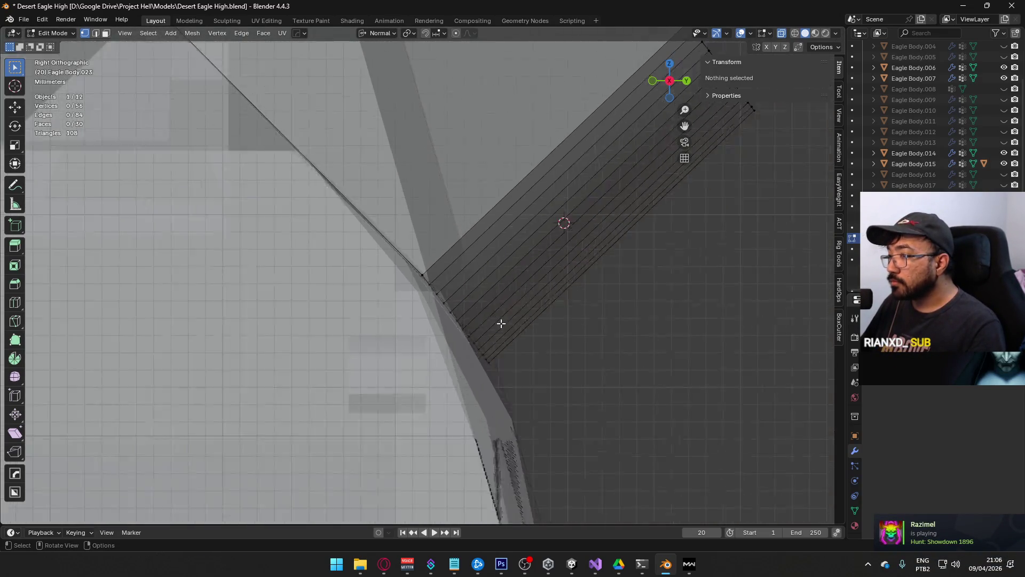
scroll(500, 321, up, 1)
key(Tab)
click(421, 298)
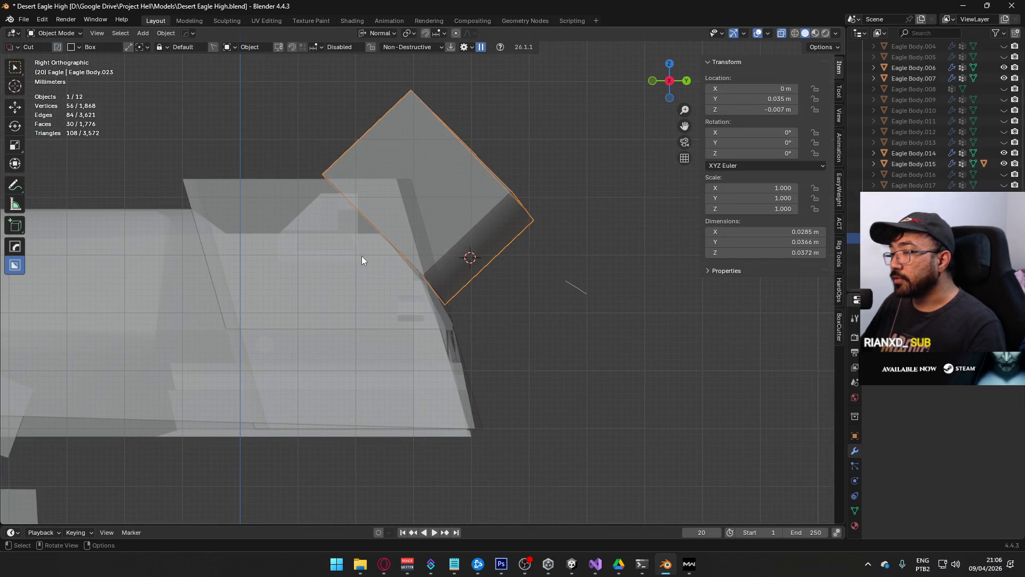
Step: Turn off X-ray and boolean-subtract the cutter block from the body piece
key(alt+z)
shift+click(383, 263)
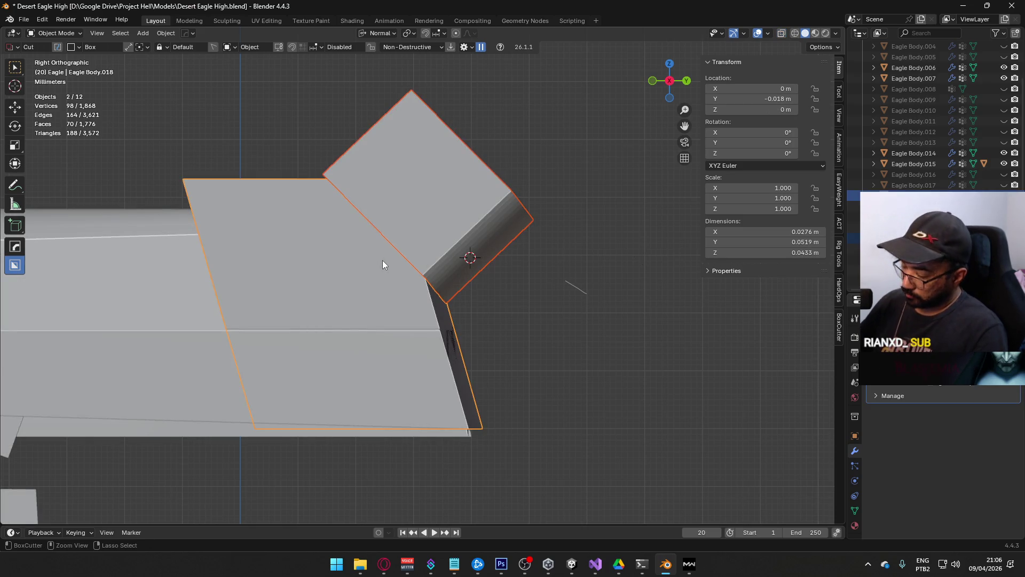
key(ctrl+KP_Subtract)
key(Tab)
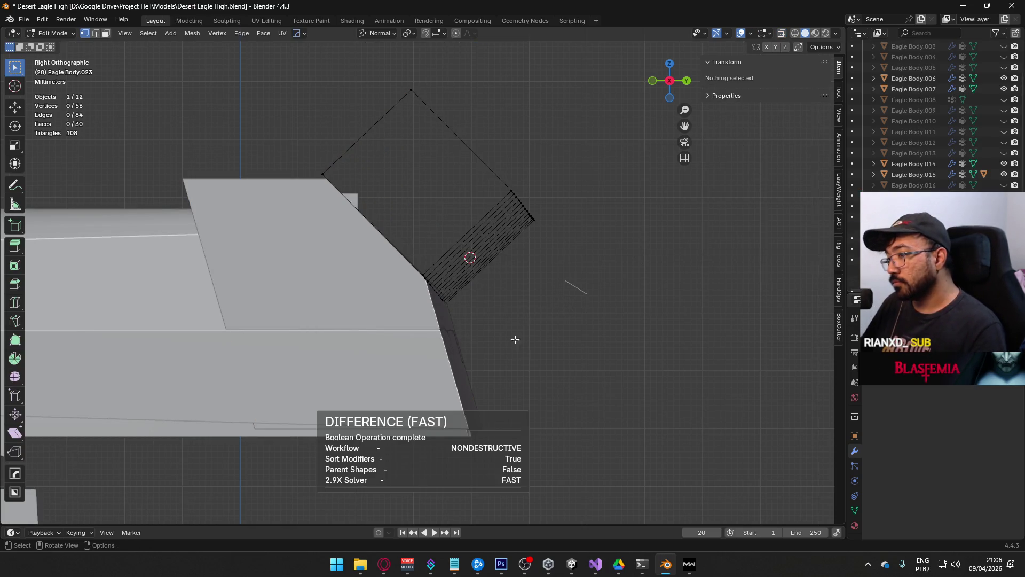
key(Tab)
mouse_move(539, 370)
middle_down()
mouse_move(477, 371)
mouse_move(422, 344)
middle_up()
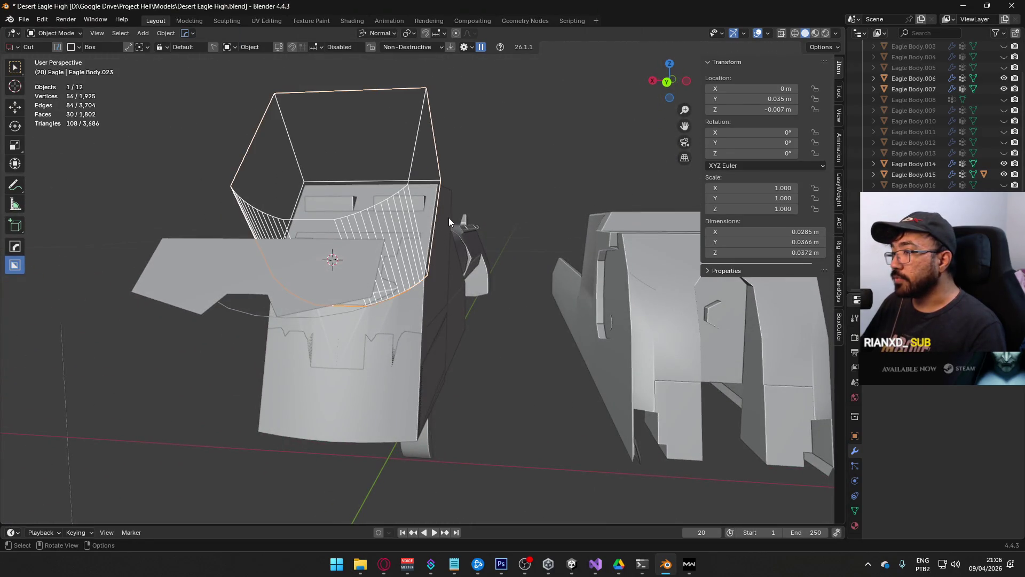
Step: View both gun parts from above and in perspective, then edit the bevelled strip Eagle Body.023
key(KP_7)
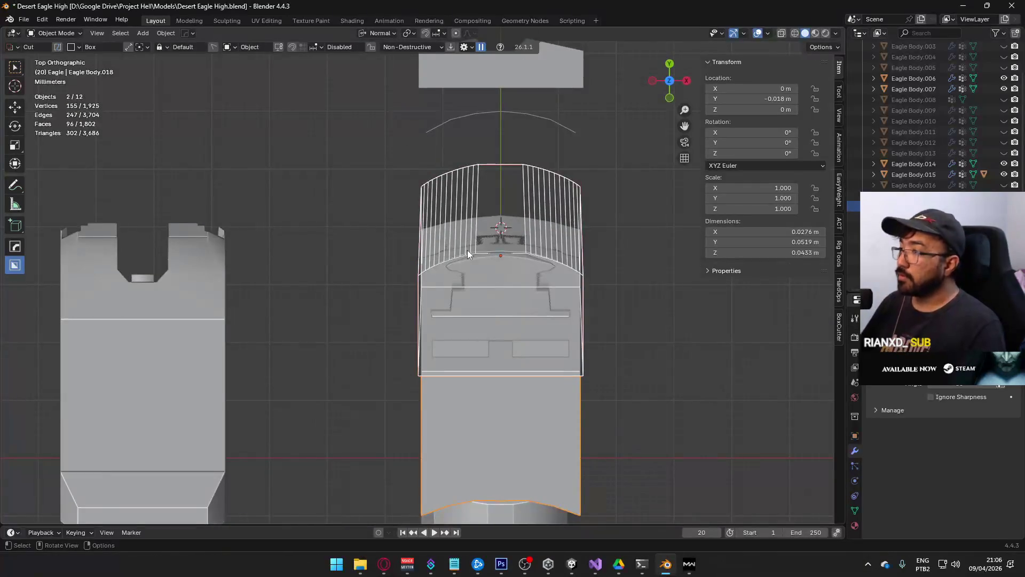
scroll(467, 250, down, 4)
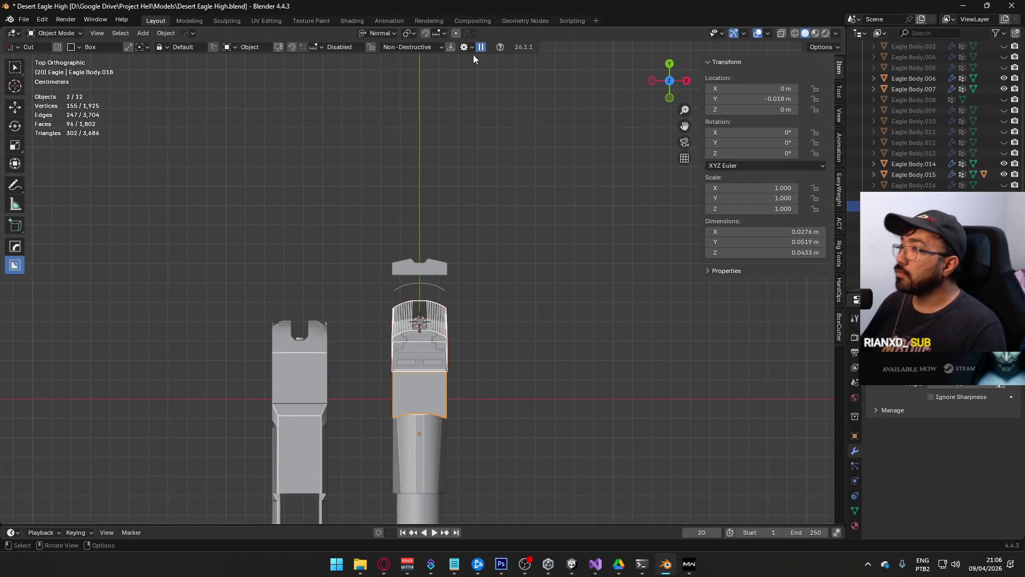
scroll(529, 284, down, 3)
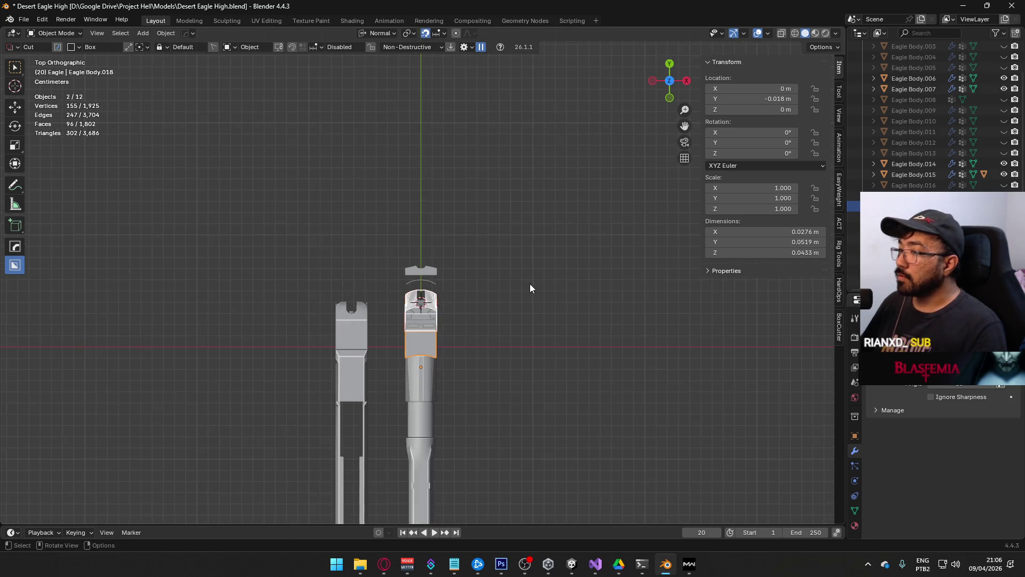
click(531, 271)
mouse_move(531, 270)
middle_down()
mouse_move(390, 183)
mouse_move(527, 255)
mouse_move(505, 268)
mouse_move(473, 227)
mouse_move(458, 229)
middle_up()
mouse_move(394, 393)
middle_down()
mouse_move(500, 364)
mouse_move(588, 365)
mouse_move(446, 302)
mouse_move(565, 358)
mouse_move(435, 333)
mouse_move(362, 356)
mouse_move(346, 371)
mouse_move(355, 399)
mouse_move(342, 405)
mouse_move(354, 357)
mouse_move(332, 343)
mouse_move(342, 252)
middle_up()
click(334, 241)
key(Tab)
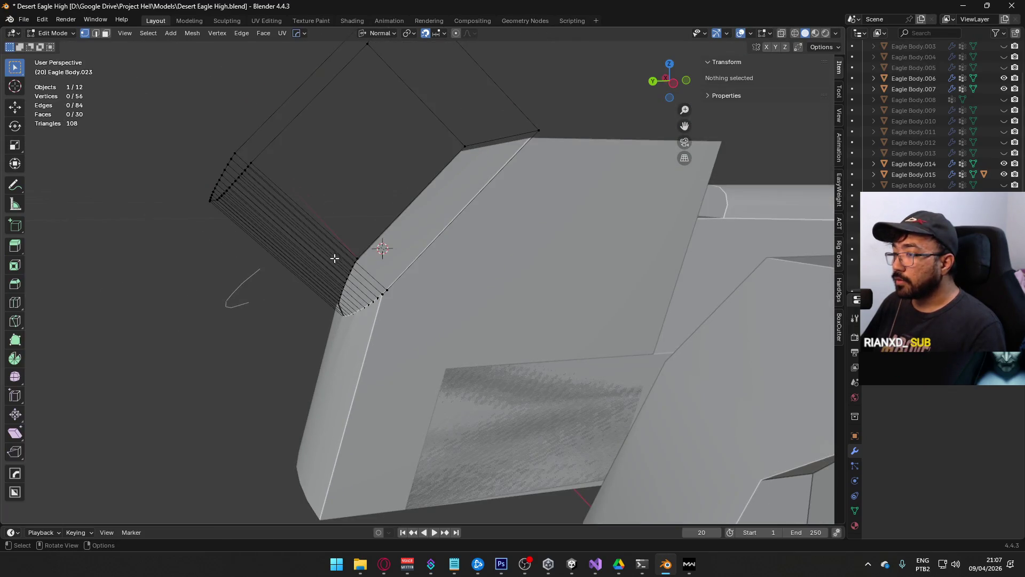
Step: Select the run of bevel strip faces with shortest-path picks
click(330, 242)
mouse_move(311, 217)
middle_down()
mouse_move(304, 210)
mouse_move(324, 171)
mouse_move(332, 236)
middle_up()
ctrl+click(273, 176)
click(331, 235)
ctrl+click(408, 245)
middle_drag(407, 245, 400, 218)
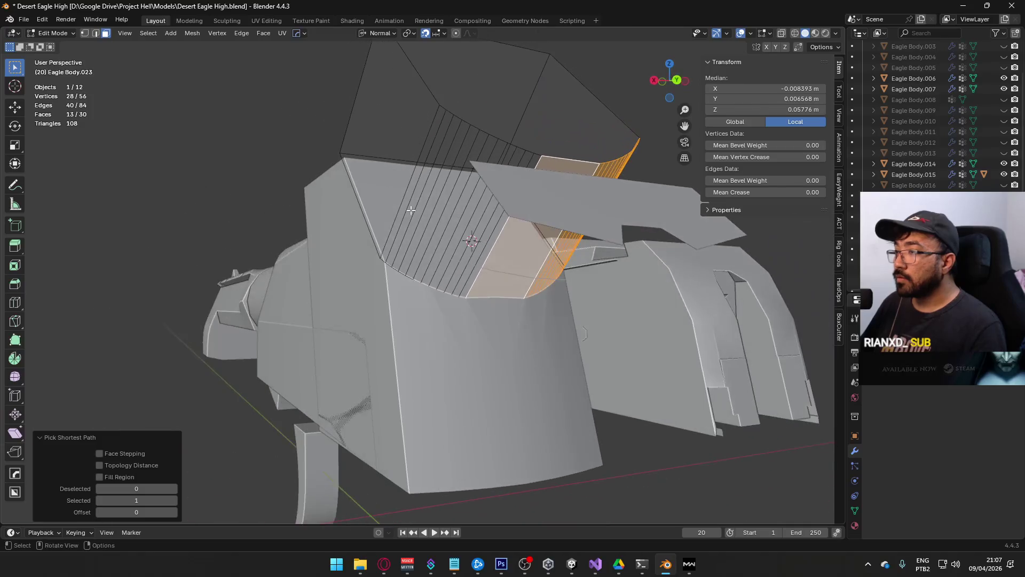
ctrl+click(435, 125)
middle_drag(435, 124, 397, 169)
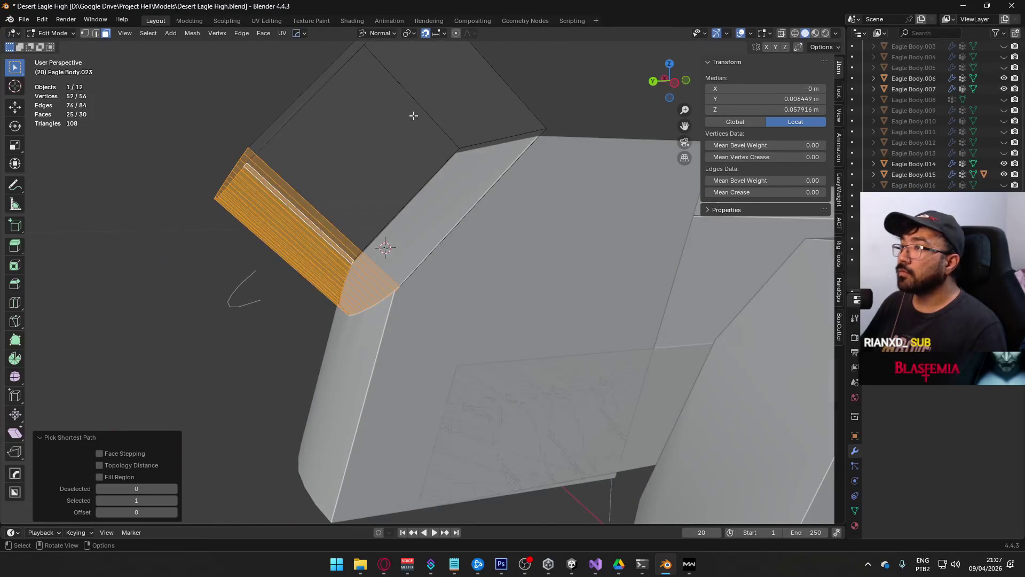
Step: Push the selected strip faces outward along their normals in two moves
key(z)
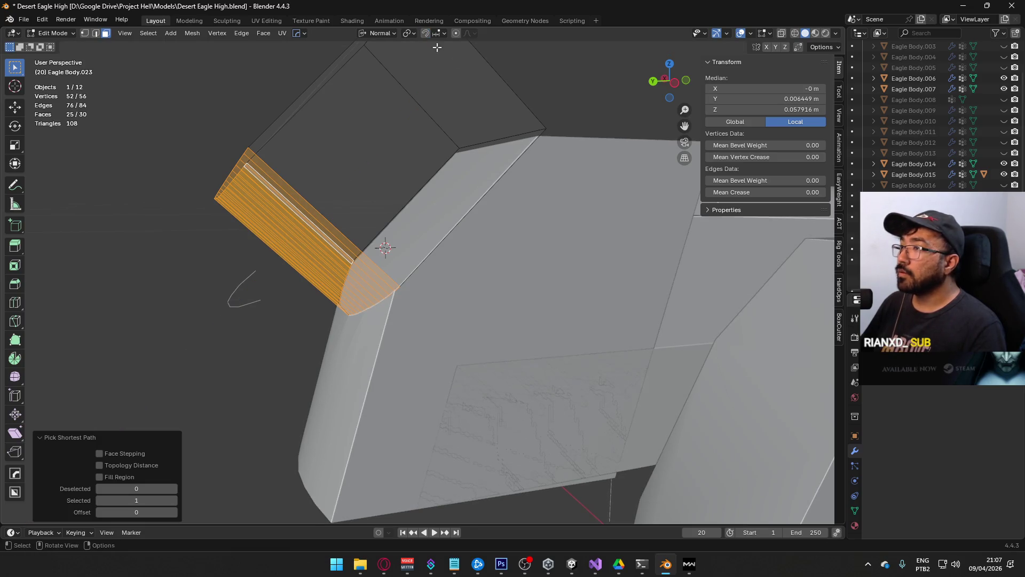
click(535, 156)
mouse_move(535, 156)
middle_down()
mouse_move(507, 185)
mouse_move(506, 206)
mouse_move(465, 222)
mouse_move(487, 174)
mouse_move(465, 240)
mouse_move(524, 251)
mouse_move(559, 226)
mouse_move(621, 243)
mouse_move(547, 268)
mouse_move(438, 270)
middle_up()
key(g)
key(z)
click(462, 225)
Step: Open the slide body Eagle Body.018 in Edit Mode and apply smooth shading
key(Tab)
click(489, 238)
key(Tab)
click(881, 374)
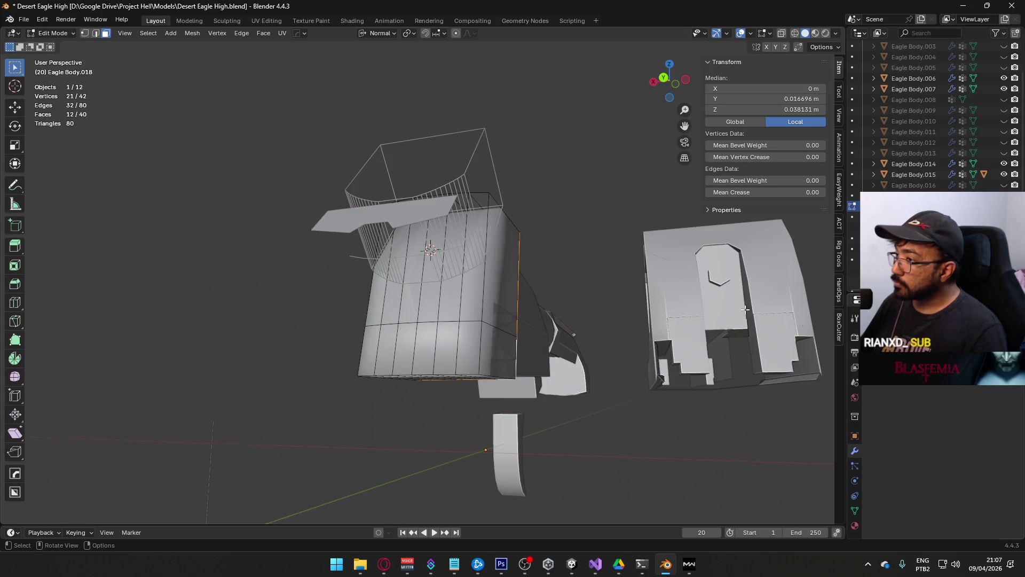
Step: Set the slide body's faces to Shade Flat in Edit Mode and check its mesh data settings
right_click(505, 290)
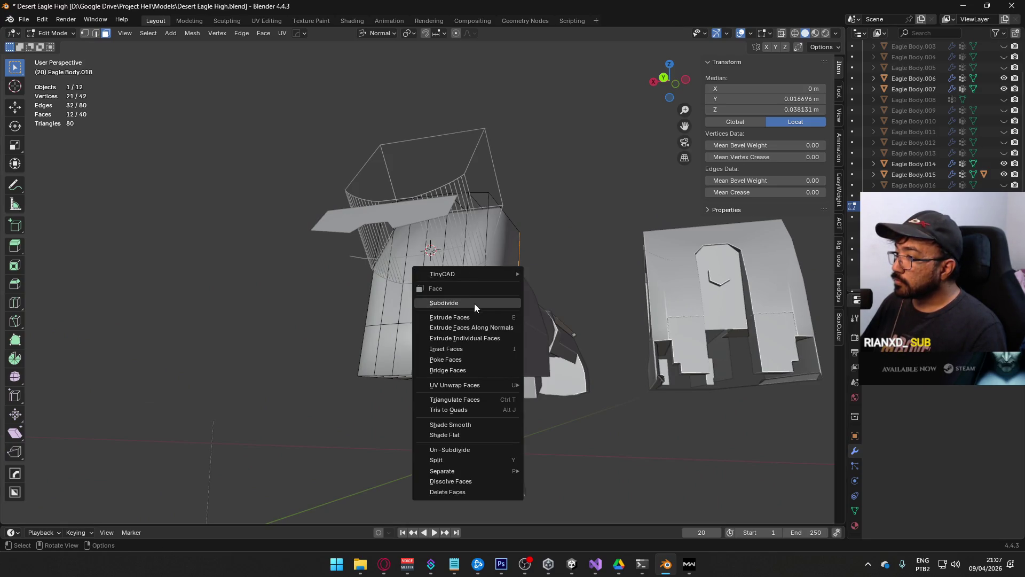
click(466, 435)
middle_drag(467, 436, 524, 290)
right_click(524, 289)
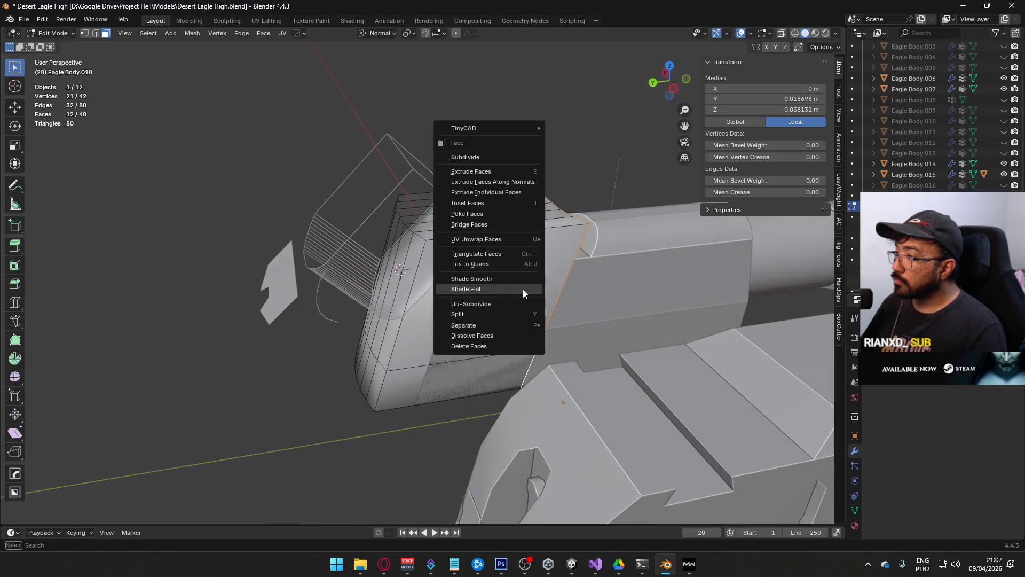
click(854, 511)
scroll(943, 472, up, 1)
Step: Shade the whole slide body flat in Object Mode, then re-enter Edit Mode over the rear curve
key(Tab)
right_click(498, 306)
click(469, 290)
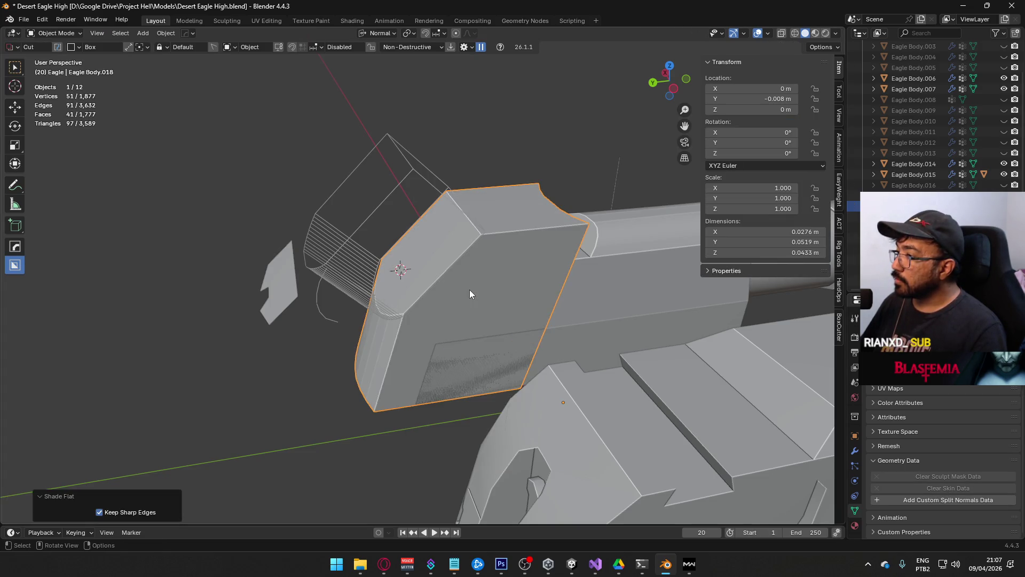
mouse_move(418, 296)
middle_down()
mouse_move(492, 218)
mouse_move(515, 294)
mouse_move(483, 298)
mouse_move(467, 290)
mouse_move(467, 277)
mouse_move(349, 328)
mouse_move(383, 319)
middle_up()
mouse_move(302, 335)
middle_down()
mouse_move(398, 279)
mouse_move(442, 310)
mouse_move(601, 342)
mouse_move(458, 285)
mouse_move(478, 327)
middle_up()
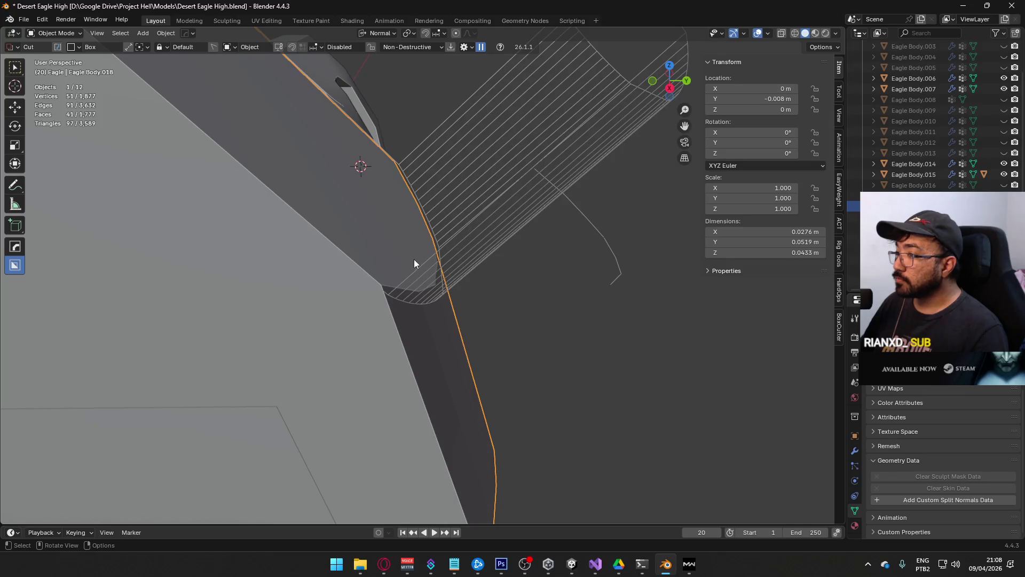
key(Tab)
mouse_move(415, 262)
middle_down()
mouse_move(453, 313)
mouse_move(434, 327)
mouse_move(444, 329)
mouse_move(441, 300)
mouse_move(451, 304)
mouse_move(439, 354)
mouse_move(345, 369)
mouse_move(348, 327)
mouse_move(396, 331)
mouse_move(487, 310)
middle_up()
key(Tab)
key(Tab)
mouse_move(399, 269)
middle_down()
mouse_move(398, 197)
mouse_move(358, 337)
middle_up()
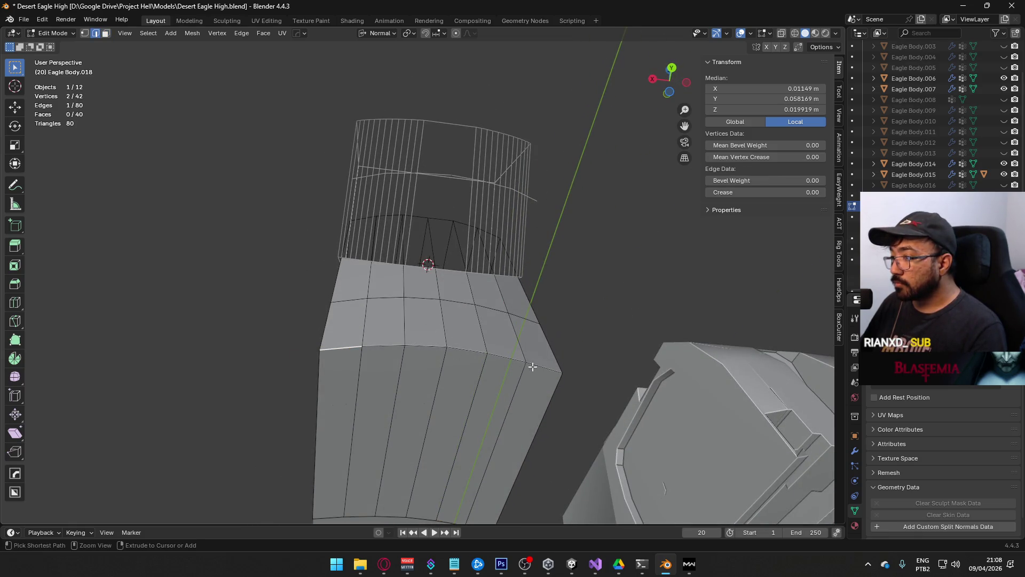
Step: Pick the rear's curved bottom edge loop and a vertex on it, then save the blend file
ctrl+click(531, 366)
middle_drag(431, 329, 428, 323)
mouse_move(428, 294)
middle_down()
mouse_move(407, 363)
mouse_move(430, 415)
middle_up()
key(1)
click(353, 439)
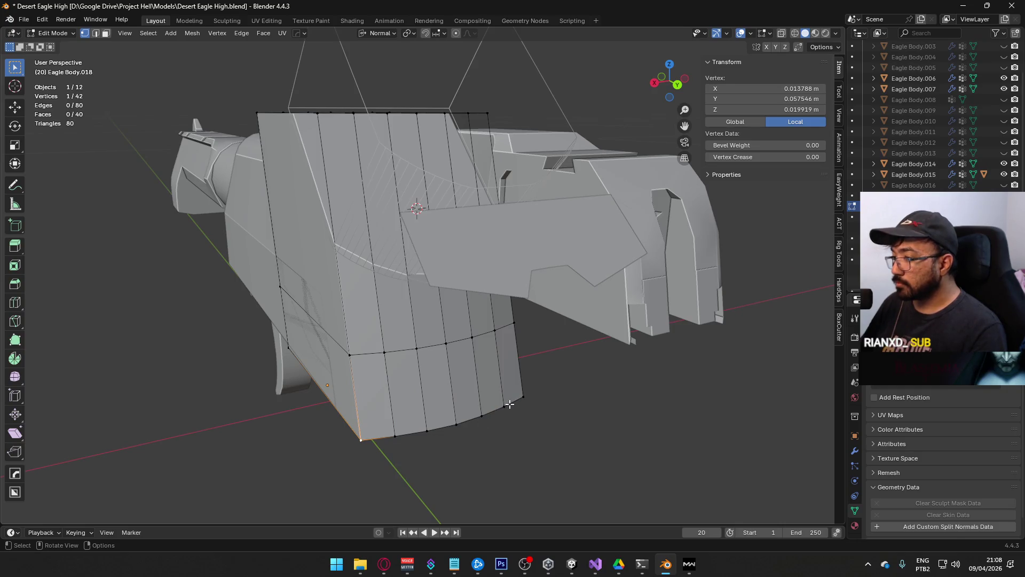
key(ctrl+s)
Step: Select the three edges of the slide's curved rear bottom from below
key(2)
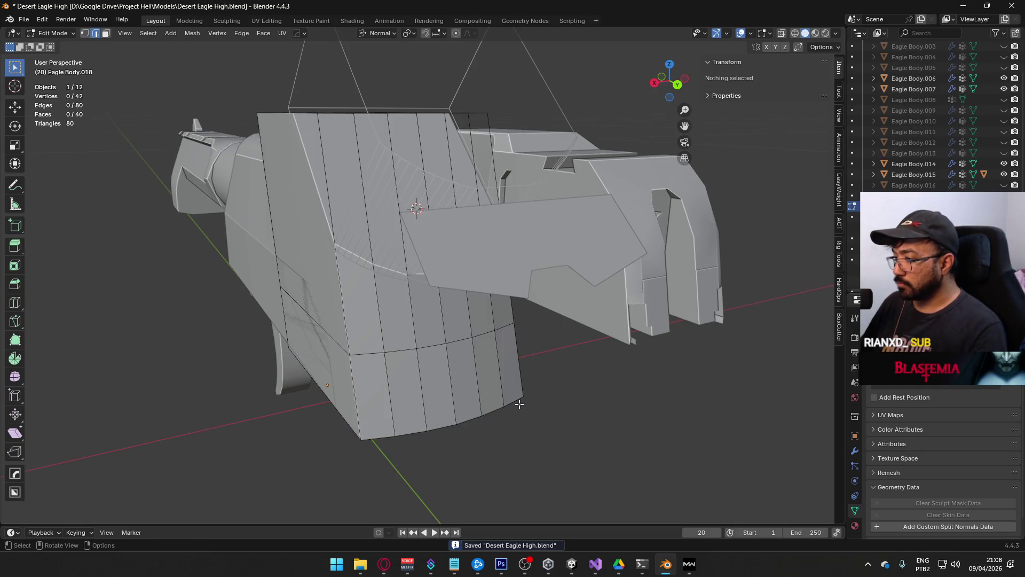
click(477, 423)
key(1)
mouse_move(477, 423)
middle_down()
mouse_move(481, 311)
mouse_move(428, 304)
middle_up()
key(2)
click(443, 304)
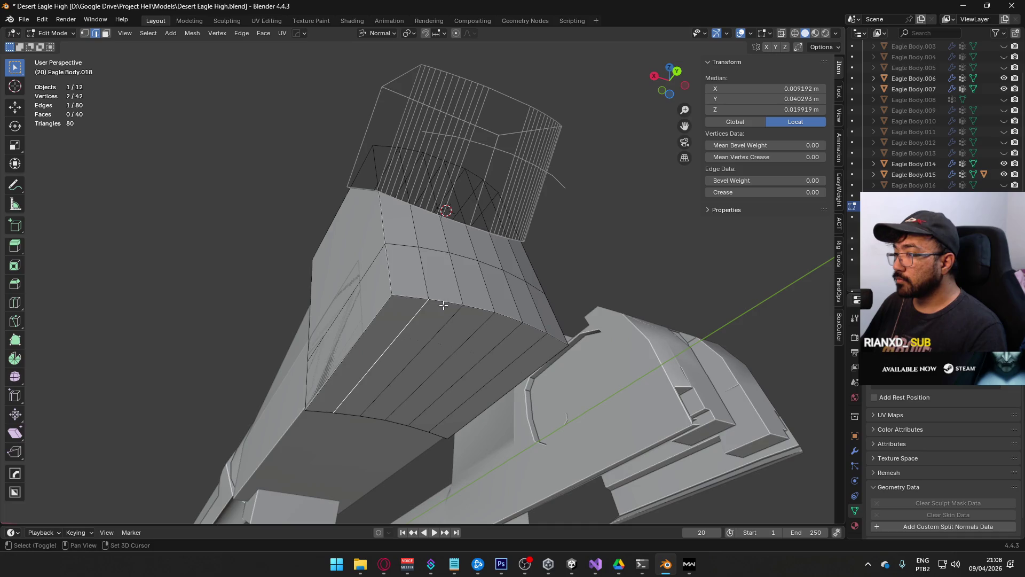
ctrl+click(474, 309)
Step: Duplicate the three curve edges and separate them into their own object
key(shift+d)
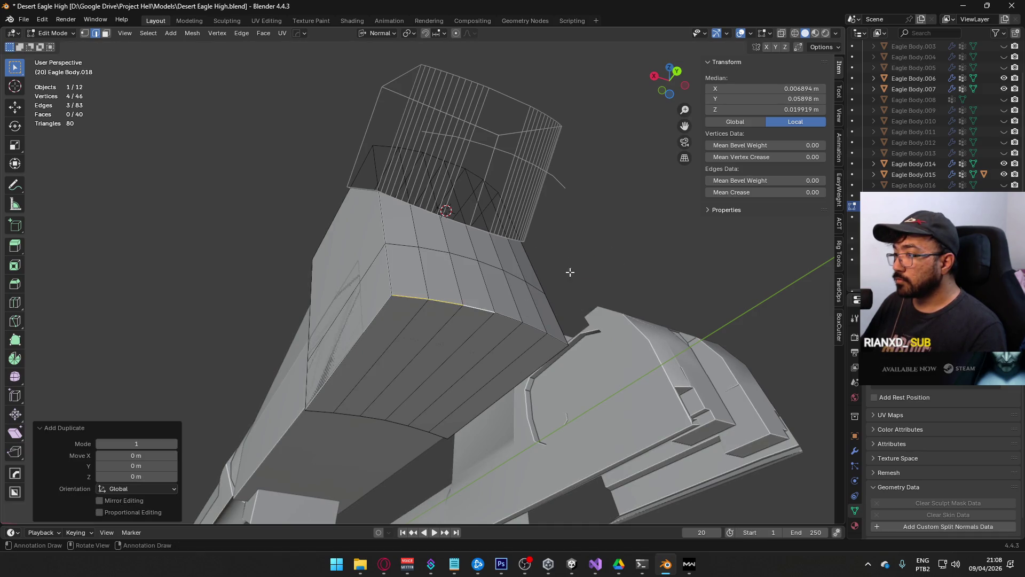
right_click(577, 269)
right_click(465, 326)
mouse_move(451, 510)
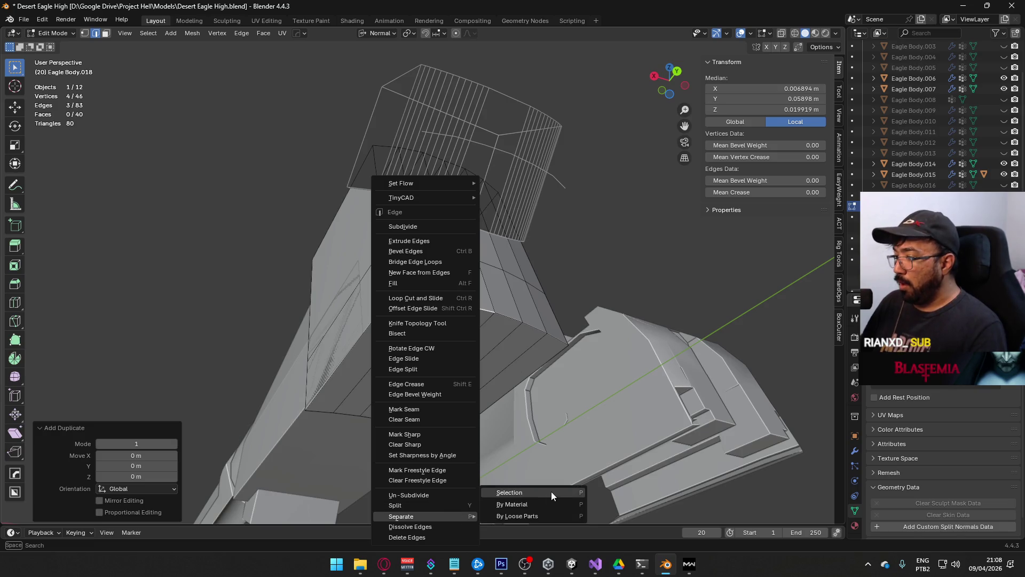
click(551, 491)
middle_drag(550, 491, 486, 339)
key(Tab)
Step: Move the separated edge object Eagle Body.024 0.003 m along Y
click(474, 338)
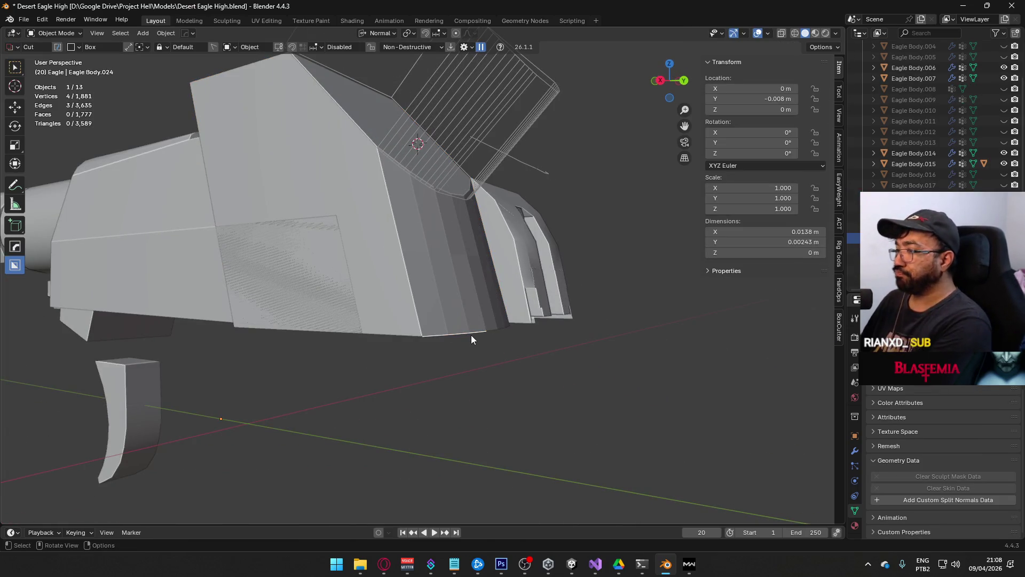
key(KP_Decimal)
key(KP_7)
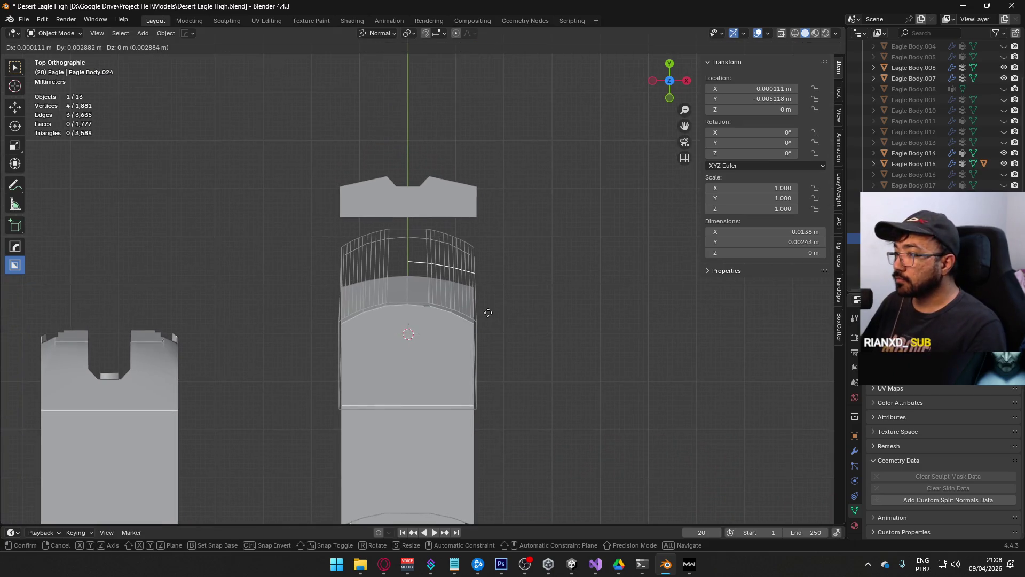
key(g)
click(534, 293)
mouse_move(534, 292)
middle_down()
mouse_move(384, 238)
mouse_move(360, 205)
middle_up()
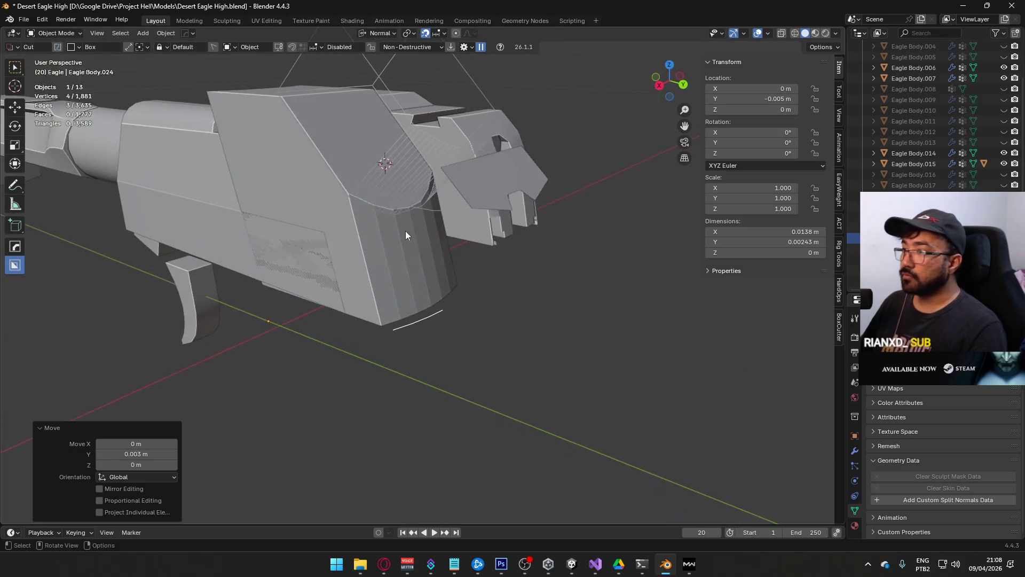
scroll(528, 287, up, 5)
Step: Dissolve the edge's middle vertices, leaving a single straight edge
key(Tab)
mouse_move(579, 378)
shift+middle_down()
mouse_move(506, 323)
mouse_move(549, 306)
mouse_move(451, 293)
shift+middle_up()
click(493, 312)
shift+click(448, 295)
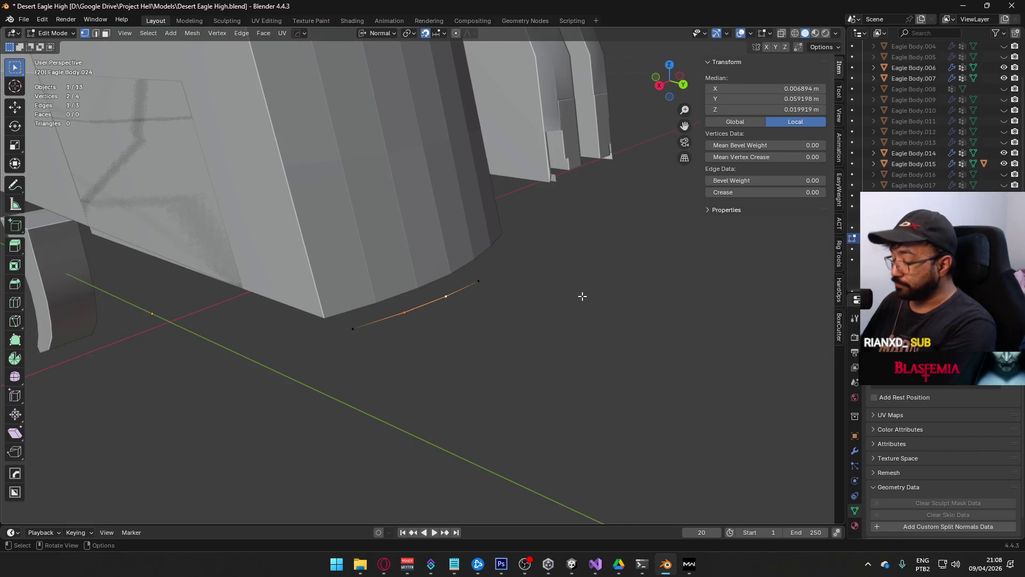
right_click(582, 296)
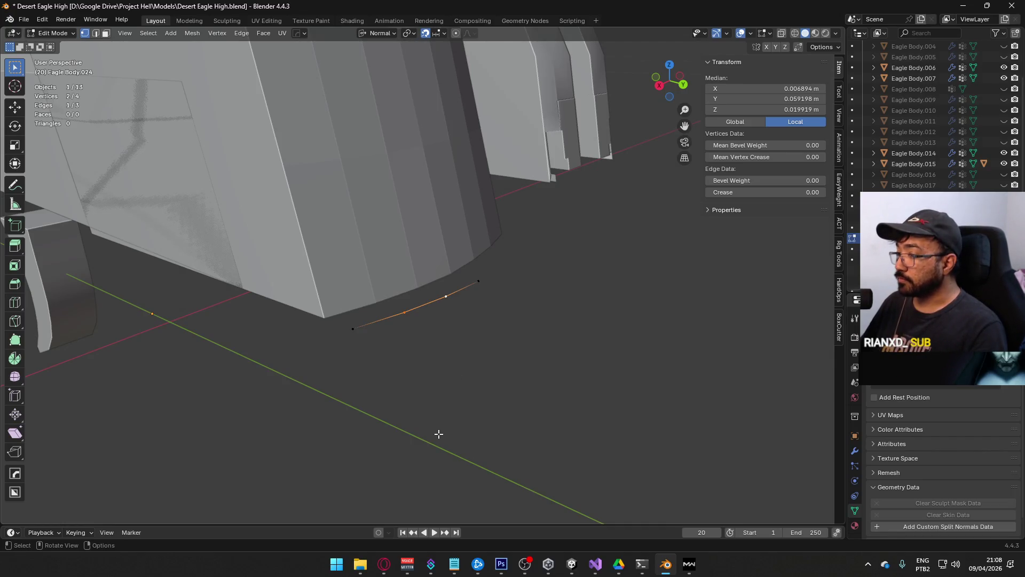
right_click(434, 314)
click(401, 320)
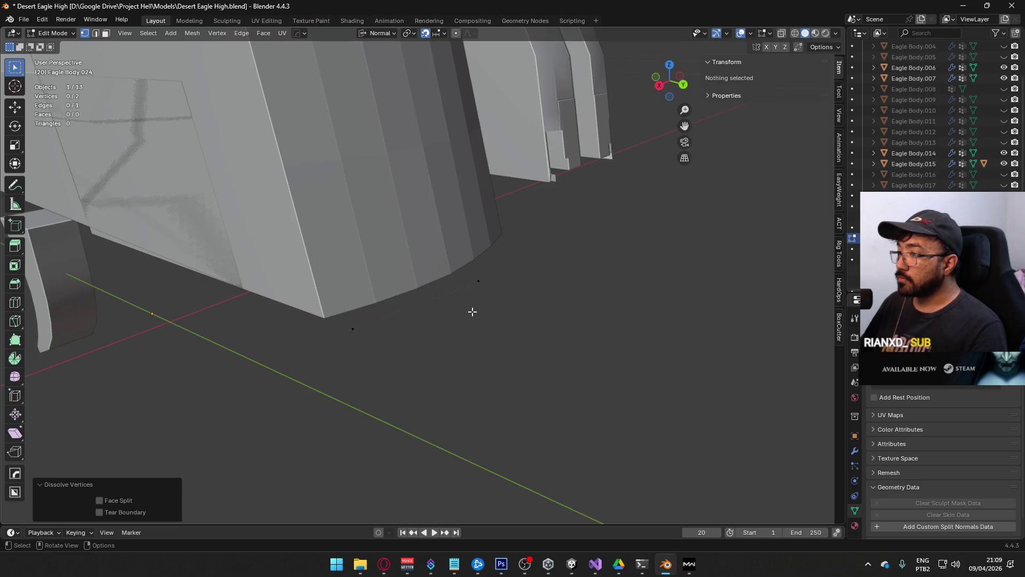
middle_drag(402, 319, 506, 323)
Step: Try Set Flow > Set Curve on the straight edge, then return to Object Mode
click(457, 263)
shift+click(396, 351)
mouse_move(397, 351)
middle_down()
mouse_move(467, 328)
mouse_move(403, 304)
middle_up()
right_click(388, 304)
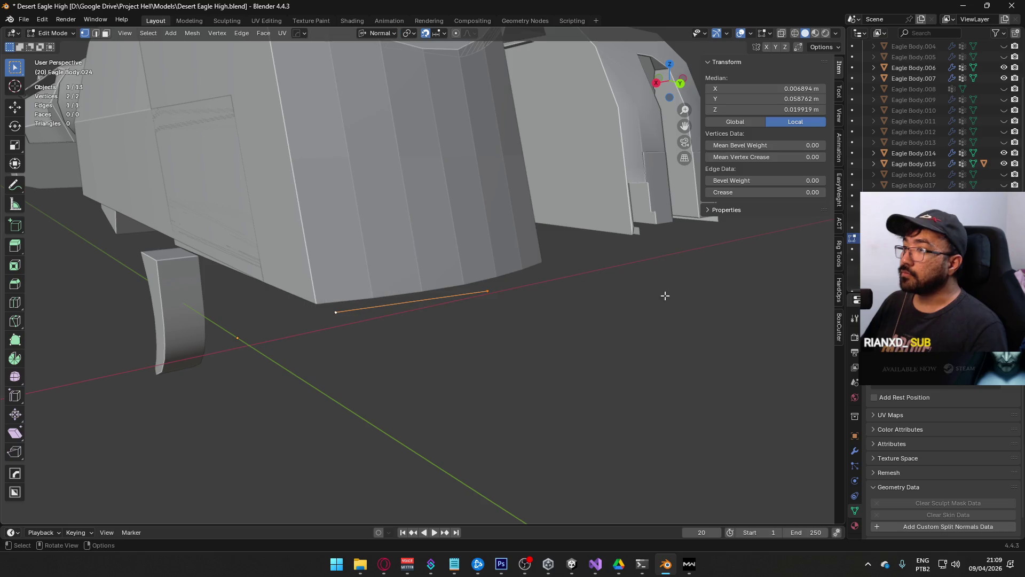
key(2)
right_click(412, 303)
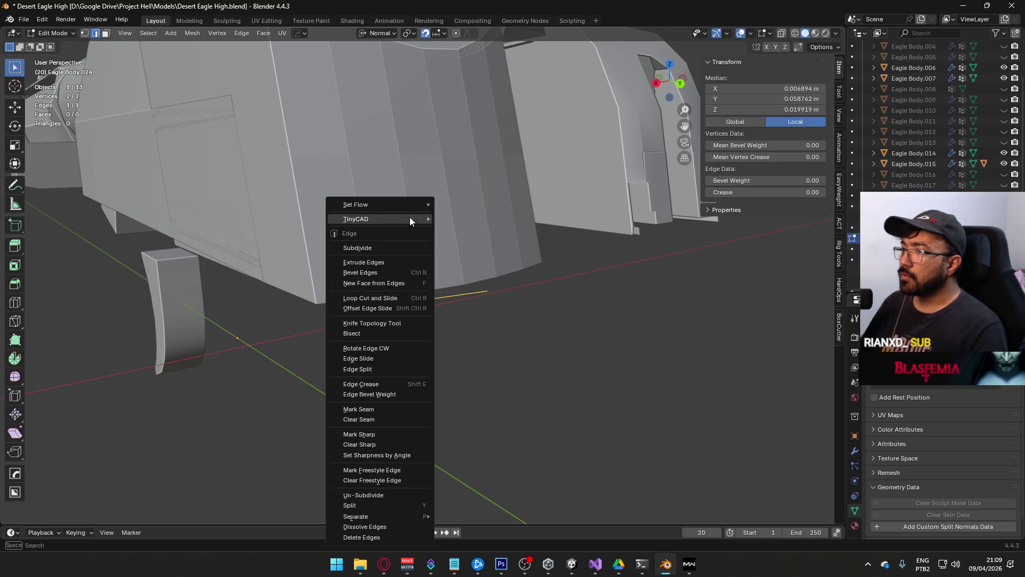
mouse_move(409, 205)
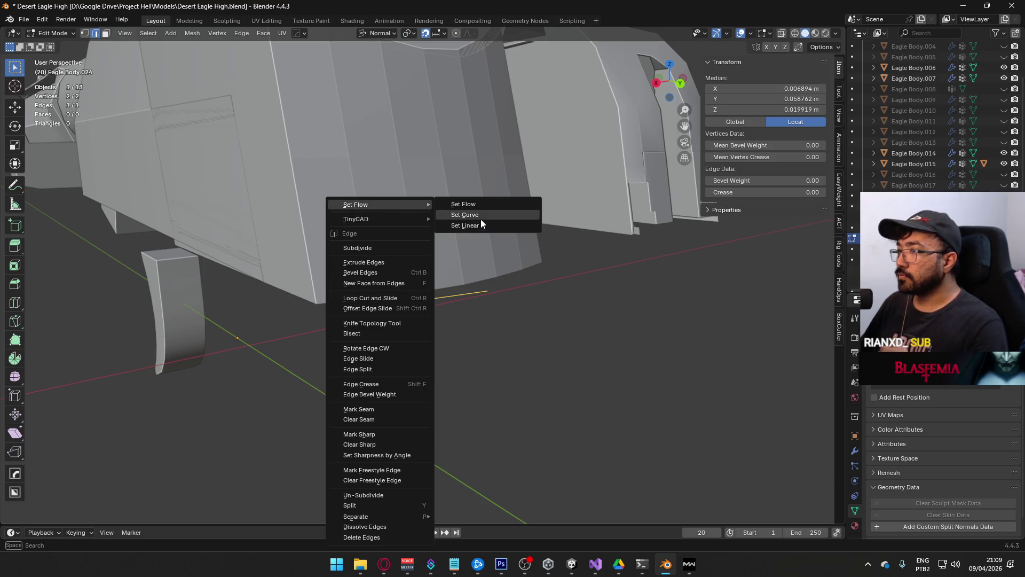
click(482, 218)
scroll(451, 318, up, 5)
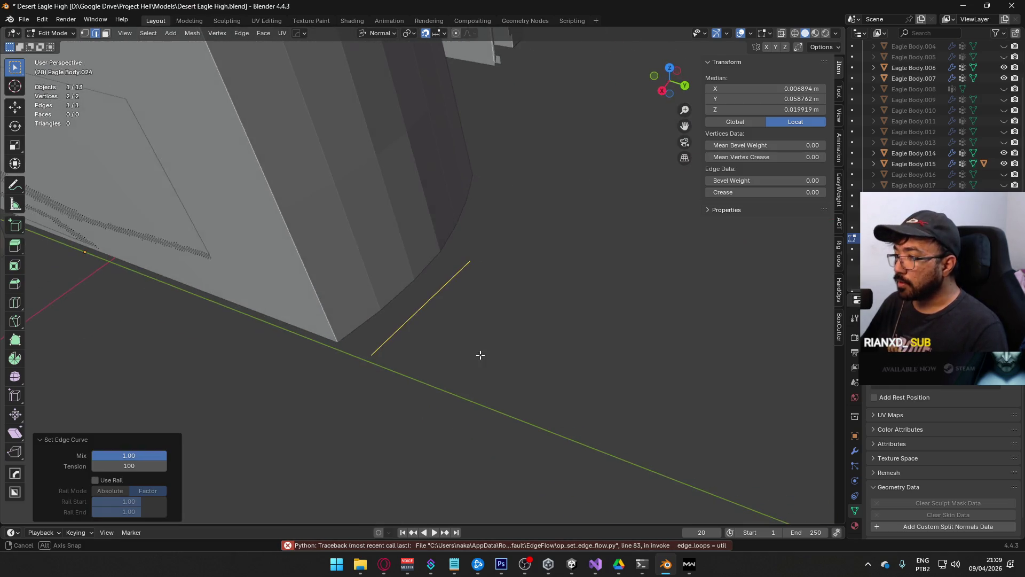
key(Tab)
right_click(375, 348)
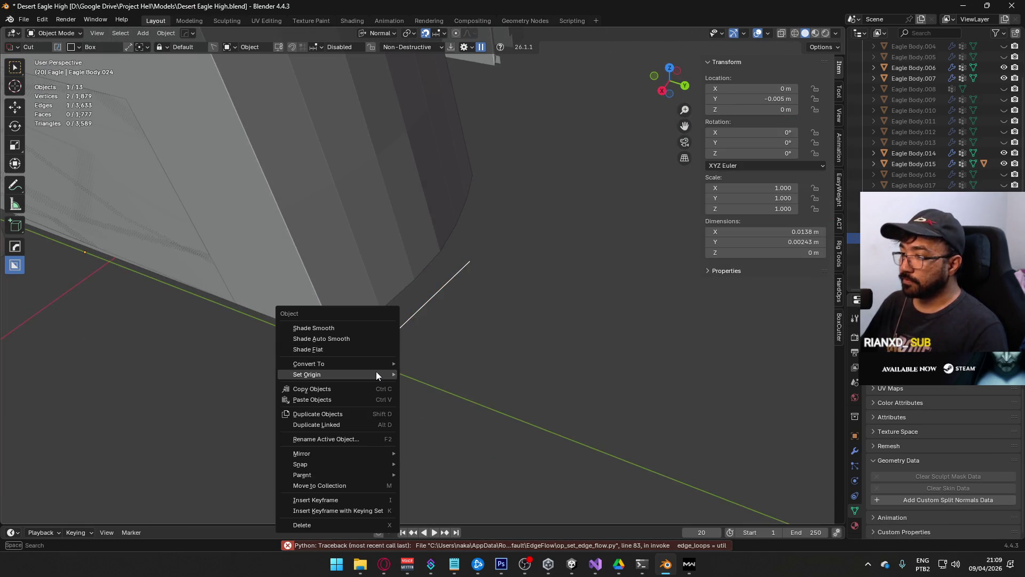
Step: Convert the edge object into a curve with Free handles and a Bézier spline type
mouse_move(376, 370)
click(435, 372)
mouse_move(470, 318)
middle_down()
mouse_move(407, 280)
mouse_move(435, 310)
middle_up()
key(Tab)
right_click(386, 320)
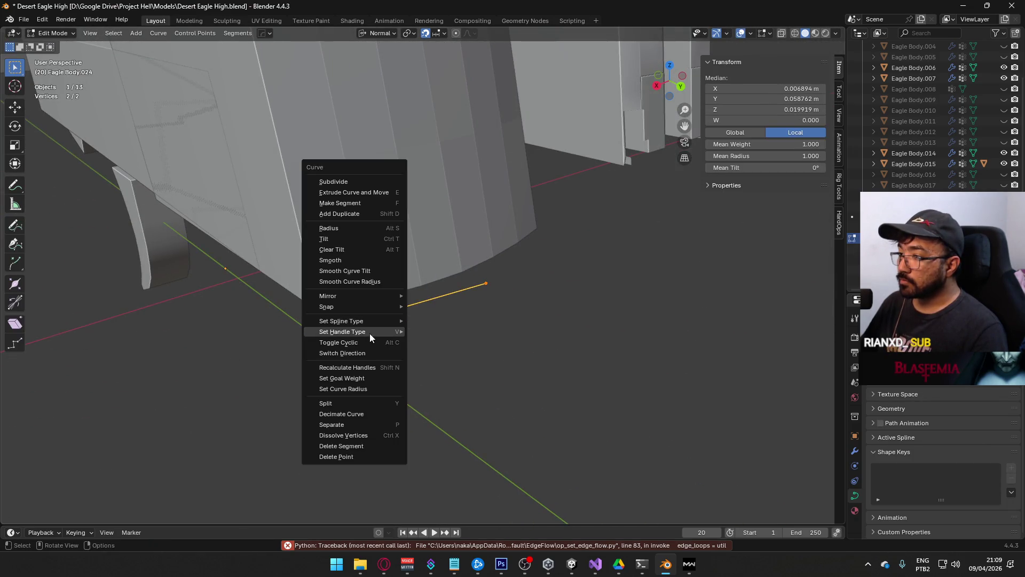
mouse_move(369, 332)
click(449, 365)
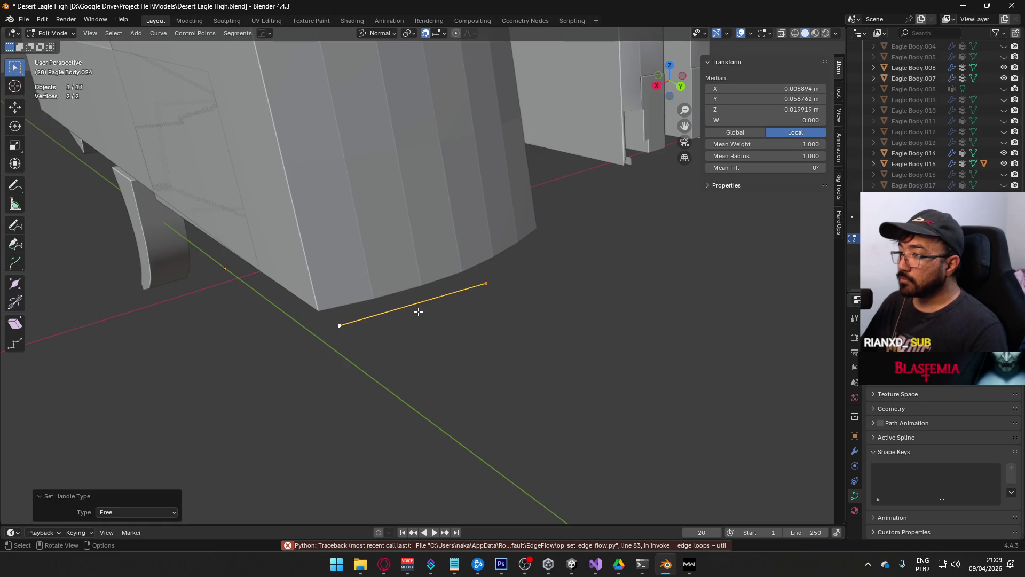
right_click(415, 311)
mouse_move(426, 300)
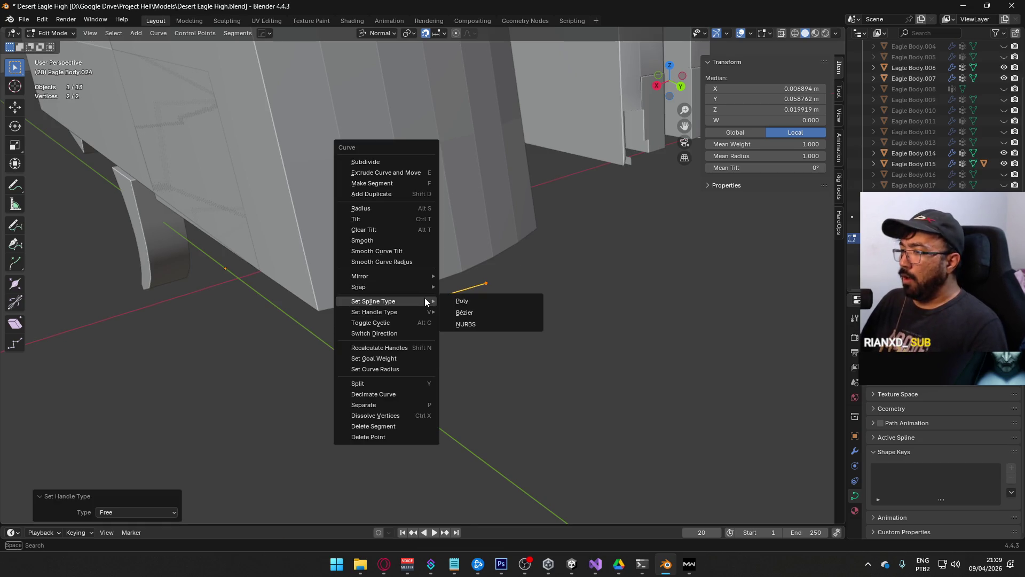
click(480, 310)
mouse_move(476, 308)
middle_down()
mouse_move(439, 304)
mouse_move(426, 315)
mouse_move(393, 282)
mouse_move(476, 291)
middle_up()
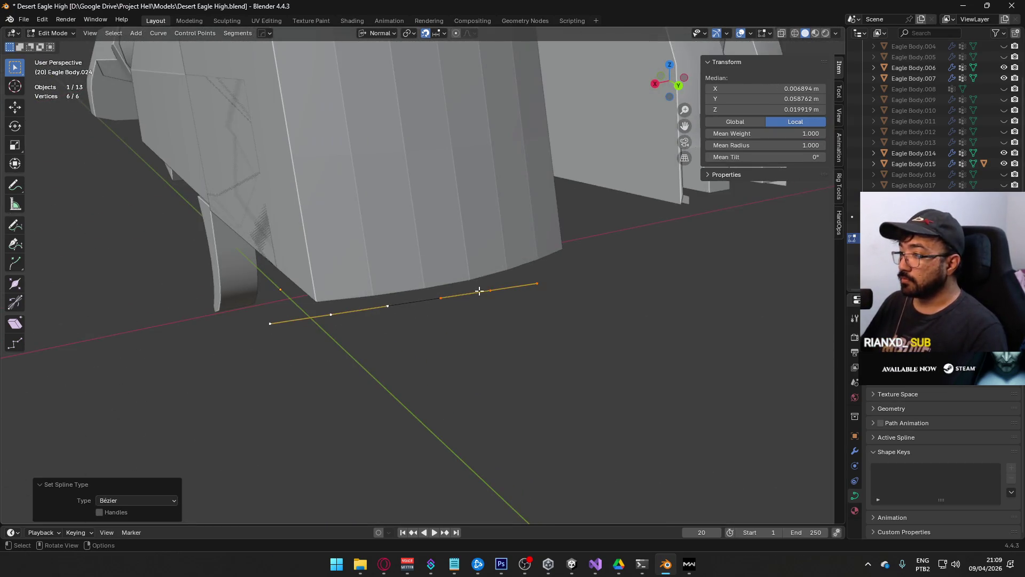
Step: With Global orientation and Vertex snapping on, move a control point along Y
click(488, 291)
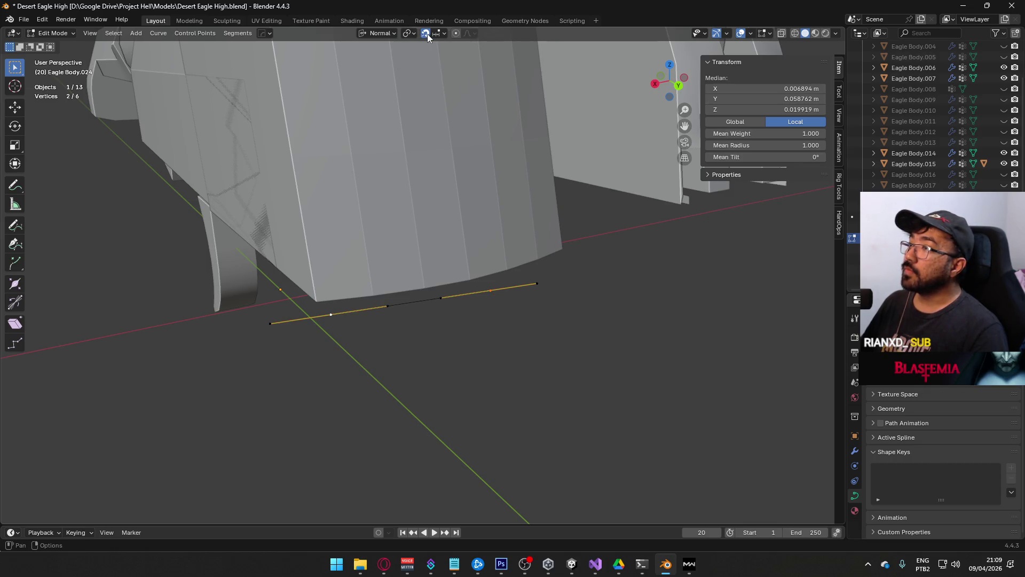
click(382, 33)
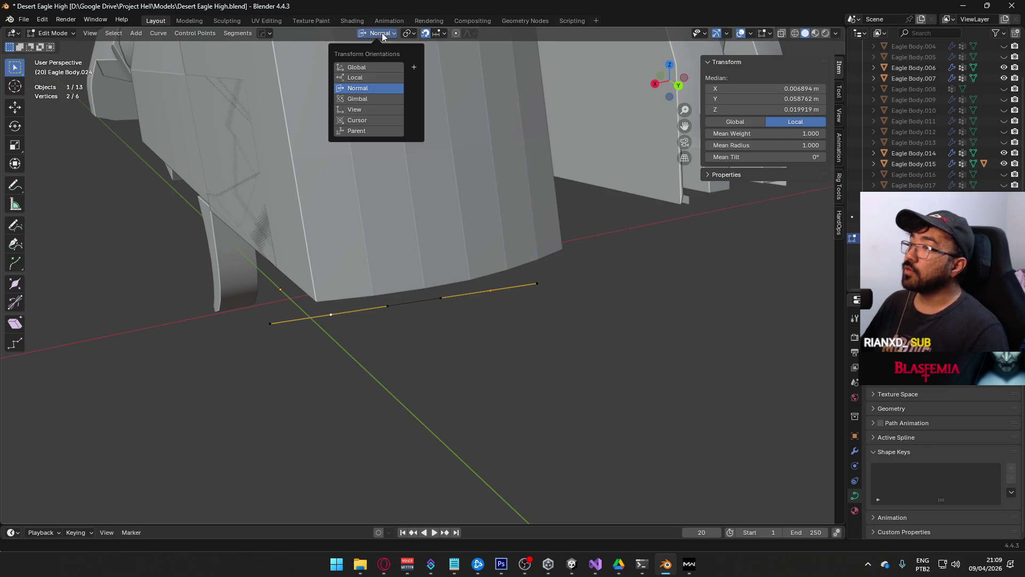
click(366, 63)
click(437, 34)
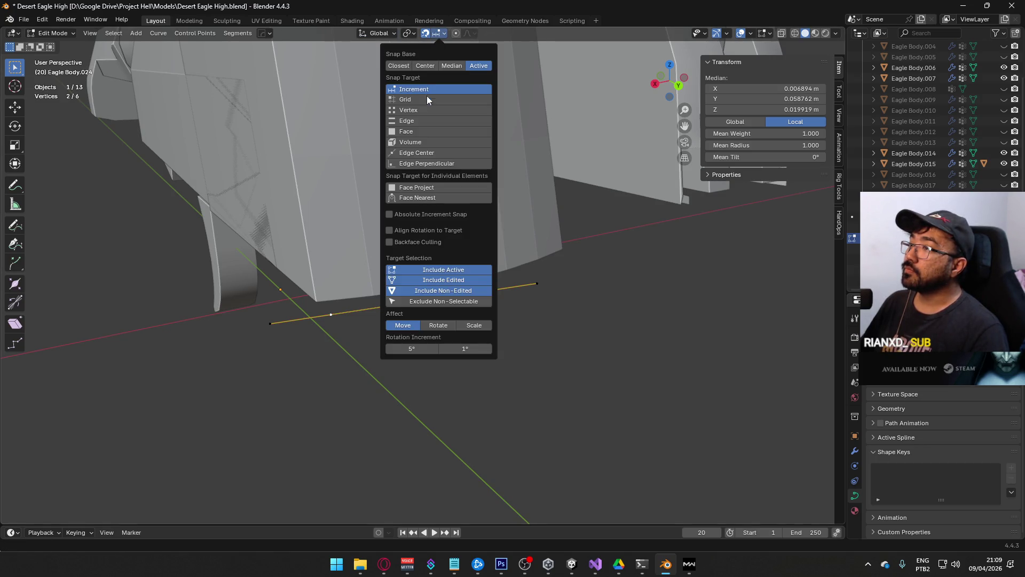
click(425, 109)
key(g)
key(y)
click(324, 296)
Step: In top view, rotate the end points' handles by -10°, 6.1° and 1.01° to follow the rear edge
middle_drag(324, 297, 425, 188)
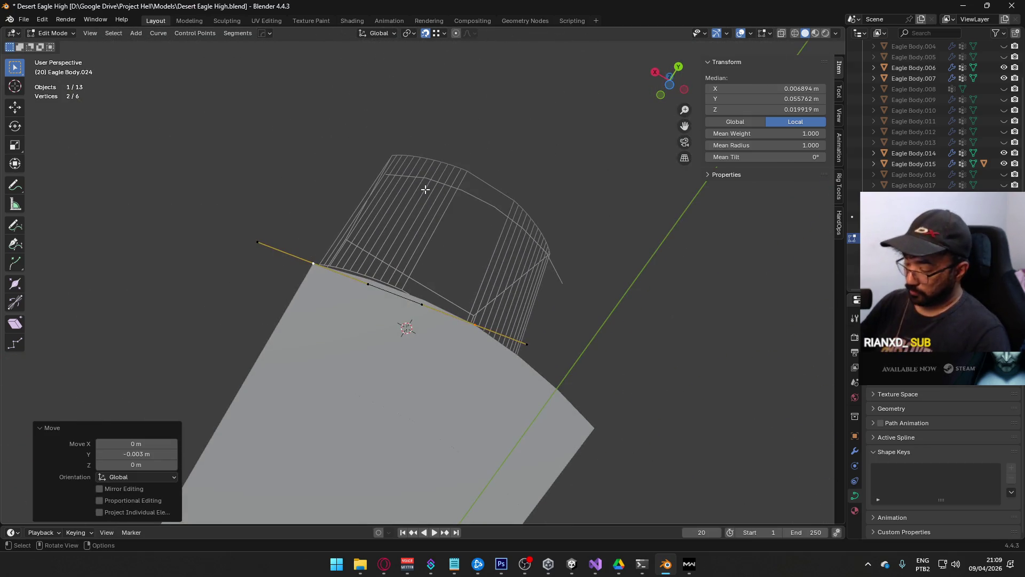
key(KP_7)
scroll(474, 238, up, 2)
scroll(359, 286, up, 2)
click(327, 291)
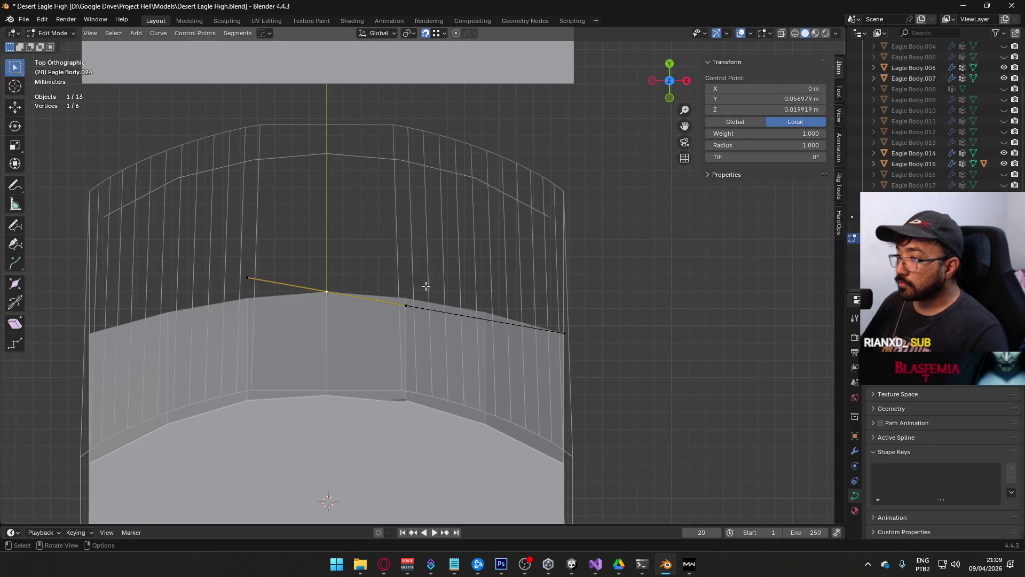
key(r)
click(511, 258)
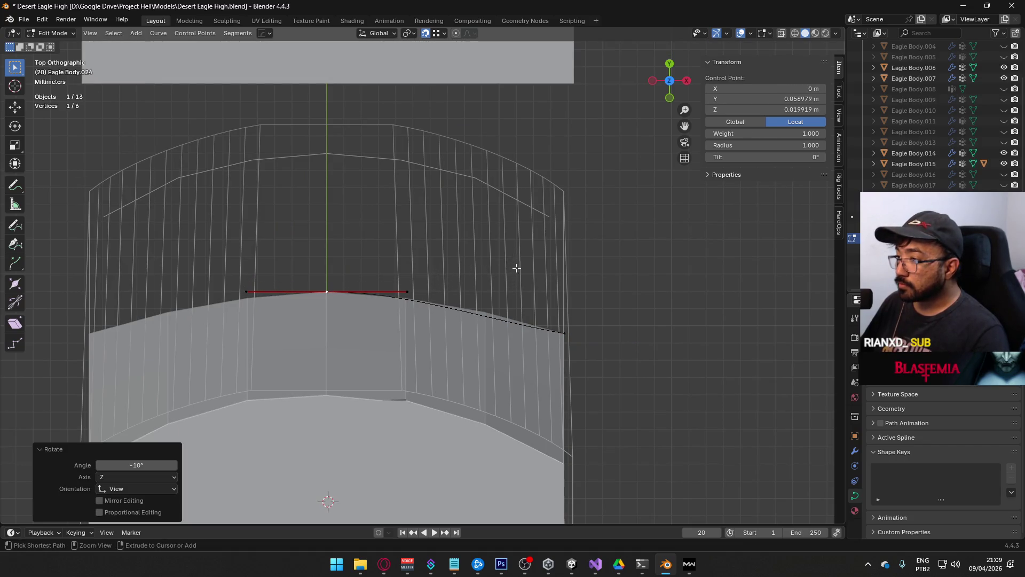
click(571, 329)
key(r)
click(627, 303)
scroll(502, 238, up, 8)
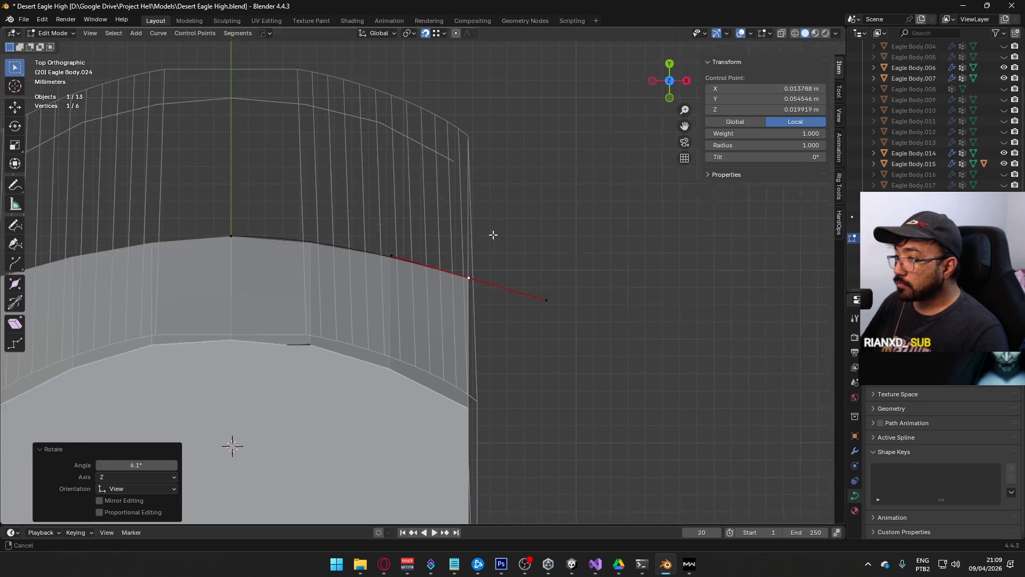
scroll(620, 270, down, 6)
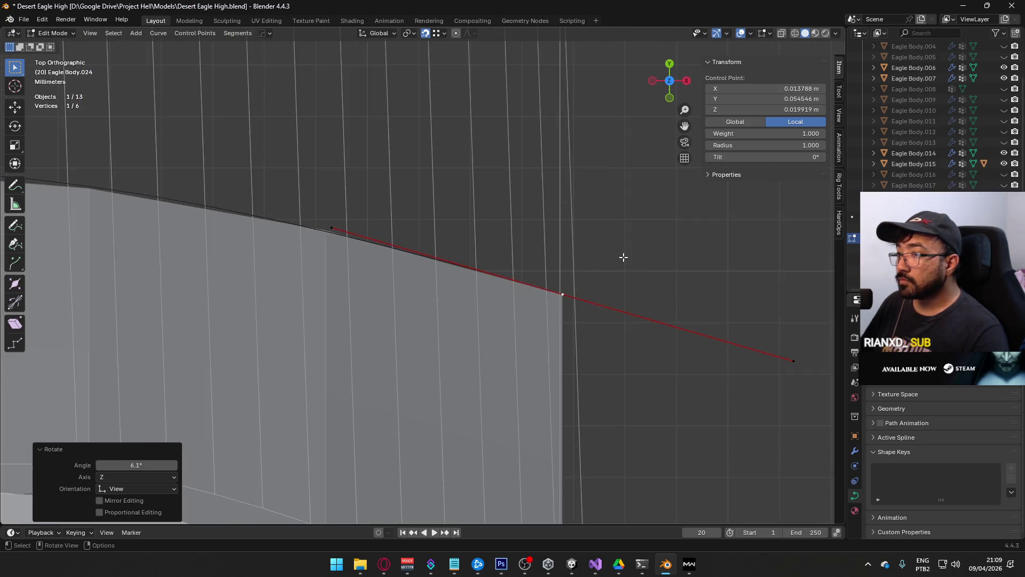
key(r)
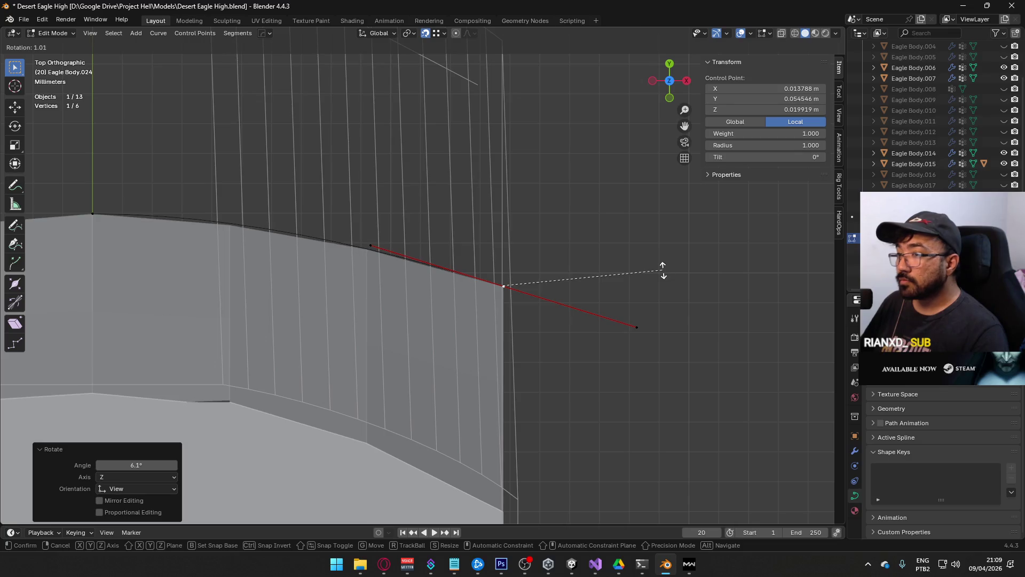
click(663, 270)
Step: Leave curve editing and return to Object Mode
mouse_move(695, 278)
middle_down()
mouse_move(465, 197)
mouse_move(486, 103)
mouse_move(480, 286)
mouse_move(479, 192)
middle_up()
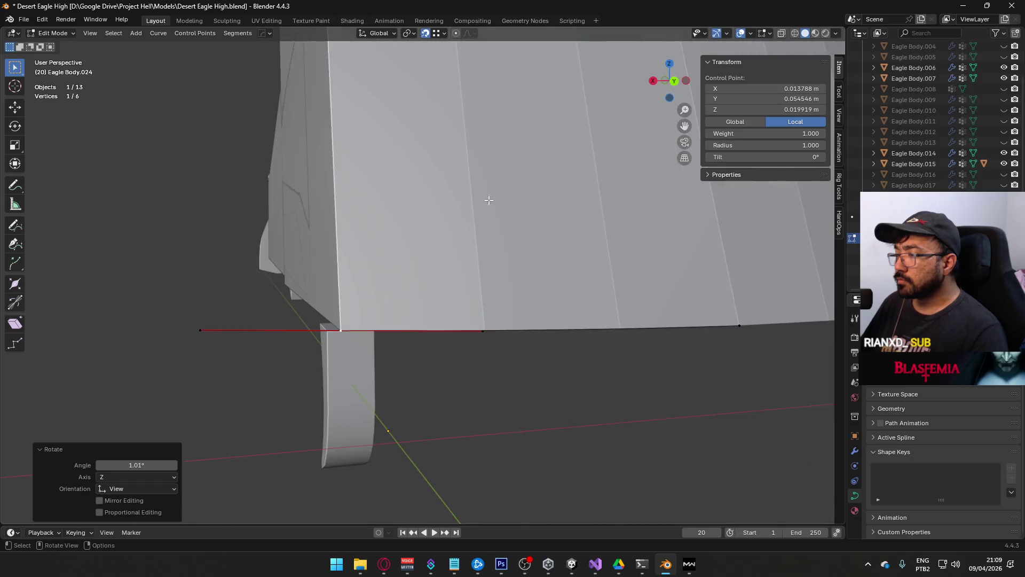
key(Tab)
mouse_move(508, 297)
middle_down()
mouse_move(517, 308)
mouse_move(505, 294)
middle_up()
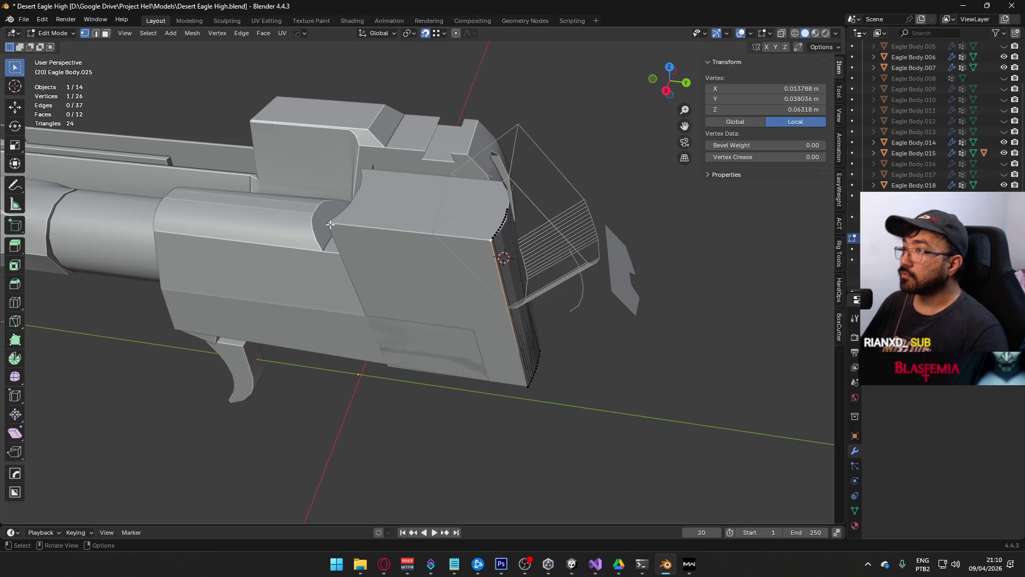
Step: Snap-move the selected cutter vertex into place and pick a vertex to extend from
key(g)
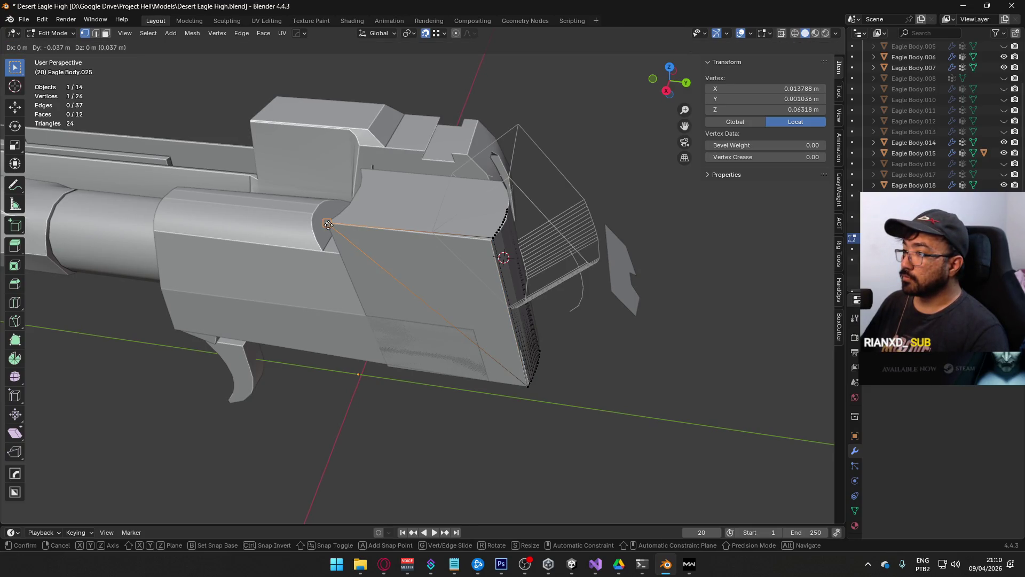
click(328, 225)
key(3)
key(2)
click(420, 291)
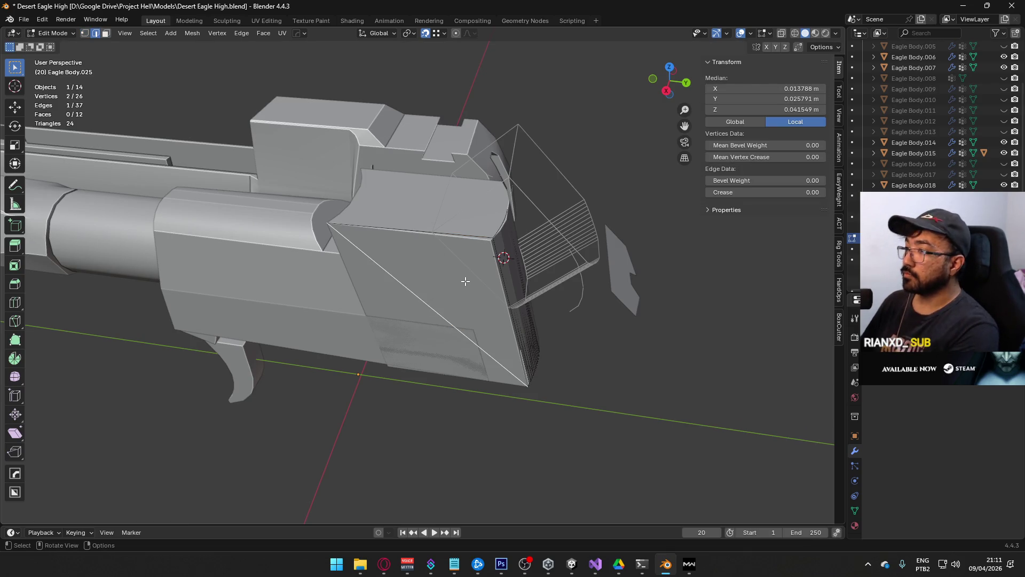
mouse_move(465, 282)
middle_down()
mouse_move(401, 251)
mouse_move(442, 260)
middle_up()
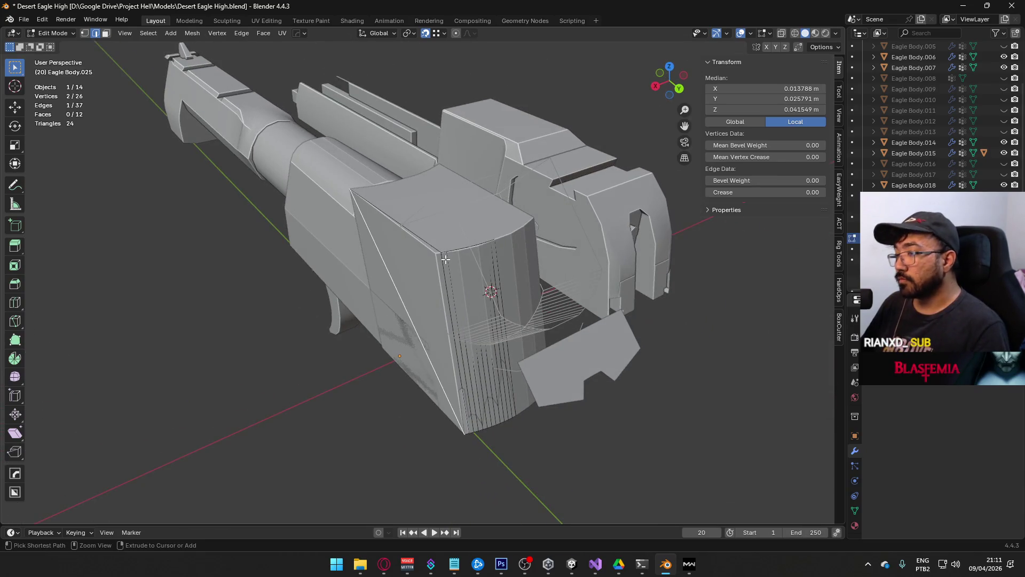
key(1)
click(445, 259)
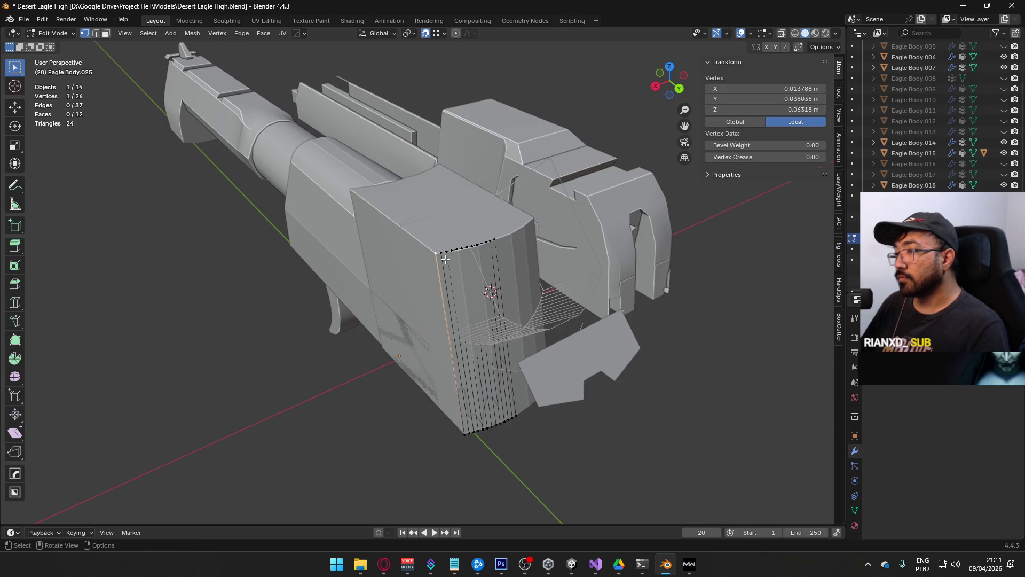
middle_drag(384, 241, 458, 252)
Step: Extrude three new vertices along the slide, the last one 0.037 m along Y
key(e)
click(327, 226)
key(e)
click(385, 355)
click(517, 390)
key(e)
click(374, 350)
mouse_move(374, 351)
middle_down()
mouse_move(565, 434)
mouse_move(461, 223)
middle_up()
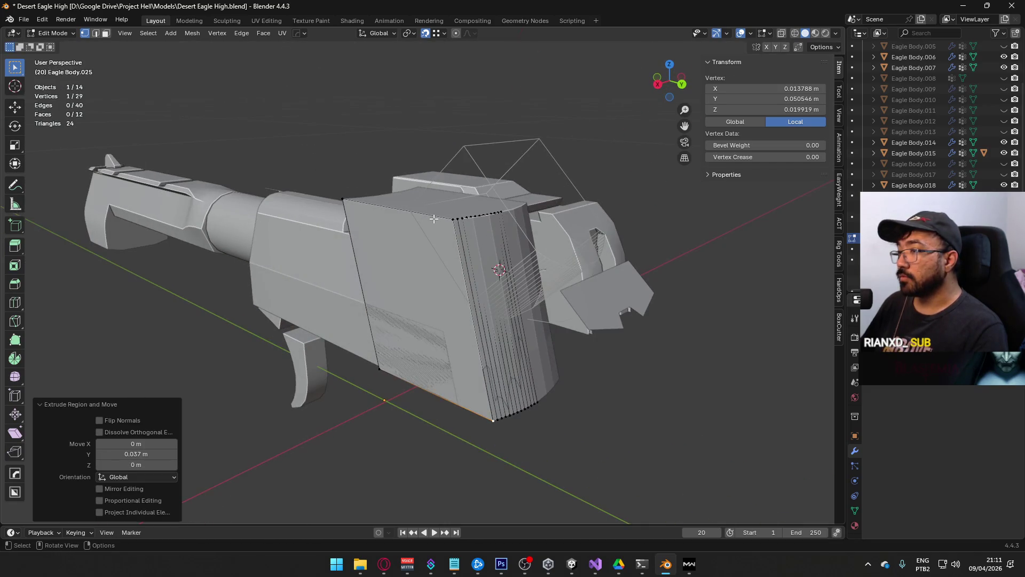
Step: Fill the new boundary edge chain with a face covering the slide's side
key(2)
alt+click(470, 233)
key(f)
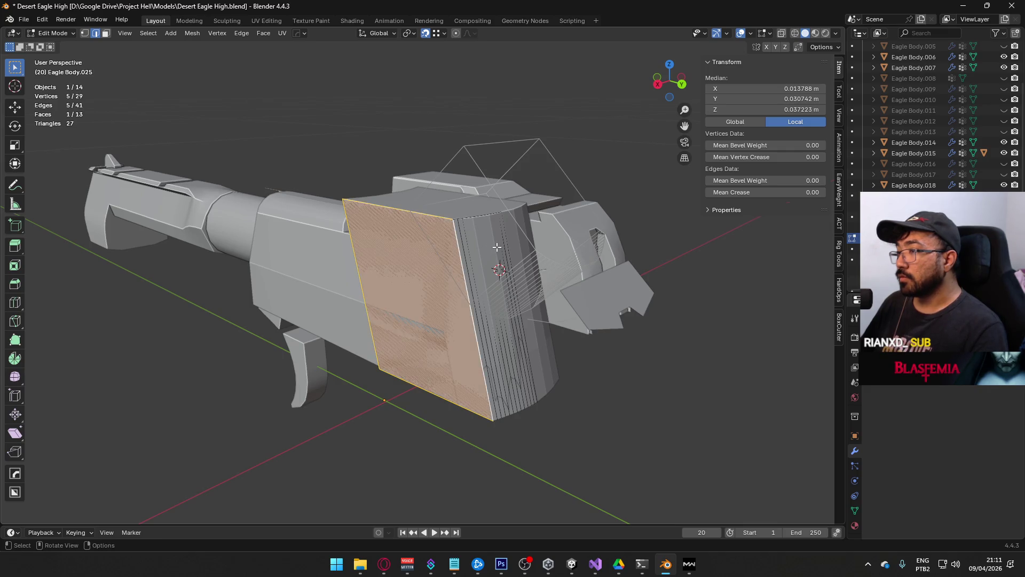
click(663, 422)
mouse_move(663, 422)
middle_down()
mouse_move(572, 338)
mouse_move(689, 337)
middle_up()
click(426, 288)
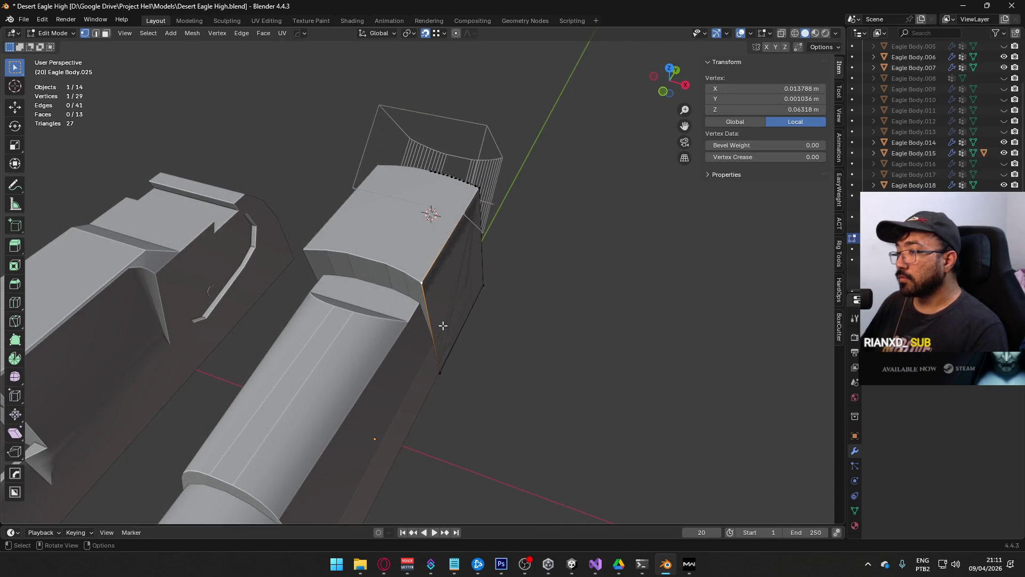
Step: Extrude a new vertex and add a loop cut at the new edge's midpoint
key(2)
click(425, 289)
mouse_move(426, 289)
middle_down()
mouse_move(356, 273)
mouse_move(410, 274)
middle_up()
key(ctrl+z)
key(ctrl+z)
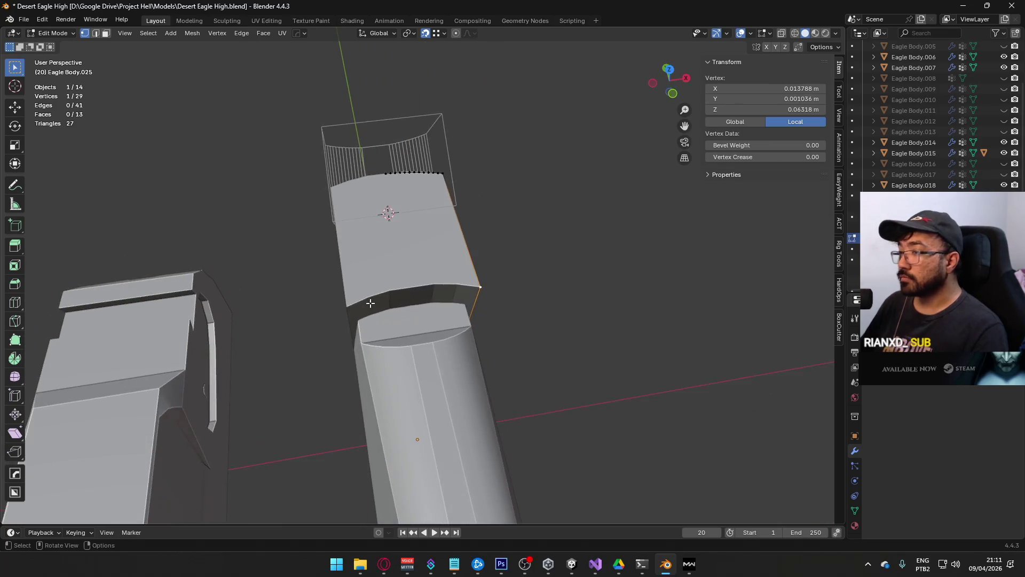
key(e)
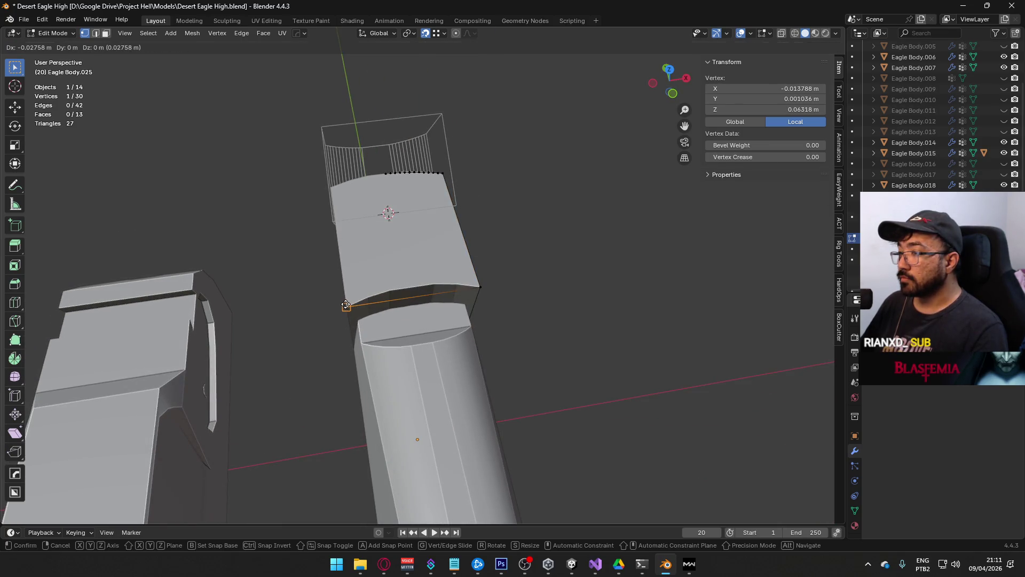
click(346, 304)
key(ctrl+r)
click(415, 298)
right_click(414, 298)
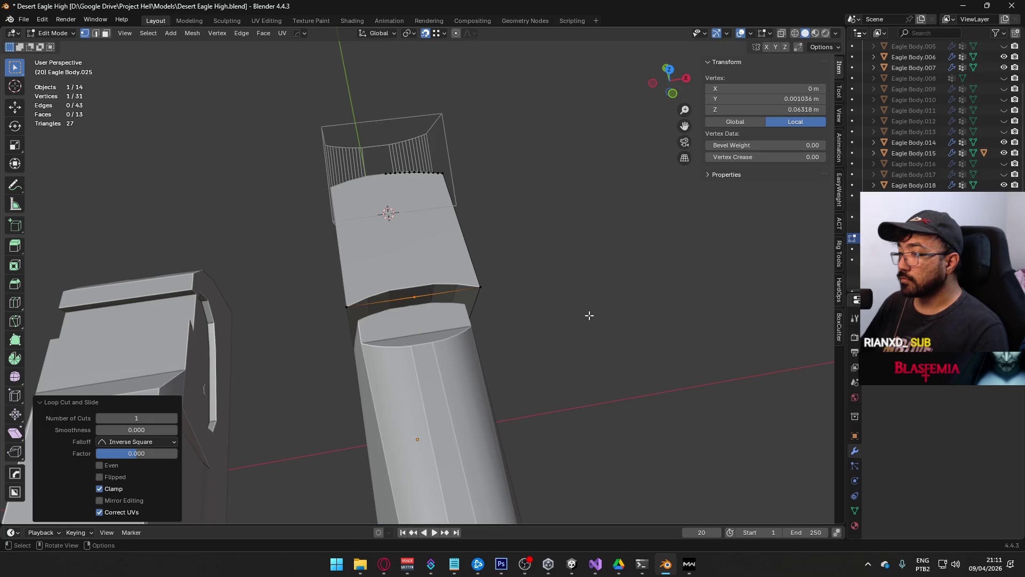
Step: In X-ray view, extrude vertices out to the X 0 centre line and join them with an edge
key(2)
click(389, 298)
mouse_move(618, 326)
middle_down()
mouse_move(522, 271)
mouse_move(463, 326)
middle_up()
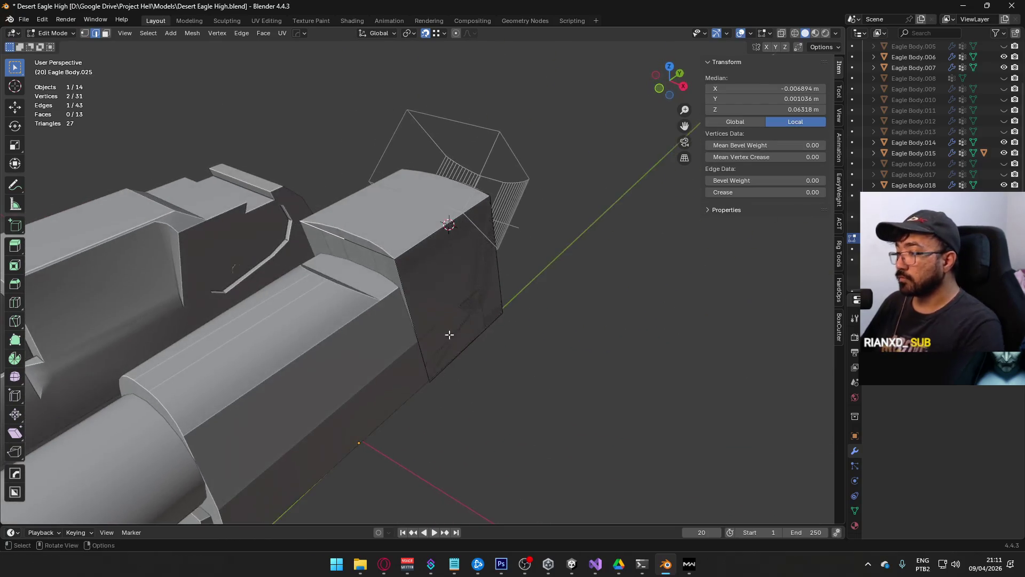
key(1)
click(430, 379)
middle_drag(431, 379, 383, 405)
key(alt+z)
key(e)
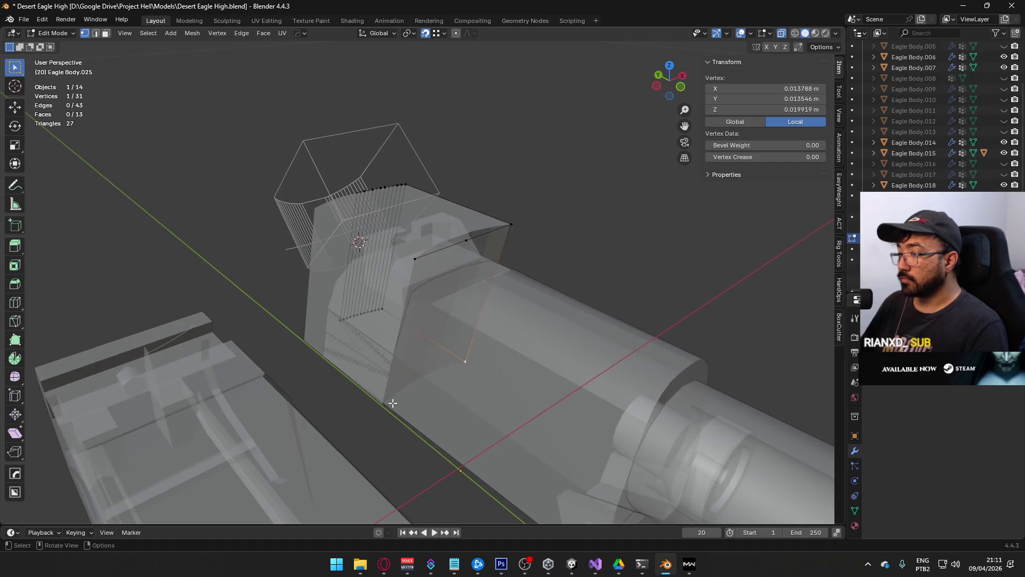
click(383, 405)
key(e)
click(426, 382)
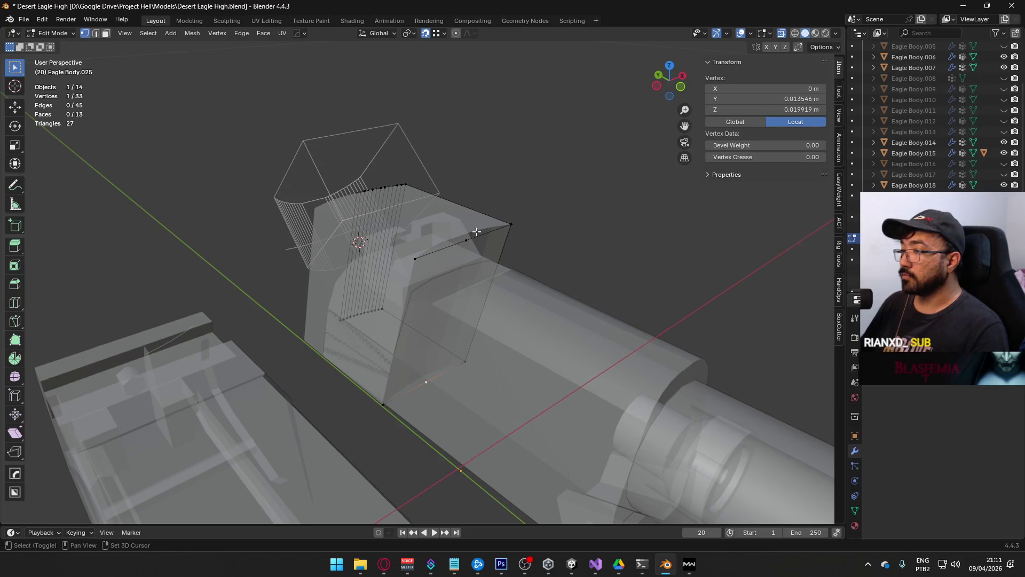
key(f)
Step: Delete the two stray vertices from the cutter
key(alt+a)
click(416, 258)
shift+click(383, 405)
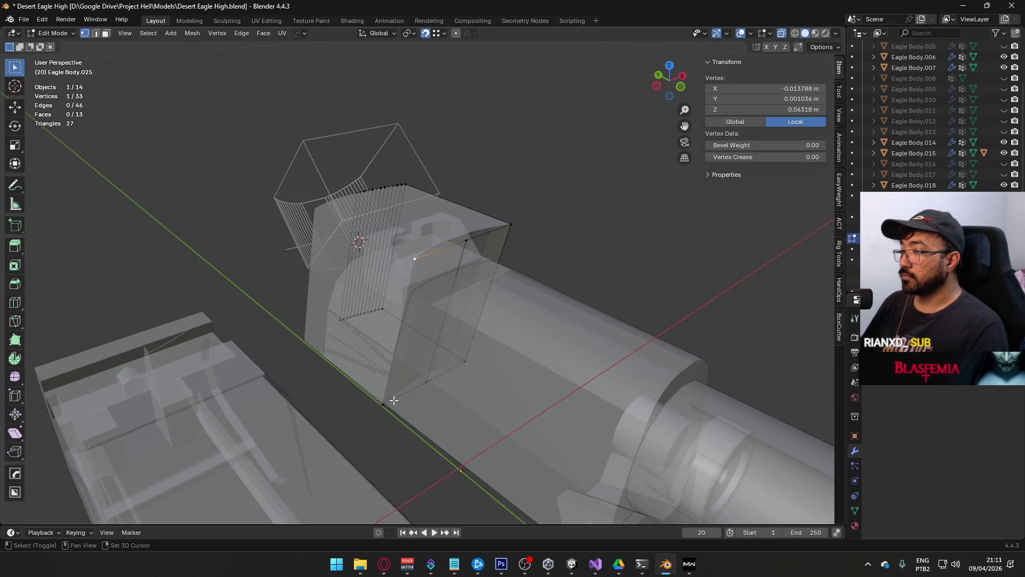
key(x)
click(554, 277)
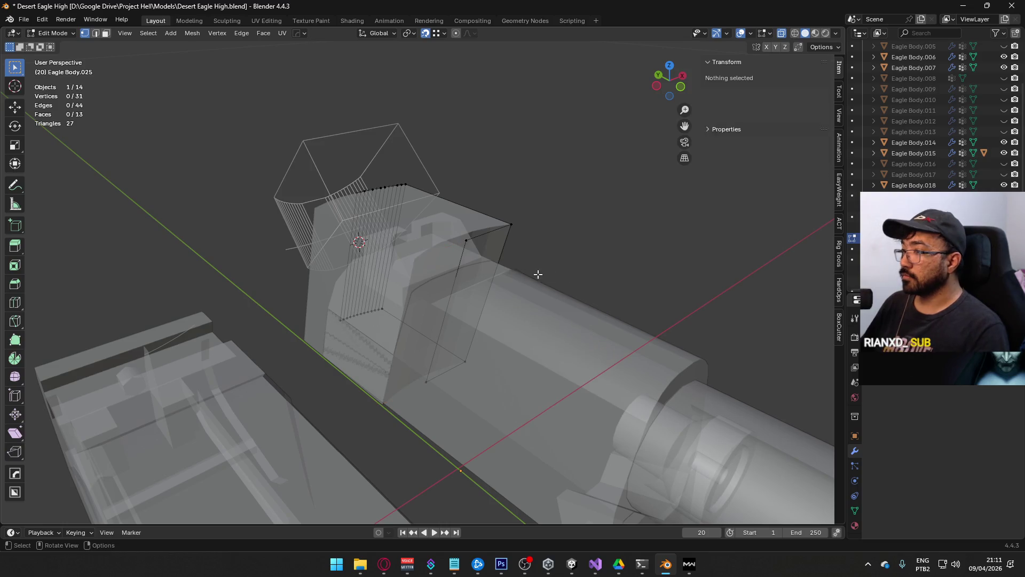
Step: Fill a face between the selected cutter edges
click(479, 243)
middle_drag(479, 243, 405, 252)
key(f)
click(563, 315)
middle_drag(563, 316, 524, 220)
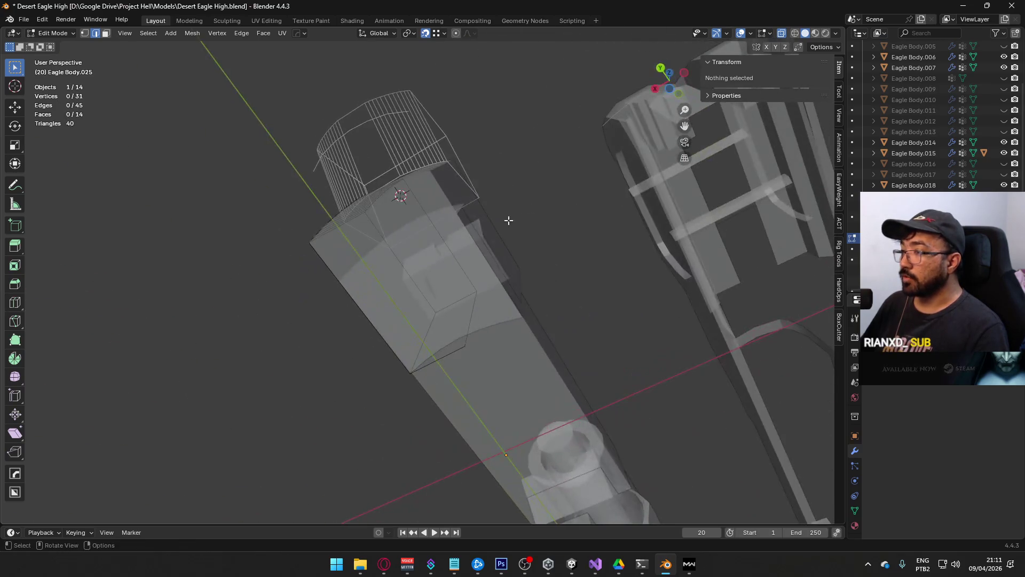
Step: Select the shortest edge path along the bevel and fill the bevelled side with a face
middle_drag(371, 211, 407, 231)
click(401, 230)
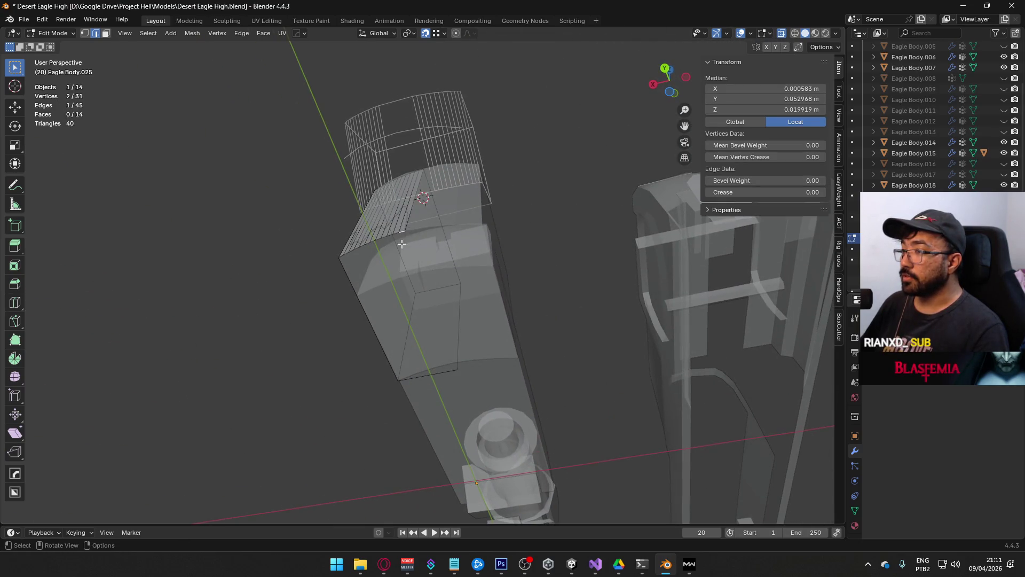
scroll(305, 233, up, 2)
ctrl+click(286, 244)
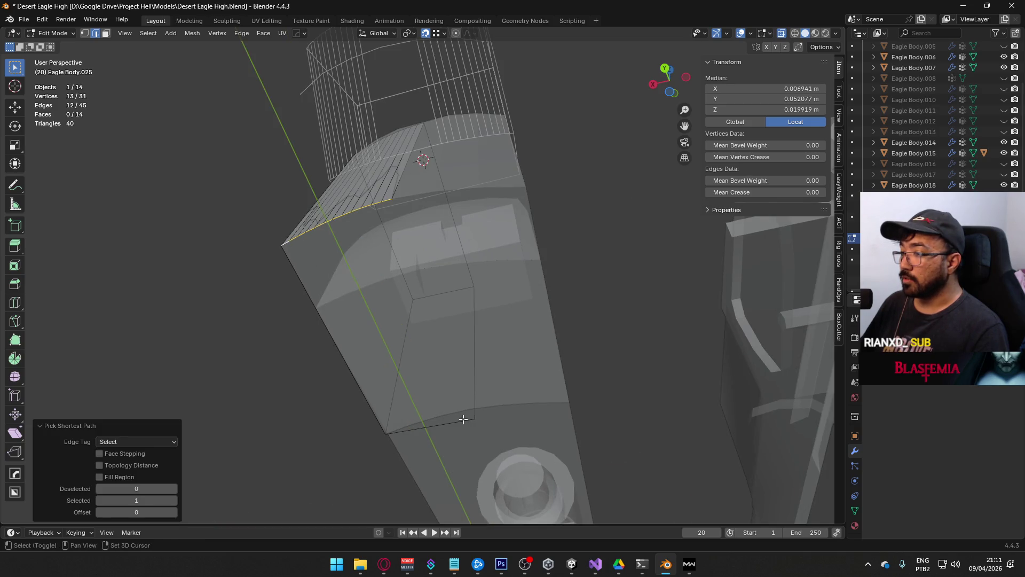
ctrl+click(463, 419)
key(f)
middle_drag(503, 357, 498, 306)
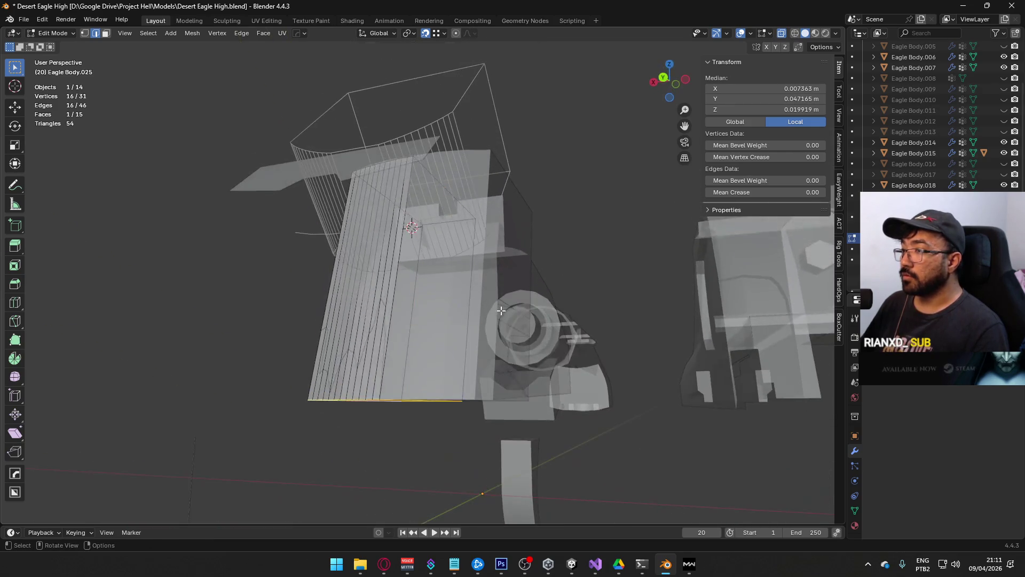
Step: Add a Mirror modifier to the slide's rear block and apply it for full width
key(Tab)
mouse_move(450, 171)
middle_down()
mouse_move(424, 282)
mouse_move(447, 240)
middle_up()
click(479, 159)
key(shift+a)
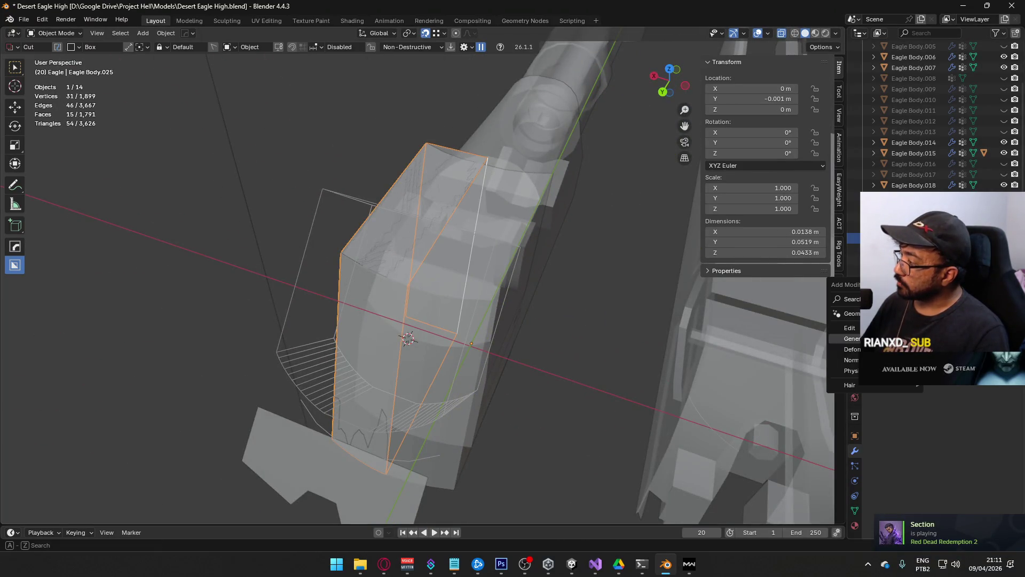
mouse_move(849, 338)
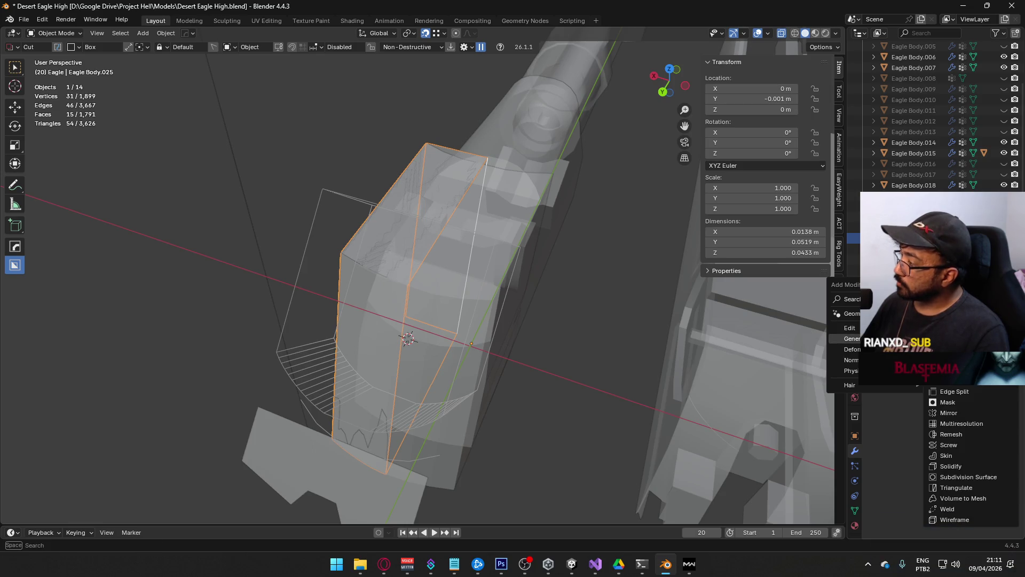
click(957, 410)
middle_drag(565, 299, 668, 320)
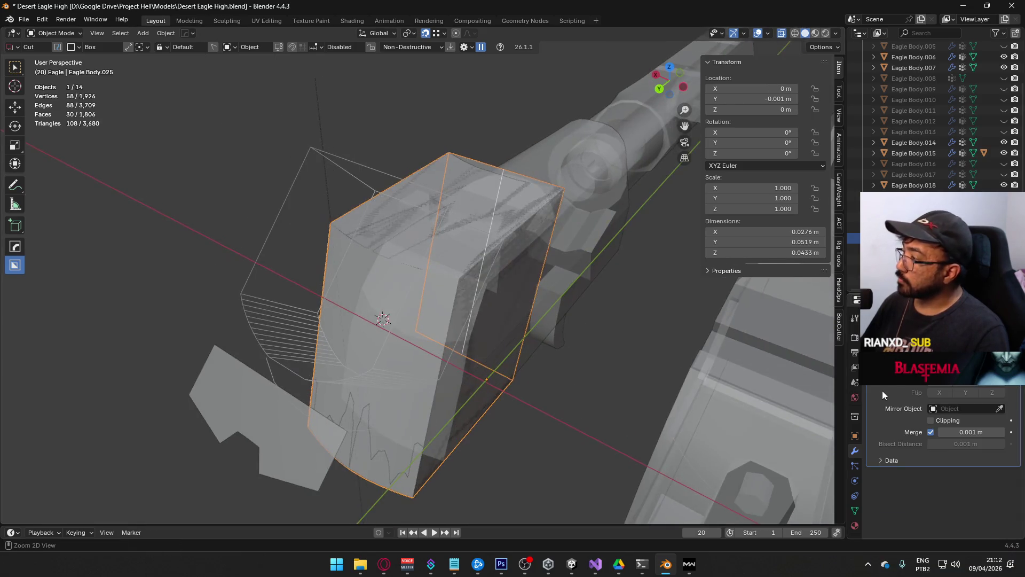
key(ctrl+a)
middle_drag(499, 294, 233, 287)
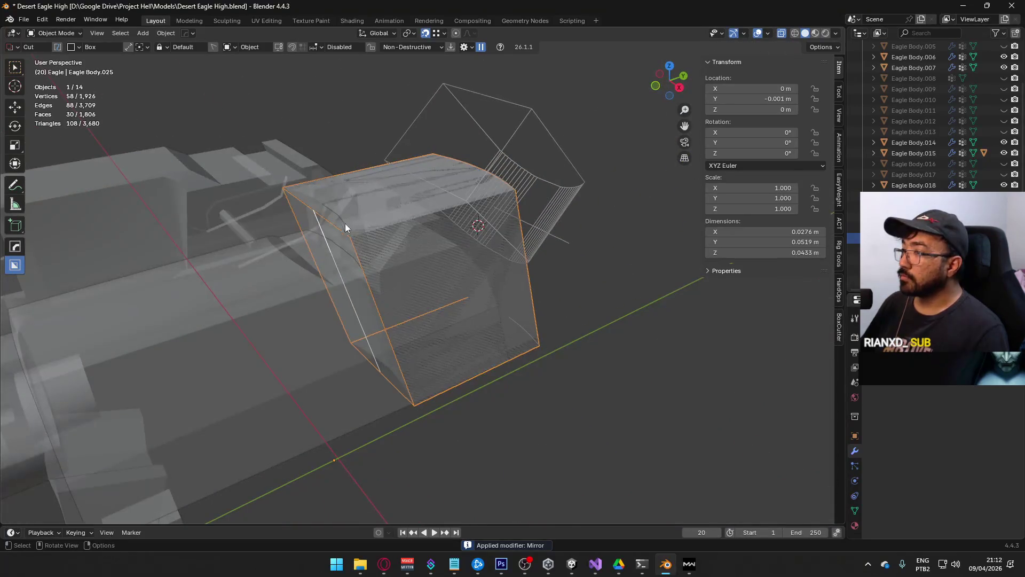
click(331, 223)
key(ctrl+z)
key(ctrl+shift+z)
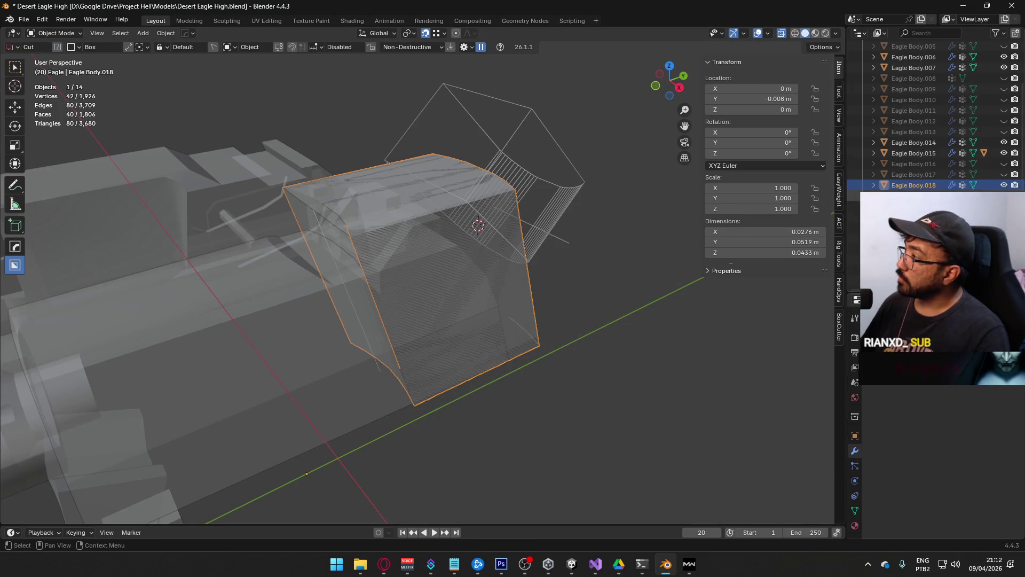
Step: Hide Eagle Body.018 and cut the slide block with the curved cutter as a Hard Ops difference boolean
click(1004, 185)
mouse_move(575, 223)
middle_down()
mouse_move(495, 264)
mouse_move(569, 297)
mouse_move(592, 256)
mouse_move(460, 202)
middle_up()
shift+click(420, 194)
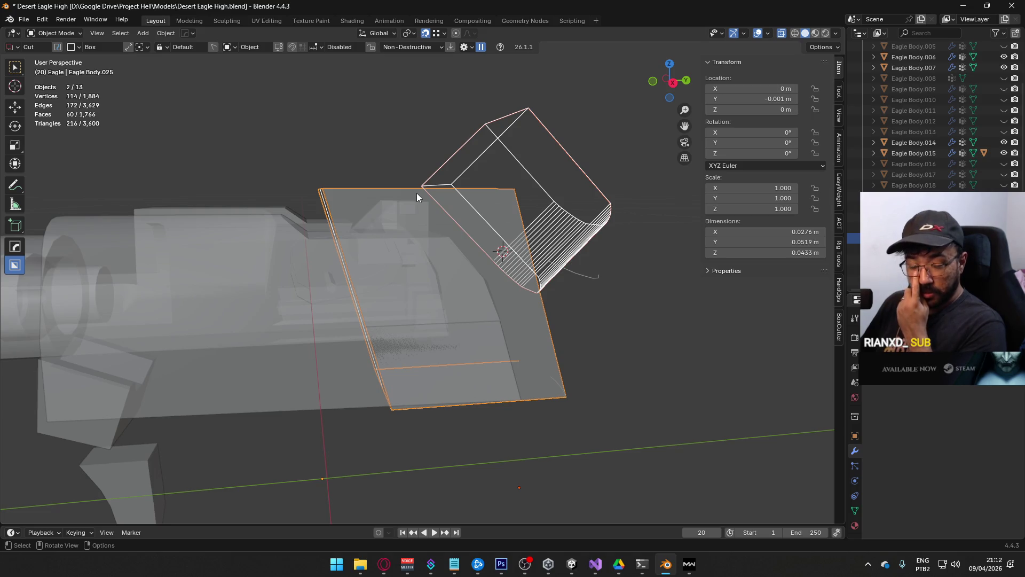
key(ctrl+KP_Subtract)
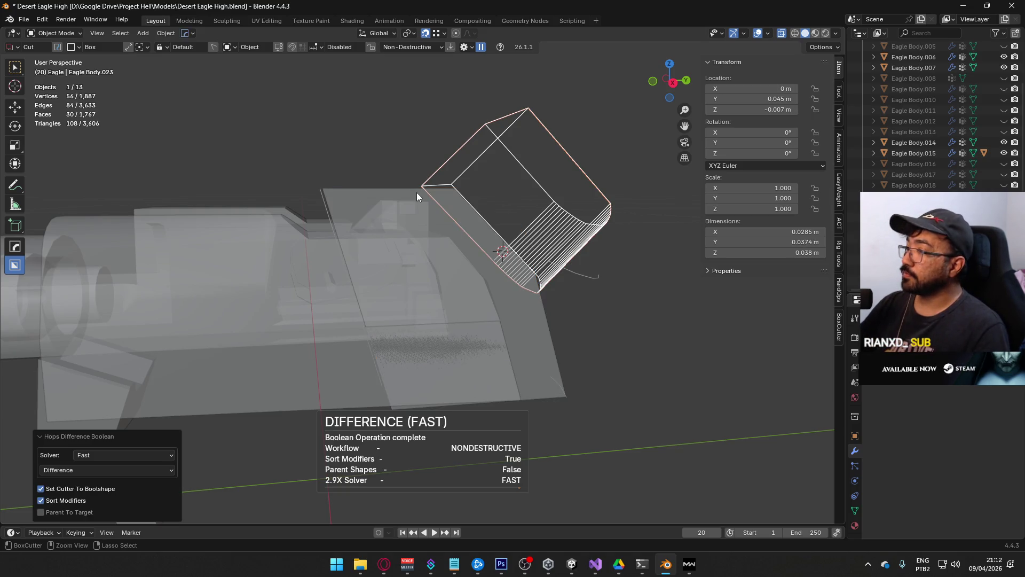
mouse_move(467, 198)
middle_down()
mouse_move(445, 239)
mouse_move(500, 292)
middle_up()
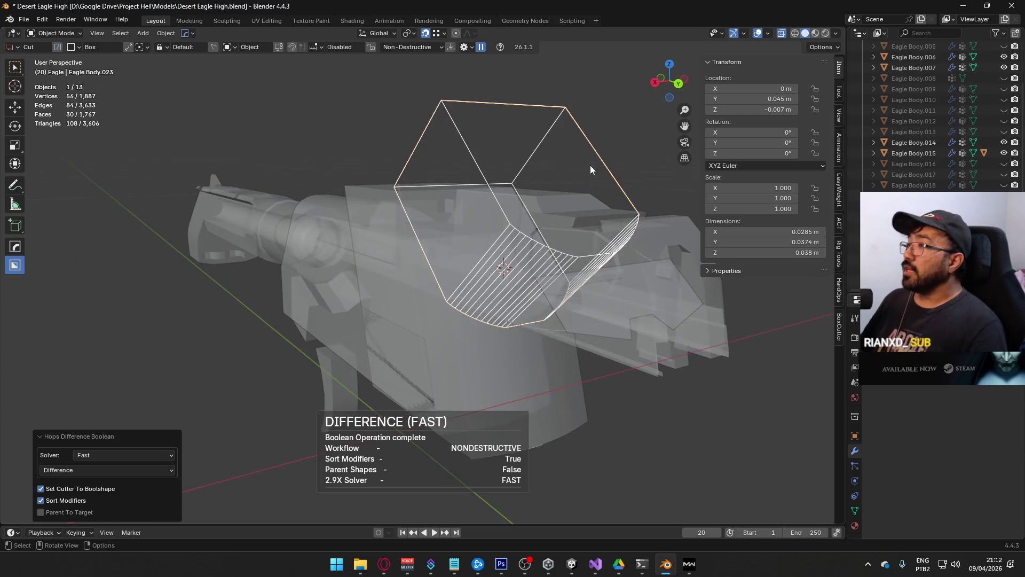
Step: Deselect all of the cutter's faces in Edit Mode, then select the cut slide block
middle_drag(590, 167, 647, 200)
key(Tab)
key(alt+a)
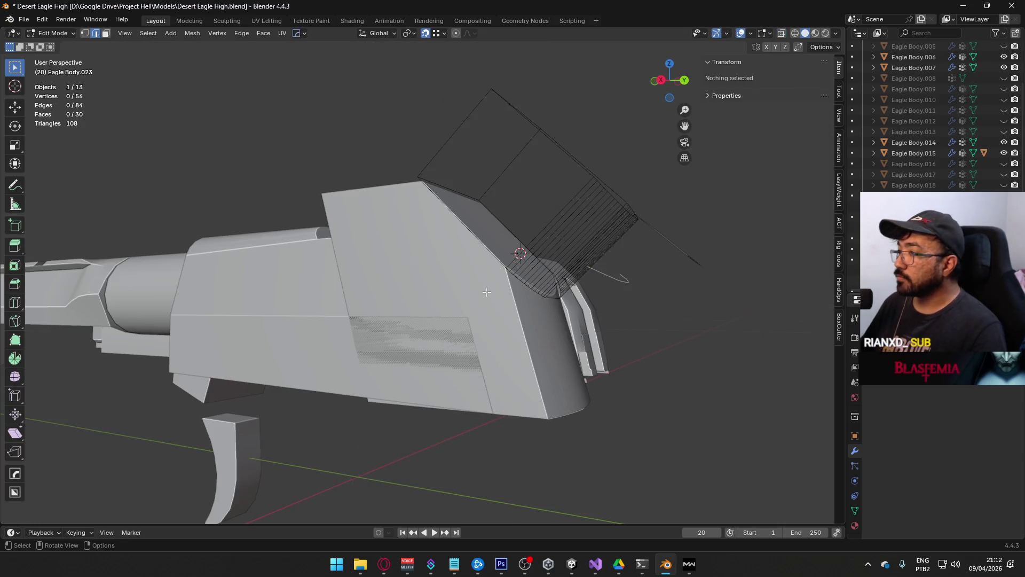
key(Tab)
click(455, 306)
Step: Orbit and zoom around the curve-cut slide to inspect it from the side and from above
mouse_move(455, 306)
middle_down()
mouse_move(537, 374)
mouse_move(486, 393)
mouse_move(437, 385)
mouse_move(432, 393)
mouse_move(458, 398)
mouse_move(489, 380)
mouse_move(386, 424)
mouse_move(450, 417)
mouse_move(497, 383)
mouse_move(530, 287)
mouse_move(509, 321)
mouse_move(559, 390)
mouse_move(612, 427)
mouse_move(399, 409)
mouse_move(353, 389)
mouse_move(120, 401)
middle_up()
scroll(507, 387, up, 3)
scroll(486, 374, down, 4)
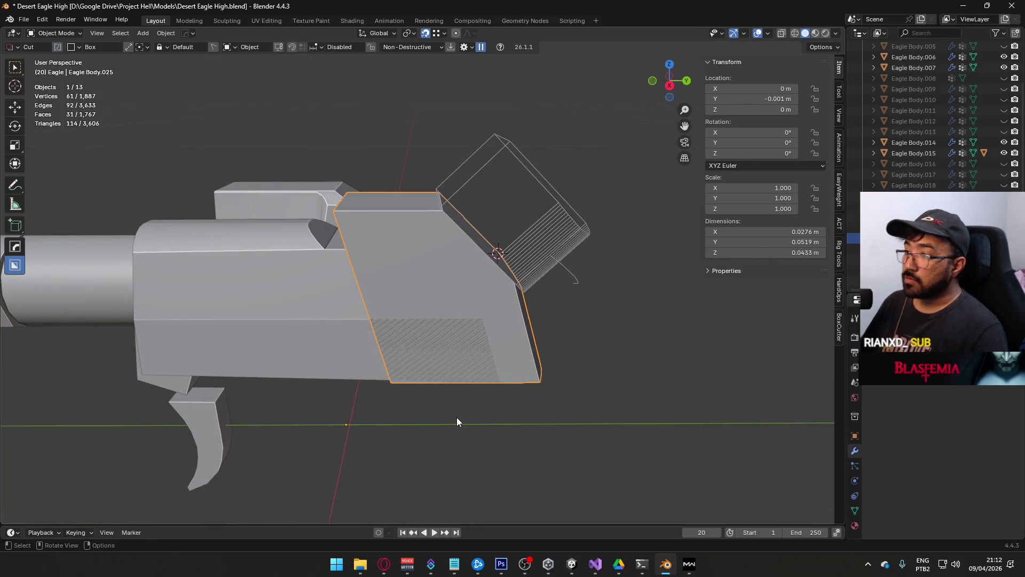
mouse_move(572, 414)
middle_down()
mouse_move(546, 422)
mouse_move(472, 353)
mouse_move(409, 242)
middle_up()
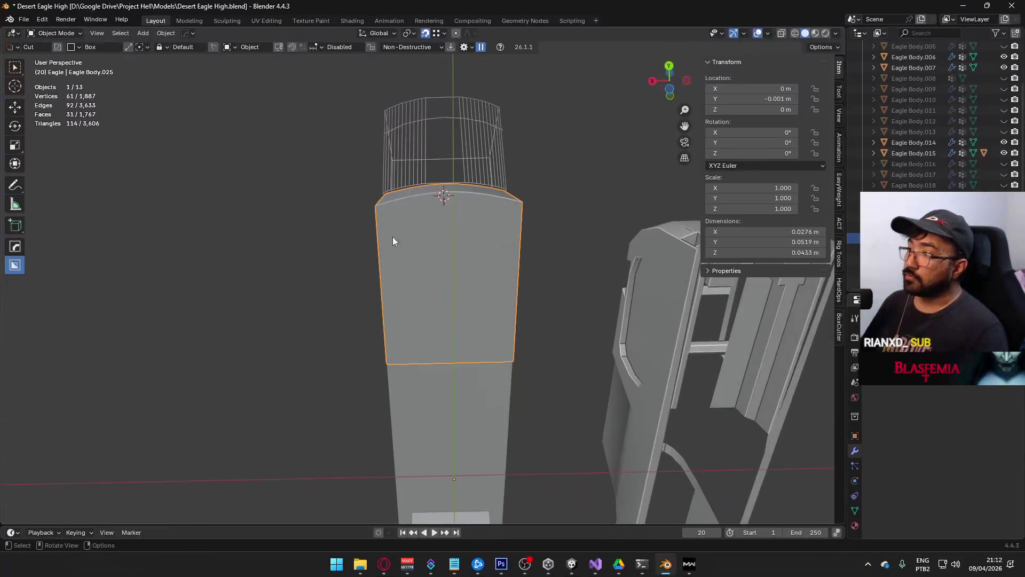
middle_drag(628, 277, 518, 256)
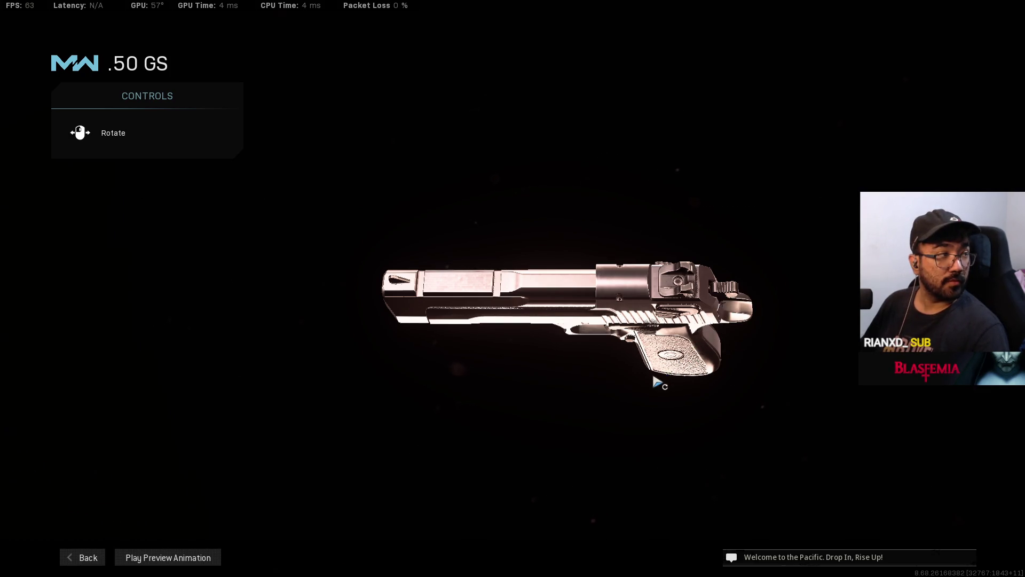
Step: Rotate the .50 GS pistol preview to a side pose
mouse_move(655, 384)
mouse_down()
mouse_move(671, 391)
mouse_move(648, 464)
mouse_move(616, 467)
mouse_move(639, 349)
mouse_move(623, 373)
mouse_move(560, 377)
mouse_move(526, 331)
mouse_move(527, 311)
mouse_move(646, 396)
mouse_move(652, 343)
mouse_move(682, 453)
mouse_move(719, 350)
mouse_move(700, 363)
mouse_up()
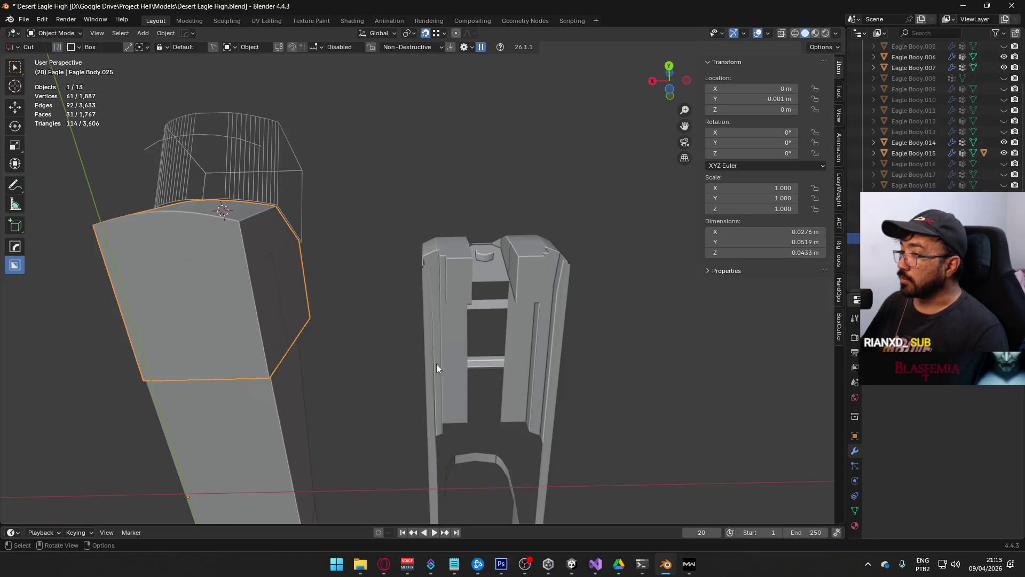
Step: Check the slide's curved rear underside in Edit Mode, then turn the game's pistol side-on
mouse_move(395, 386)
middle_down()
mouse_move(488, 435)
mouse_move(530, 434)
mouse_move(509, 466)
mouse_move(433, 380)
mouse_move(473, 354)
mouse_move(426, 360)
mouse_move(359, 391)
mouse_move(321, 350)
mouse_move(322, 339)
mouse_move(335, 362)
mouse_move(373, 381)
mouse_move(454, 366)
mouse_move(407, 409)
mouse_move(366, 414)
mouse_move(492, 334)
mouse_move(487, 290)
mouse_move(437, 311)
middle_up()
key(Tab)
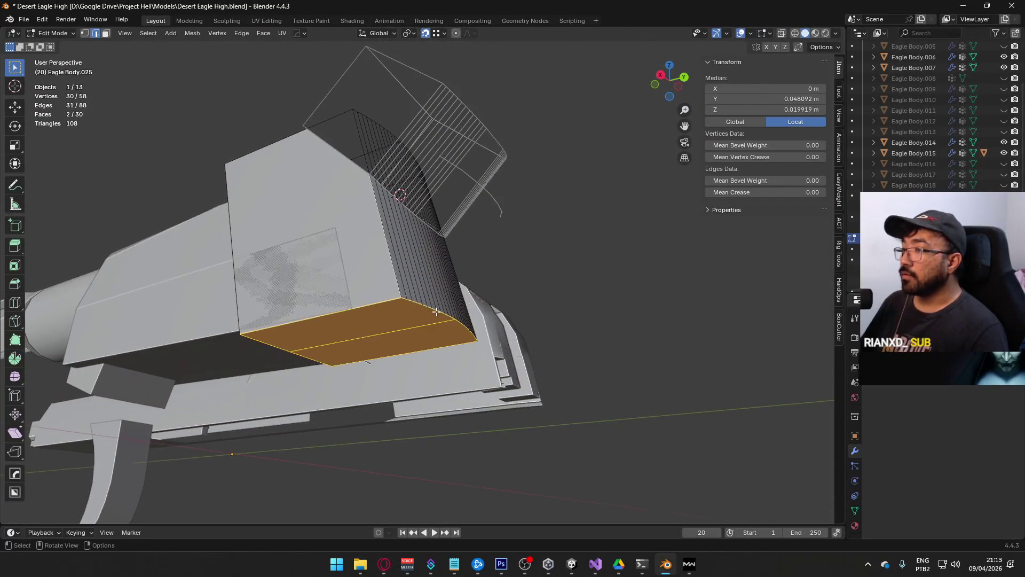
mouse_move(423, 274)
middle_down()
mouse_move(315, 411)
mouse_move(395, 374)
mouse_move(460, 316)
middle_up()
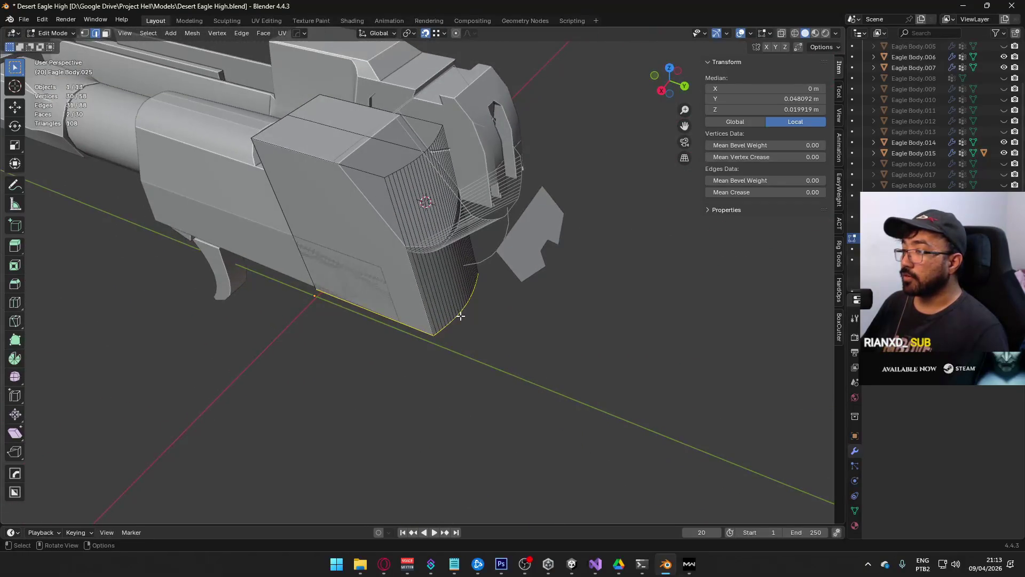
key(alt+Tab)
mouse_move(498, 295)
mouse_down()
mouse_move(572, 360)
mouse_move(593, 487)
mouse_move(636, 515)
mouse_move(686, 518)
mouse_move(664, 518)
mouse_up()
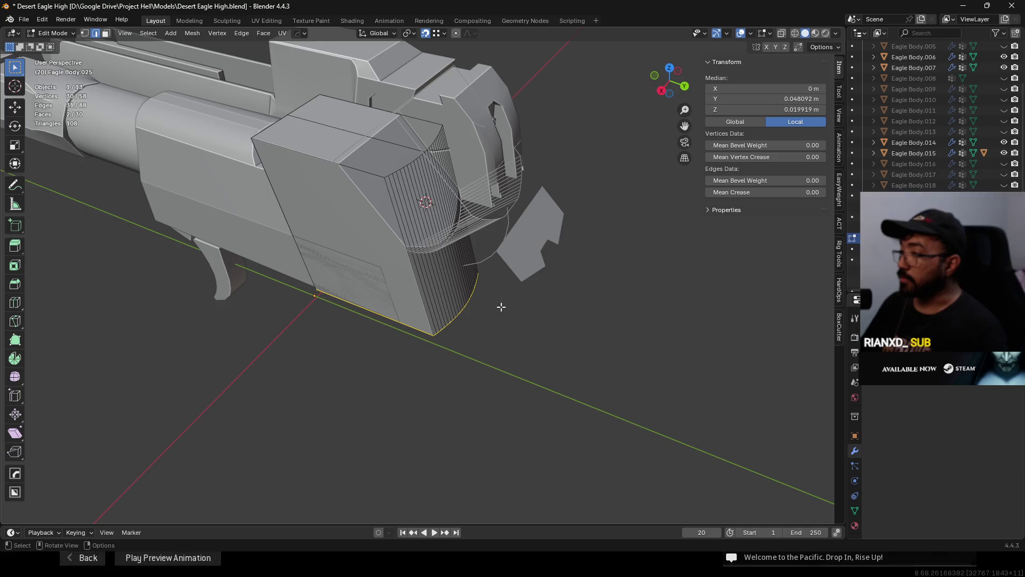
Step: Orbit around the Eagle Body.025 slide mesh back in Blender
mouse_move(501, 304)
middle_down()
mouse_move(470, 290)
mouse_move(513, 293)
mouse_move(526, 280)
mouse_move(506, 297)
mouse_move(508, 313)
mouse_move(513, 289)
mouse_move(515, 305)
mouse_move(492, 316)
mouse_move(431, 244)
mouse_move(476, 126)
mouse_move(469, 99)
mouse_move(452, 135)
mouse_move(343, 117)
mouse_move(250, 155)
mouse_move(308, 111)
mouse_move(286, 104)
mouse_move(393, 101)
mouse_move(397, 280)
mouse_move(485, 222)
mouse_move(458, 348)
mouse_move(529, 382)
mouse_move(531, 432)
middle_up()
Step: Check the cut on the slide from the top view and return to object mode
key(KP_7)
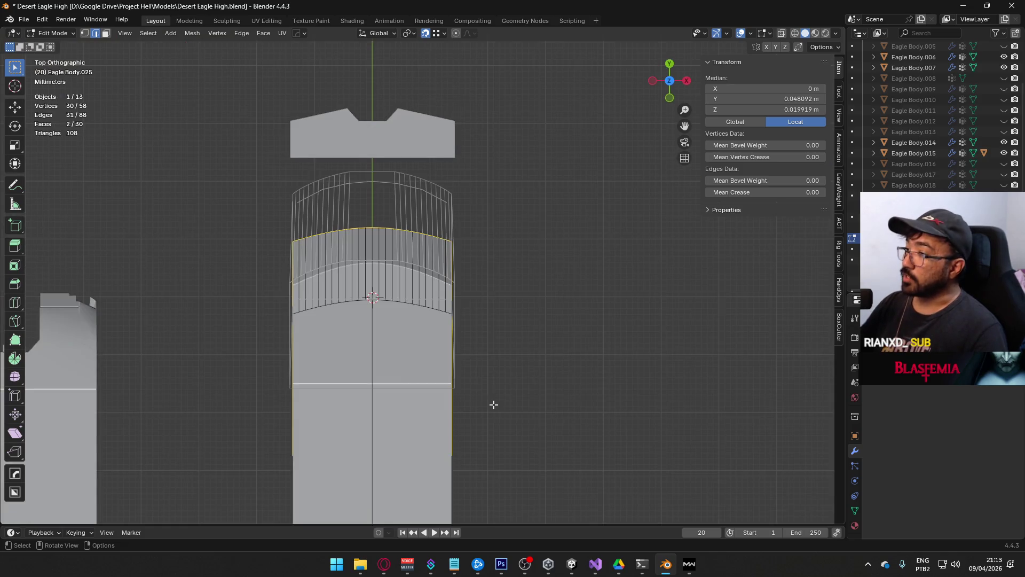
scroll(423, 278, up, 3)
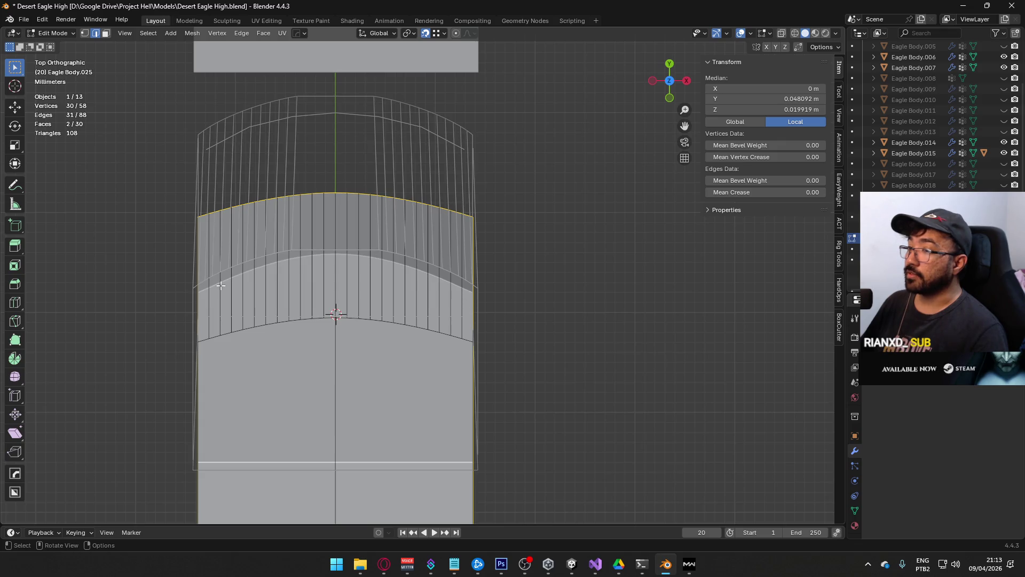
mouse_move(500, 264)
middle_down()
mouse_move(366, 171)
mouse_move(372, 186)
middle_up()
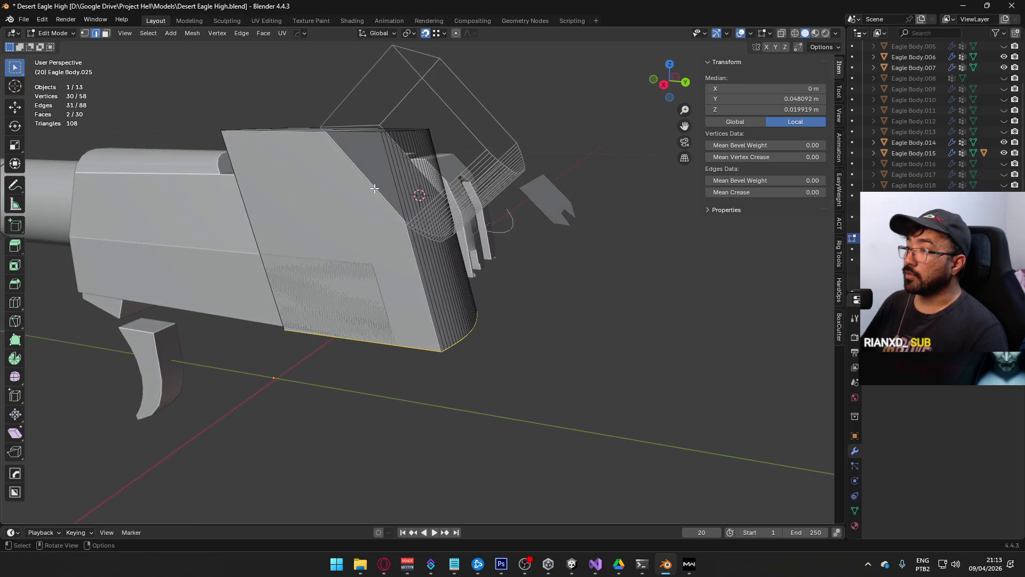
key(Tab)
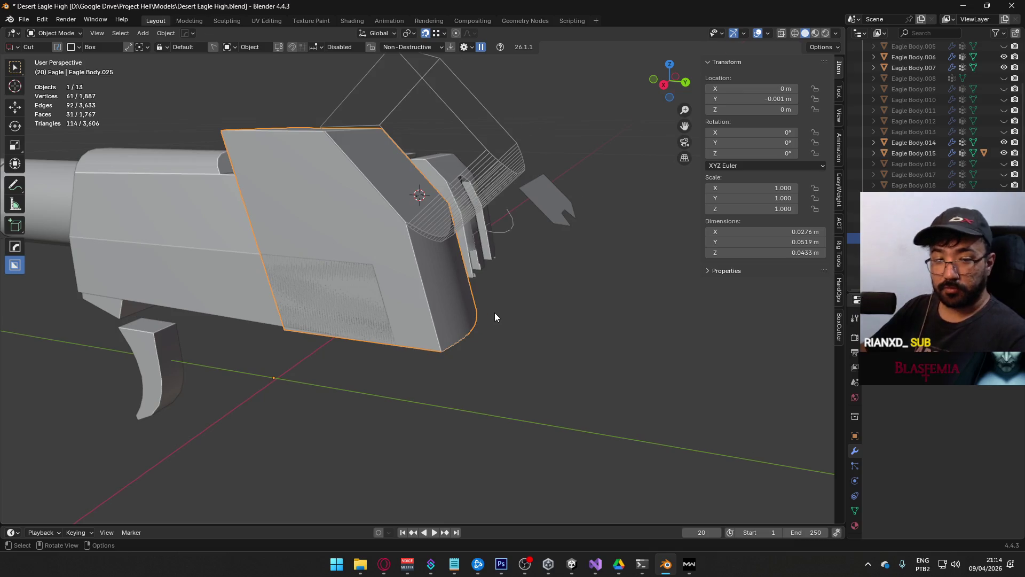
key(KP_7)
mouse_move(494, 313)
middle_down()
mouse_move(486, 183)
mouse_move(499, 224)
mouse_move(550, 248)
middle_up()
Step: Restore the slide block, show Eagle Body.018 again and remove Eagle Body.025 from view
key(Delete)
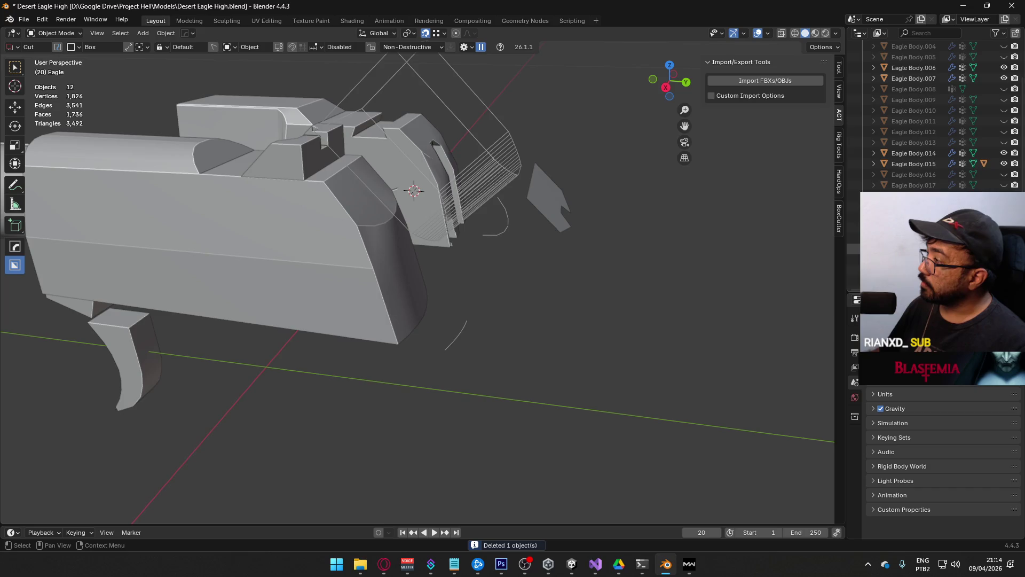
key(ctrl+z)
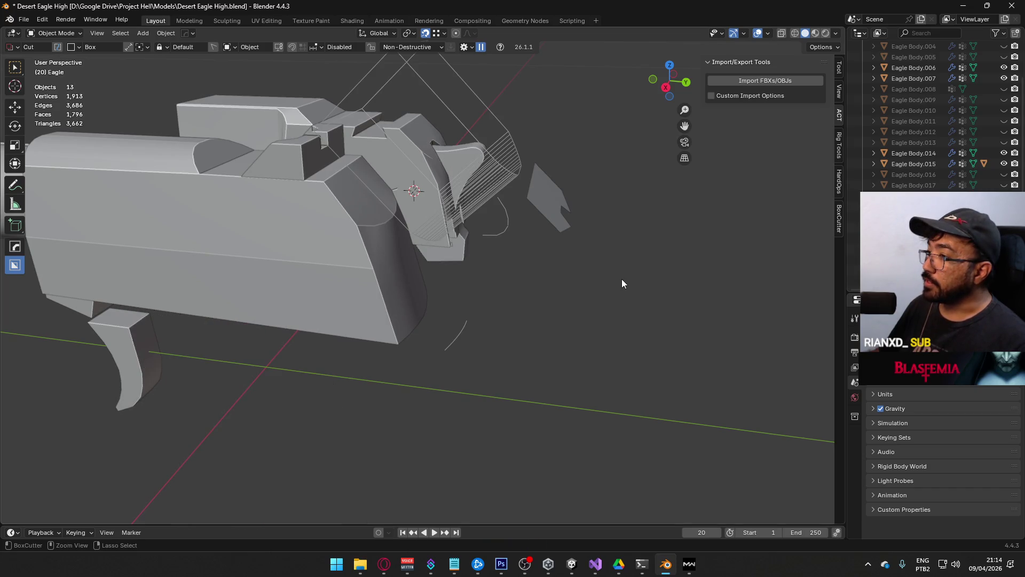
key(ctrl+z)
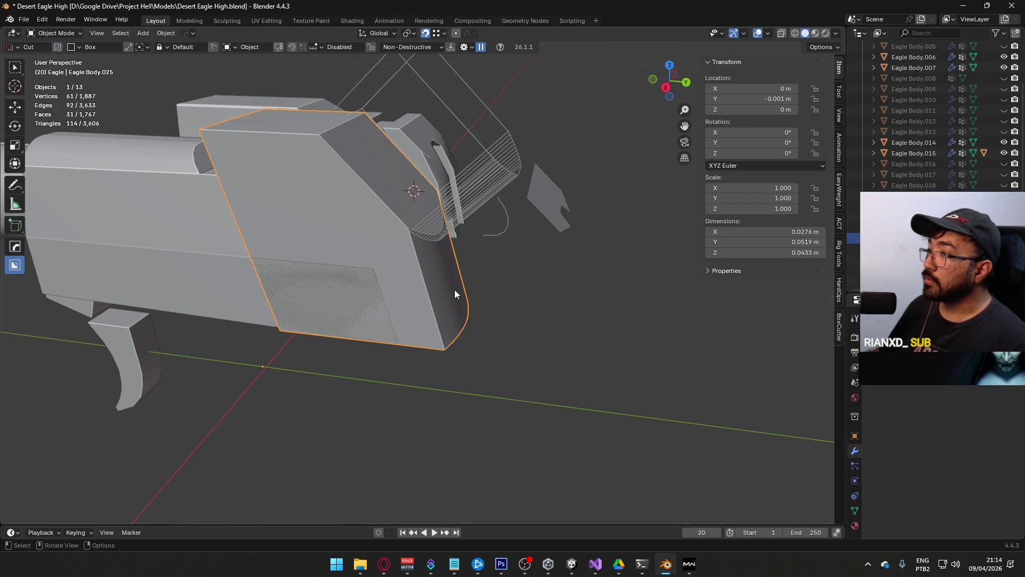
click(1004, 186)
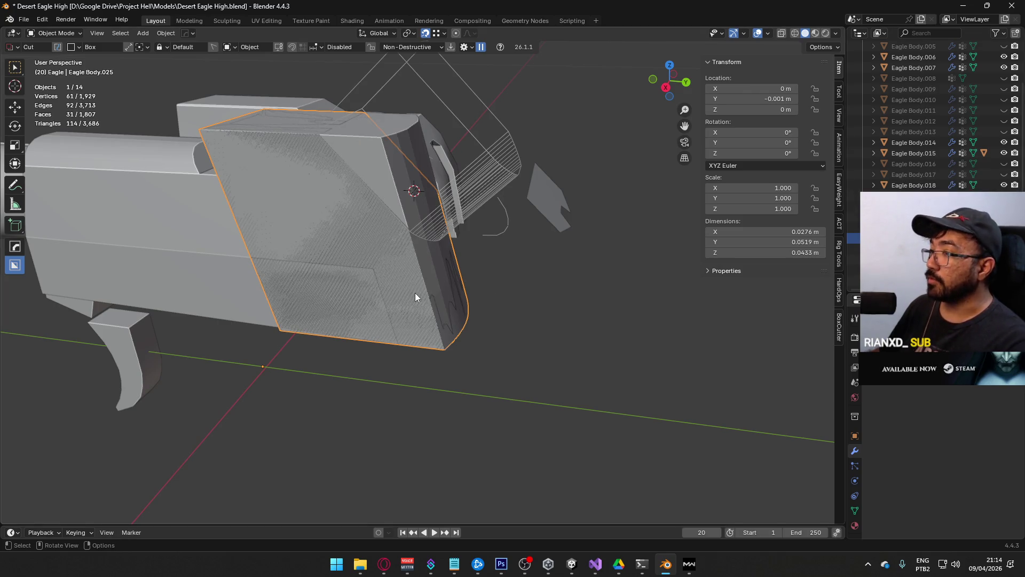
key(Delete)
Step: Select the rear profile curve Eagle Body.024 and enter its control-point editing
mouse_move(530, 293)
middle_down()
mouse_move(469, 327)
mouse_move(502, 331)
mouse_move(412, 266)
mouse_move(473, 291)
middle_up()
click(460, 344)
key(Tab)
mouse_move(469, 247)
middle_down()
mouse_move(543, 322)
mouse_move(563, 378)
mouse_move(698, 377)
mouse_move(687, 373)
middle_up()
Step: From the top view, turn off snapping and move a curve point along Y
key(KP_7)
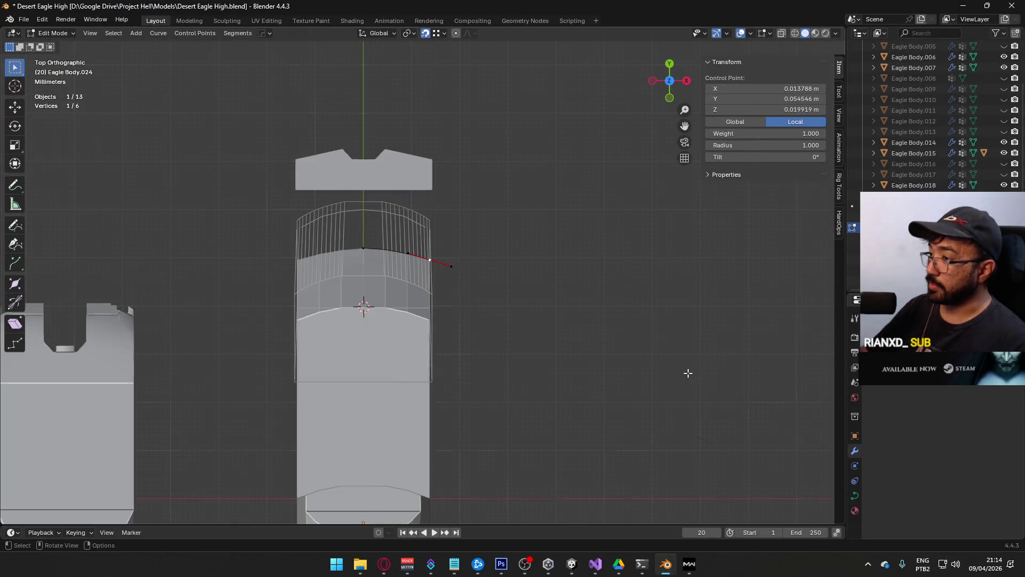
scroll(542, 378, up, 5)
scroll(472, 299, up, 2)
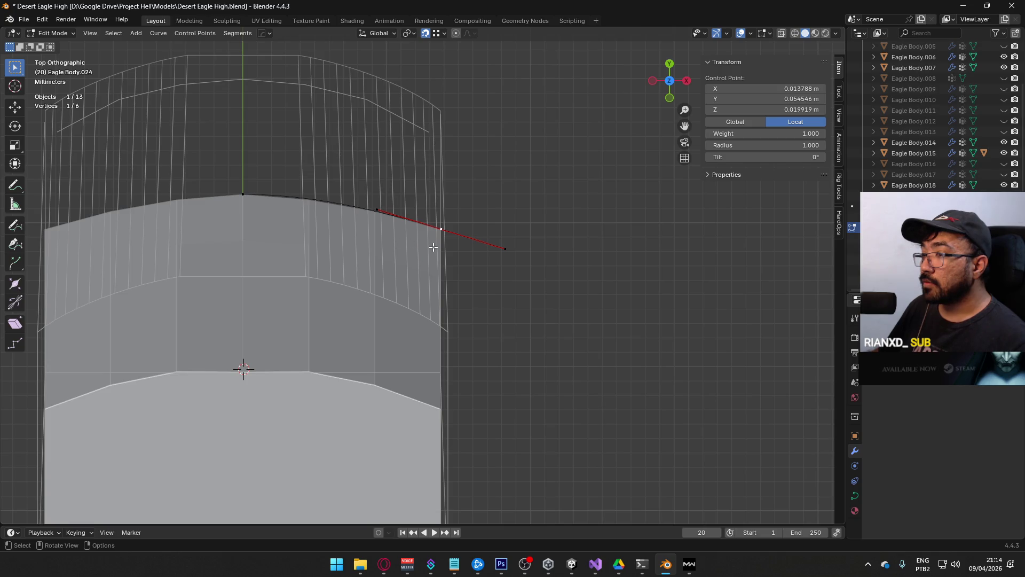
mouse_move(351, 230)
middle_down()
mouse_move(450, 275)
mouse_move(339, 229)
mouse_move(332, 194)
mouse_move(409, 262)
middle_up()
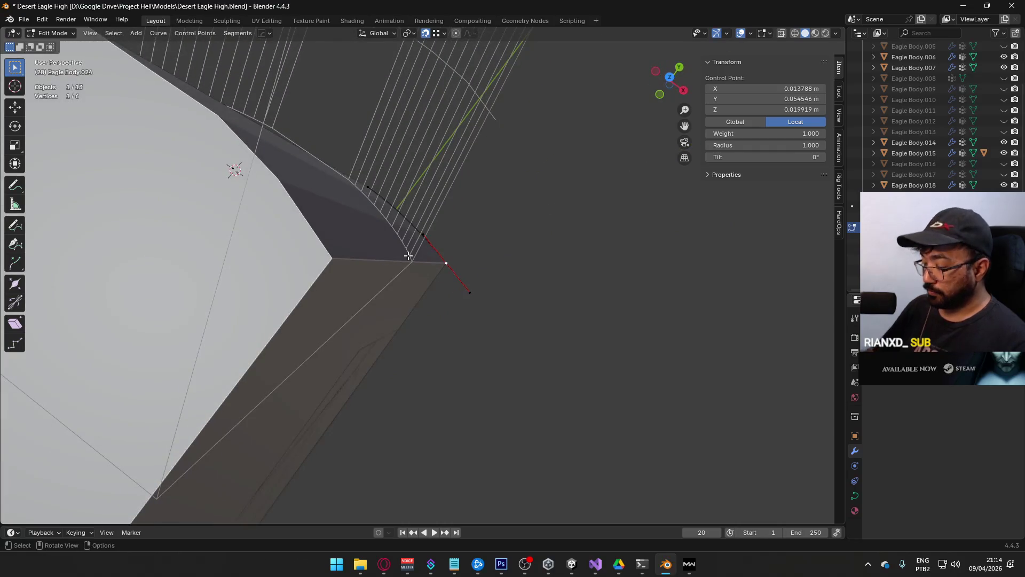
key(KP_7)
scroll(455, 276, up, 1)
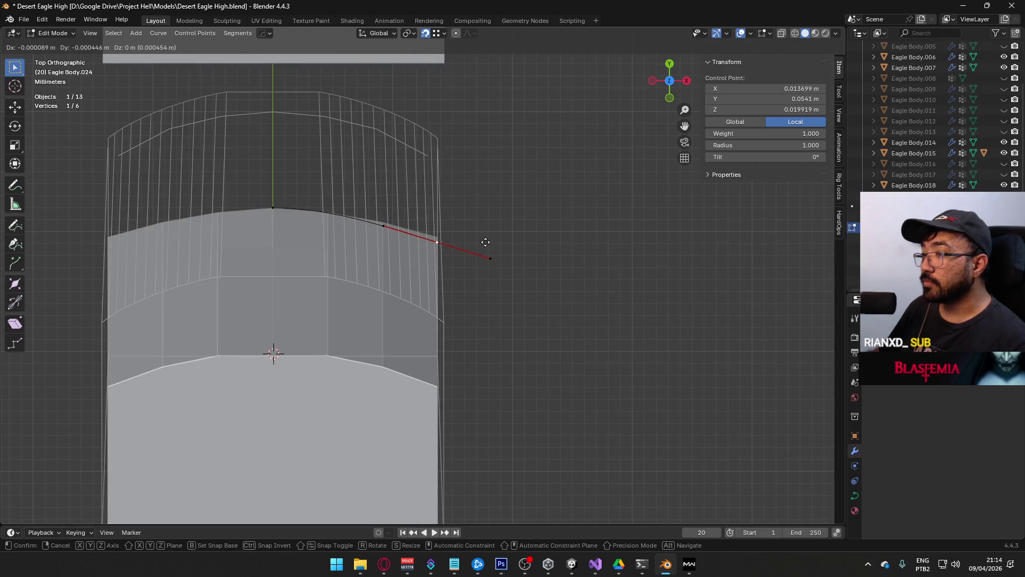
scroll(466, 114, up, 2)
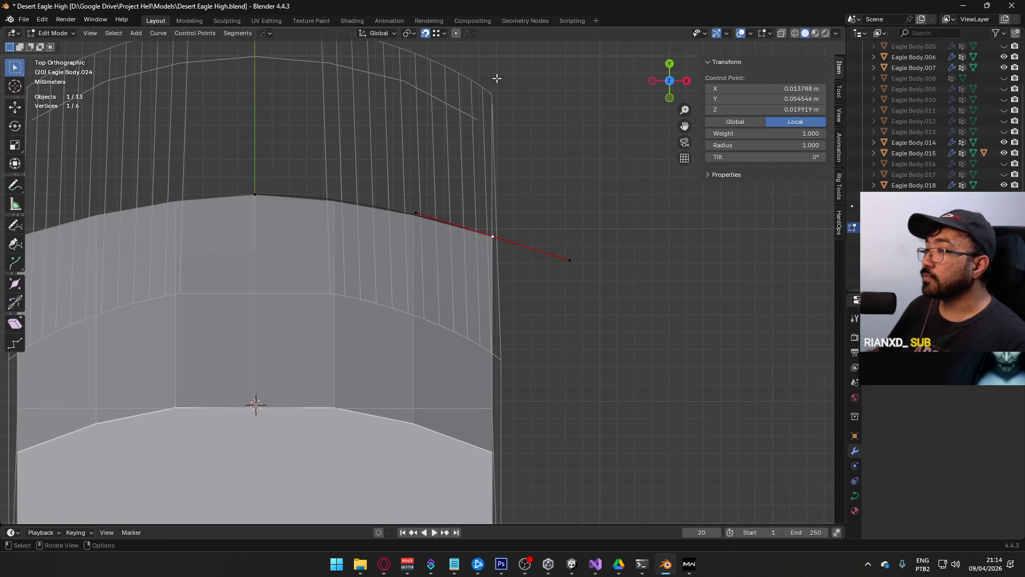
click(428, 34)
key(g)
key(y)
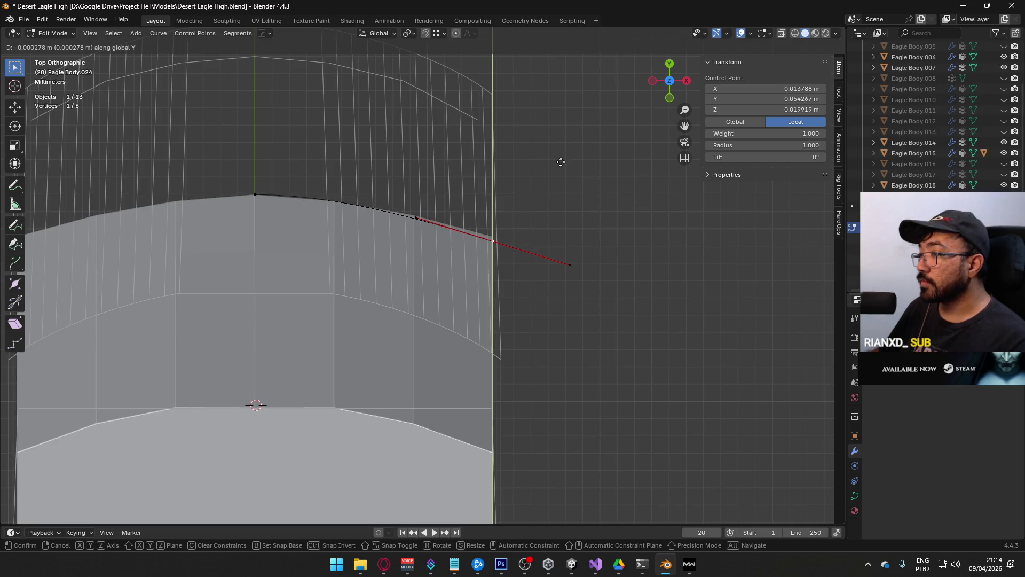
click(560, 172)
Step: Cancel the handle rotation and undo the curve point move
key(r)
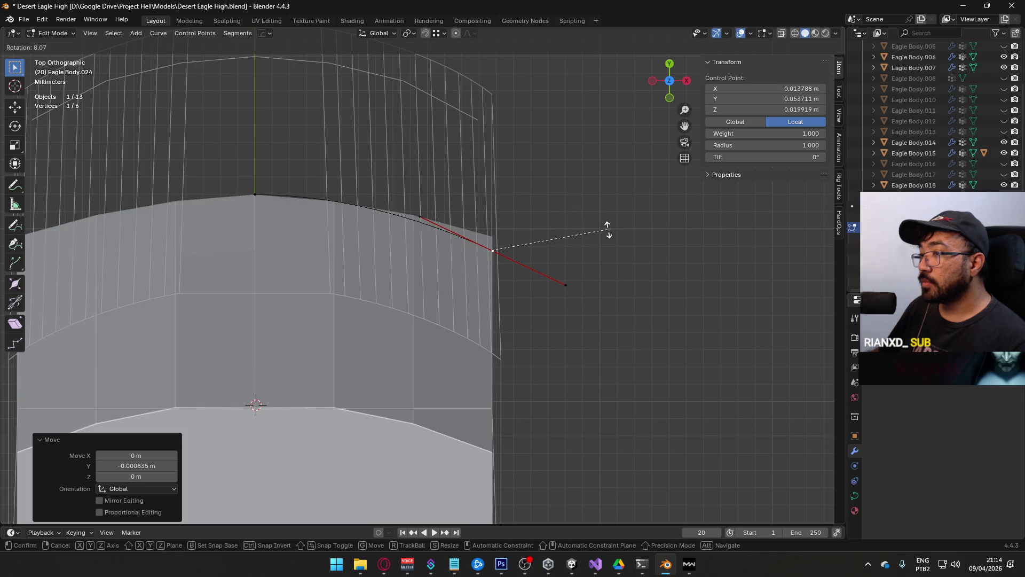
key(Escape)
scroll(492, 302, down, 4)
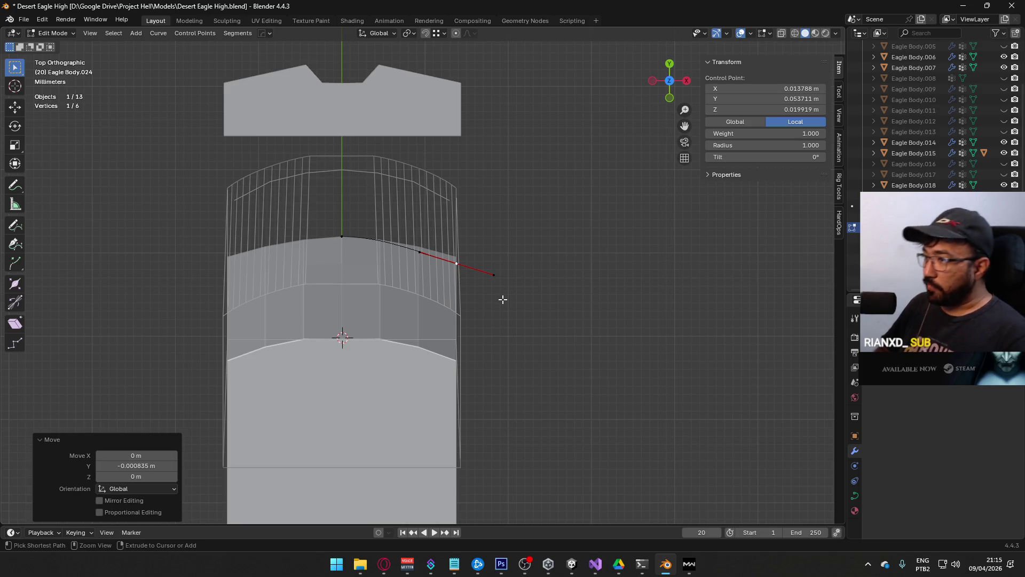
key(ctrl+z)
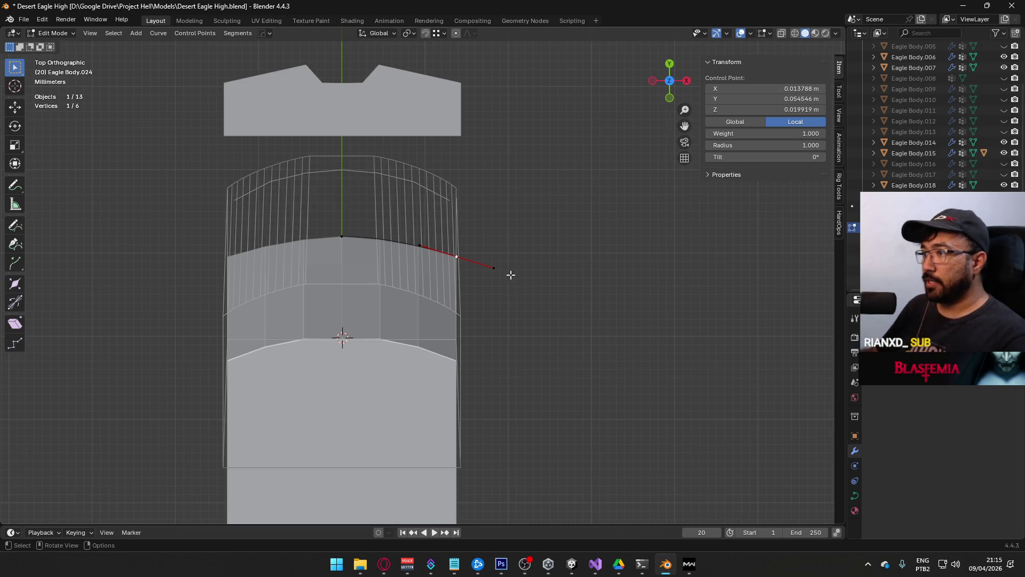
scroll(463, 288, up, 3)
Step: Add the top curve point to the selection, re-enable snapping and move the selected points
shift+click(290, 211)
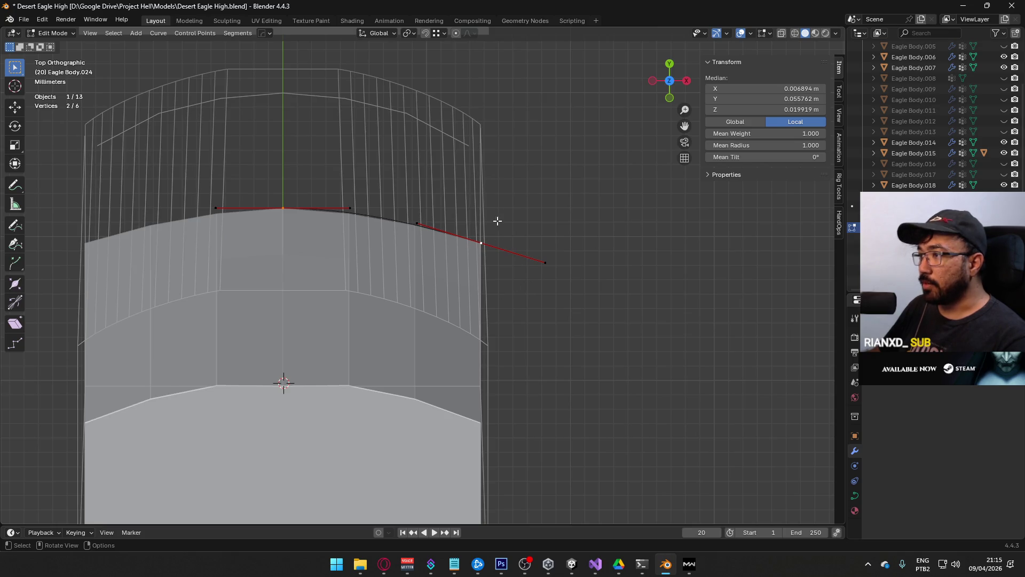
click(425, 33)
mouse_move(528, 224)
middle_down()
mouse_move(559, 242)
mouse_move(493, 177)
mouse_move(511, 203)
mouse_move(389, 167)
middle_up()
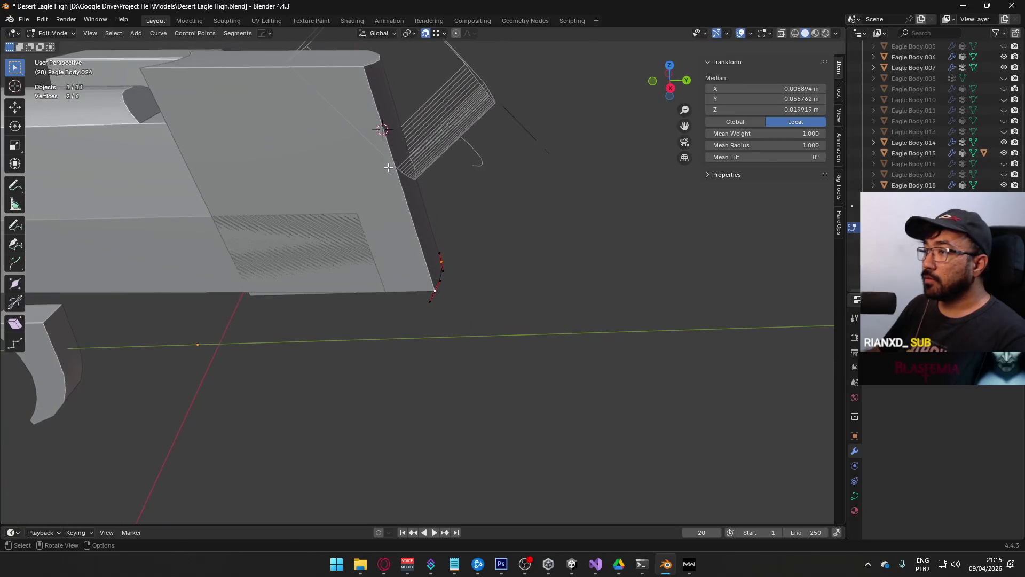
key(g)
click(399, 166)
scroll(477, 252, up, 5)
middle_drag(532, 264, 527, 245)
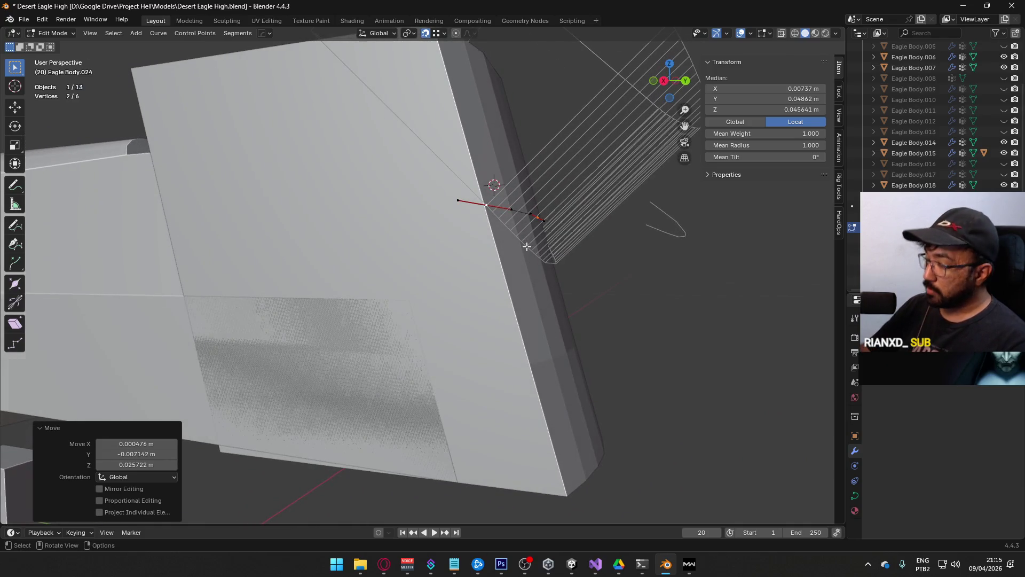
Step: Select the curve's middle control point in the top view
key(KP_7)
mouse_move(577, 210)
shift+middle_down()
mouse_move(513, 293)
mouse_move(470, 289)
shift+middle_up()
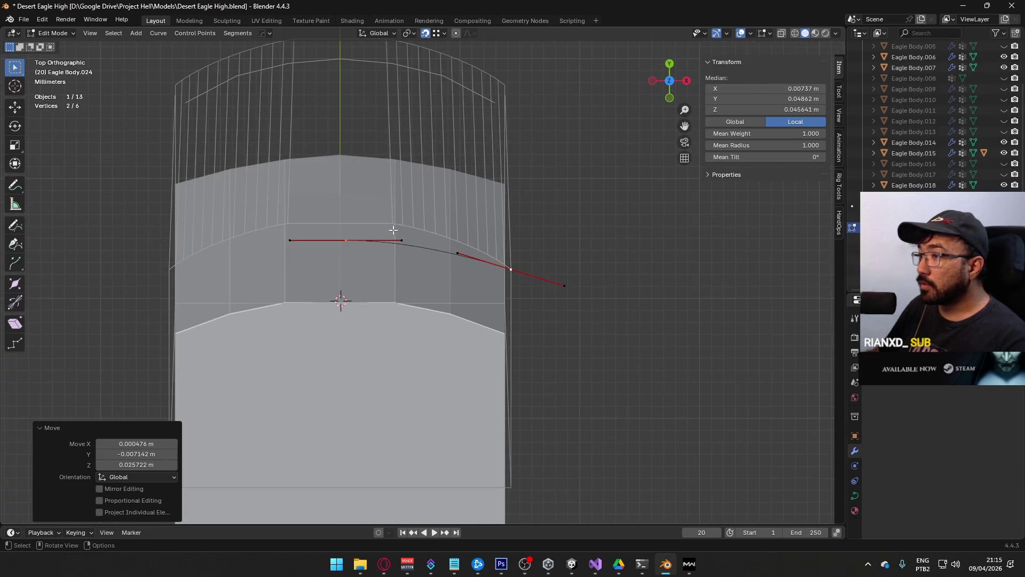
shift+middle_drag(393, 232, 398, 263)
click(350, 271)
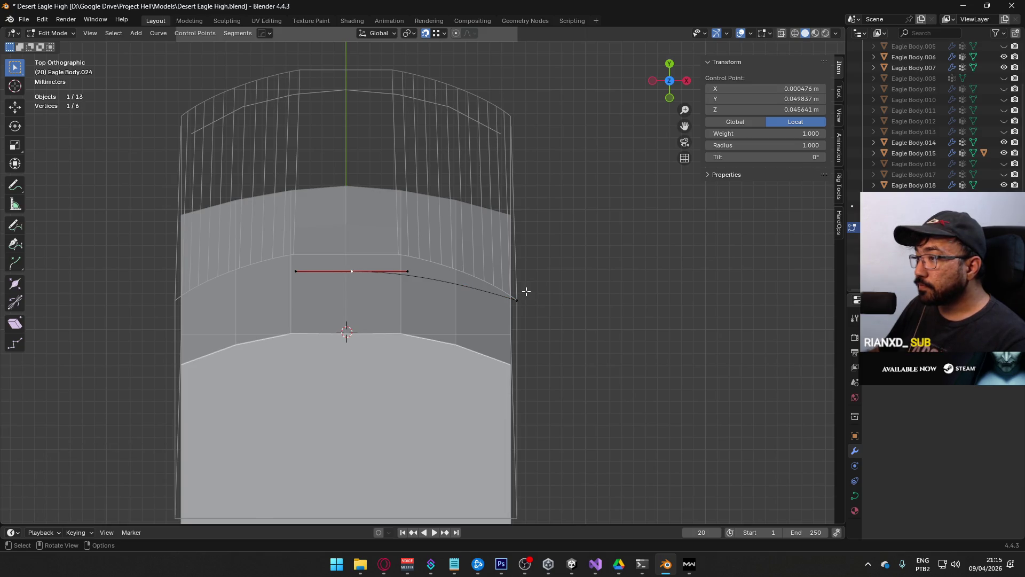
mouse_move(530, 294)
middle_down()
mouse_move(307, 287)
mouse_move(406, 211)
mouse_move(361, 222)
mouse_move(401, 263)
mouse_move(463, 289)
middle_up()
Step: Move the middle control point up along the Y axis
key(KP_7)
key(g)
key(Escape)
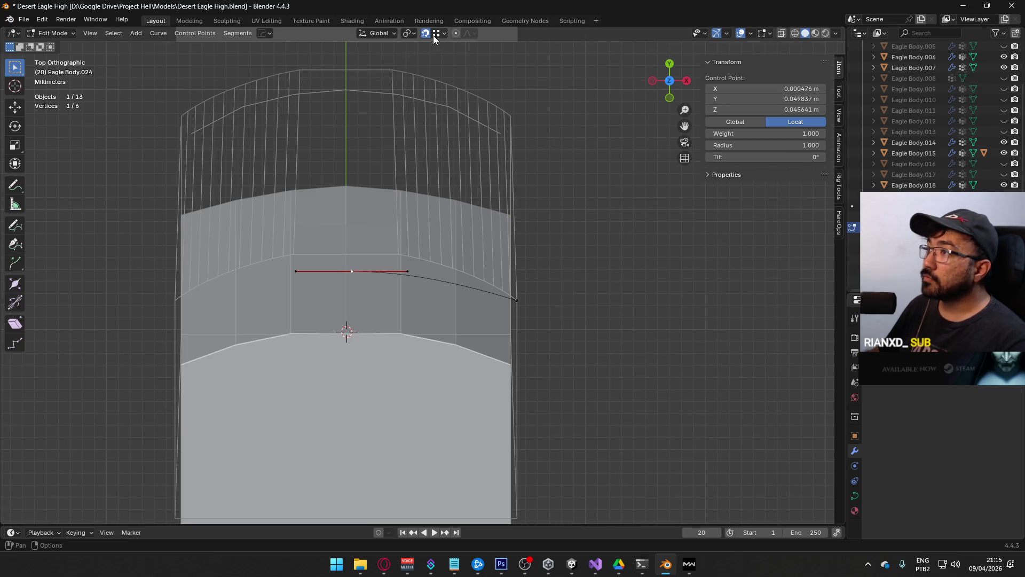
key(g)
key(Escape)
key(g)
key(y)
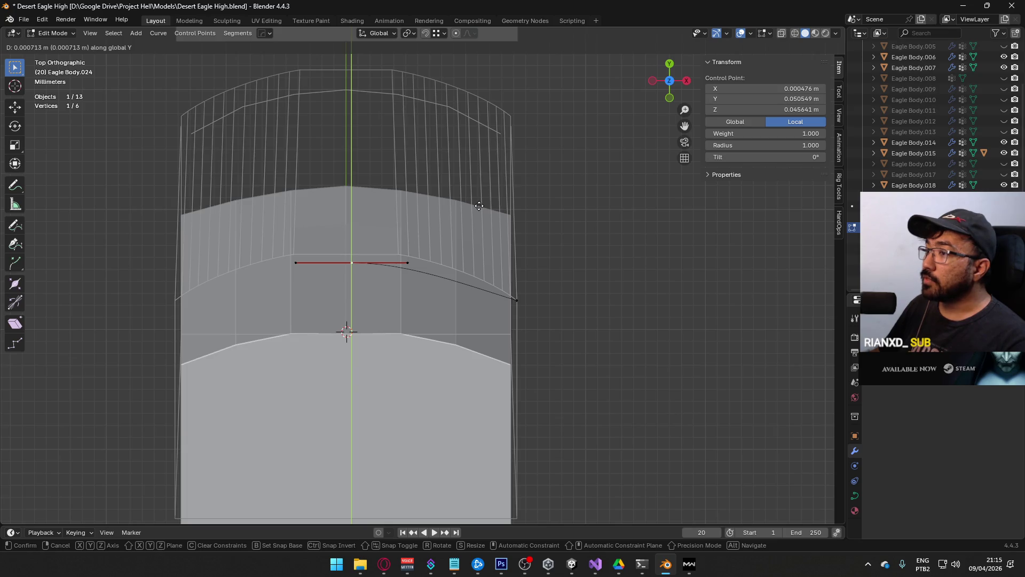
click(479, 205)
Step: Set the middle point's X to 0 in the N panel and adjust it along Y
click(795, 90)
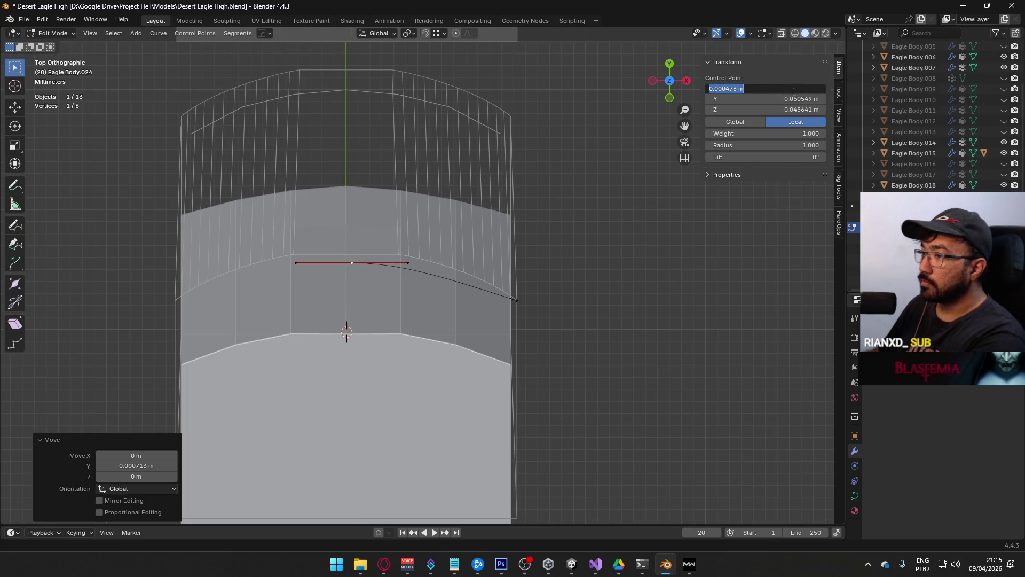
text(0)
key(Return)
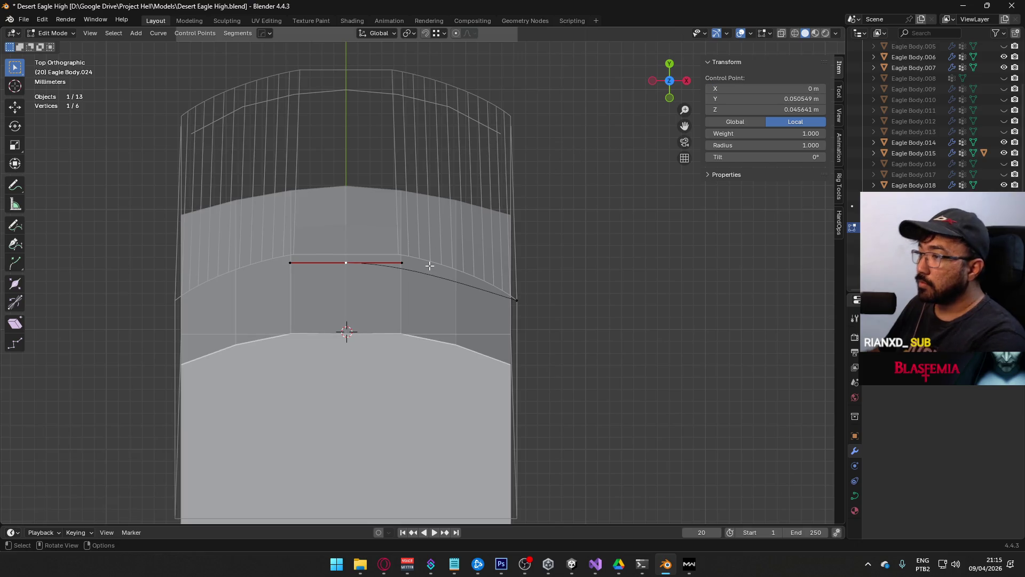
key(g)
key(Escape)
key(g)
key(y)
click(498, 268)
Step: Rotate the right end's handles along the rounded rear edge and test the middle handle
click(517, 300)
key(r)
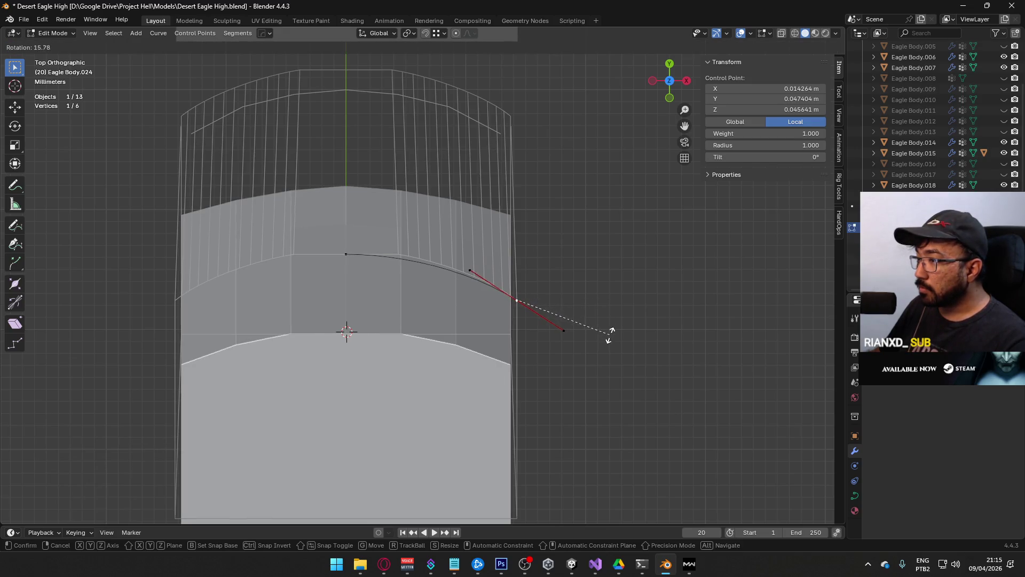
click(613, 336)
click(346, 254)
scroll(422, 268, up, 2)
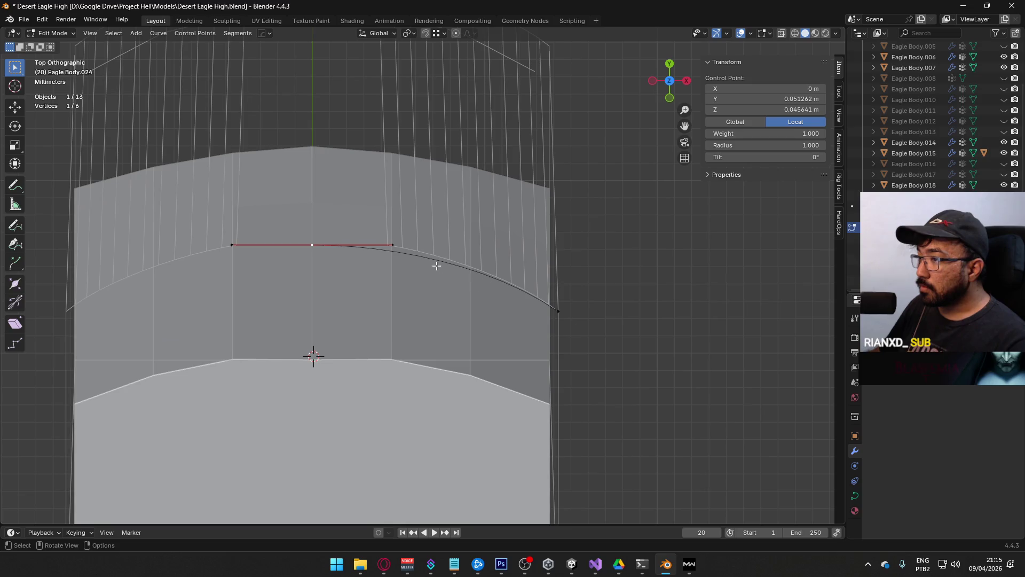
click(396, 245)
key(g)
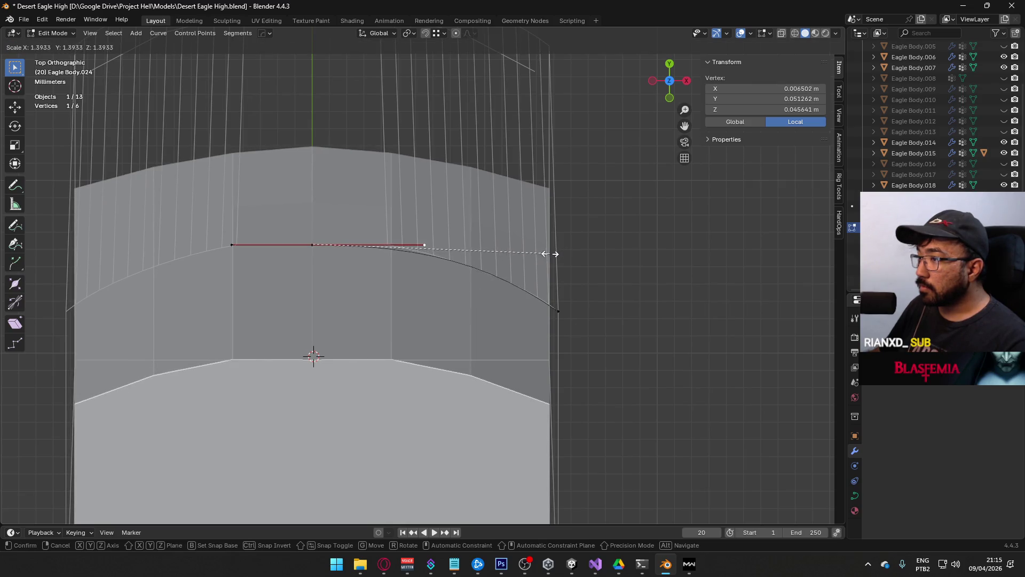
key(Escape)
Step: Fine-tune the right end's handle rotation to 3.19° and select the middle and end points
scroll(417, 265, up, 2)
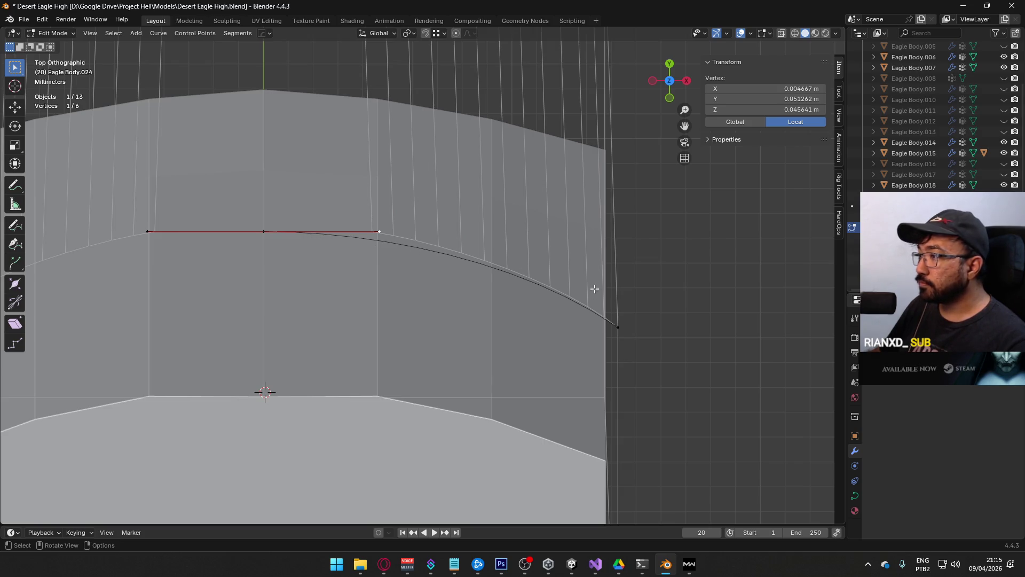
click(615, 327)
key(r)
click(659, 291)
click(278, 230)
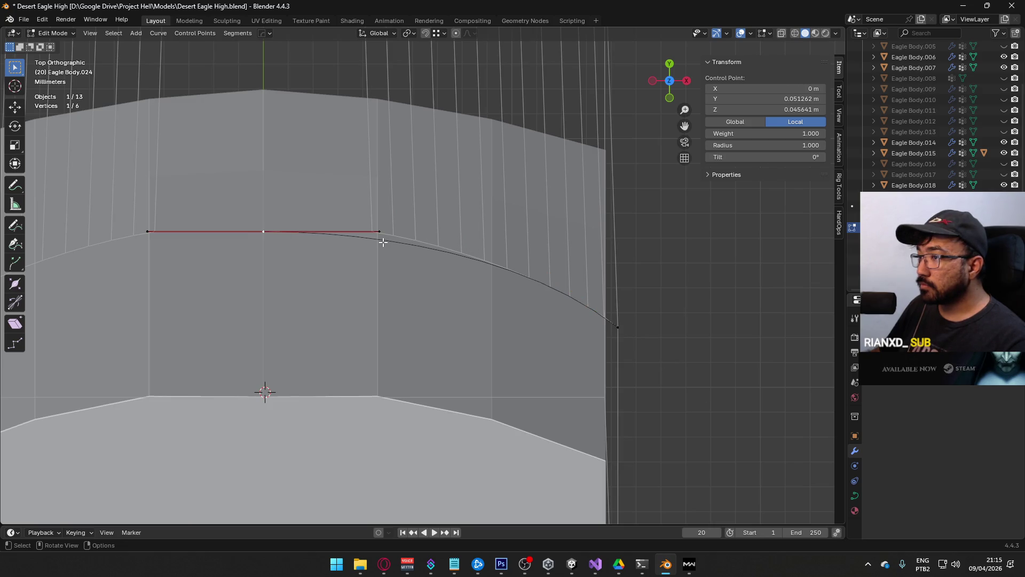
shift+click(618, 327)
right_click(459, 254)
mouse_move(432, 258)
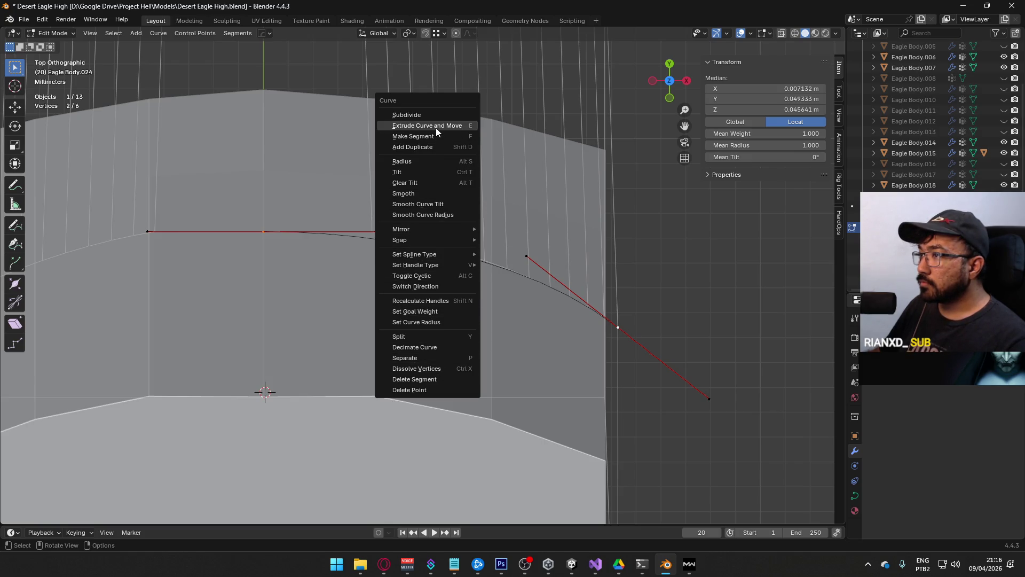
Step: Subdivide the segment between the selected points and place the new point on the slide edge
click(421, 115)
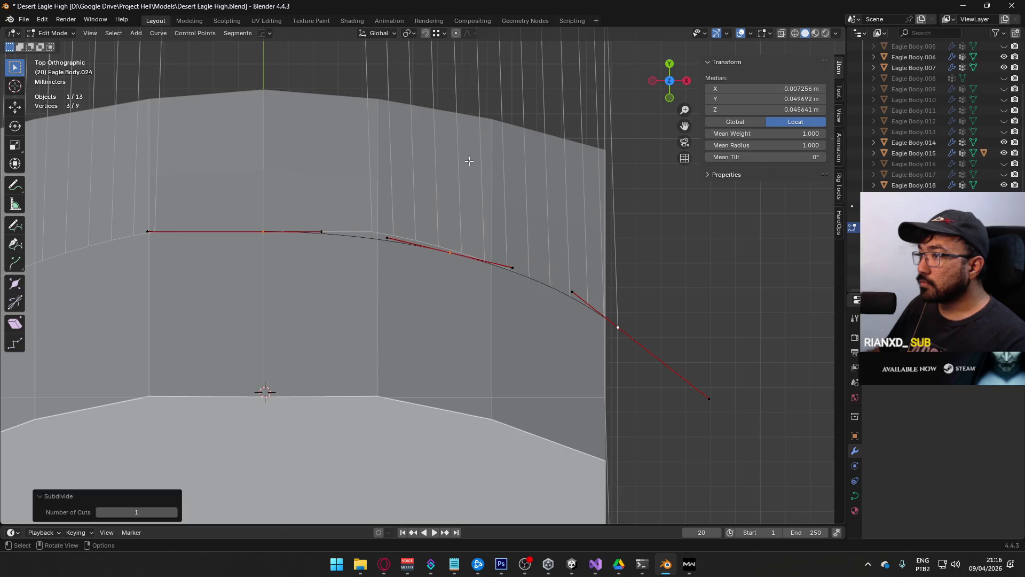
click(449, 252)
key(g)
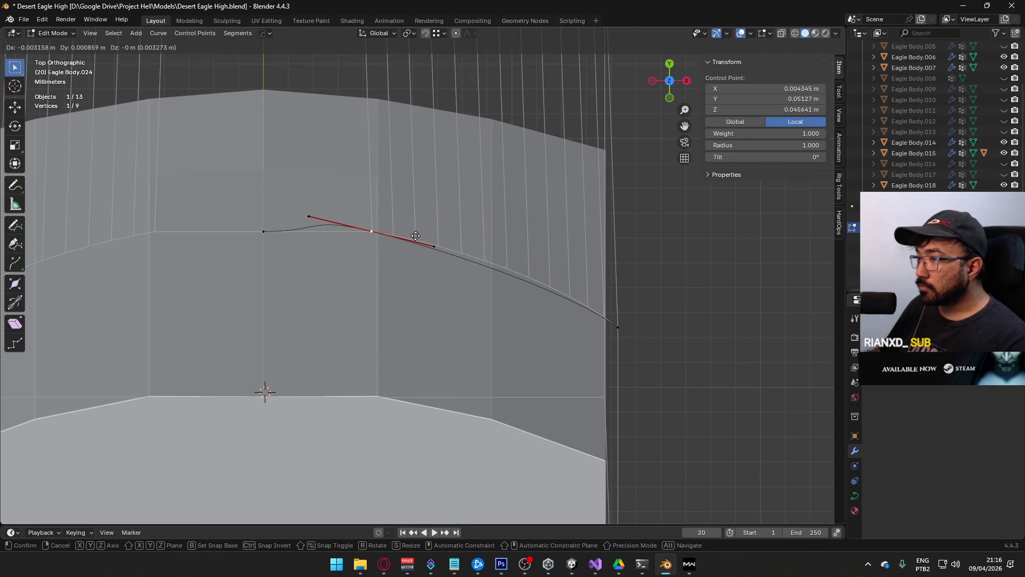
click(415, 236)
scroll(494, 264, up, 3)
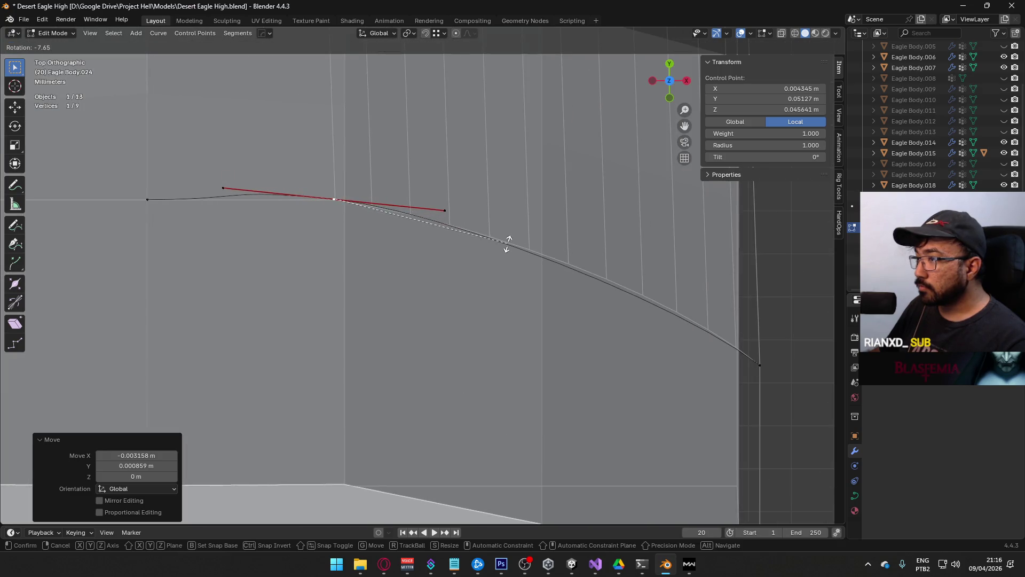
click(507, 239)
Step: Slightly re-angle the handles of the curve's end point and of a point along the curve
click(751, 360)
key(r)
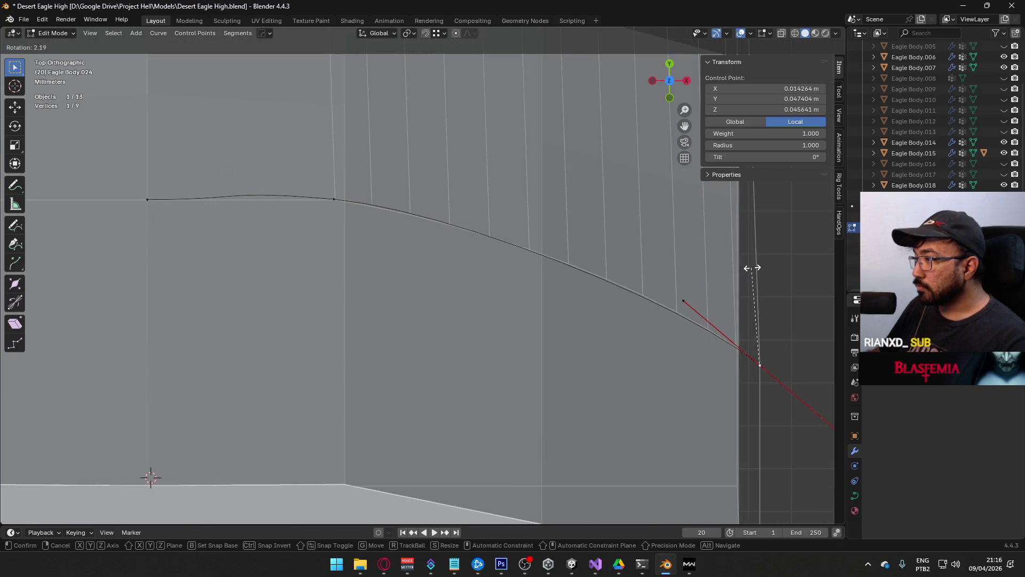
click(748, 268)
click(335, 199)
key(r)
click(472, 205)
Step: Resize the handles of the new point beside the centre and level the centre point's handles
shift+middle_drag(162, 195, 264, 221)
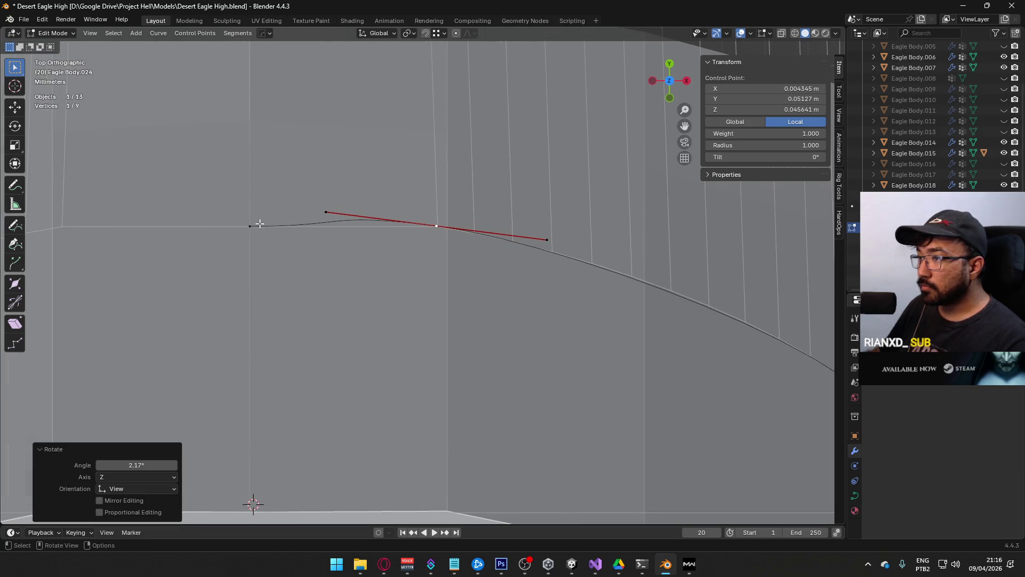
click(264, 222)
click(445, 229)
key(s)
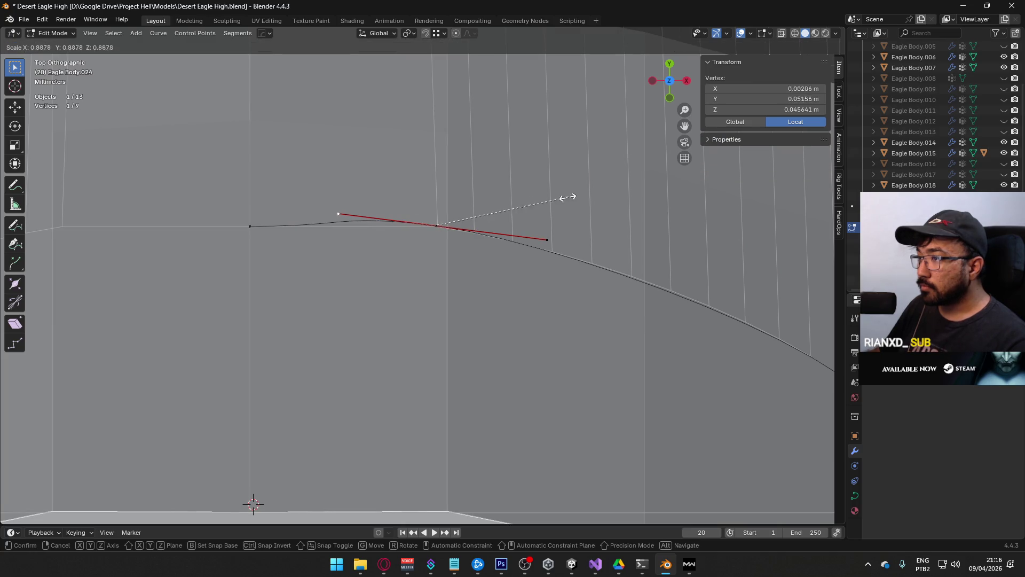
click(472, 184)
click(250, 227)
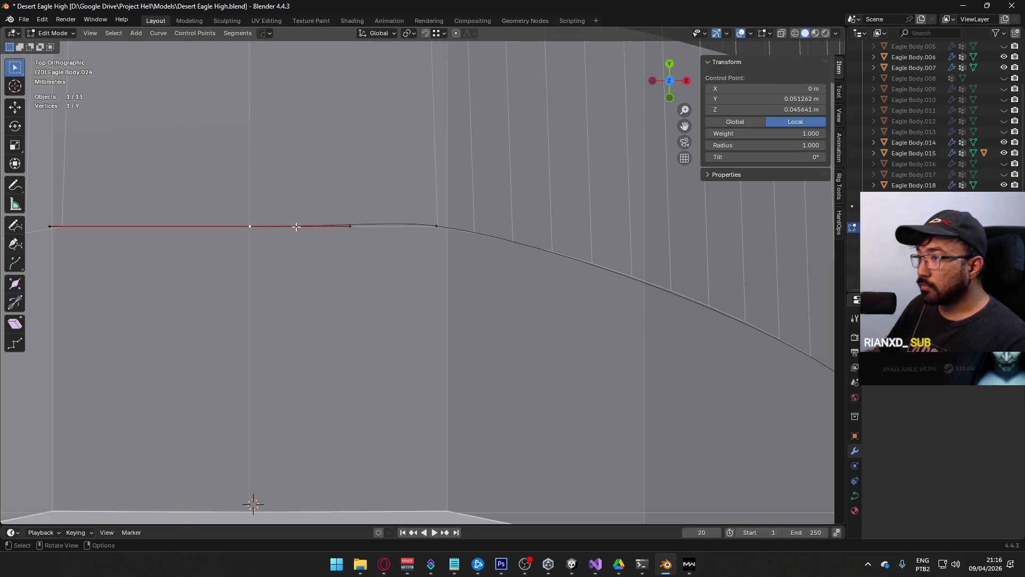
key(g)
key(y)
key(r)
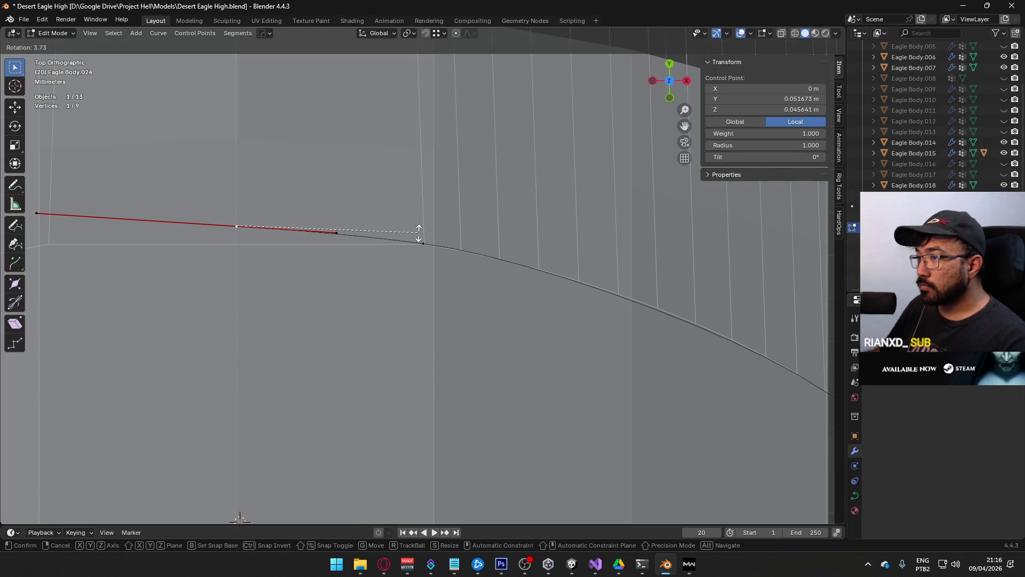
click(420, 223)
Step: Align the slope point's handles with the edge, adjust their length, and shorten the centre handles
click(419, 240)
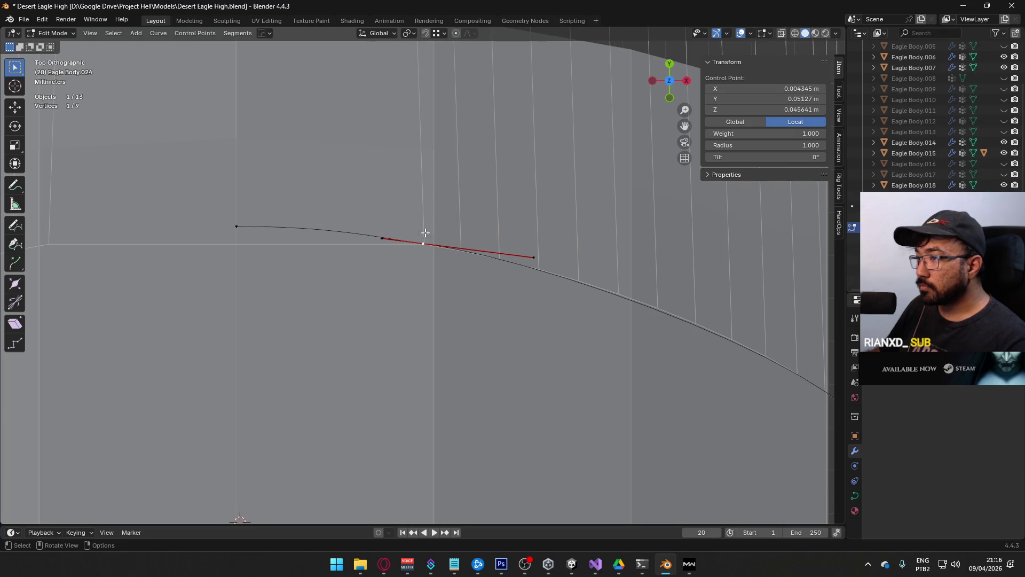
key(r)
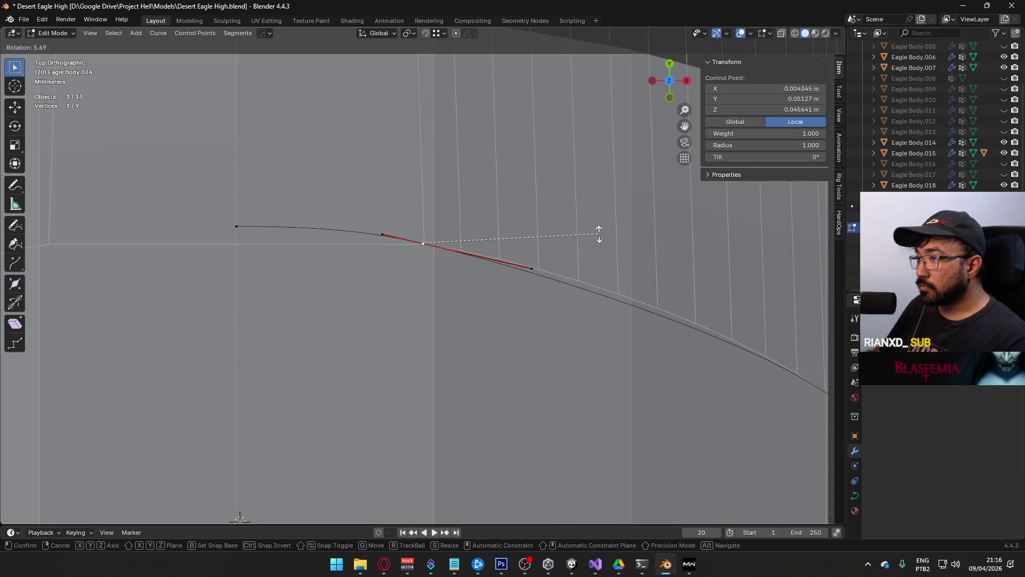
click(599, 228)
click(382, 235)
key(s)
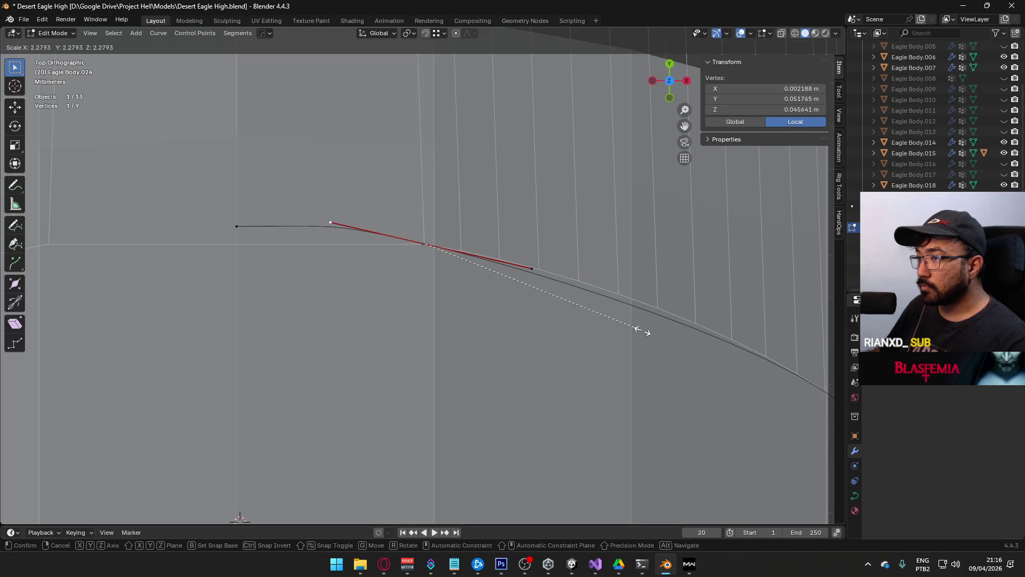
click(623, 291)
click(236, 227)
click(348, 226)
key(s)
click(399, 219)
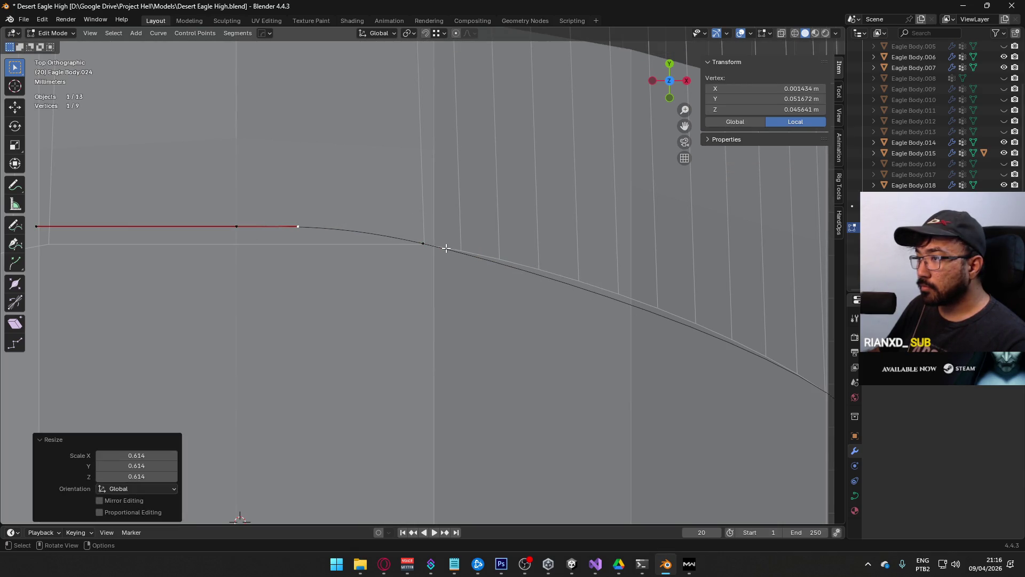
Step: Shorten the slope point's handle to 0.776 scale and rotate its handles slightly
click(453, 257)
click(345, 221)
key(s)
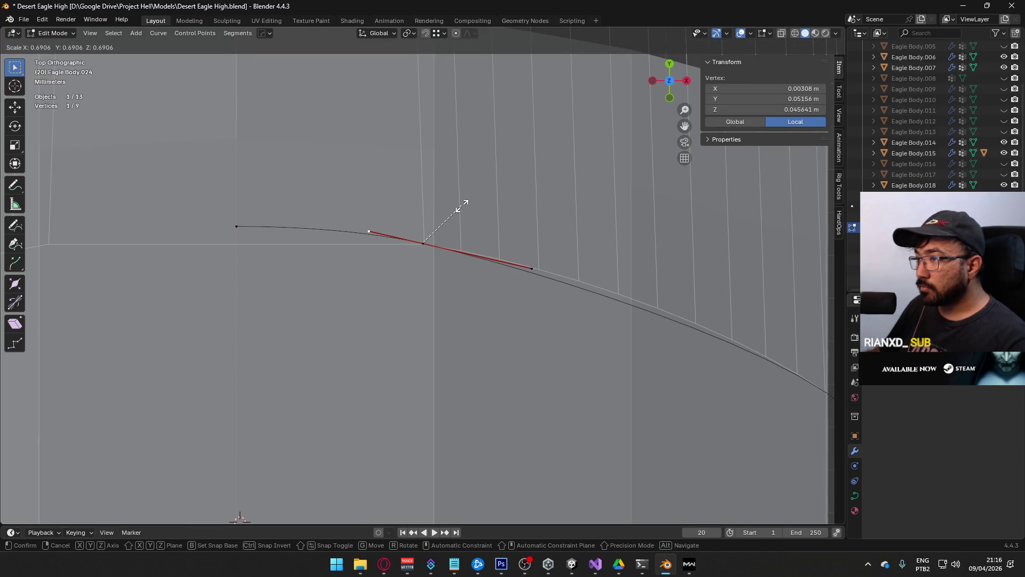
click(462, 204)
key(s)
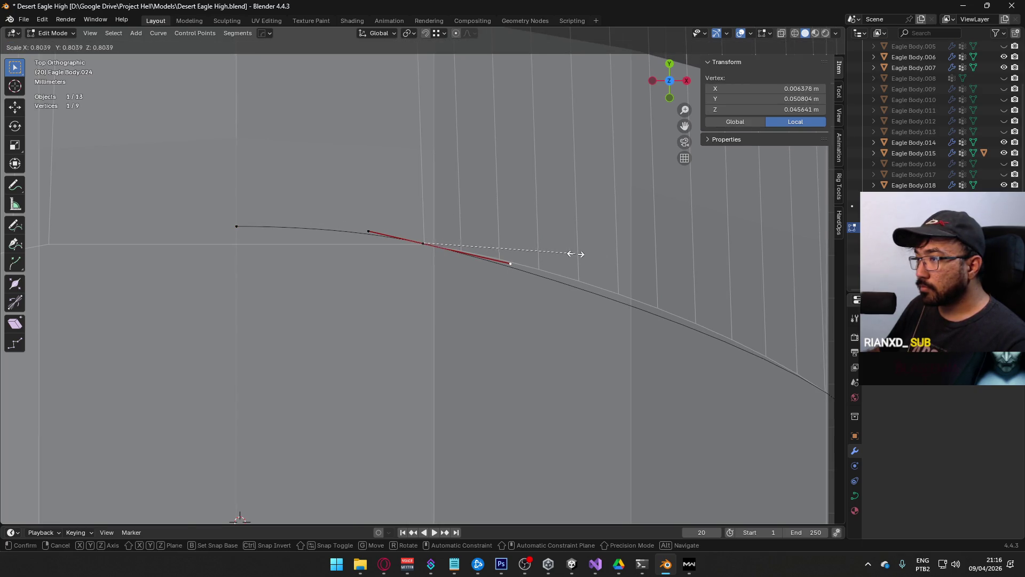
click(569, 253)
key(r)
key(Escape)
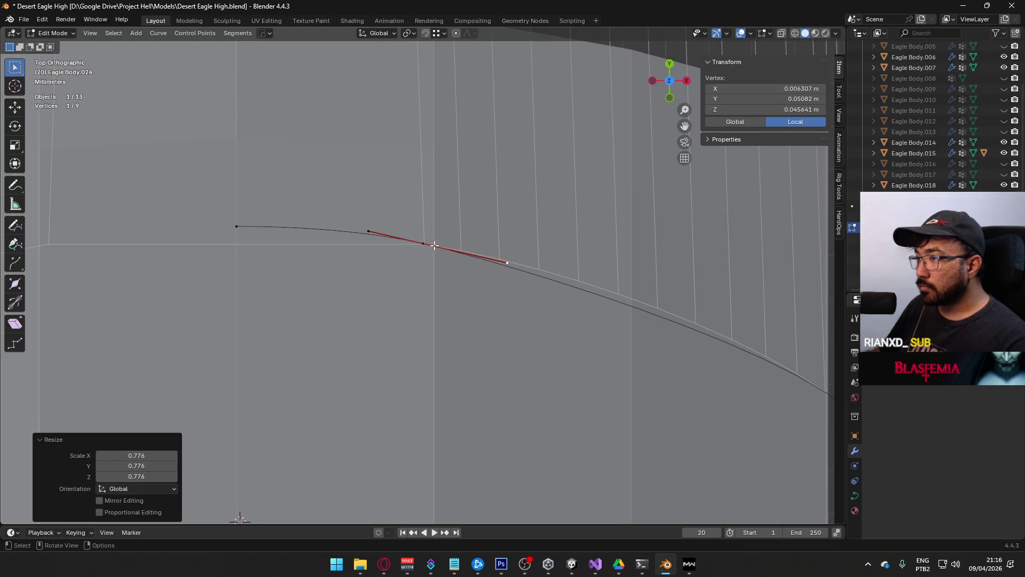
click(423, 243)
key(r)
click(579, 247)
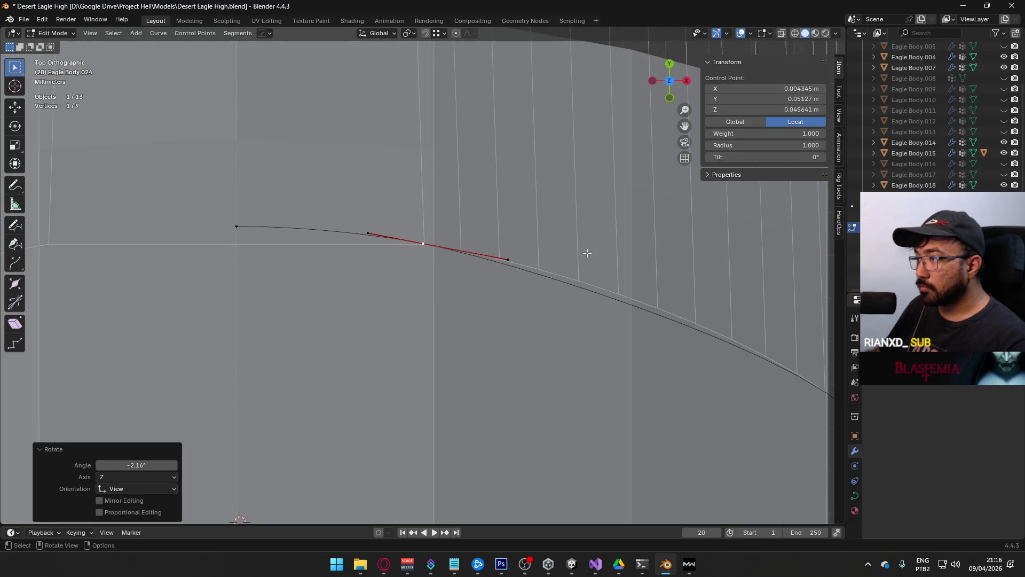
Step: Lengthen the end point's handle and rotate the handles of the next control point
scroll(579, 245, down, 2)
click(602, 332)
scroll(634, 310, up, 2)
click(633, 309)
key(s)
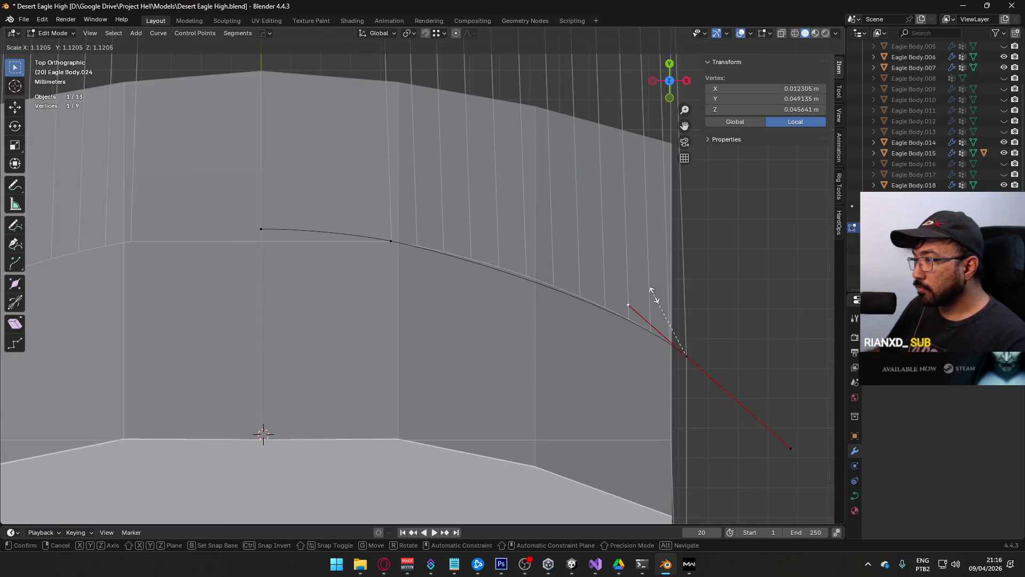
click(643, 276)
click(391, 241)
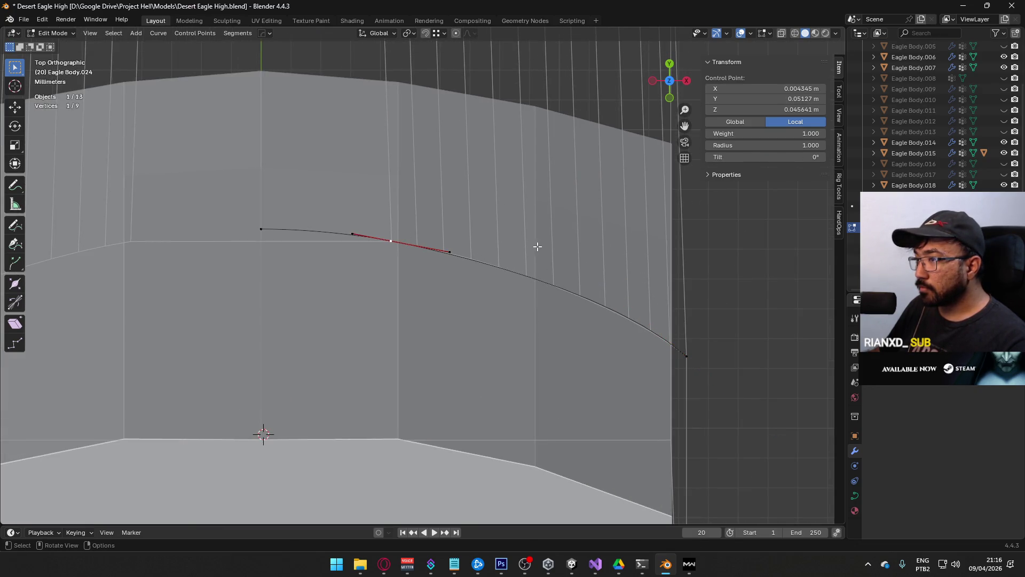
key(r)
click(541, 243)
Step: Scale the left end point's handles and rotate the handles of another control point
click(263, 228)
scroll(263, 228, up, 1)
key(s)
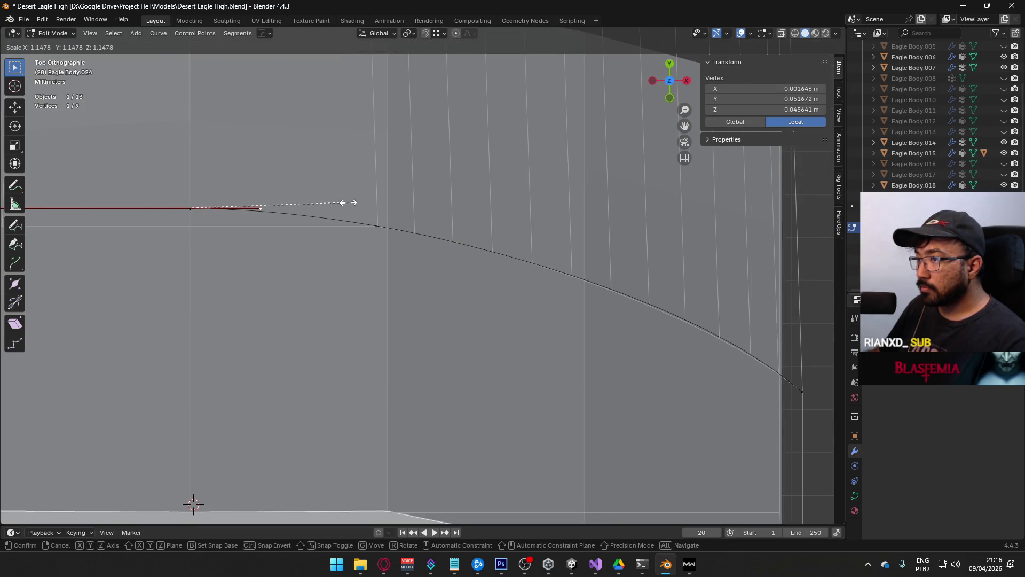
click(348, 202)
click(377, 225)
scroll(438, 217, up, 2)
scroll(438, 217, up, 2)
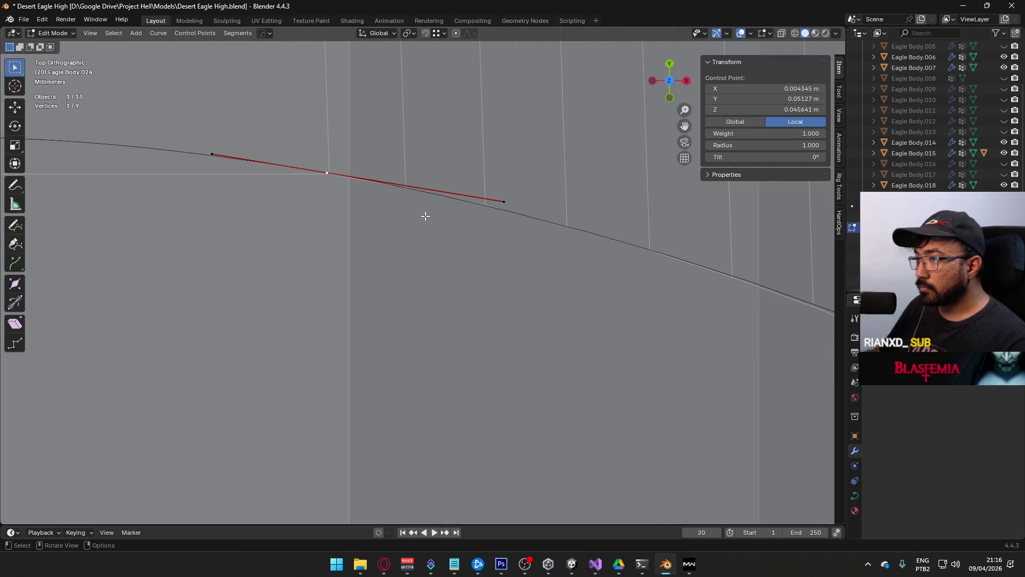
scroll(425, 216, down, 6)
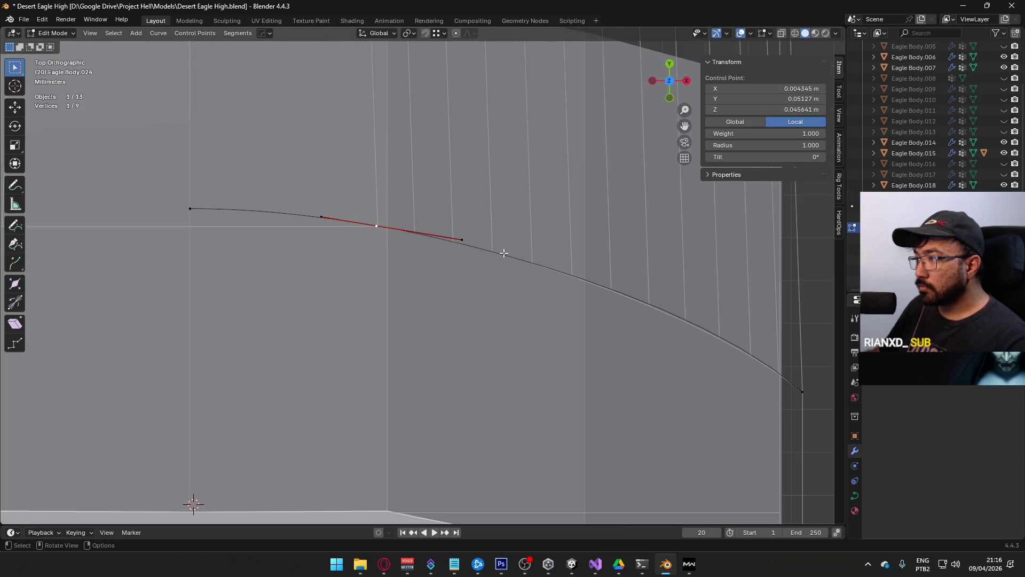
scroll(543, 268, up, 2)
click(666, 346)
key(r)
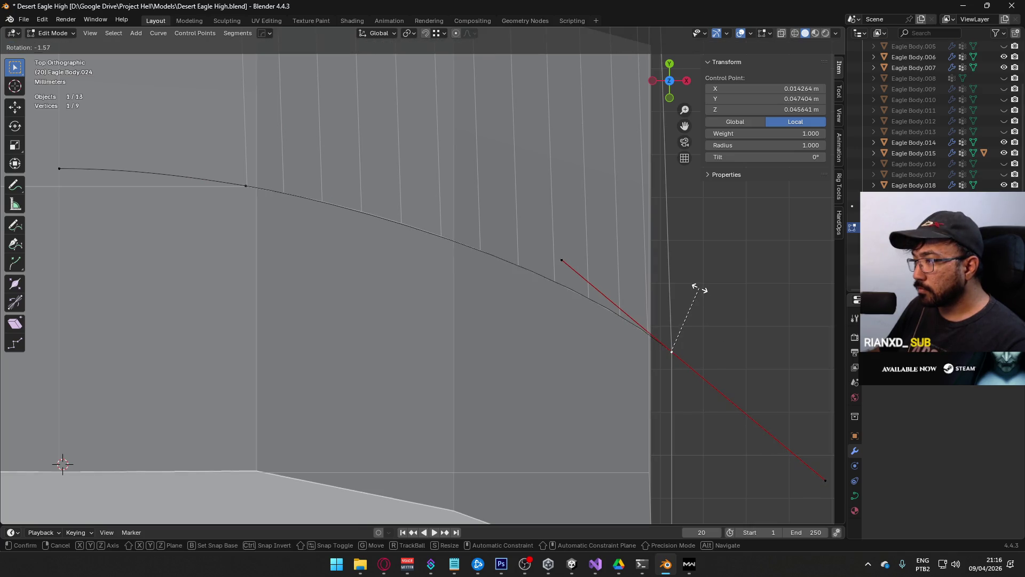
click(699, 288)
Step: Rotate one more point's handles along the curve, then select the curve's end point
click(245, 186)
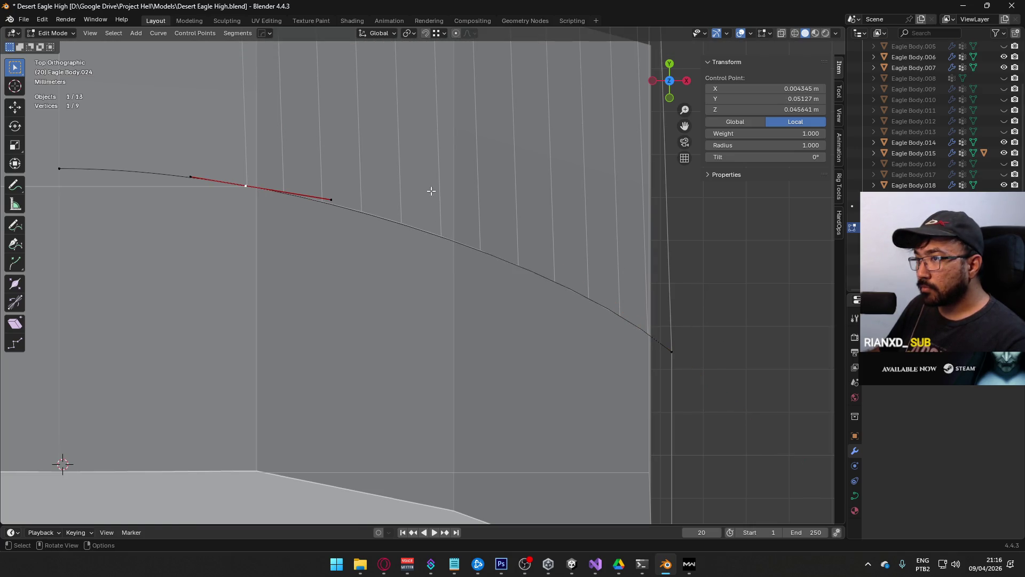
key(r)
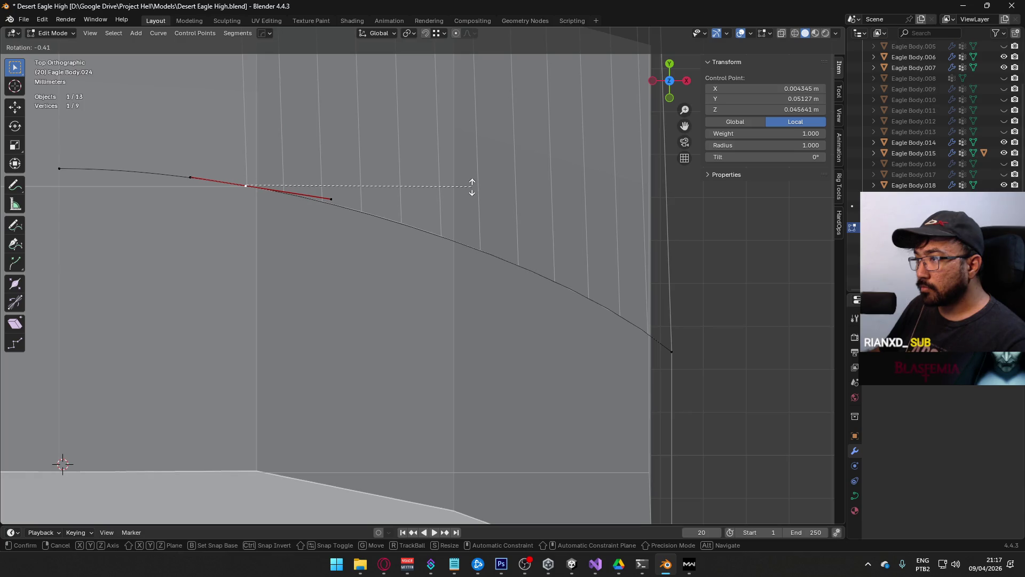
click(473, 185)
click(185, 174)
click(59, 169)
Step: Inspect the profile curve against the slide in Object Mode, from above and other angles
mouse_move(366, 212)
middle_down()
mouse_move(430, 245)
mouse_move(458, 171)
mouse_move(444, 155)
mouse_move(368, 235)
mouse_move(442, 203)
mouse_move(450, 233)
middle_up()
key(Tab)
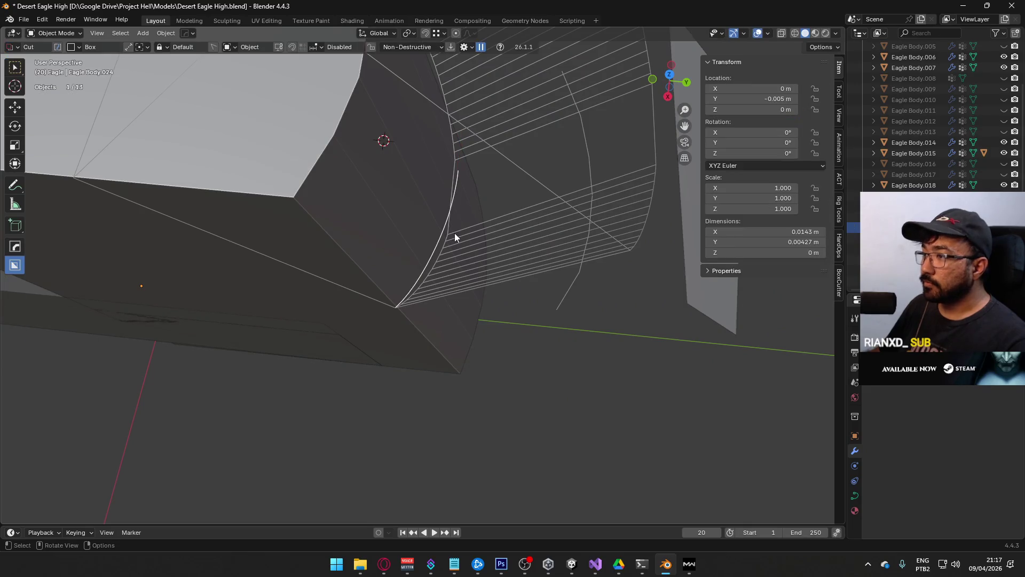
key(KP_7)
scroll(454, 235, up, 3)
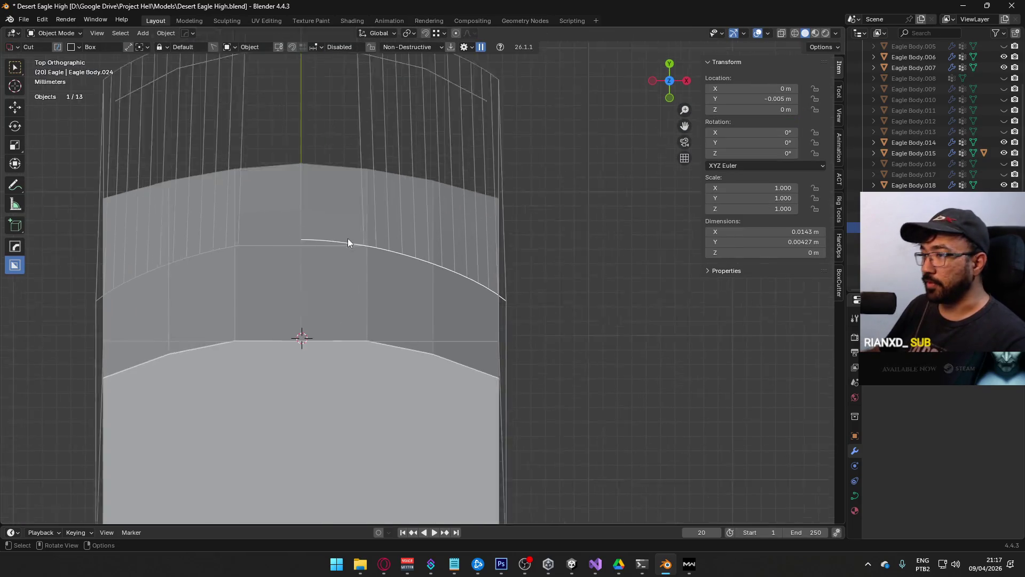
scroll(389, 261, up, 5)
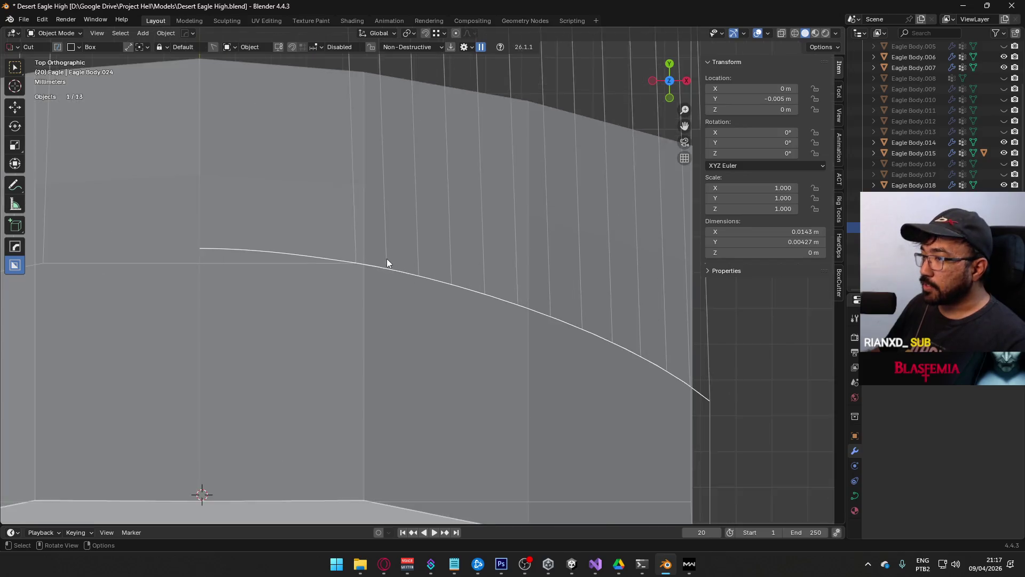
scroll(382, 265, down, 6)
mouse_move(426, 284)
middle_down()
mouse_move(573, 172)
mouse_move(601, 169)
mouse_move(612, 188)
mouse_move(745, 256)
mouse_move(576, 223)
mouse_move(535, 172)
middle_up()
scroll(536, 172, down, 5)
middle_drag(396, 204, 499, 194)
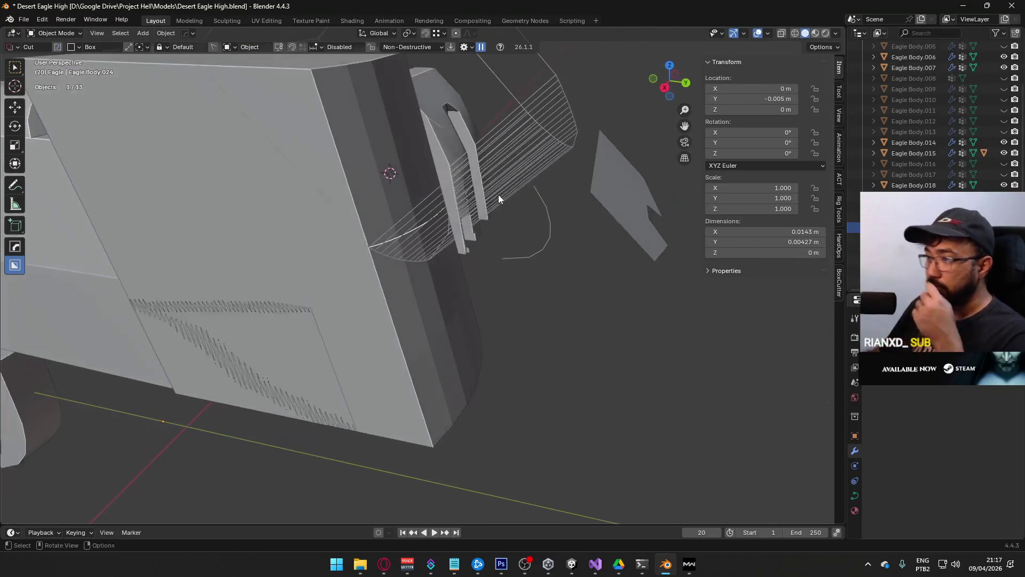
Step: In Edit Mode, move three selected points to a median of X 0.006203, Y 0.050116 m
key(Tab)
mouse_move(371, 245)
middle_down()
mouse_move(419, 225)
mouse_move(429, 247)
middle_up()
shift+click(417, 231)
shift+click(437, 318)
mouse_move(540, 336)
middle_down()
mouse_move(488, 238)
mouse_move(422, 266)
middle_up()
key(g)
click(417, 262)
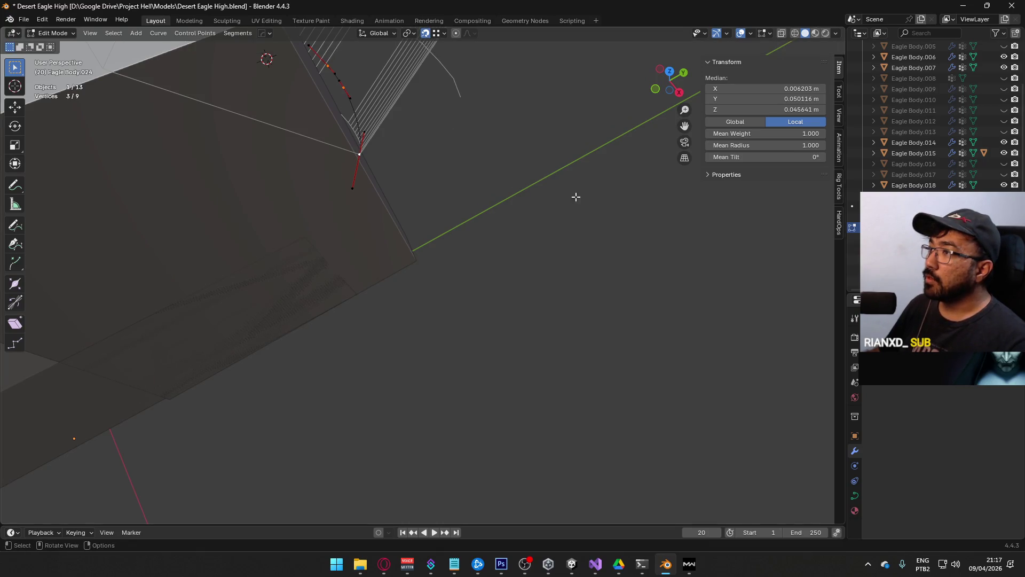
Step: Lower the three selected points vertically, then check the fit from above in Object Mode
middle_drag(572, 190, 482, 201)
key(g)
click(484, 304)
mouse_move(583, 292)
middle_down()
mouse_move(512, 214)
mouse_move(452, 171)
middle_up()
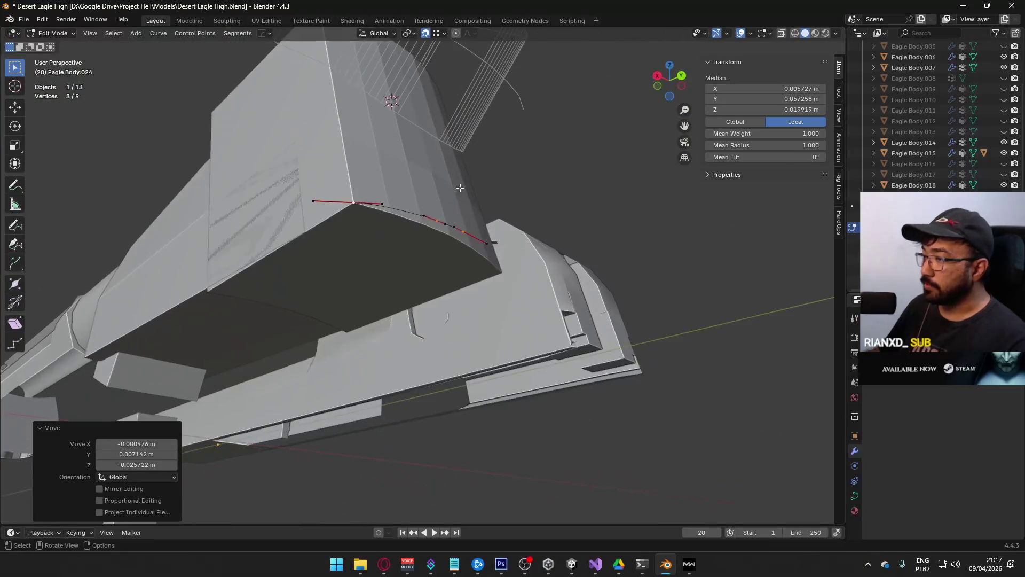
key(Tab)
mouse_move(427, 226)
middle_down()
mouse_move(399, 101)
mouse_move(486, 292)
middle_up()
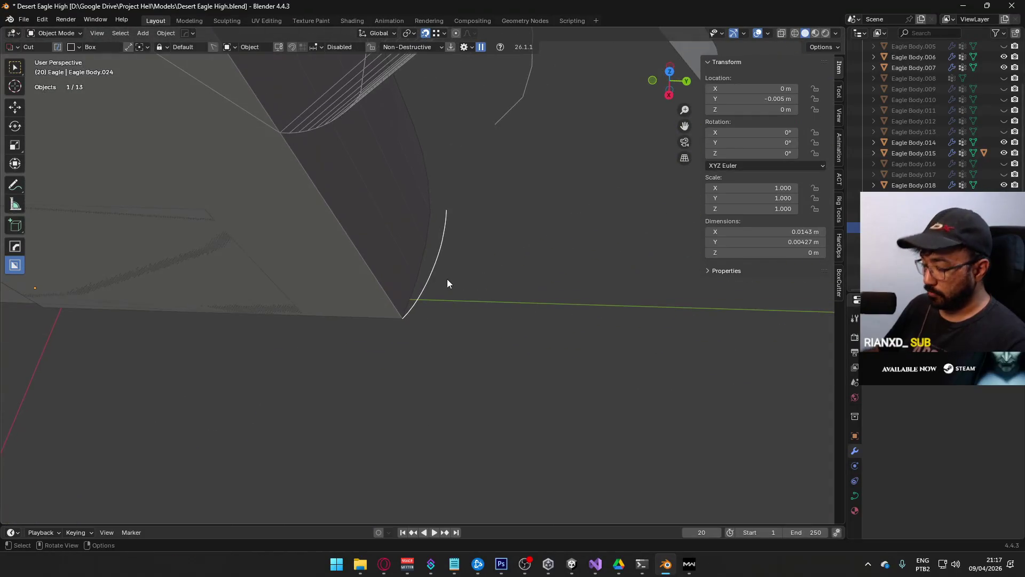
key(KP_7)
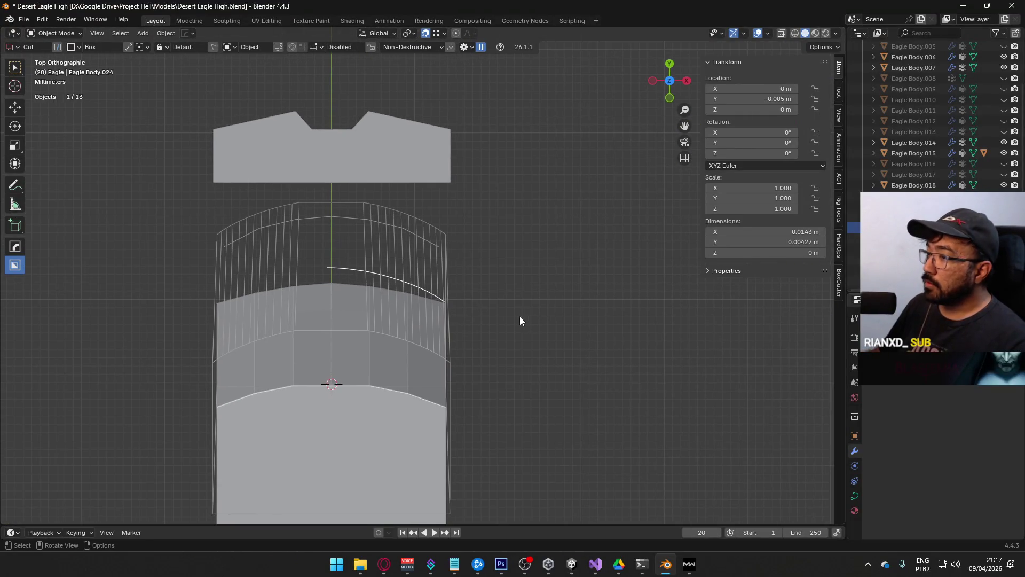
mouse_move(506, 313)
middle_down()
mouse_move(447, 297)
mouse_move(418, 216)
mouse_move(441, 343)
mouse_move(440, 313)
mouse_move(320, 361)
mouse_move(221, 347)
mouse_move(227, 307)
mouse_move(372, 281)
mouse_move(419, 296)
mouse_move(445, 377)
mouse_move(440, 313)
middle_up()
Step: Reposition the points once more and set the curve's end point to X 0
key(Tab)
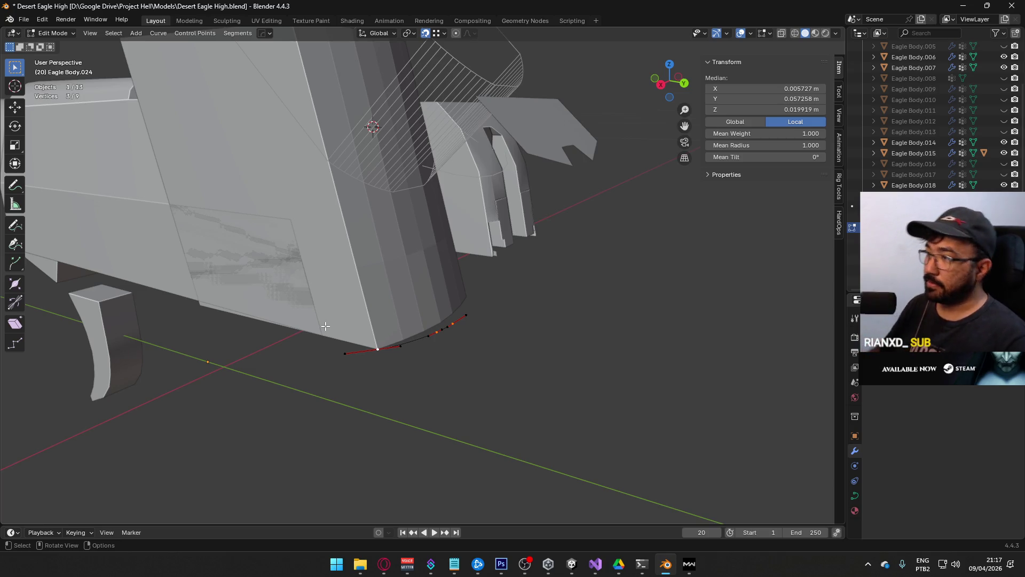
mouse_move(472, 320)
middle_down()
mouse_move(400, 320)
mouse_move(359, 287)
mouse_move(354, 348)
mouse_move(381, 154)
mouse_move(480, 331)
mouse_move(505, 347)
middle_up()
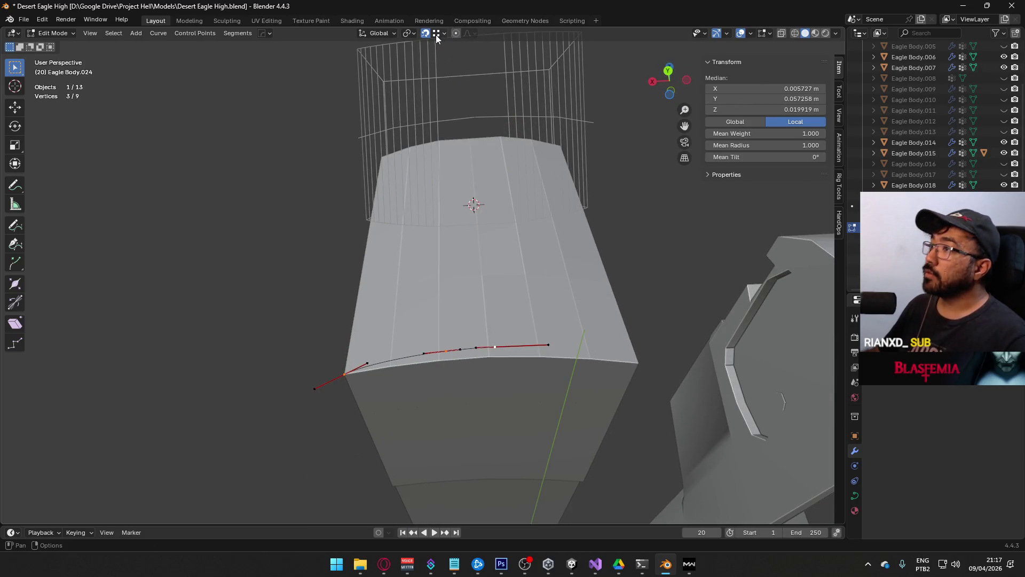
key(g)
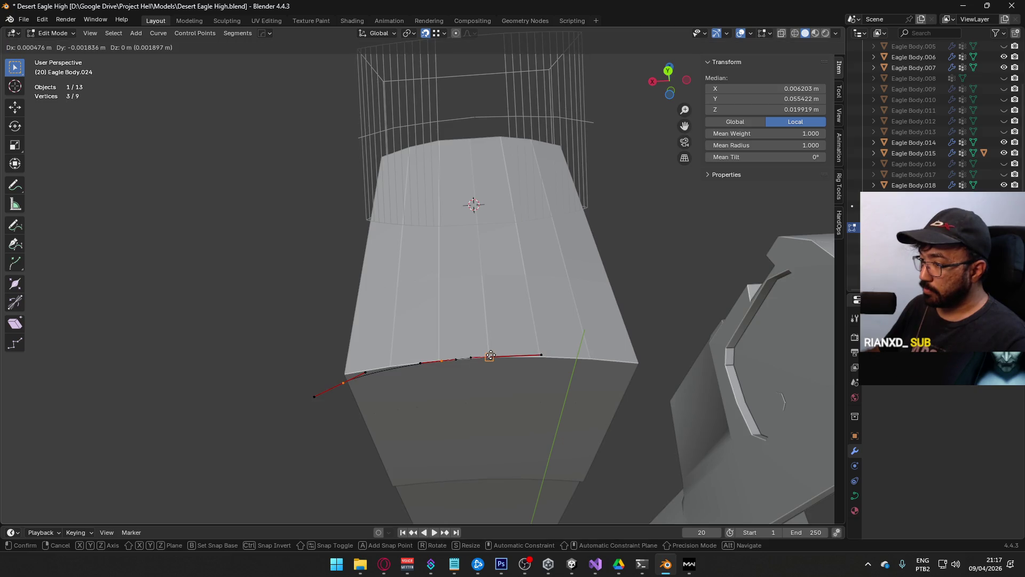
click(522, 355)
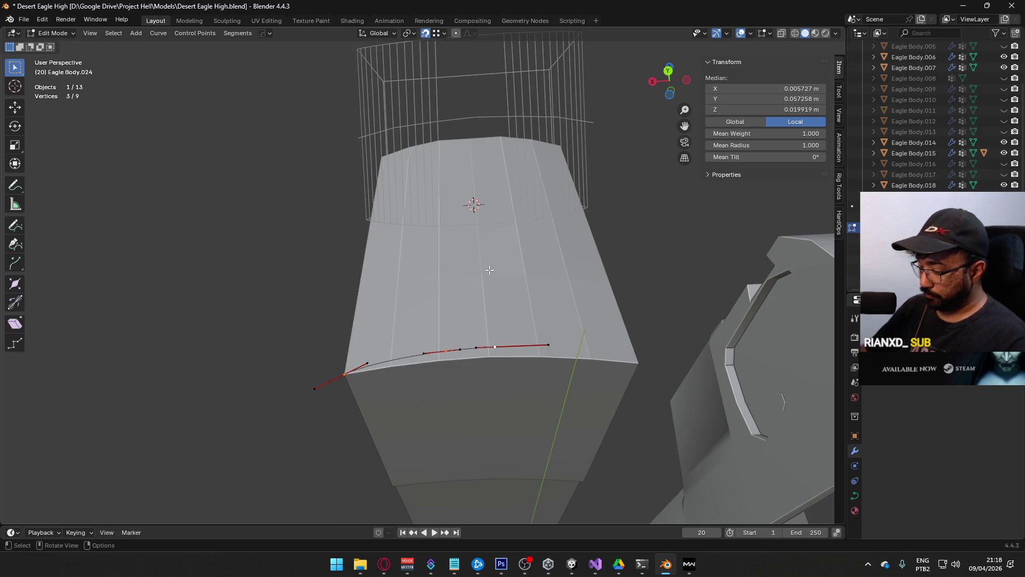
key(KP_7)
scroll(377, 258, up, 3)
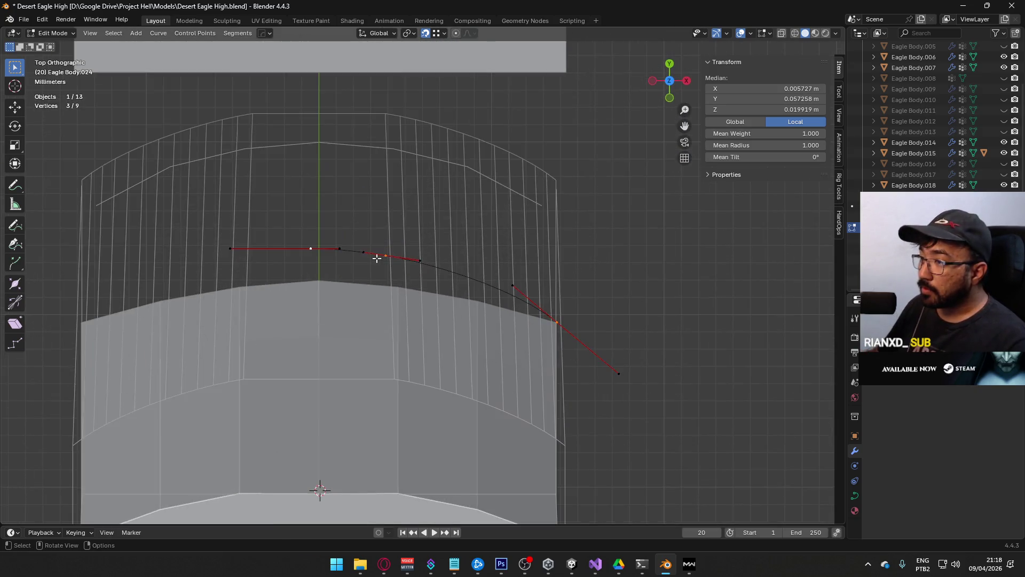
click(311, 249)
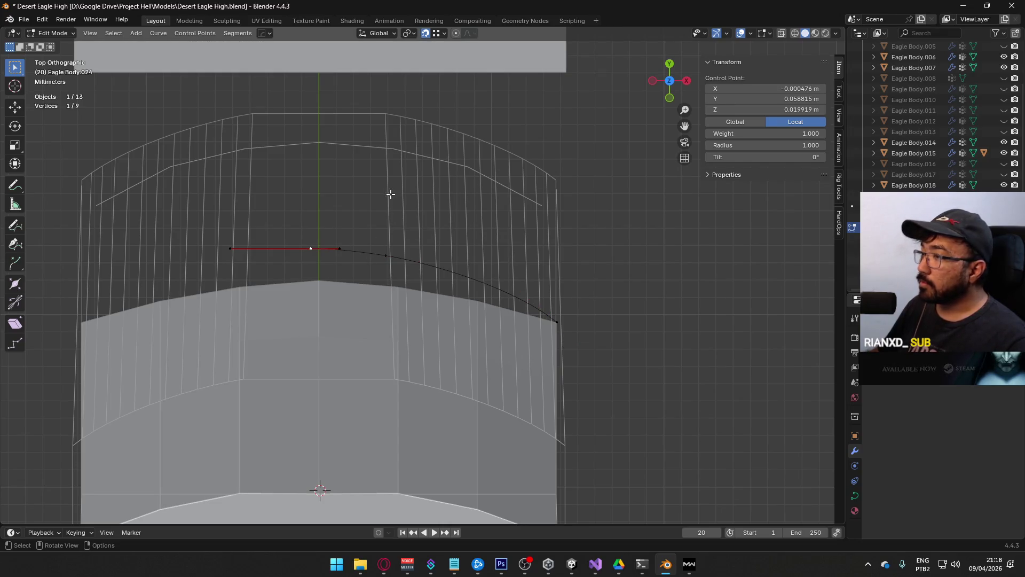
click(772, 89)
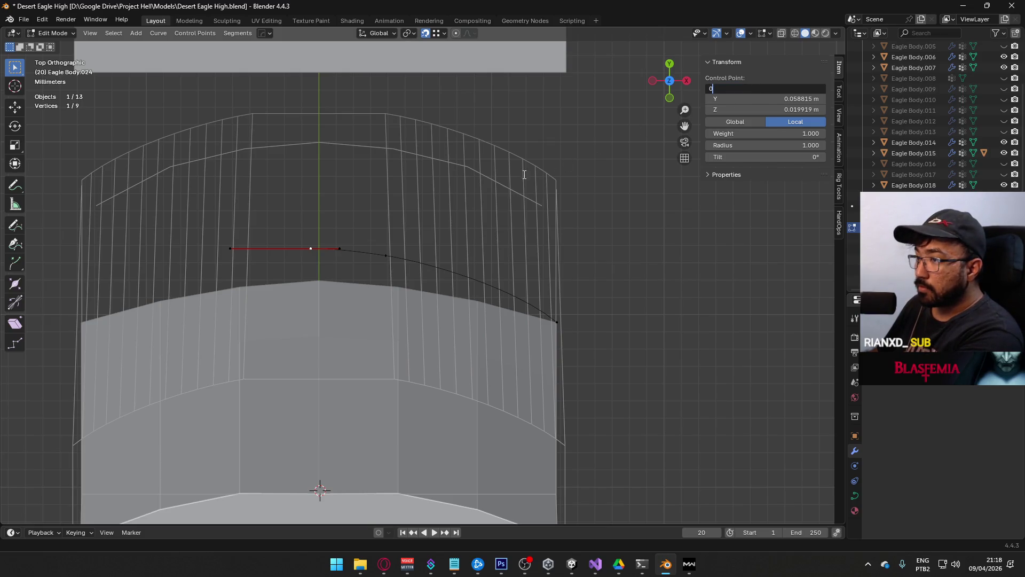
key(Return)
Step: Undo a 2.52° end-handle rotation and instead rotate the second point's handles 2.56°
scroll(490, 215, up, 2)
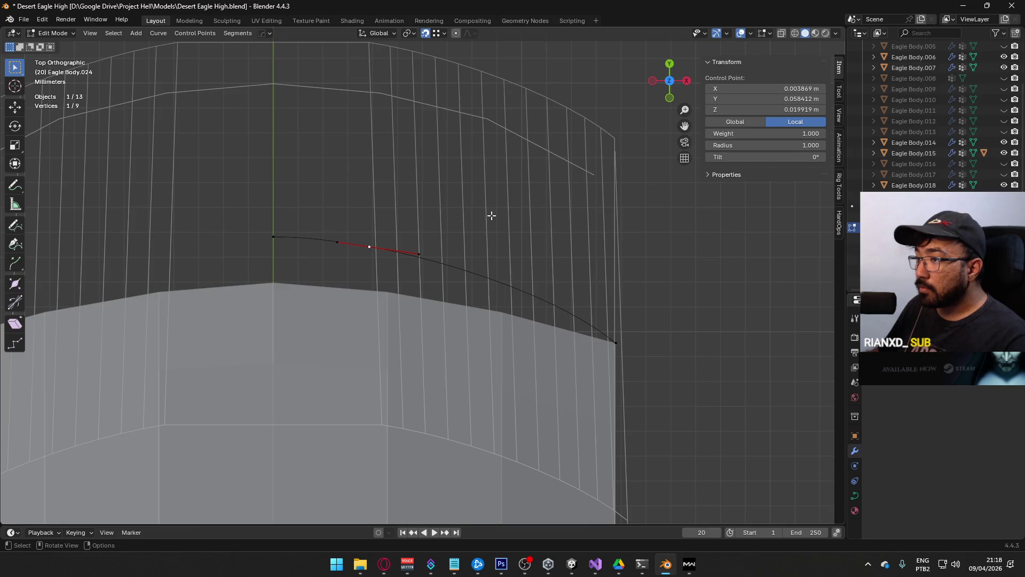
scroll(458, 224, up, 4)
key(r)
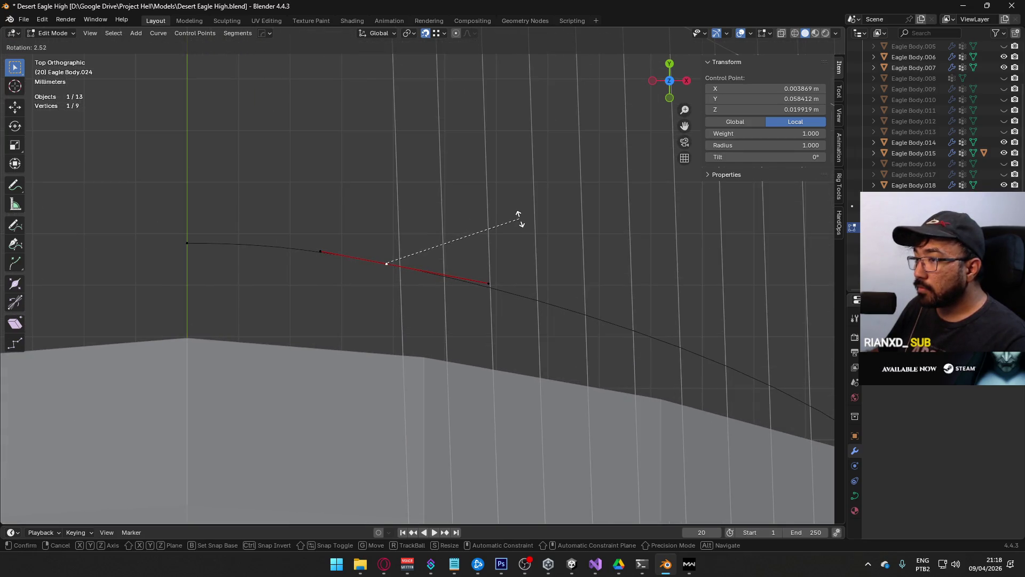
click(518, 218)
scroll(482, 232, down, 6)
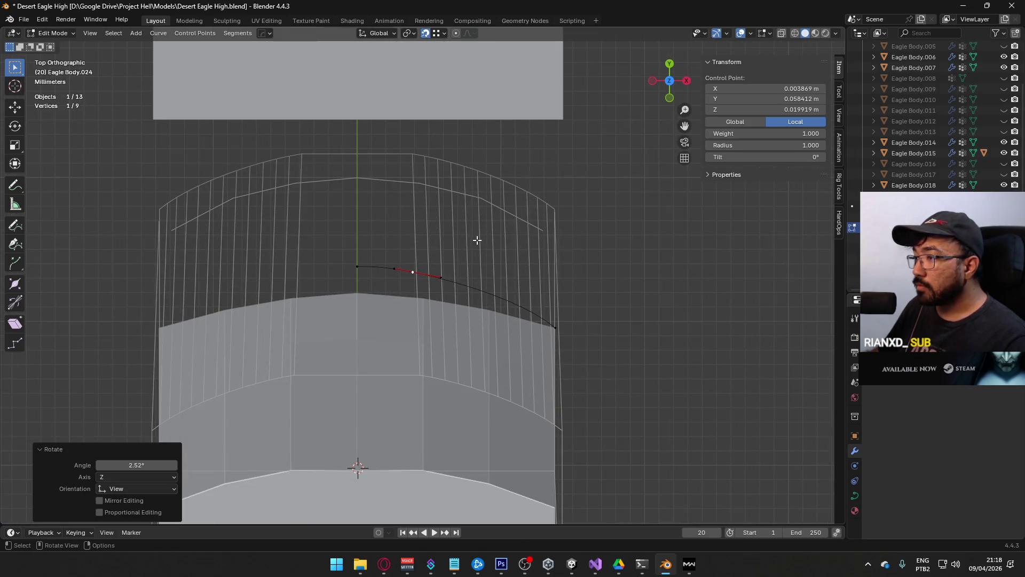
scroll(484, 261, up, 1)
key(ctrl+z)
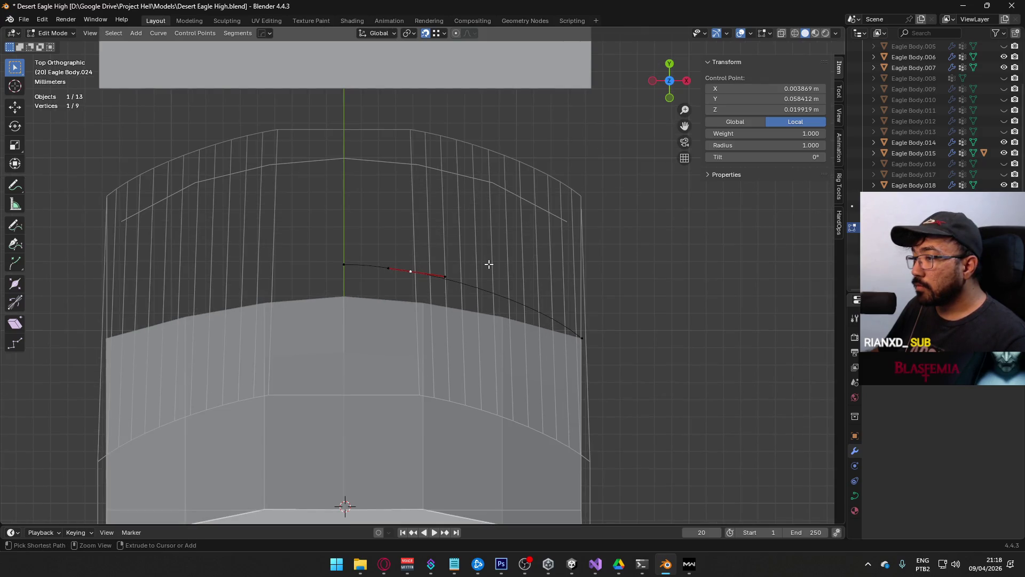
scroll(429, 267, down, 2)
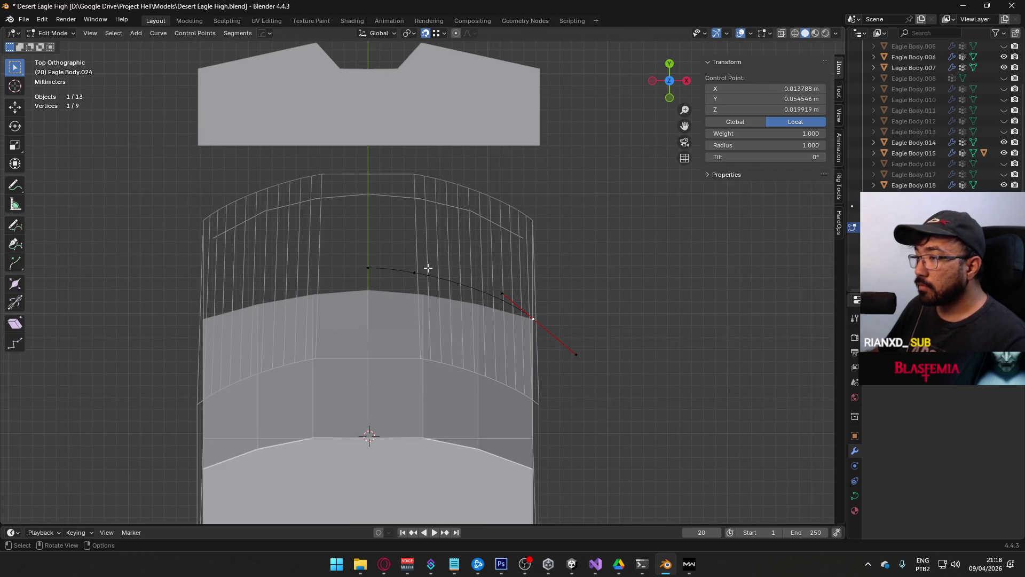
click(414, 273)
scroll(415, 269, up, 6)
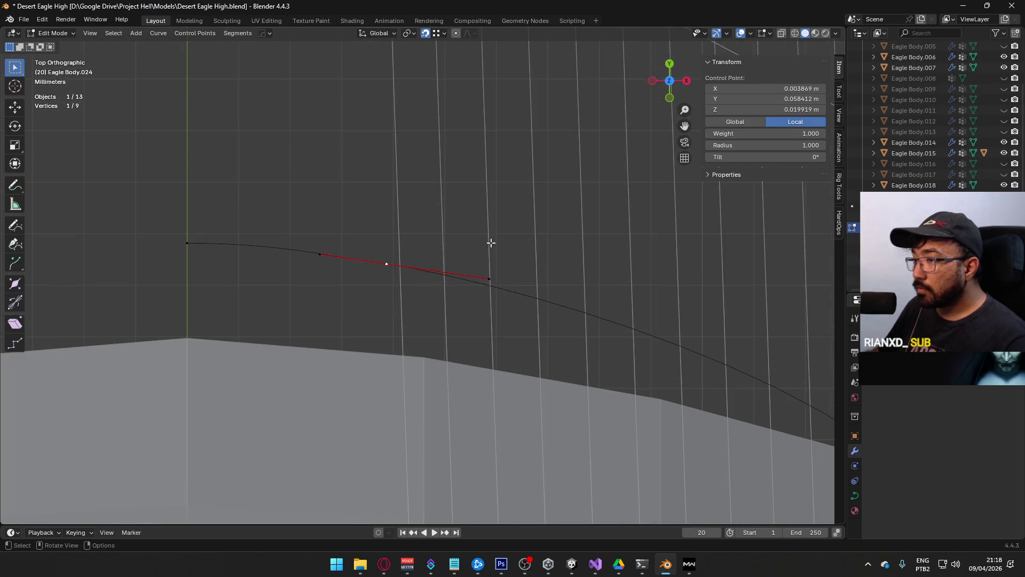
key(r)
click(508, 241)
mouse_move(508, 241)
middle_down()
mouse_move(470, 266)
mouse_move(453, 235)
mouse_move(457, 300)
middle_up()
Step: In Object Mode, check the profile curve against the gun body from above and below
key(Tab)
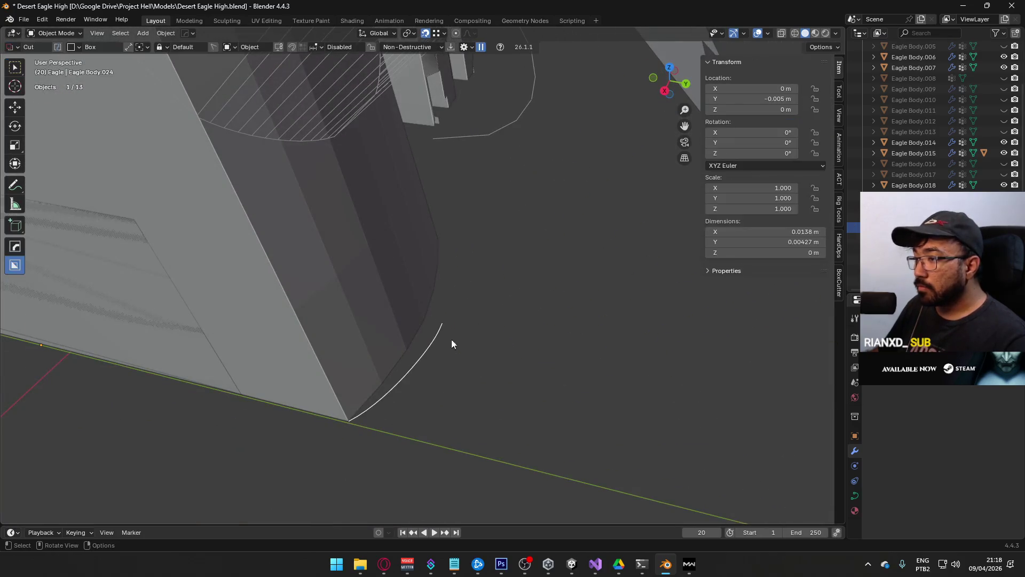
right_click(421, 346)
mouse_move(421, 346)
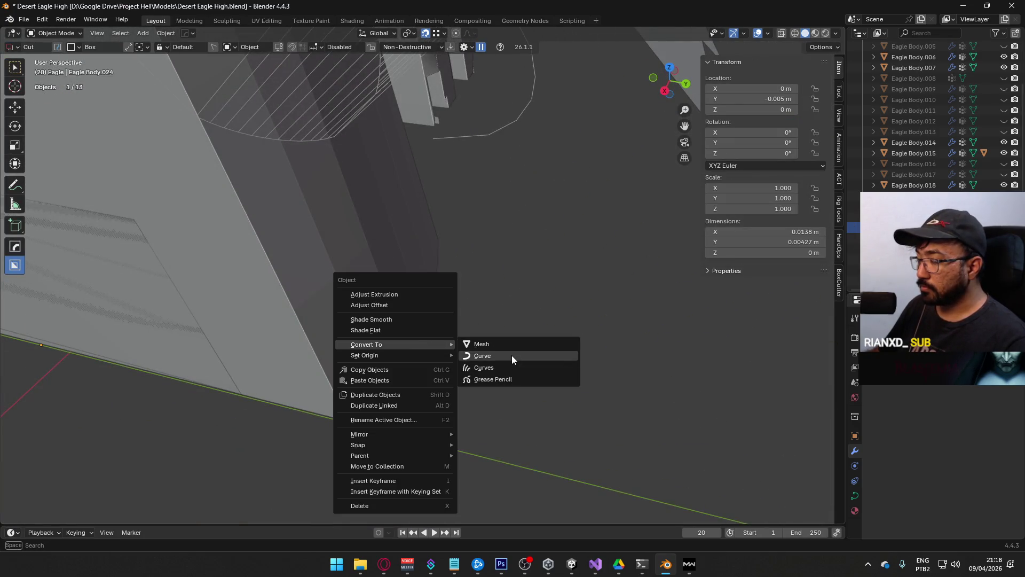
click(540, 282)
middle_drag(552, 278, 516, 309)
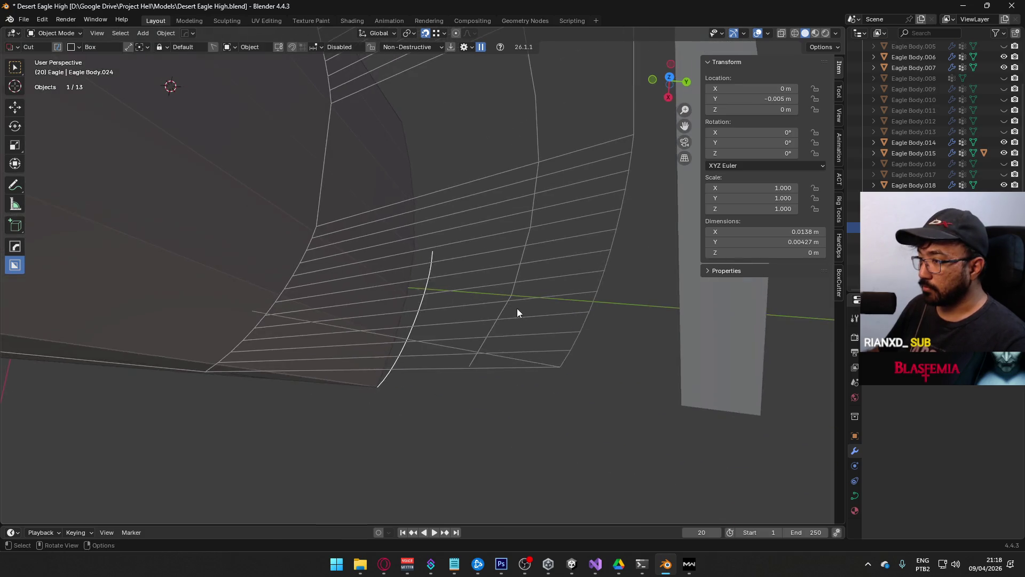
key(KP_7)
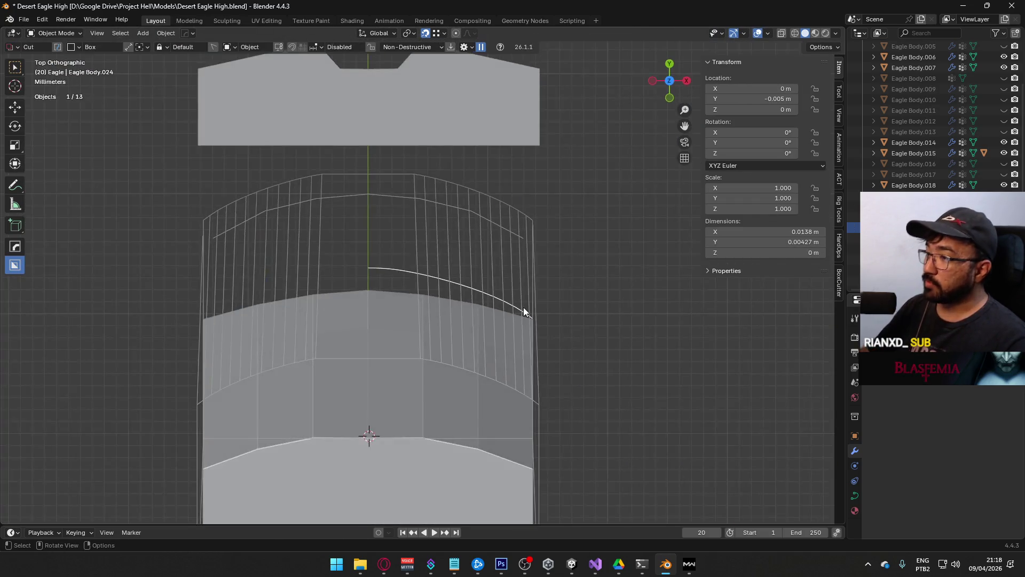
mouse_move(524, 309)
middle_down()
mouse_move(375, 219)
mouse_move(426, 300)
middle_up()
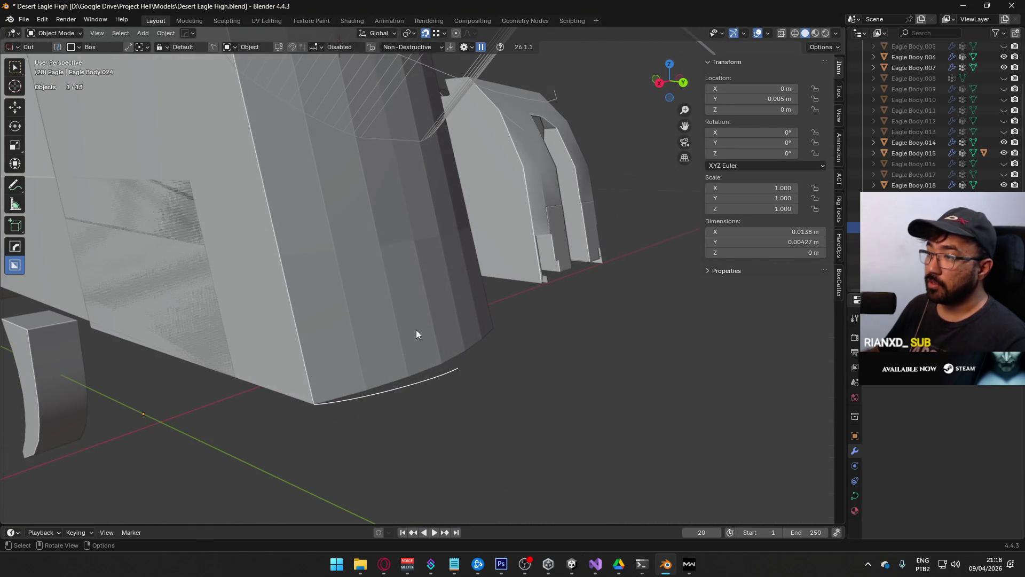
key(KP_7)
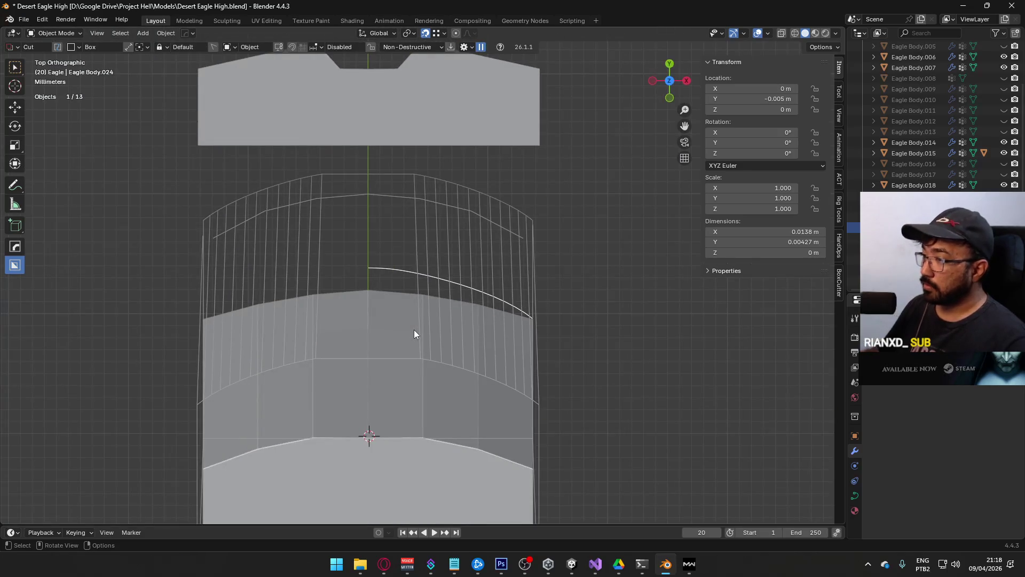
scroll(498, 306, down, 2)
Step: Duplicate the profile curve as Eagle Body.025 and move the copy 0.009 m in Y
key(shift+d)
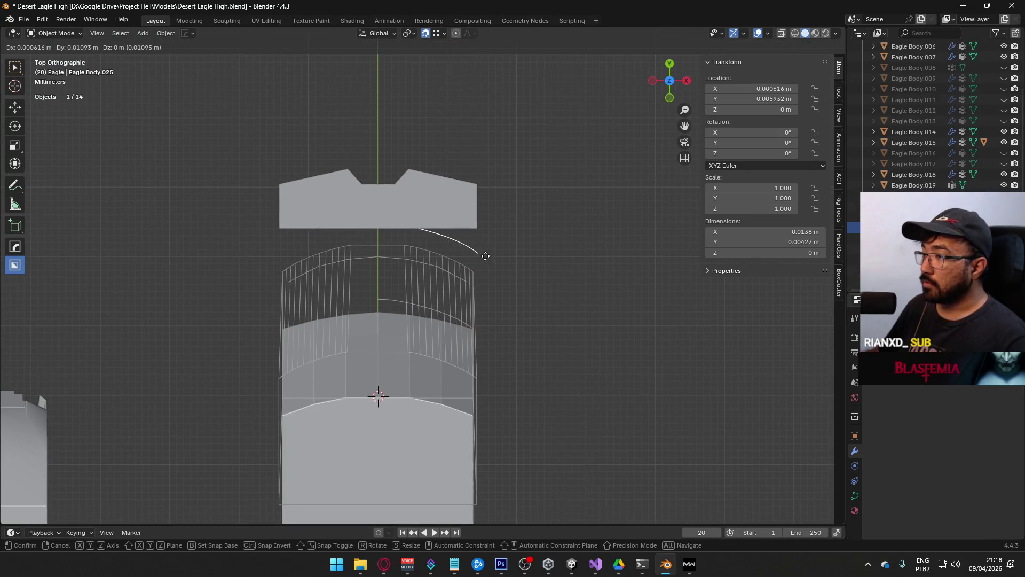
right_click(497, 253)
click(439, 34)
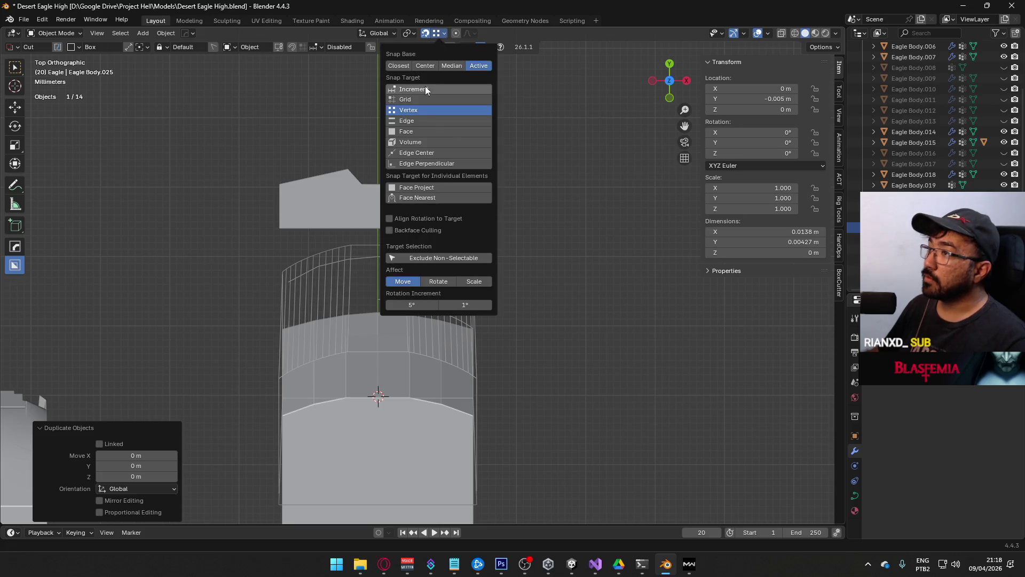
key(g)
click(514, 262)
mouse_move(514, 262)
middle_down()
mouse_move(453, 242)
mouse_move(416, 178)
mouse_move(462, 351)
middle_up()
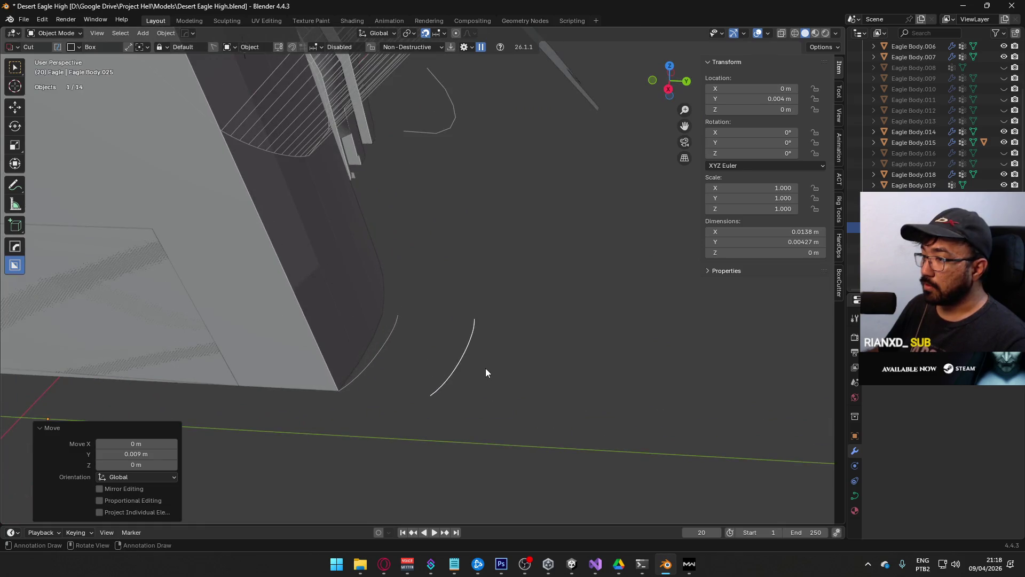
scroll(485, 373, down, 5)
Step: Convert the copied curve into a 25-vertex mesh and enter its Edit Mode
middle_drag(409, 316, 428, 326)
key(Tab)
key(Tab)
right_click(442, 333)
mouse_move(442, 333)
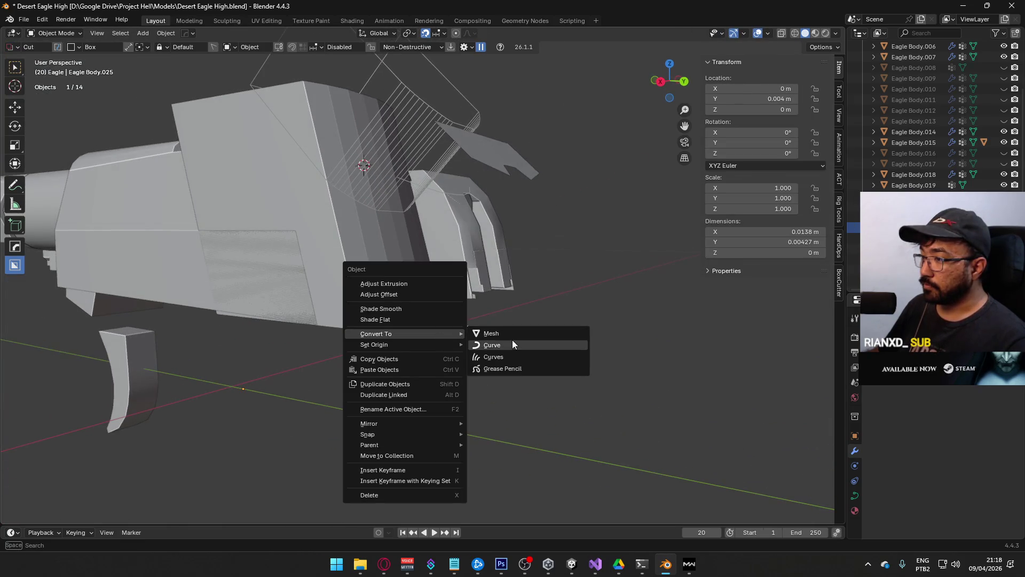
click(508, 334)
key(Tab)
scroll(482, 338, up, 3)
mouse_move(507, 359)
middle_down()
mouse_move(464, 339)
mouse_move(483, 369)
mouse_move(419, 270)
mouse_move(392, 279)
middle_up()
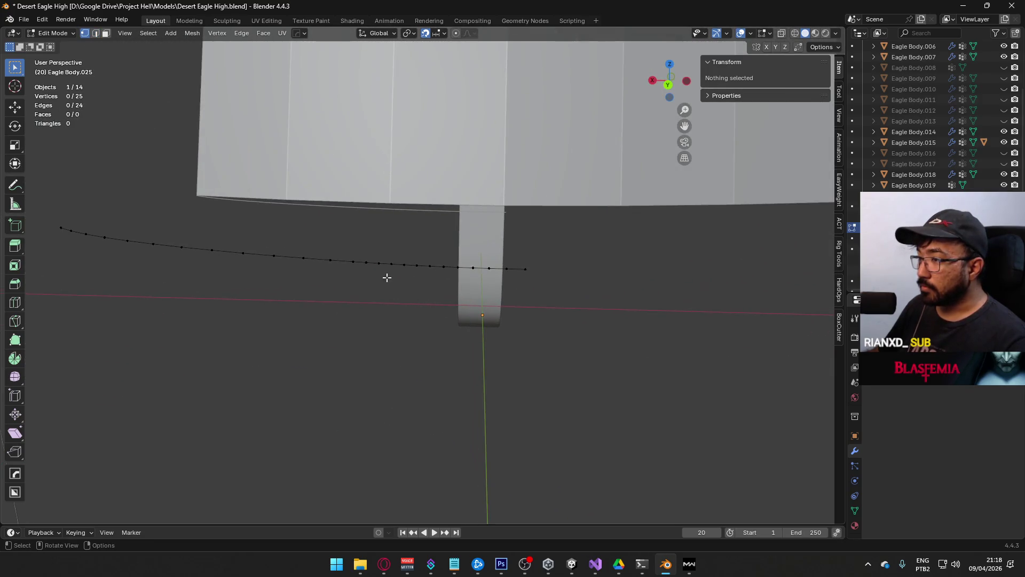
Step: Dissolve the selected middle vertices of the profile curve to thin it out
click(366, 264)
shift+click(391, 265)
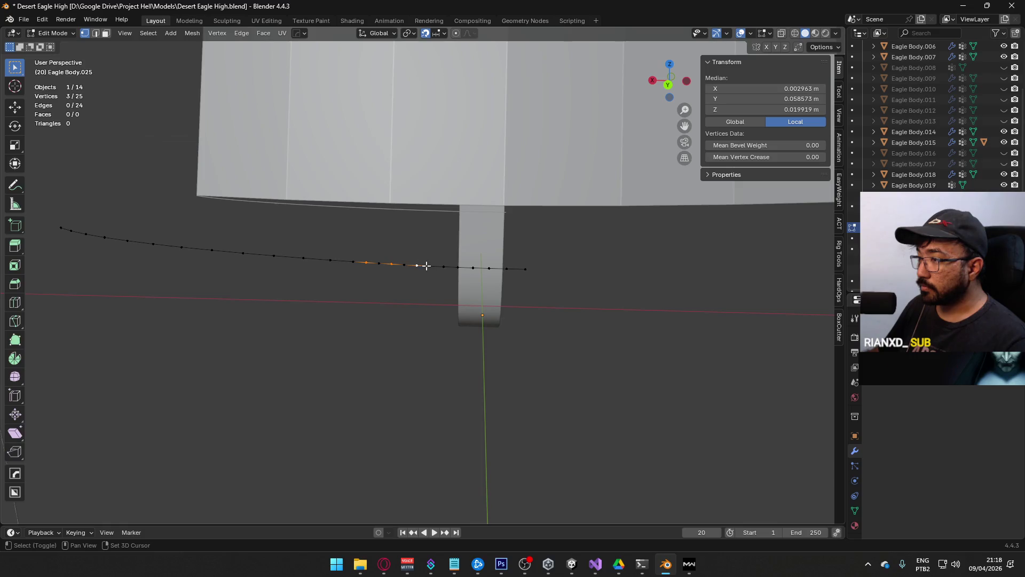
shift+click(504, 271)
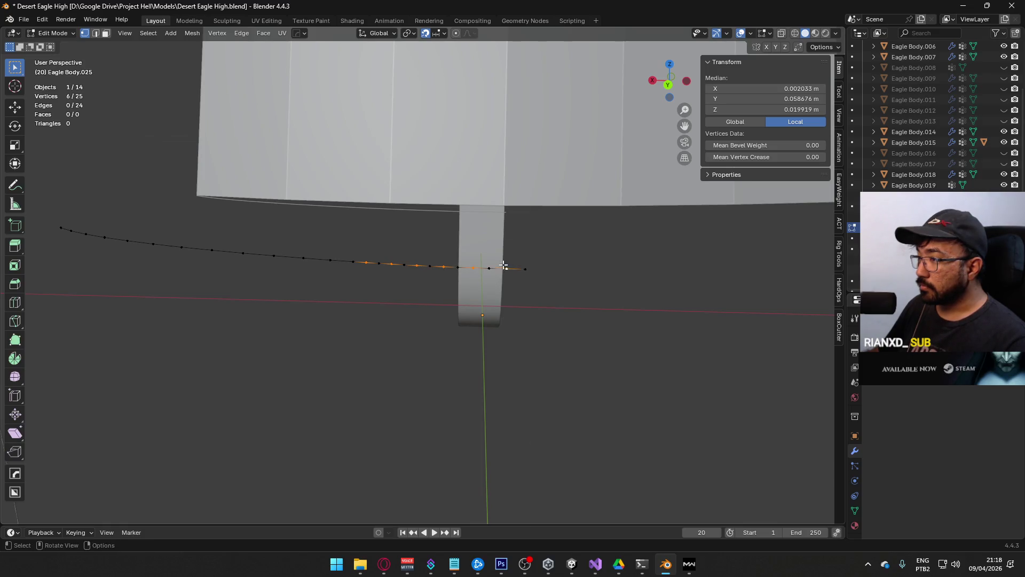
right_click(480, 343)
click(470, 518)
mouse_move(412, 273)
middle_down()
mouse_move(418, 297)
mouse_move(440, 310)
mouse_move(414, 210)
mouse_move(430, 312)
middle_up()
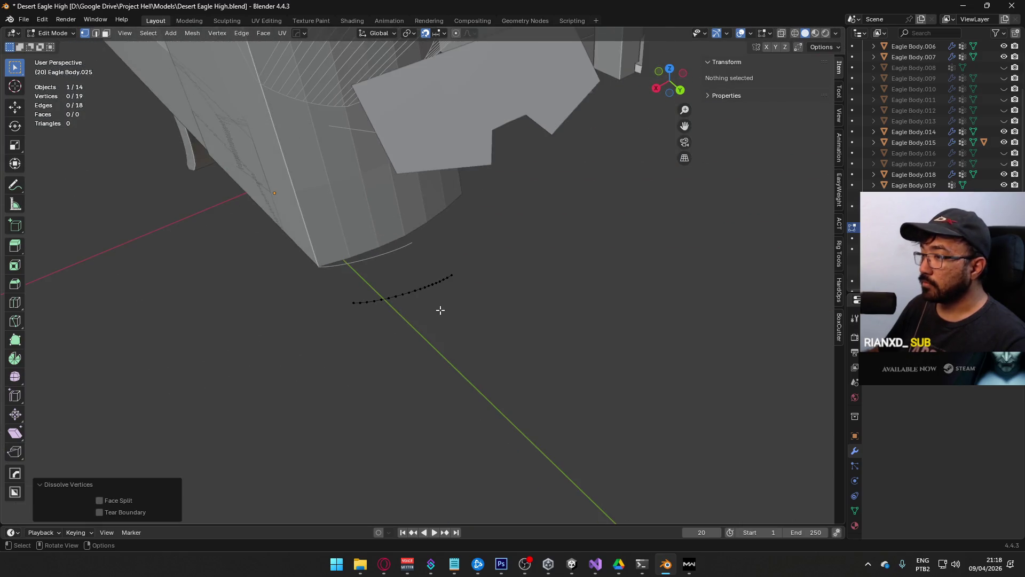
Step: Snap the whole profile curve onto the slide's lower rear edge using vertex snapping
key(Tab)
key(KP_7)
key(Tab)
key(a)
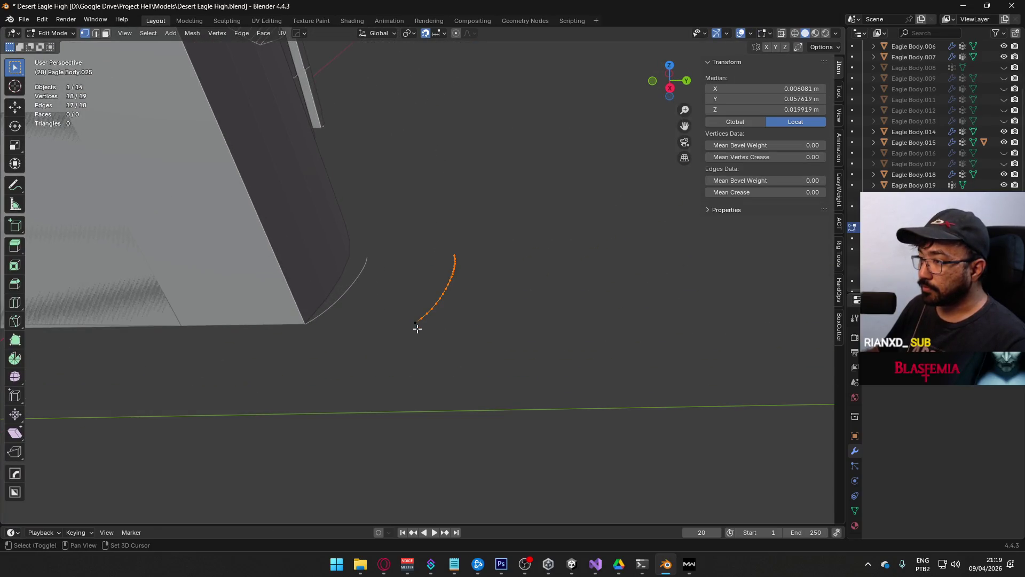
key(g)
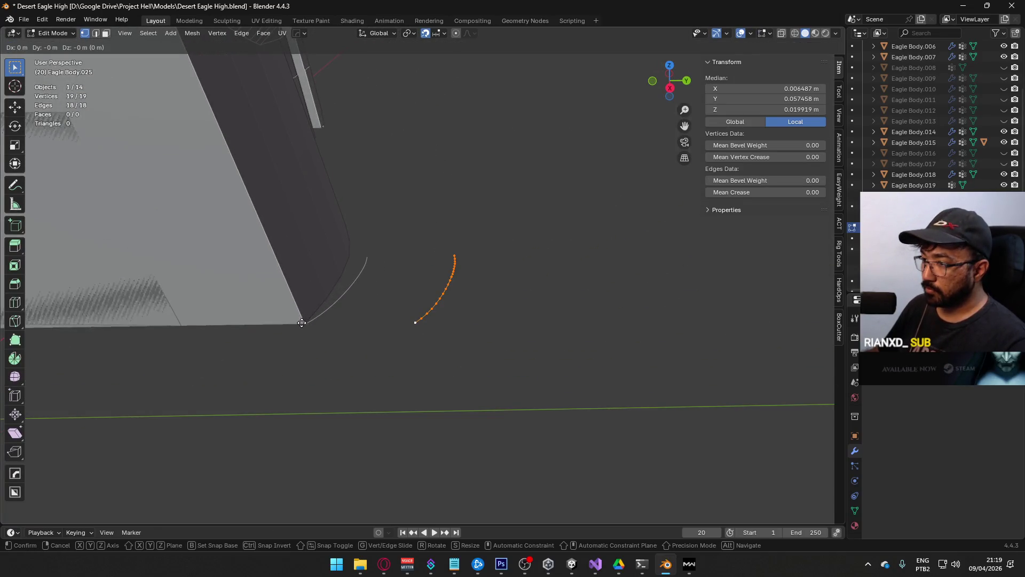
right_click(301, 323)
click(438, 34)
click(427, 99)
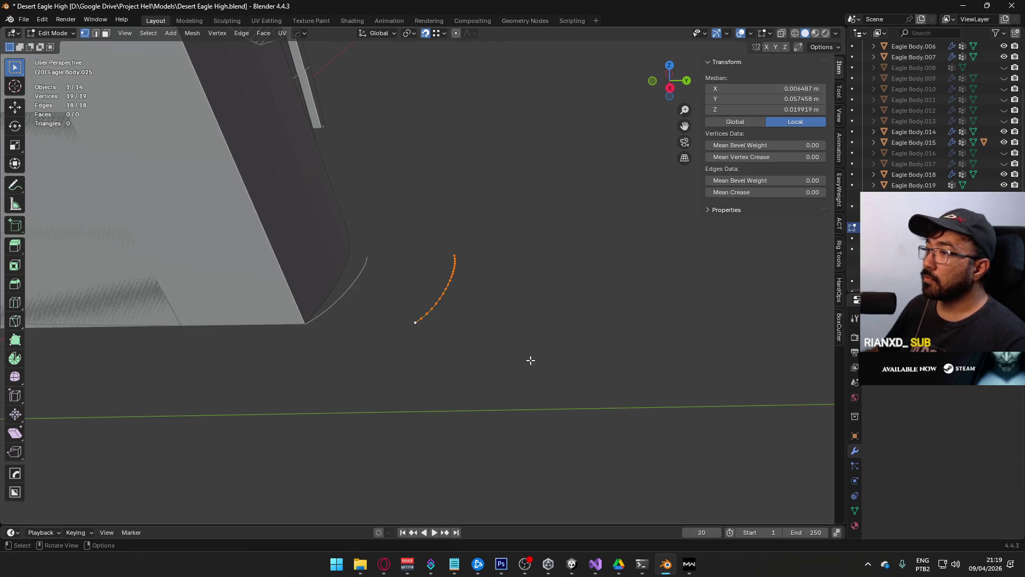
key(g)
click(335, 319)
mouse_move(374, 304)
middle_down()
mouse_move(447, 289)
mouse_move(412, 224)
mouse_move(414, 261)
mouse_move(483, 239)
mouse_move(524, 336)
mouse_move(444, 307)
mouse_move(448, 316)
mouse_move(416, 261)
mouse_move(504, 378)
middle_up()
Step: Duplicate the curve and snap the copy onto the slide's top rear corner edge
key(2)
key(shift+d)
right_click(598, 362)
key(1)
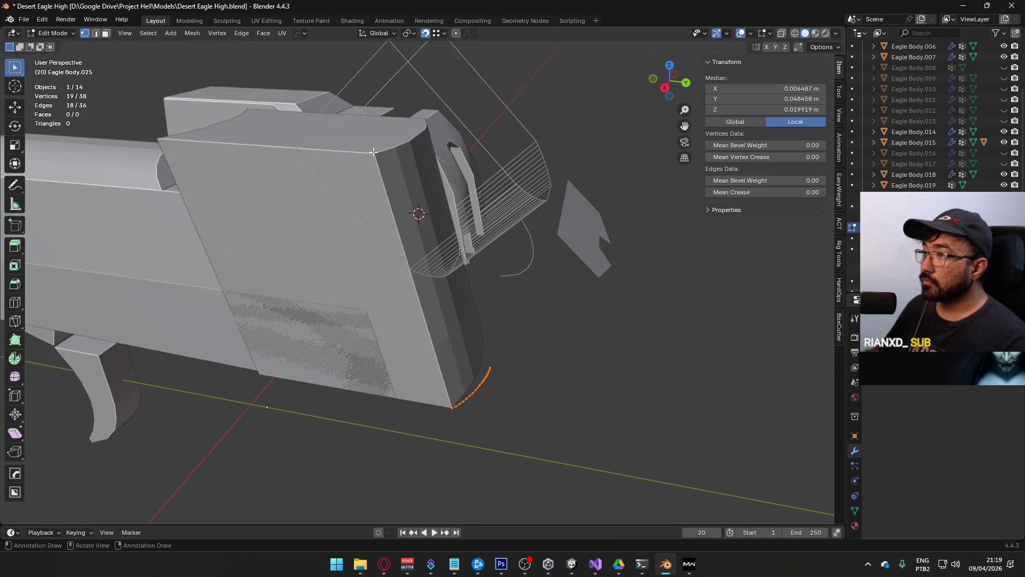
key(g)
click(659, 361)
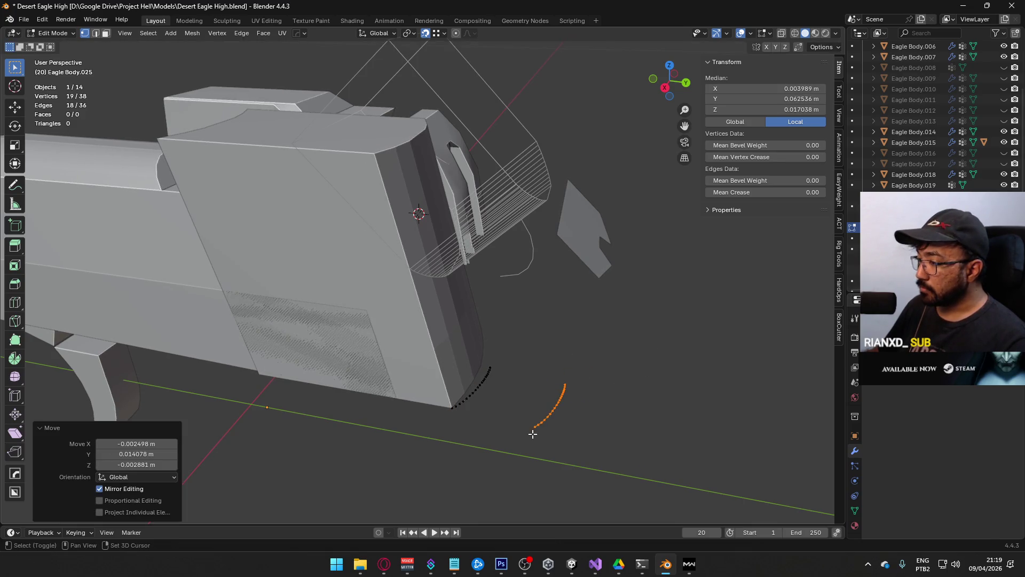
key(g)
click(381, 161)
mouse_move(381, 161)
middle_down()
mouse_move(478, 166)
mouse_move(419, 155)
middle_up()
Step: Bridge Edge Loops between the two profile curves to form a curved surface
key(2)
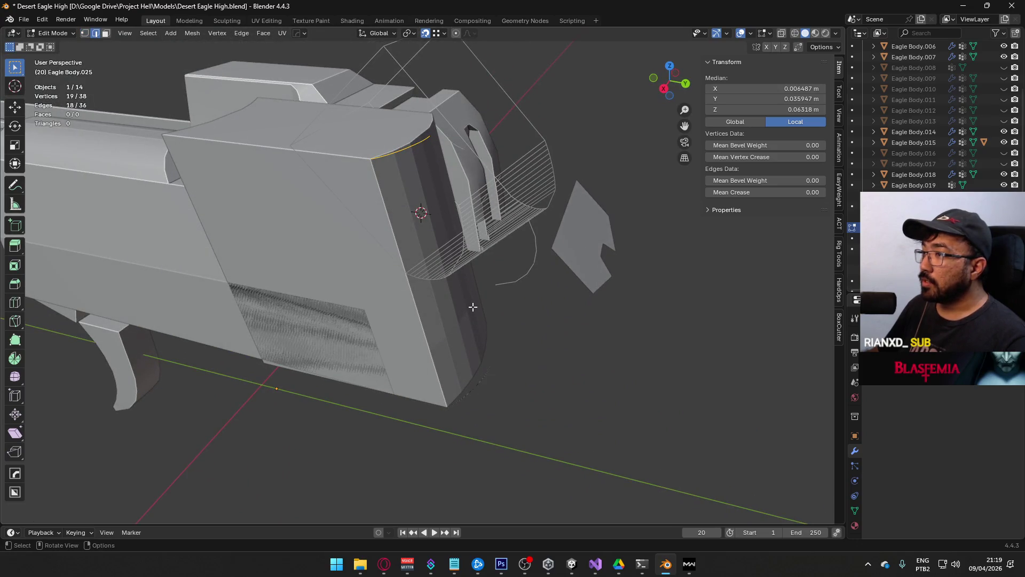
right_click(474, 384)
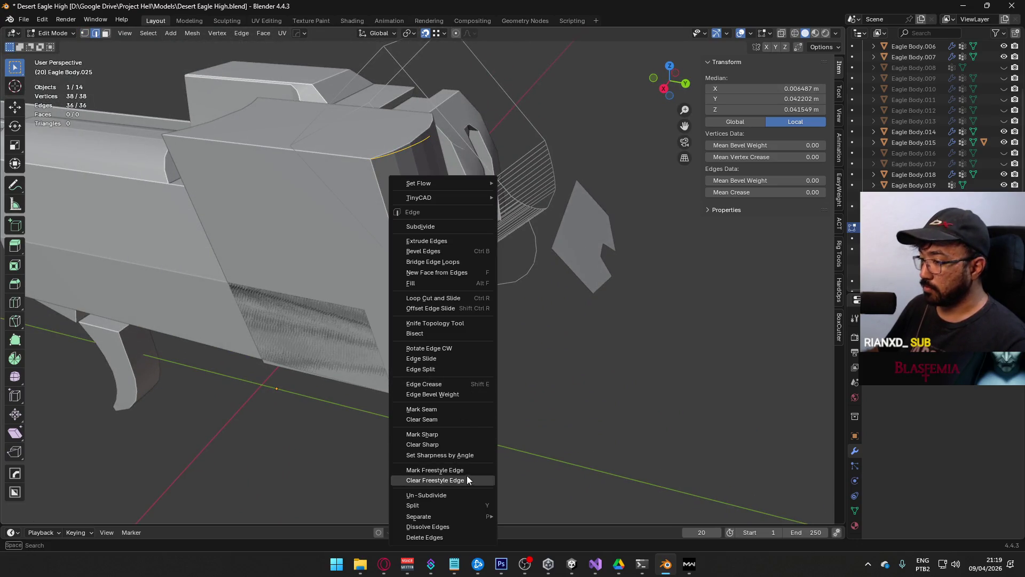
click(457, 260)
mouse_move(457, 260)
middle_down()
mouse_move(572, 363)
mouse_move(632, 392)
middle_up()
Step: Switch snapping to Increment and extrude a side edge of the surface outward
click(427, 299)
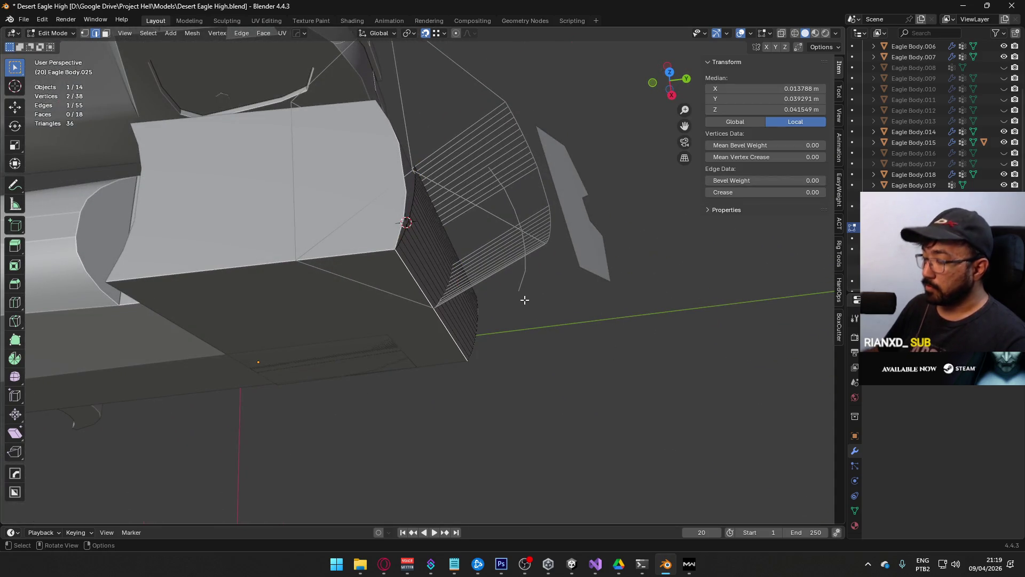
key(KP_7)
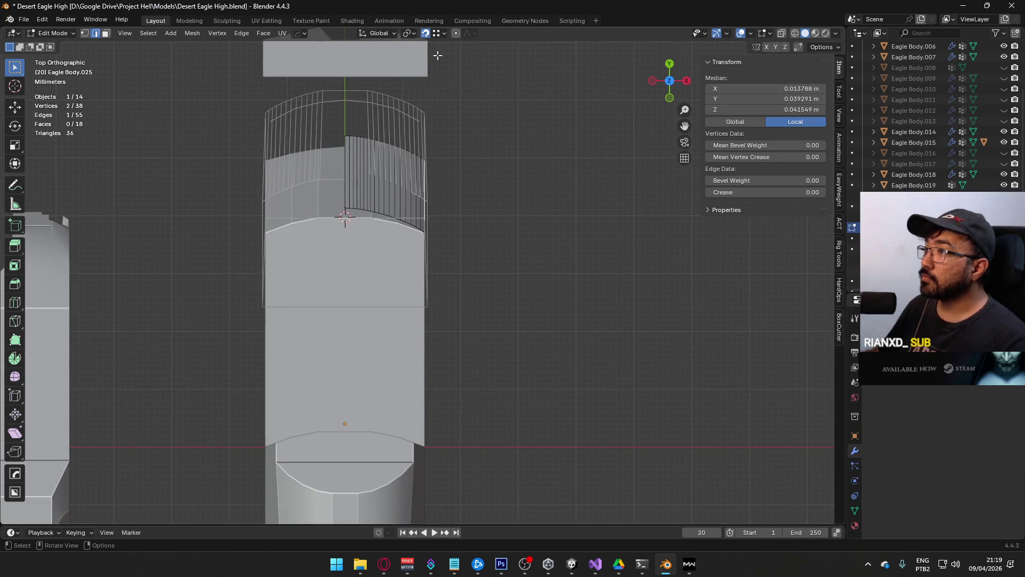
click(443, 34)
click(422, 88)
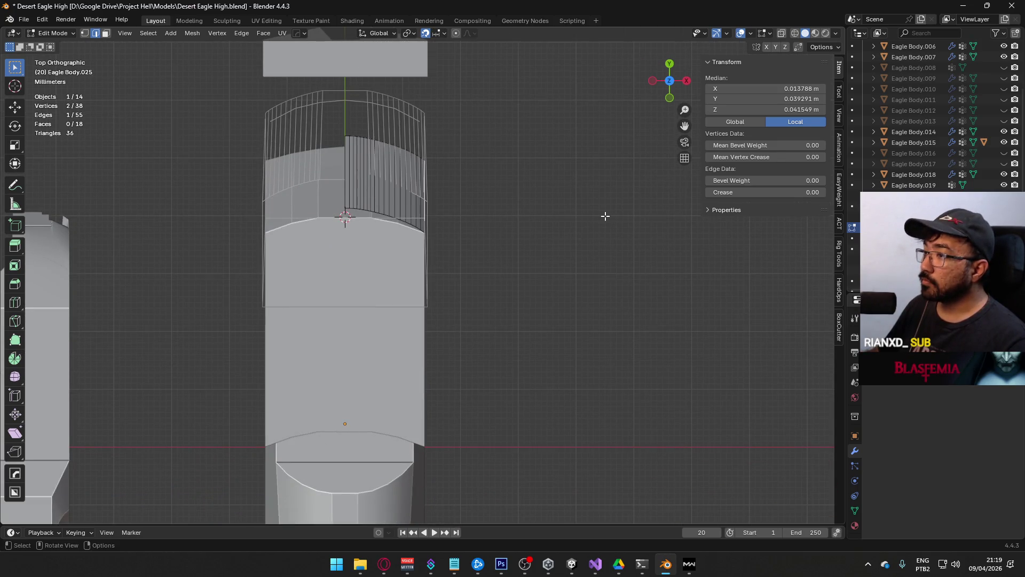
key(e)
click(606, 367)
mouse_move(601, 371)
middle_down()
mouse_move(529, 292)
mouse_move(499, 303)
mouse_move(344, 281)
mouse_move(521, 235)
middle_up()
Step: Extrude the part's front edge into a new face from top view
click(518, 227)
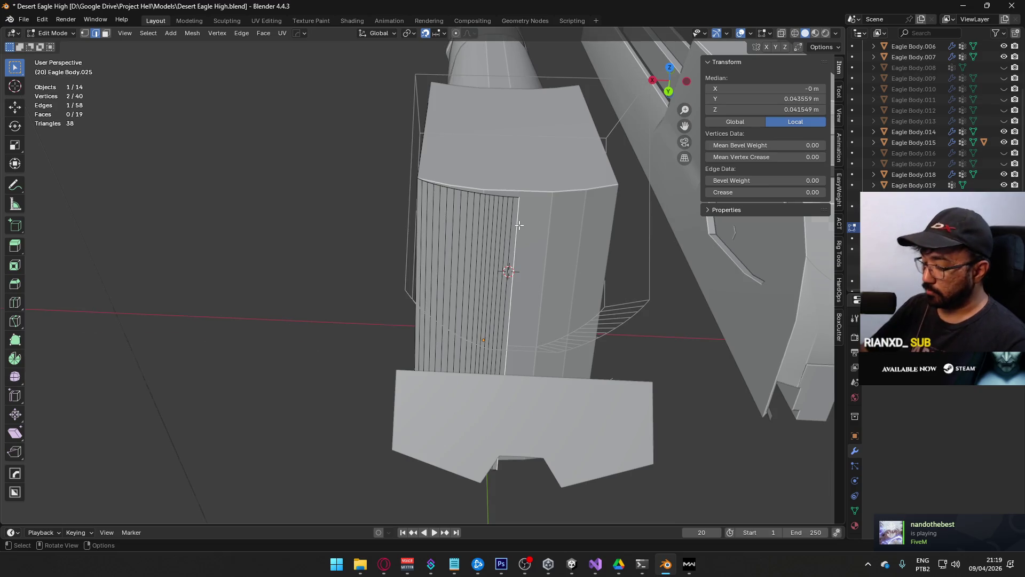
key(KP_7)
key(e)
click(391, 347)
mouse_move(391, 347)
middle_down()
mouse_move(449, 265)
mouse_move(451, 277)
mouse_move(499, 296)
mouse_move(427, 270)
mouse_move(462, 304)
mouse_move(380, 277)
mouse_move(363, 252)
middle_up()
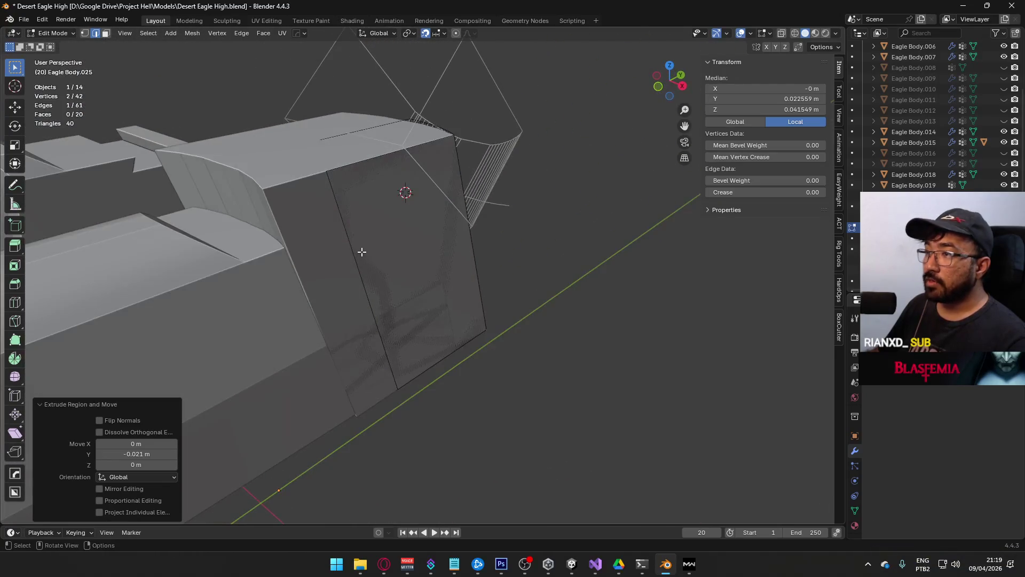
Step: Select the new face's left vertical edge in top view
shift+click(332, 190)
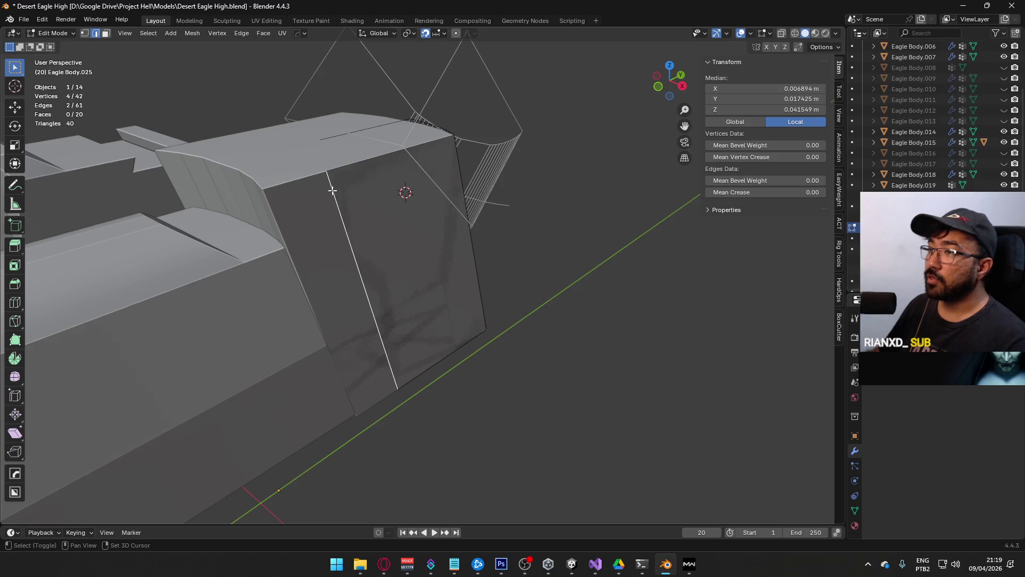
click(563, 303)
mouse_move(563, 304)
middle_down()
mouse_move(390, 222)
mouse_move(447, 235)
mouse_move(342, 229)
mouse_move(318, 242)
middle_up()
click(315, 236)
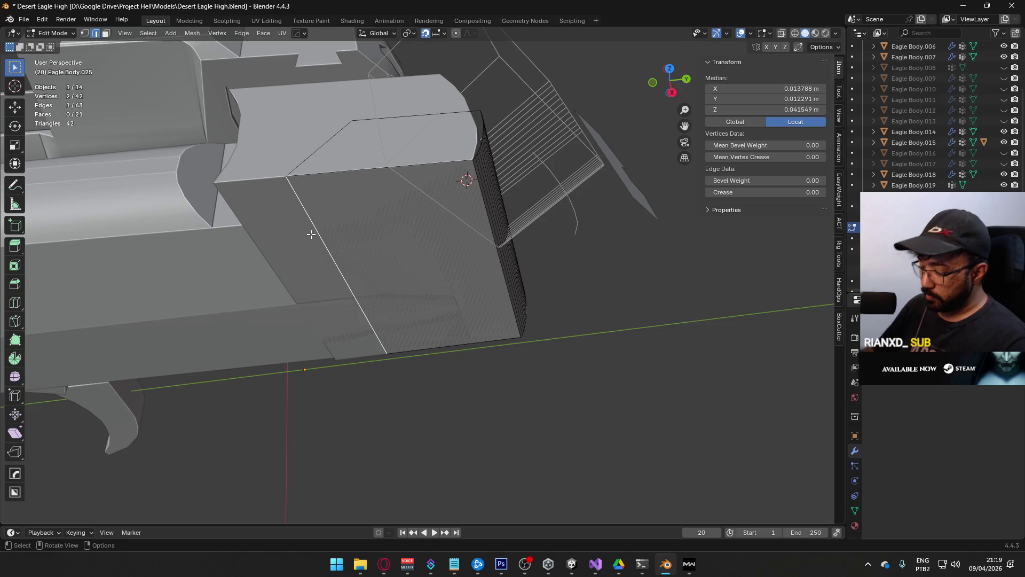
key(KP_7)
Step: Move the selected edge up and to the left, then inspect the mesh
key(g)
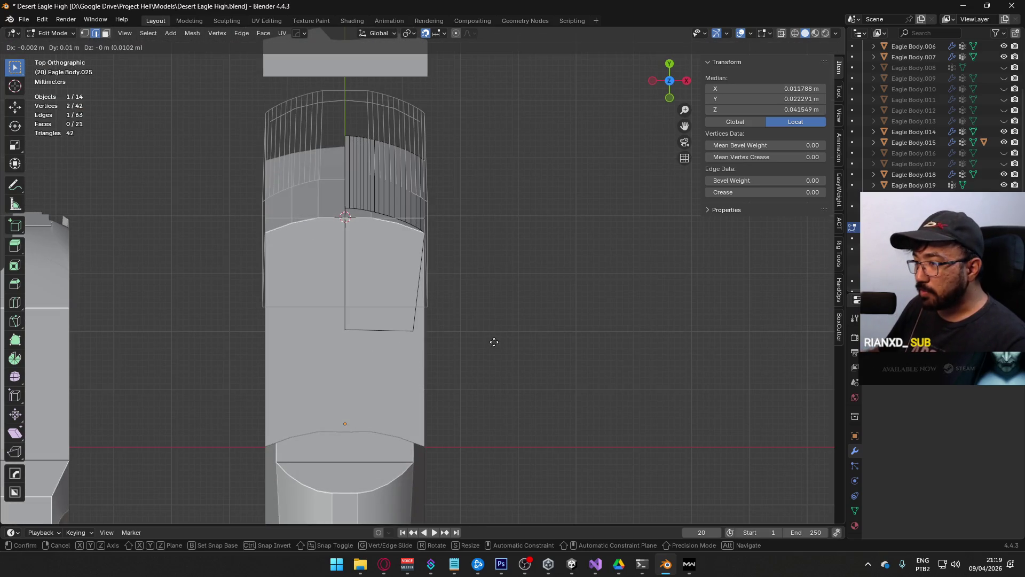
click(505, 343)
mouse_move(505, 344)
middle_down()
mouse_move(332, 339)
mouse_move(464, 320)
mouse_move(325, 238)
middle_up()
middle_drag(395, 203, 431, 213)
scroll(435, 262, down, 2)
middle_drag(454, 285, 382, 225)
Step: Set the corner vertices' Y position to 0.016 m and return to Object Mode
click(396, 180)
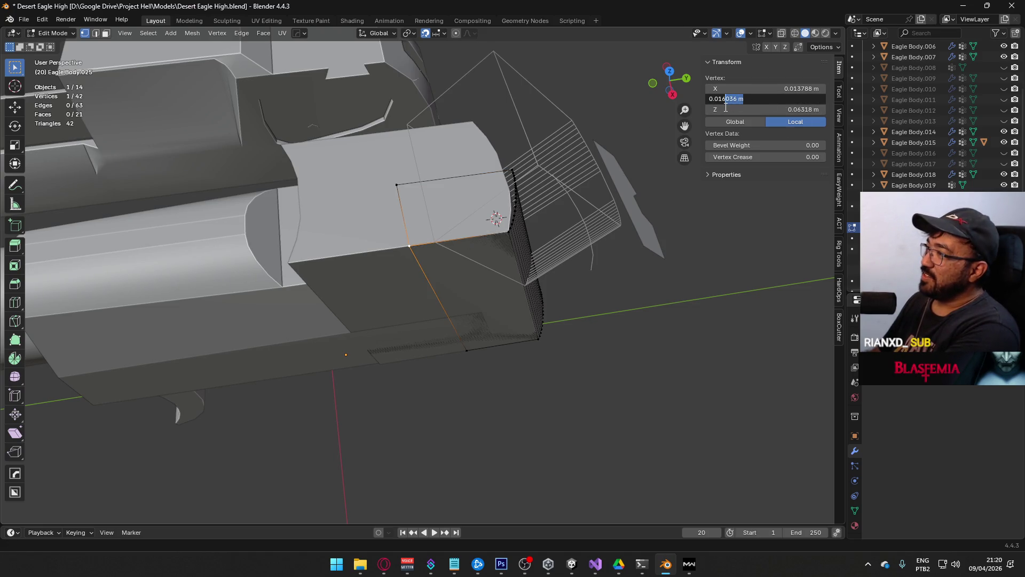
text(6)
key(Return)
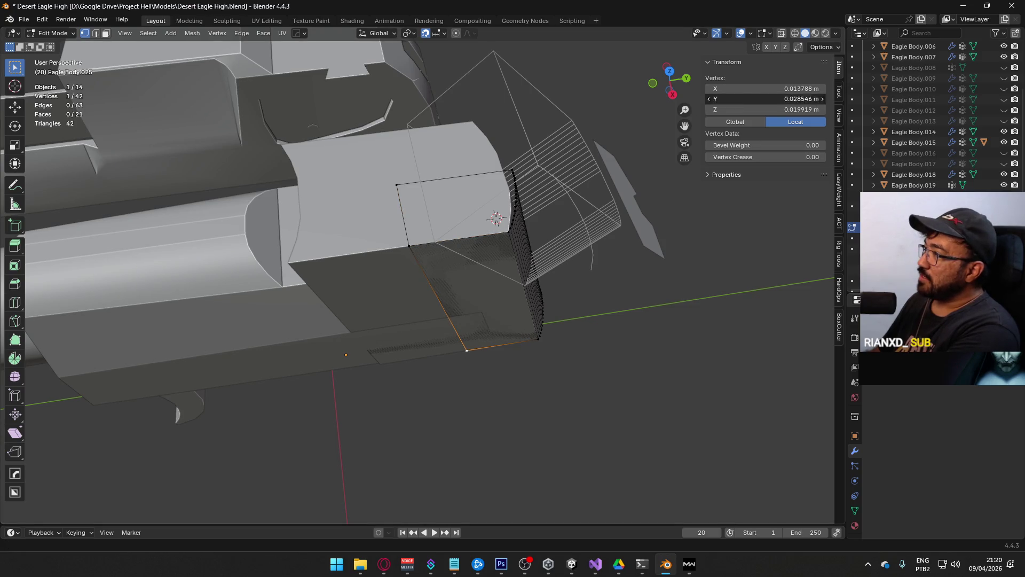
key(Escape)
mouse_move(438, 280)
middle_down()
mouse_move(515, 194)
mouse_move(402, 291)
middle_up()
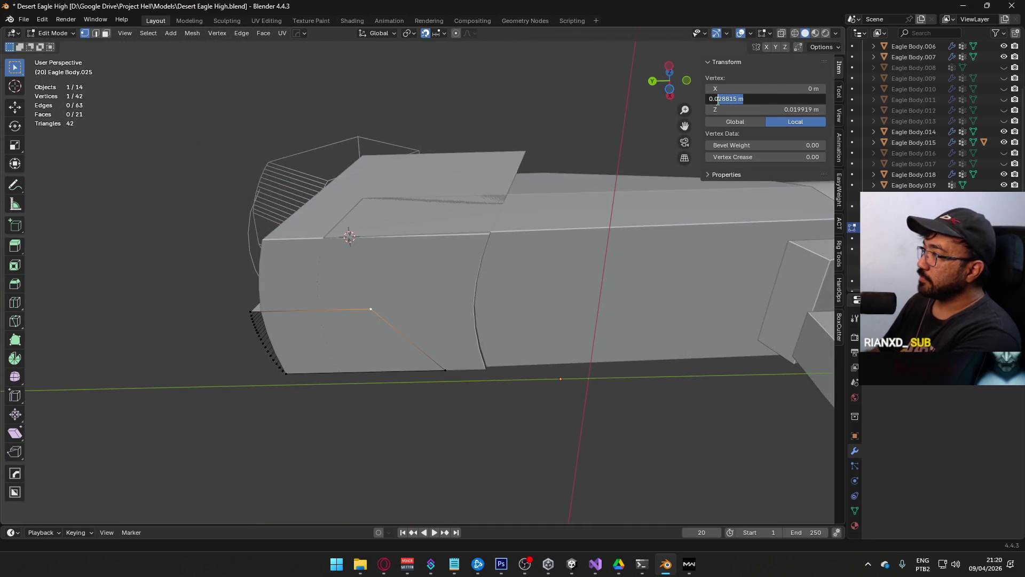
mouse_move(440, 260)
middle_down()
mouse_move(343, 270)
mouse_move(347, 222)
mouse_move(551, 381)
middle_up()
key(Tab)
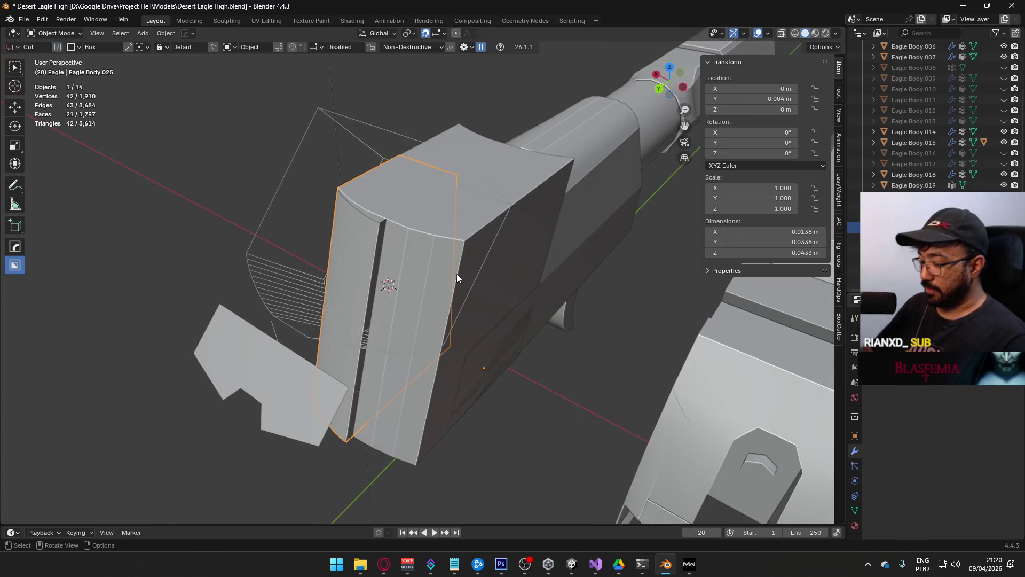
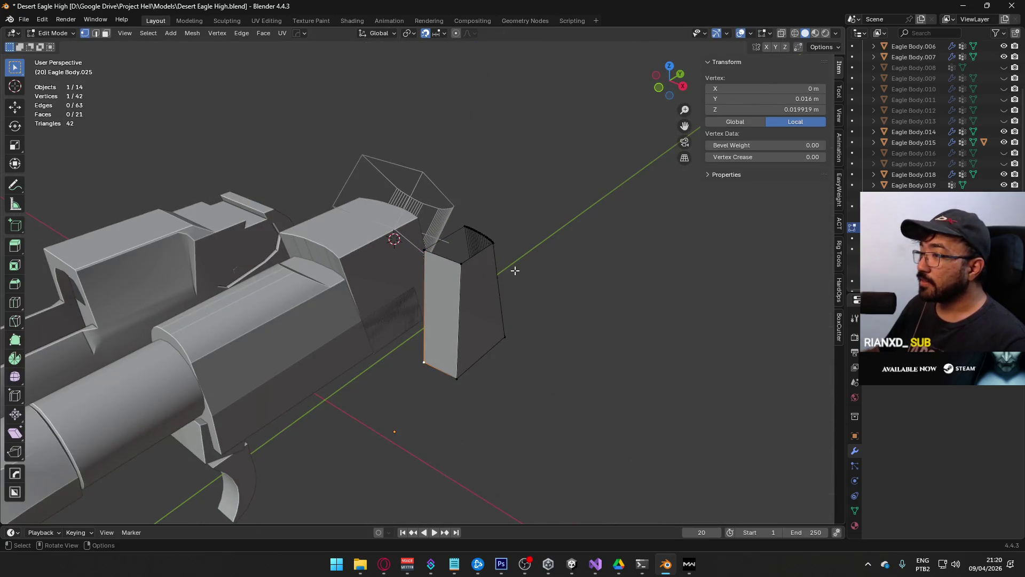
Step: Fill the rear block's open edge loop with a new face
middle_drag(515, 271, 620, 306)
key(2)
alt+click(511, 310)
key(f)
click(624, 373)
mouse_move(625, 374)
middle_down()
mouse_move(574, 258)
mouse_move(565, 196)
mouse_move(407, 290)
mouse_move(451, 348)
mouse_move(435, 341)
mouse_move(407, 263)
mouse_move(501, 223)
mouse_move(537, 221)
mouse_move(445, 297)
mouse_move(410, 243)
mouse_move(412, 283)
mouse_move(528, 331)
mouse_move(492, 298)
mouse_move(511, 249)
mouse_move(552, 235)
mouse_move(578, 272)
mouse_move(572, 289)
mouse_move(436, 293)
mouse_move(651, 252)
middle_up()
key(ctrl+z)
click(565, 196)
key(Tab)
Step: From the top view, delete the face on the block's inner side
key(KP_7)
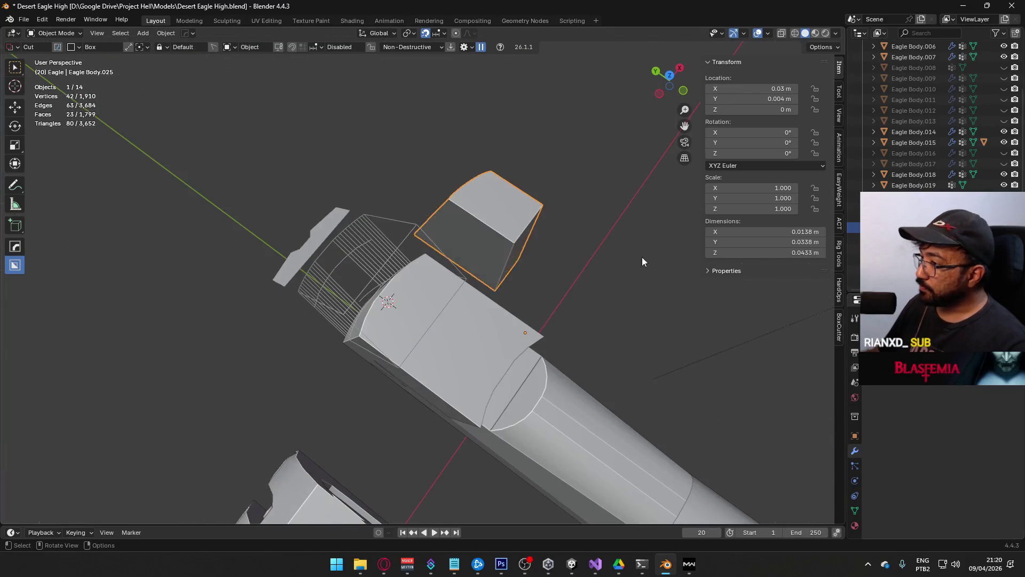
key(Tab)
click(514, 253)
key(x)
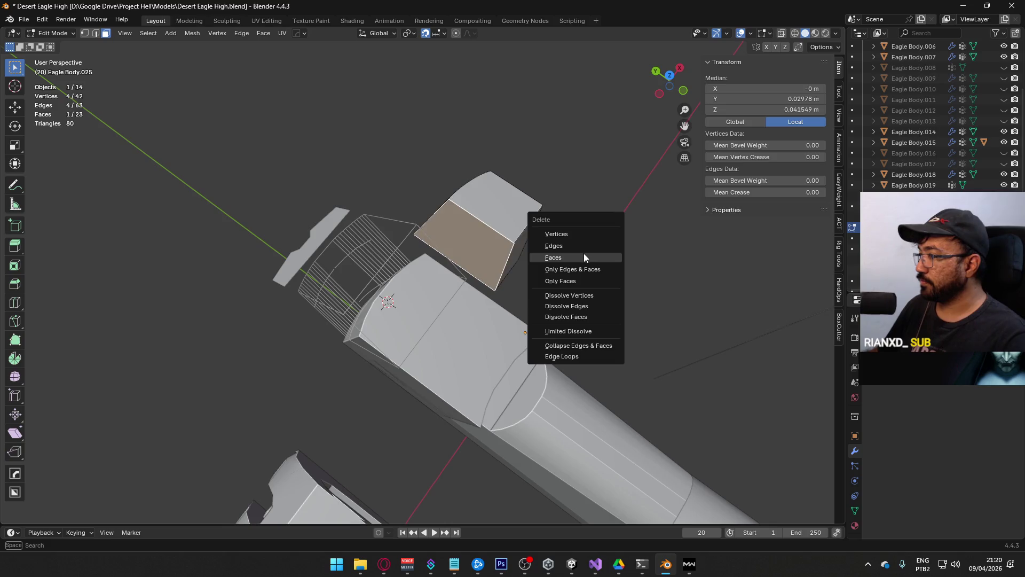
click(585, 254)
Step: Add a Mirror modifier to the rear block
click(908, 315)
mouse_move(857, 334)
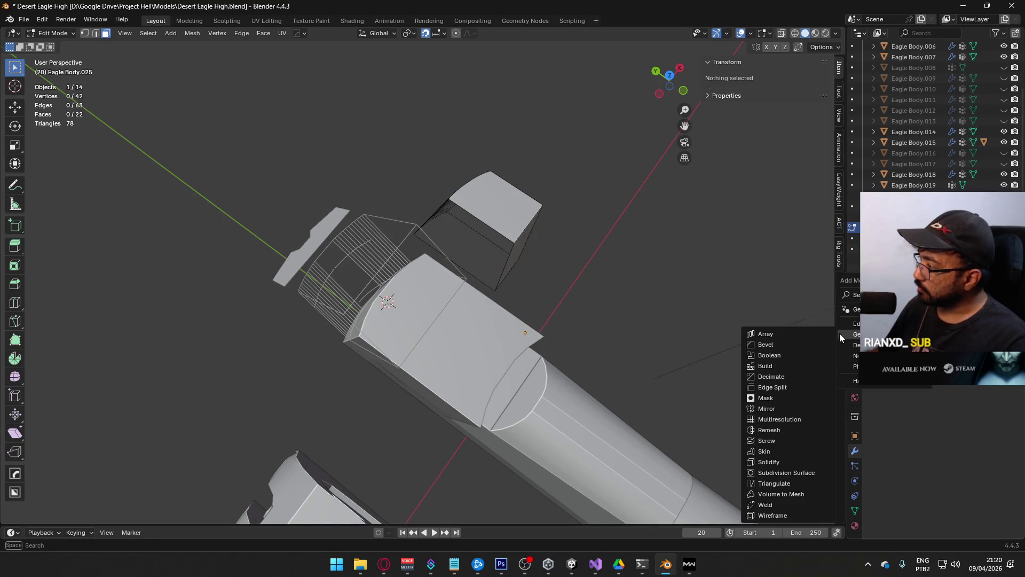
click(767, 409)
middle_drag(730, 357, 574, 261)
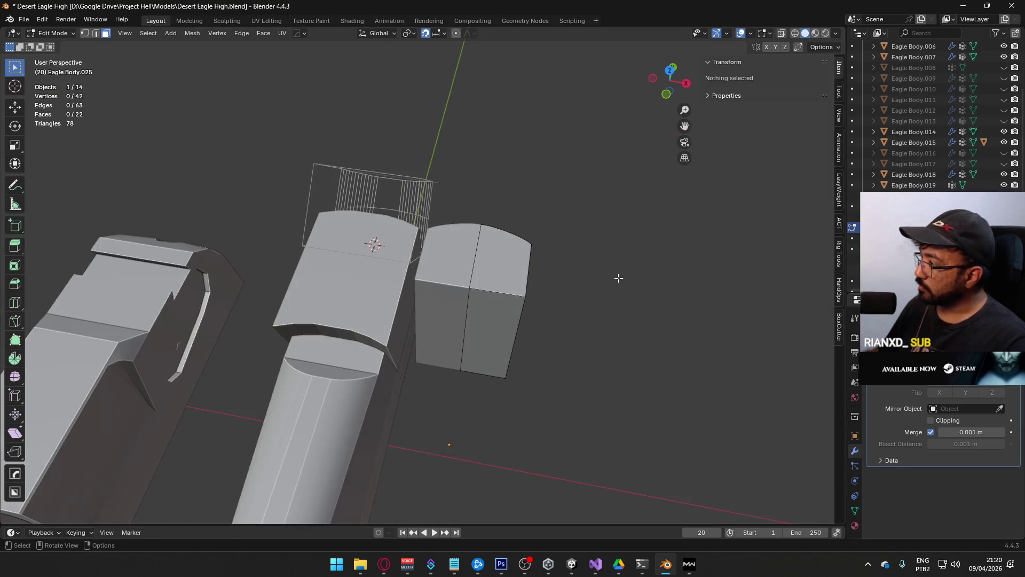
Step: Reset the block's X location to 0 so it mirrors across the gun's centre
key(Tab)
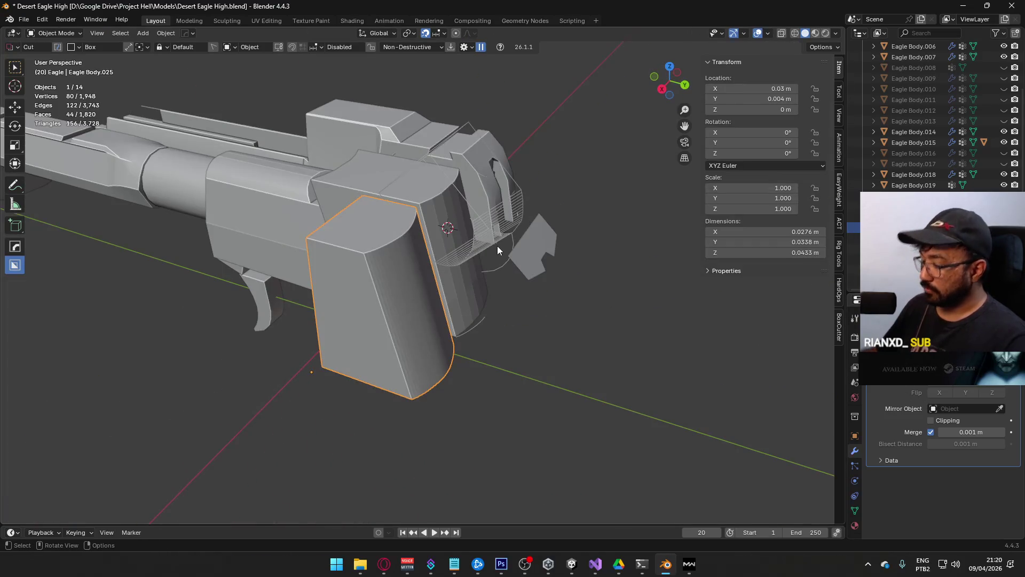
key(KP_7)
key(g)
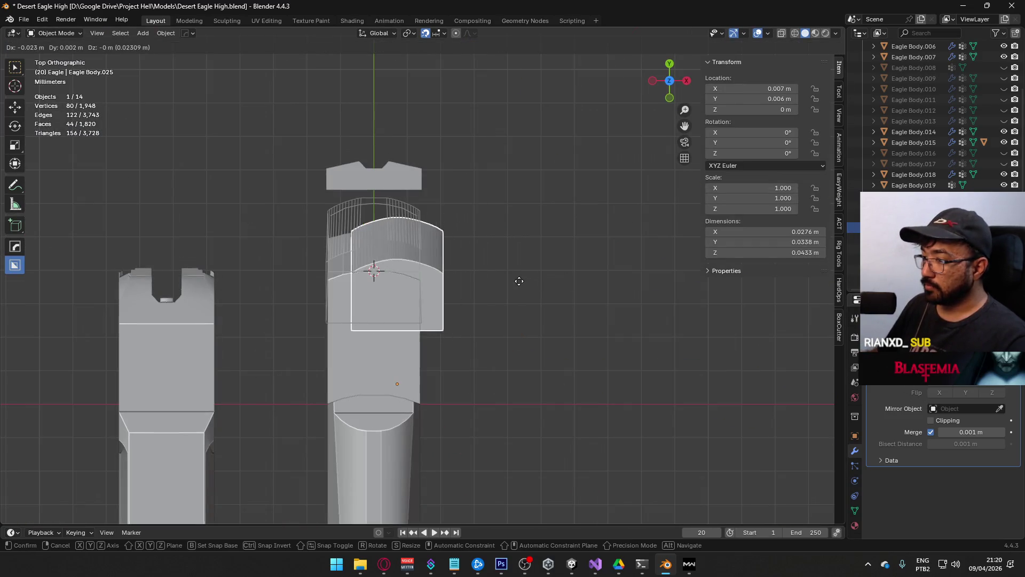
right_click(492, 290)
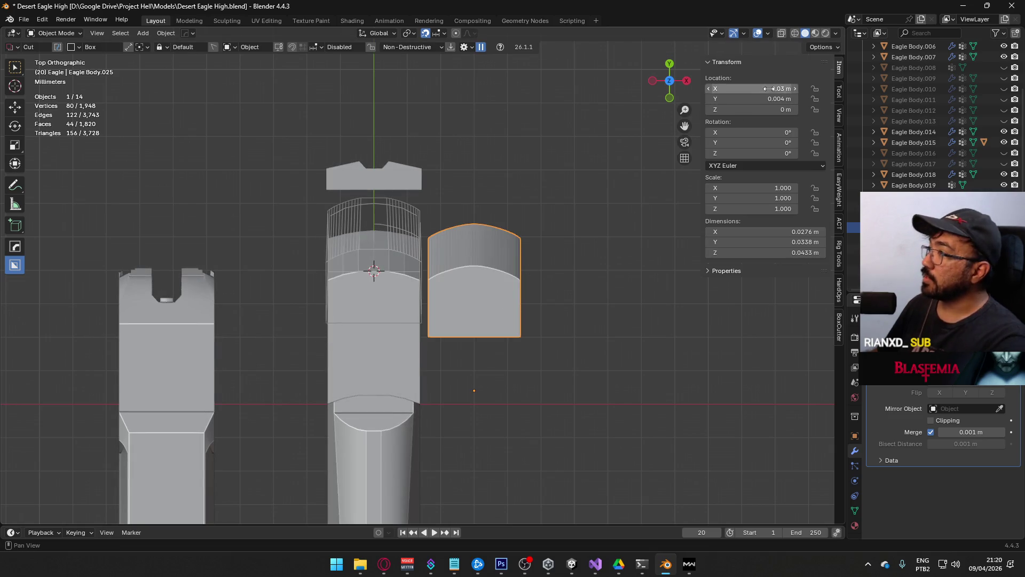
key(g)
click(547, 259)
mouse_move(547, 259)
middle_down()
mouse_move(389, 172)
mouse_move(466, 185)
mouse_move(502, 163)
mouse_move(359, 169)
middle_up()
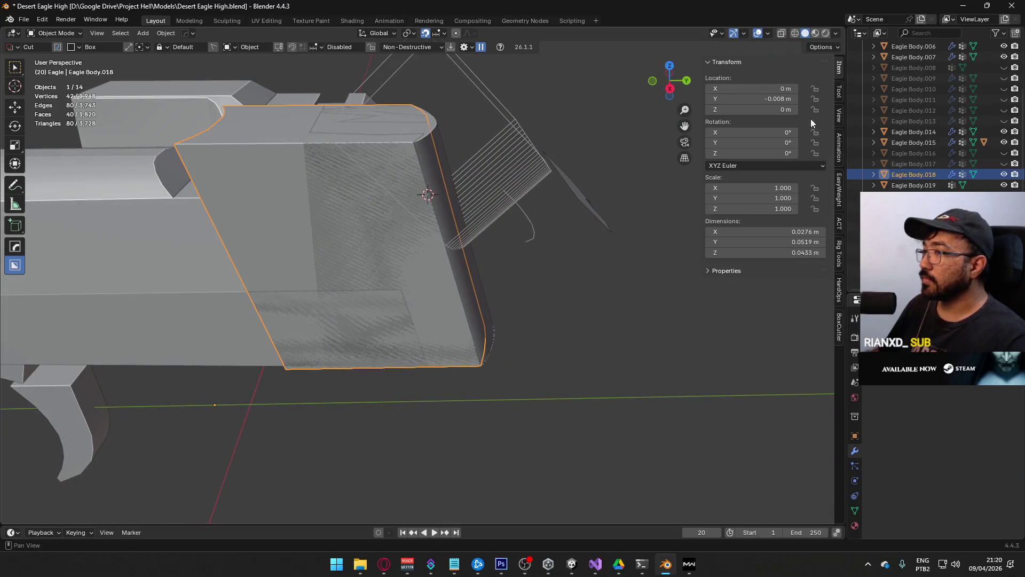
Step: Hide Eagle Body.018 and select the curved face strip of cutter Eagle Body.023
click(1004, 175)
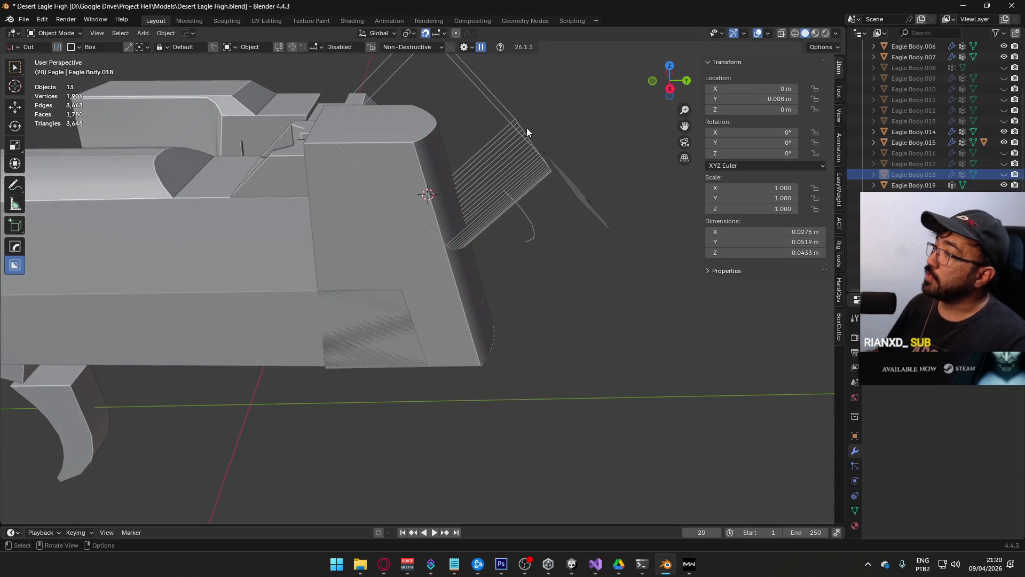
click(402, 171)
mouse_move(402, 171)
middle_down()
mouse_move(431, 198)
mouse_move(417, 150)
mouse_move(361, 193)
mouse_move(380, 203)
mouse_move(430, 185)
mouse_move(431, 203)
mouse_move(412, 175)
mouse_move(411, 201)
middle_up()
key(Tab)
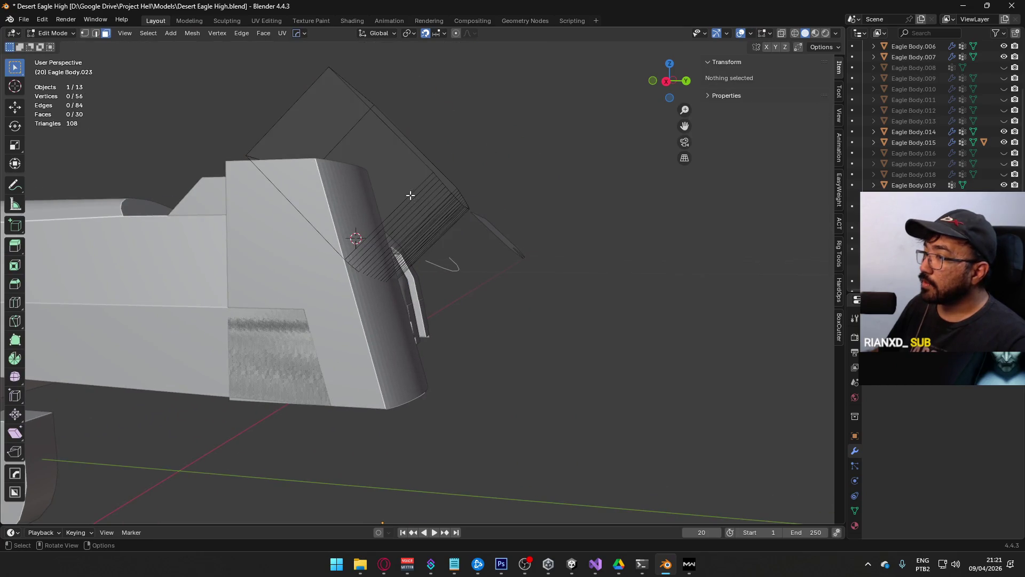
click(410, 196)
middle_drag(510, 217, 437, 199)
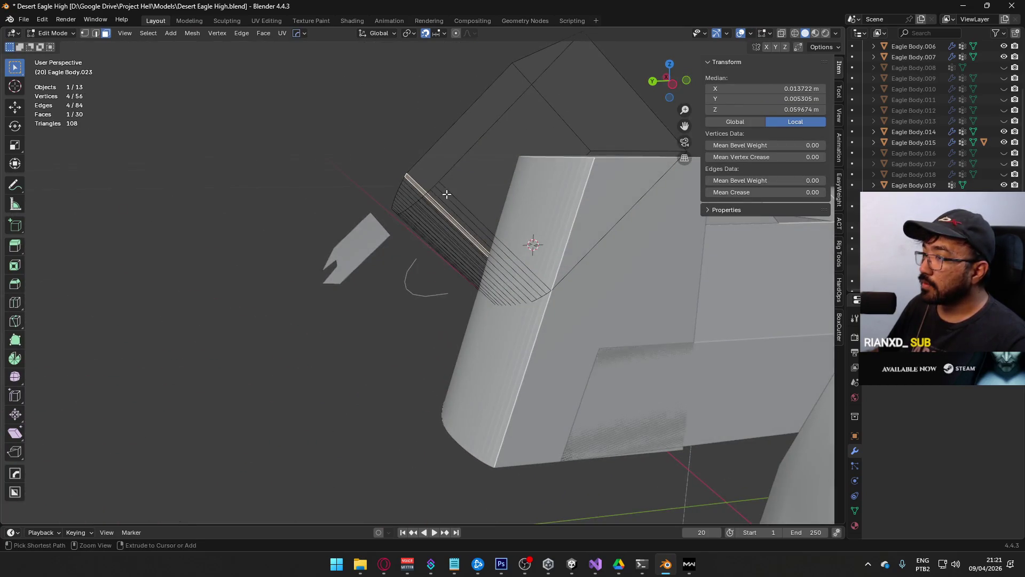
ctrl+click(447, 194)
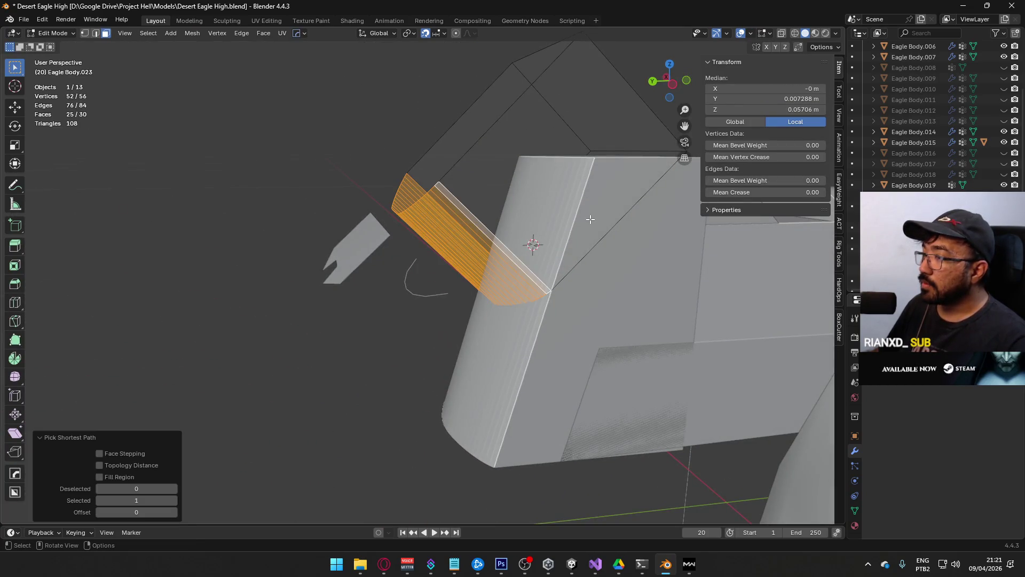
Step: Set the transform orientation to Normal and push the curved strip outward along Z
click(387, 33)
click(377, 85)
key(g)
key(z)
right_click(570, 177)
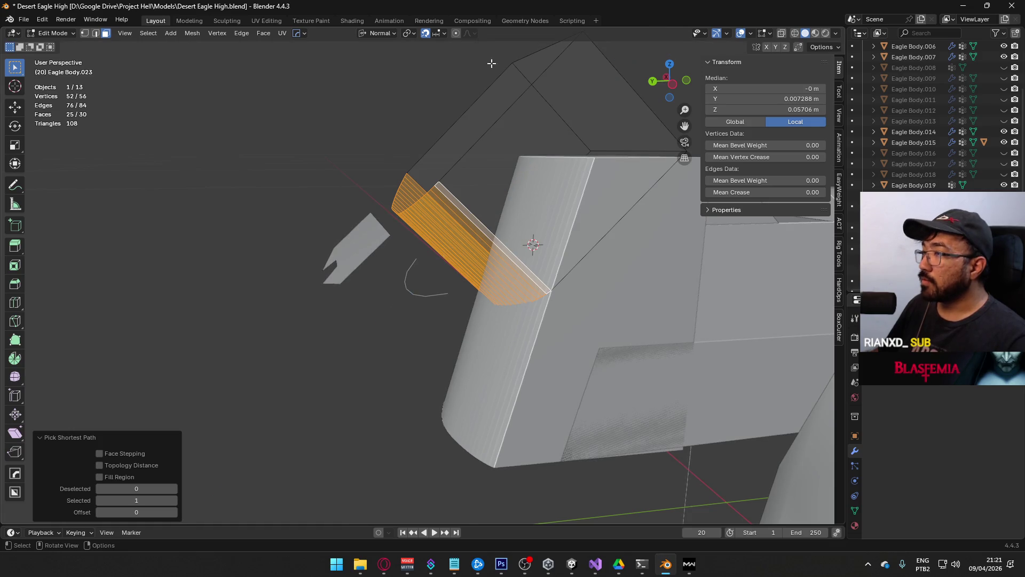
key(g)
key(z)
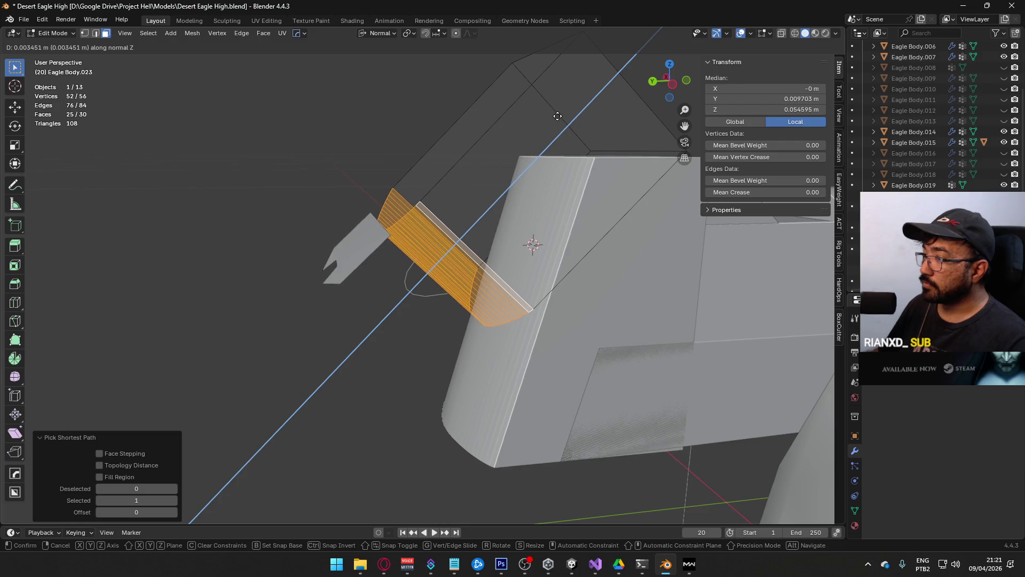
click(555, 116)
mouse_move(556, 116)
middle_down()
mouse_move(513, 128)
mouse_move(562, 98)
mouse_move(604, 128)
mouse_move(636, 114)
mouse_move(669, 172)
mouse_move(686, 237)
mouse_move(648, 259)
mouse_move(652, 218)
mouse_move(566, 217)
middle_up()
Step: Cut the rear plate Eagle Body.025 with the cutter as a boolean difference
key(Tab)
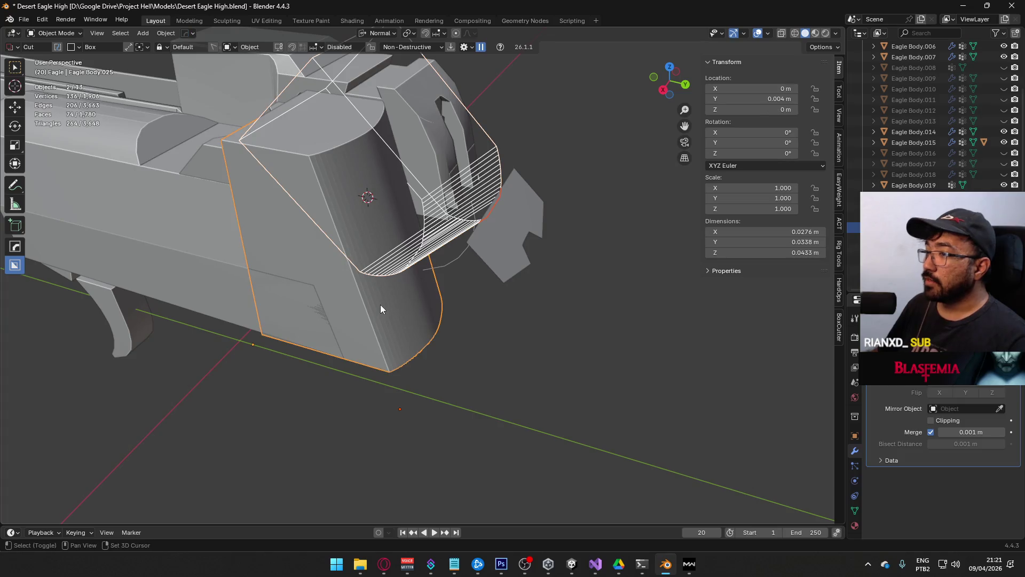
key(ctrl+minus)
mouse_move(324, 293)
middle_down()
mouse_move(371, 255)
mouse_move(383, 292)
mouse_move(327, 310)
mouse_move(367, 290)
middle_up()
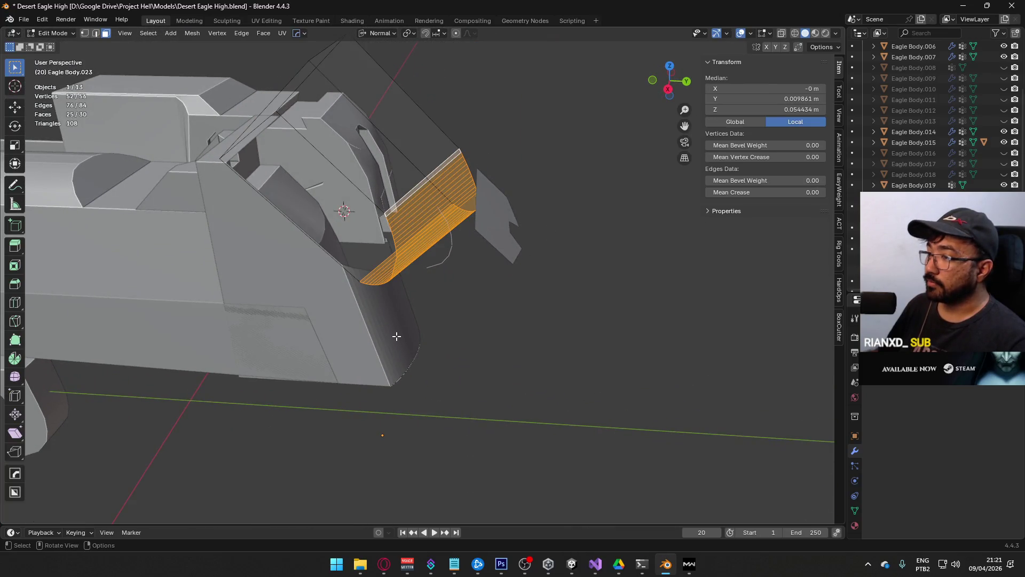
click(396, 336)
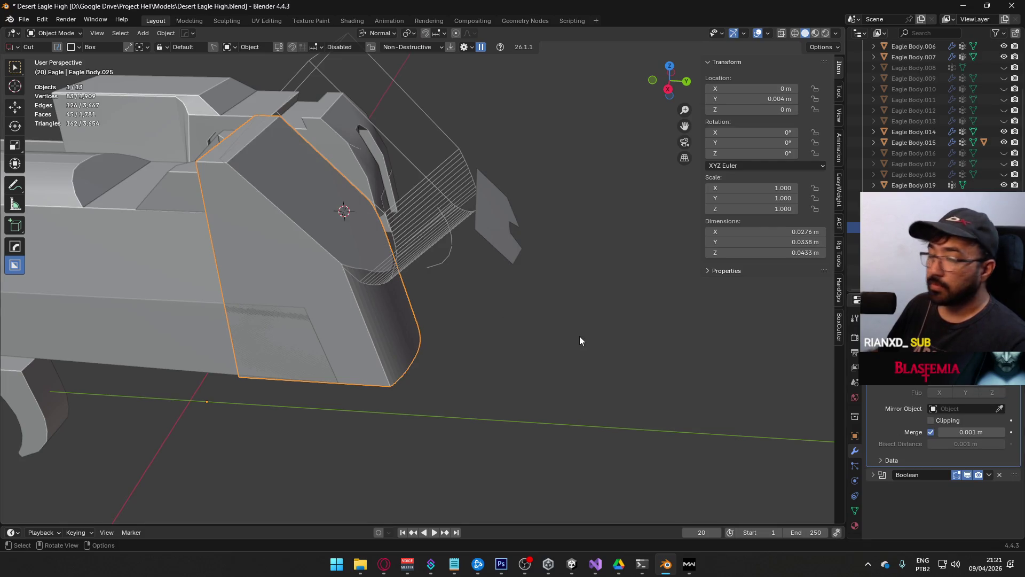
mouse_move(580, 340)
middle_down()
mouse_move(459, 345)
mouse_move(442, 276)
mouse_move(434, 294)
mouse_move(471, 332)
mouse_move(545, 344)
mouse_move(430, 240)
middle_up()
Step: Push the cutter's curved strip further out along its normal to reshape the cut
click(429, 241)
scroll(417, 261, up, 5)
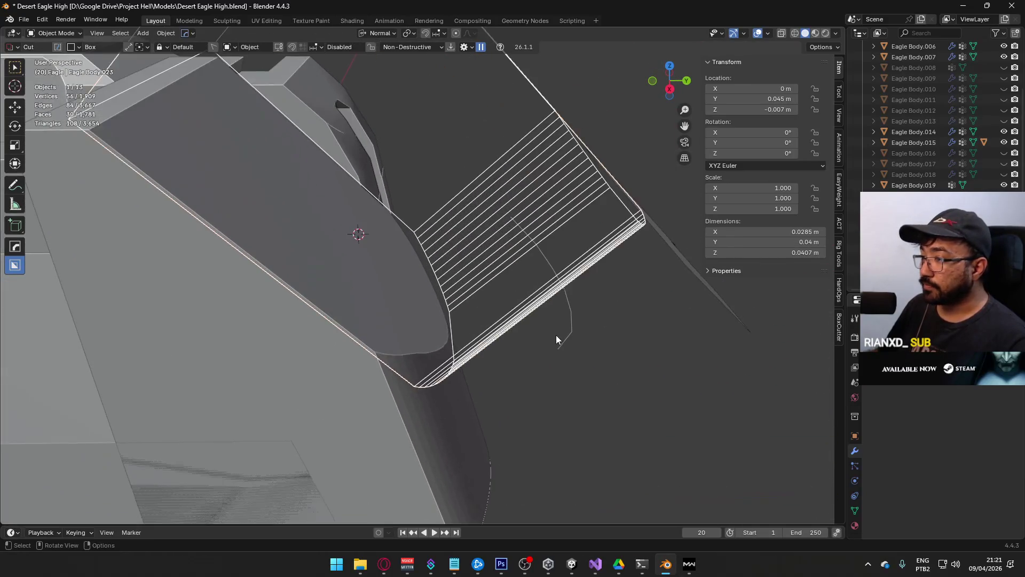
key(Tab)
key(g)
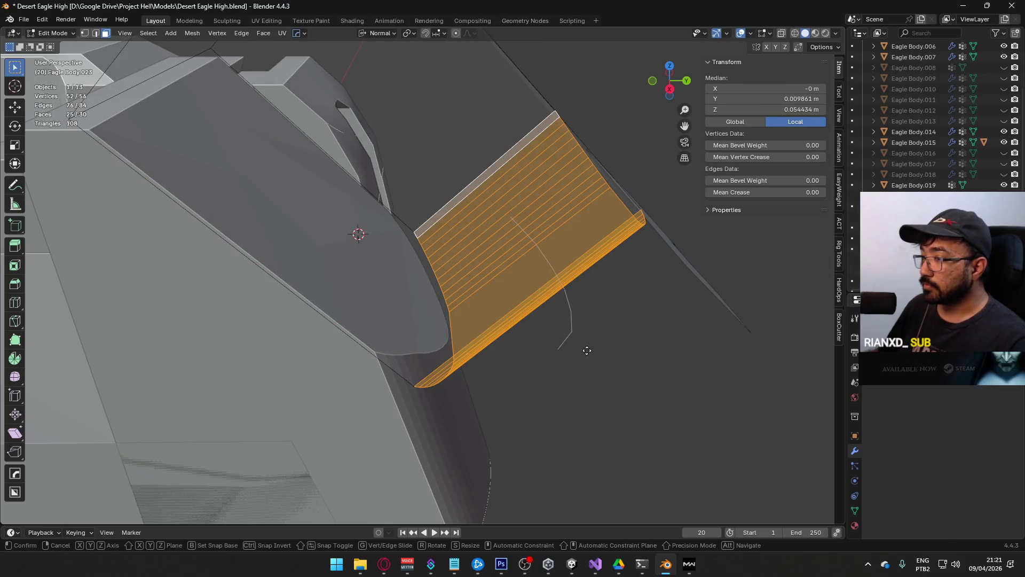
key(z)
key(z)
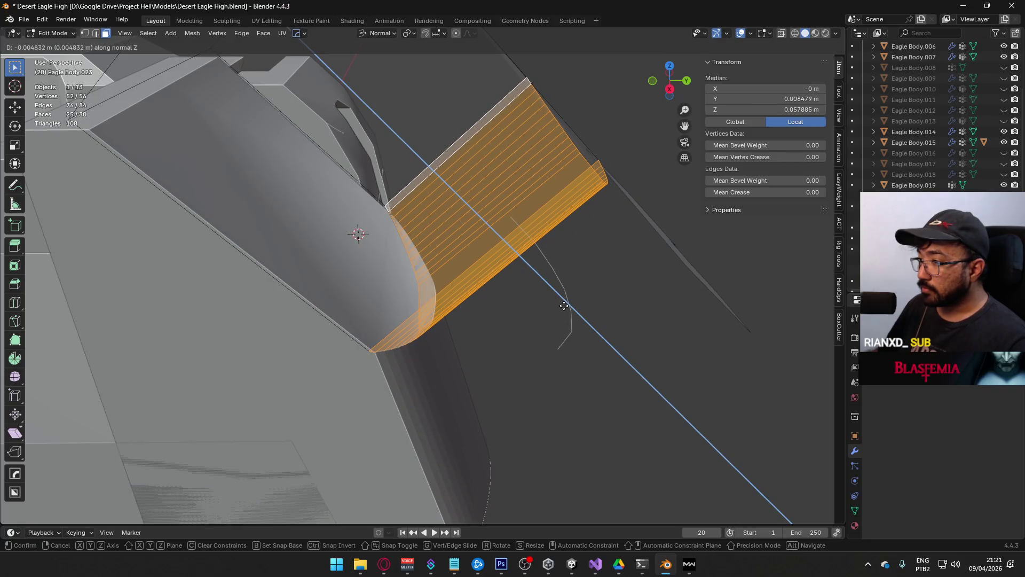
click(564, 306)
mouse_move(622, 348)
middle_down()
mouse_move(442, 270)
mouse_move(518, 277)
mouse_move(467, 248)
mouse_move(504, 235)
mouse_move(566, 282)
middle_up()
key(g)
key(z)
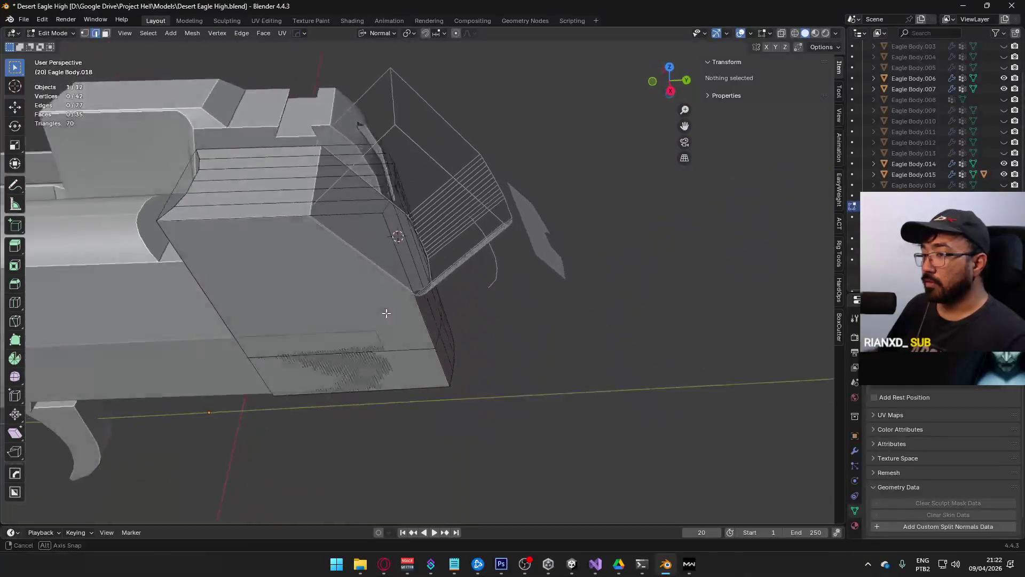
middle_drag(386, 313, 325, 307)
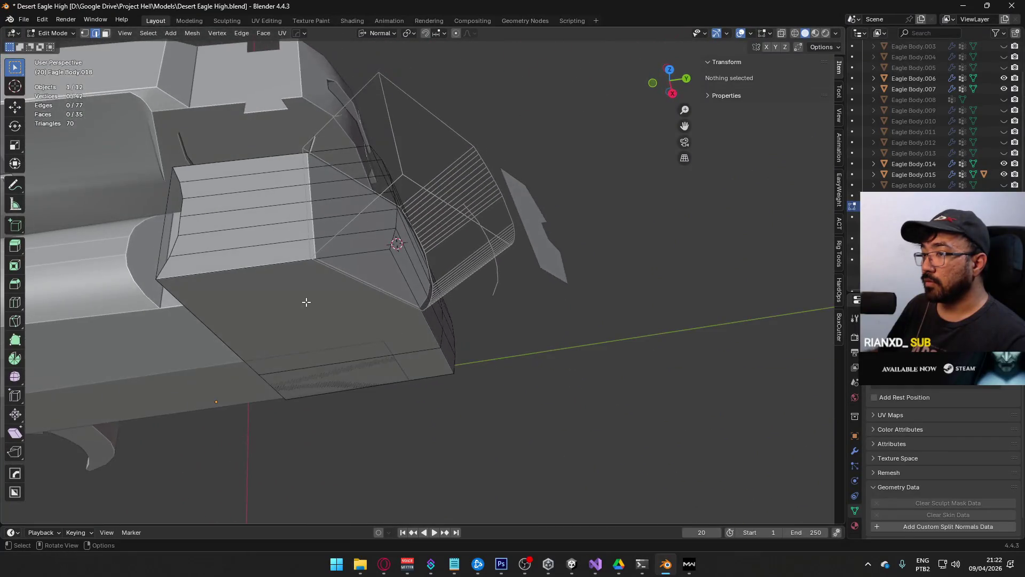
Step: Dissolve the bottom strip faces into one and dissolve the extra side-edge vertices
click(263, 255)
ctrl+click(248, 176)
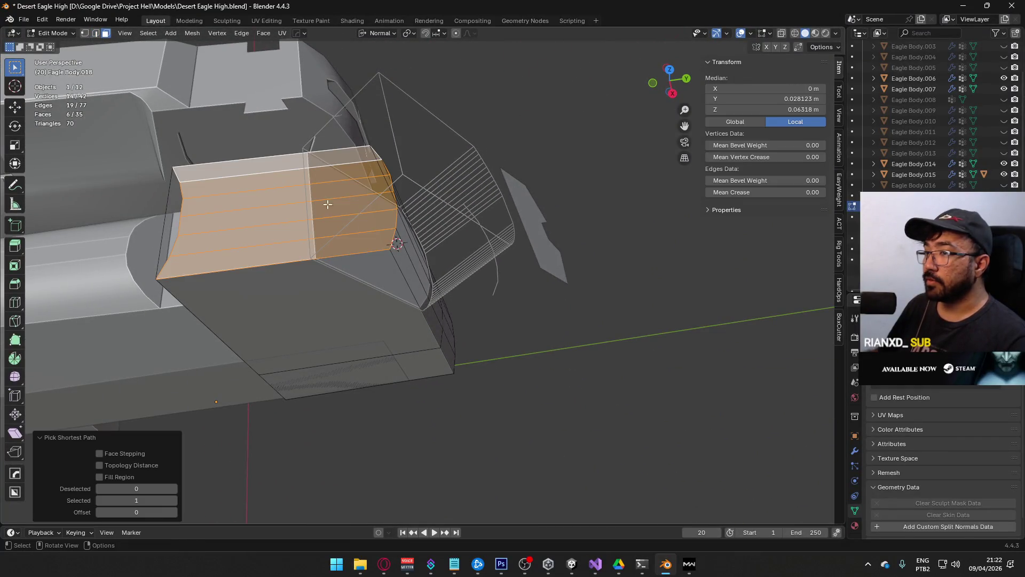
key(ctrl+x)
key(1)
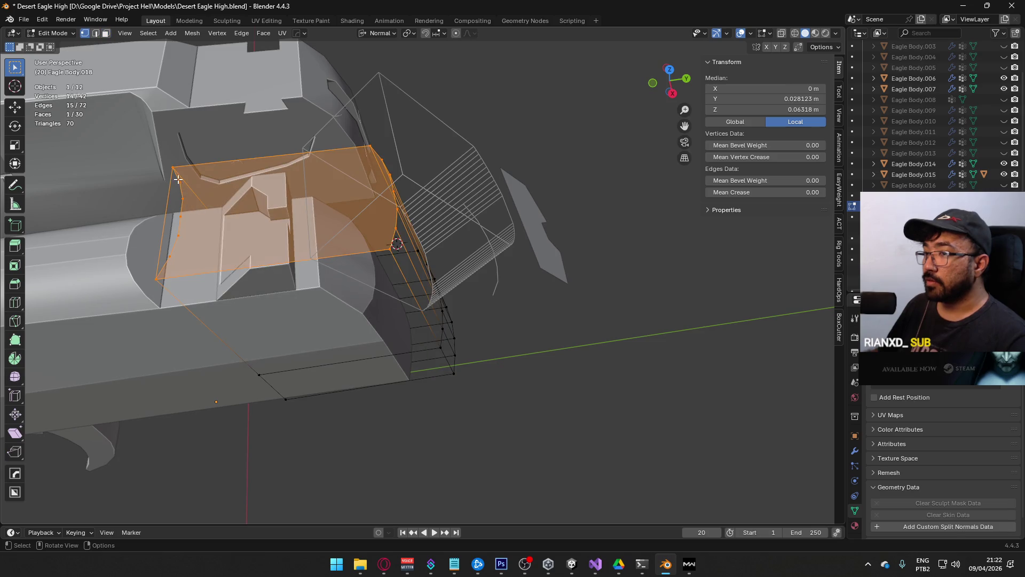
click(179, 181)
shift+click(182, 199)
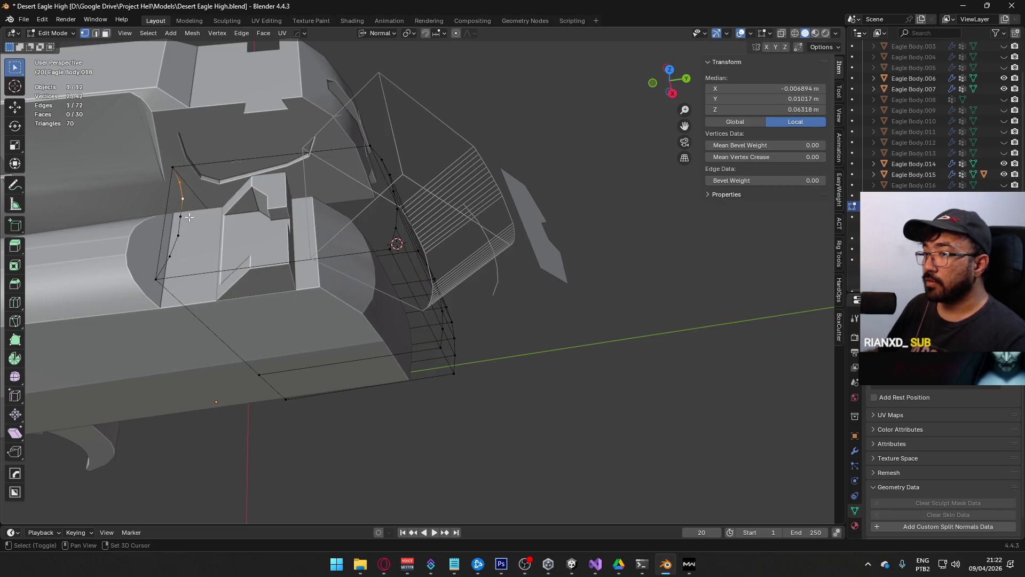
shift+click(170, 257)
right_click(170, 256)
key(Escape)
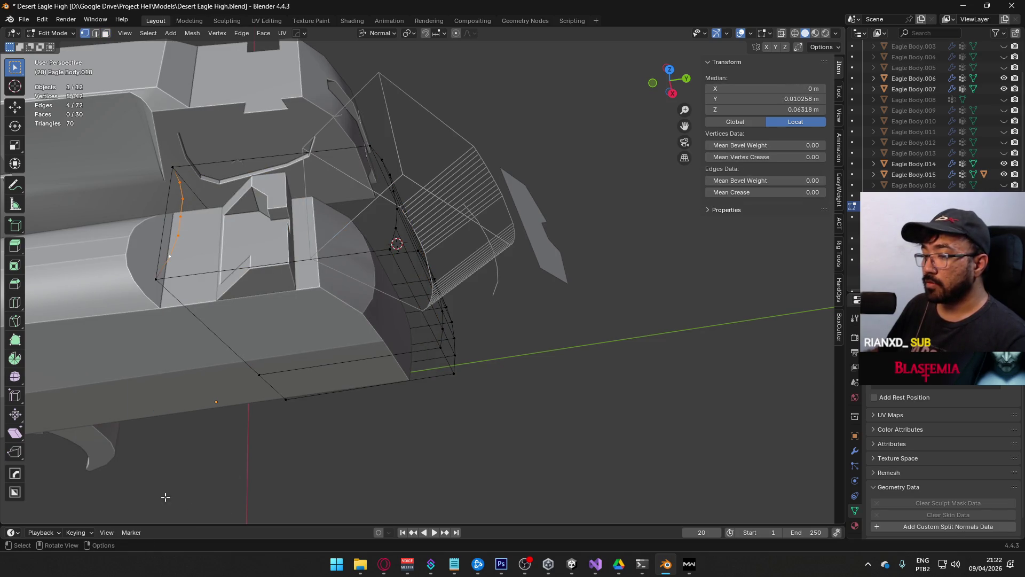
right_click(169, 230)
click(151, 486)
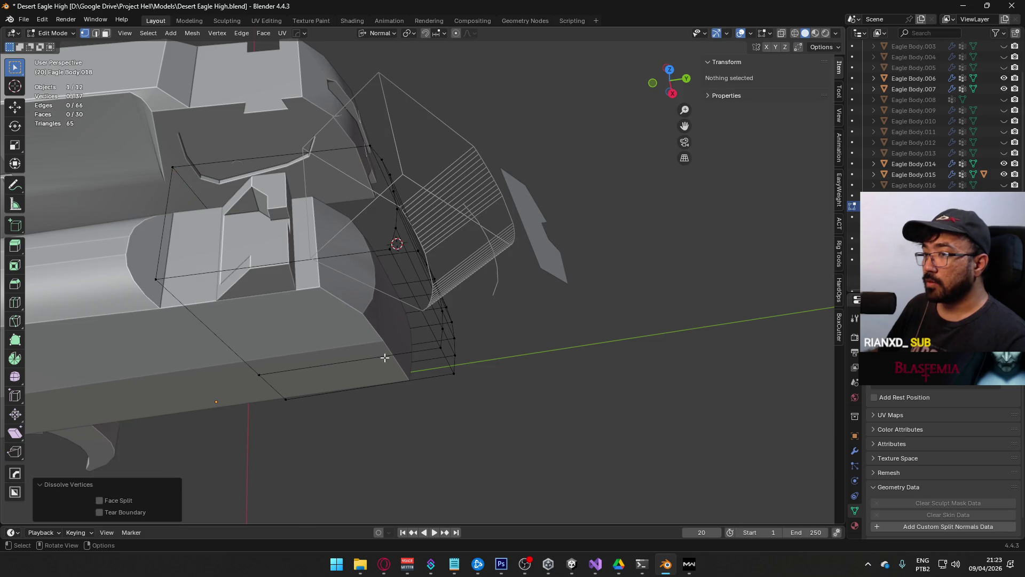
Step: Select the whole rear plate mesh and try recalculating its normals, then undo it
middle_drag(386, 386, 299, 179)
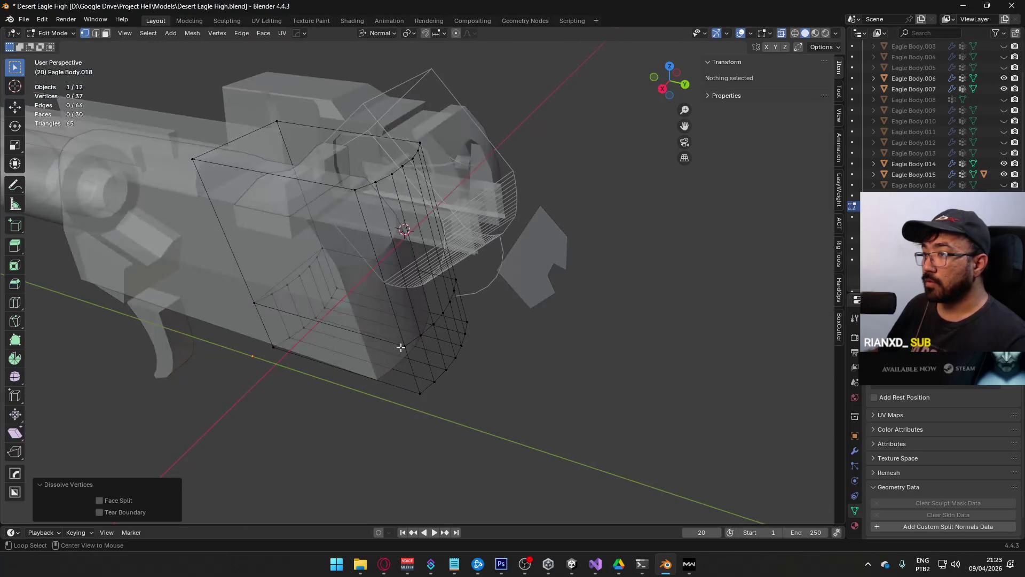
key(2)
click(299, 179)
key(ctrl+l)
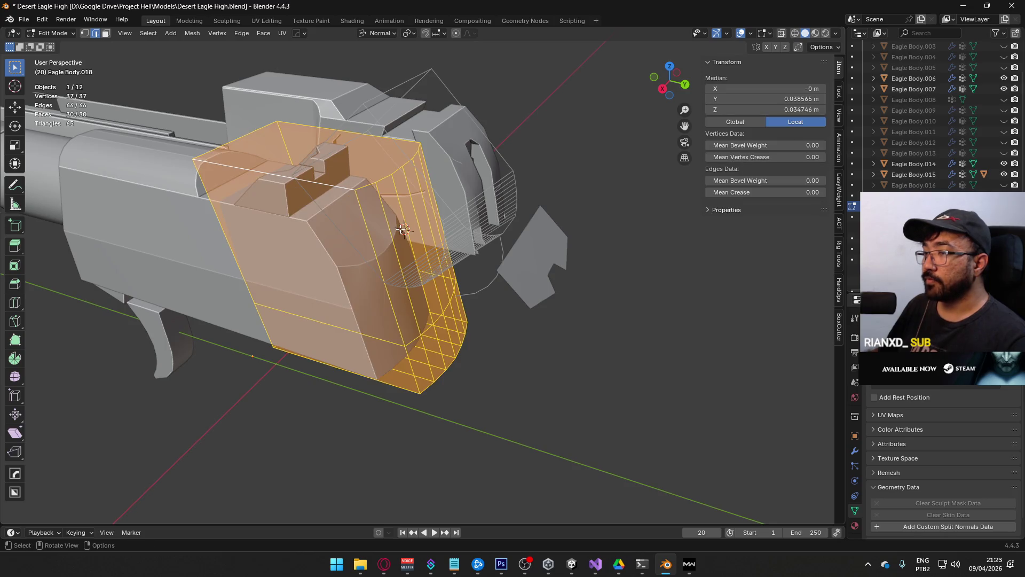
key(alt+n)
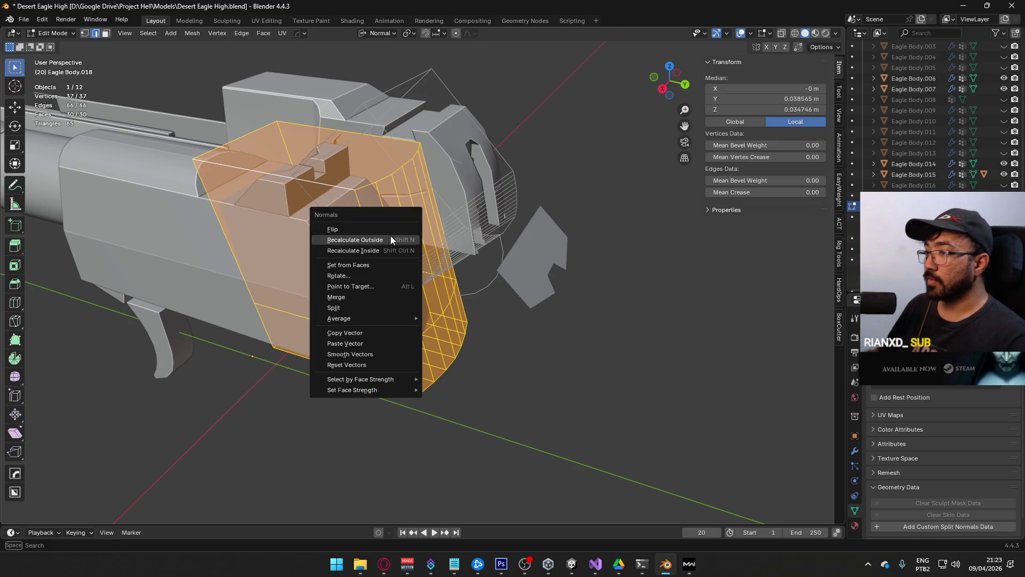
click(393, 236)
key(ctrl+z)
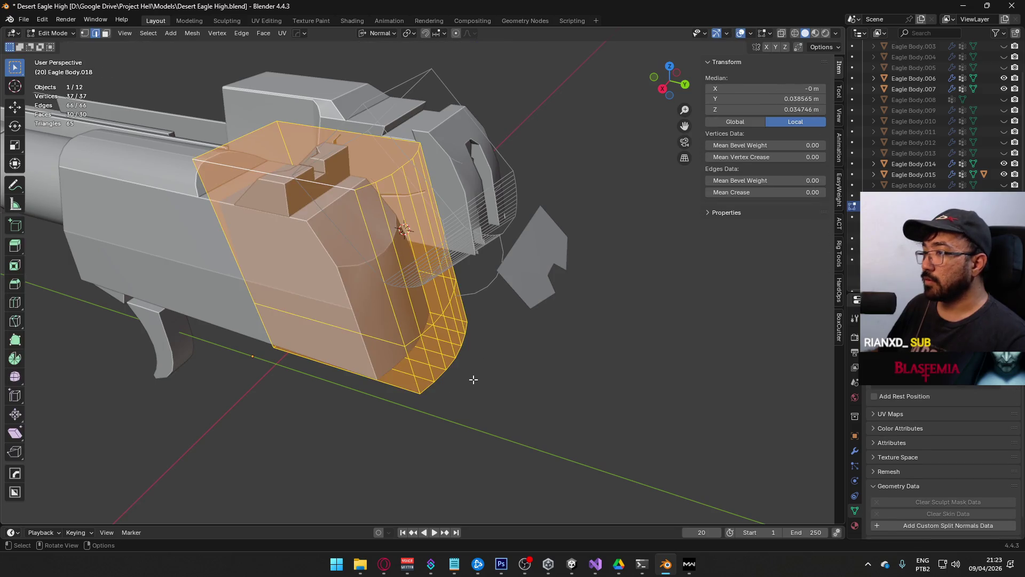
Step: Select the curved strips from top to bottom and dissolve them into a single face
click(856, 449)
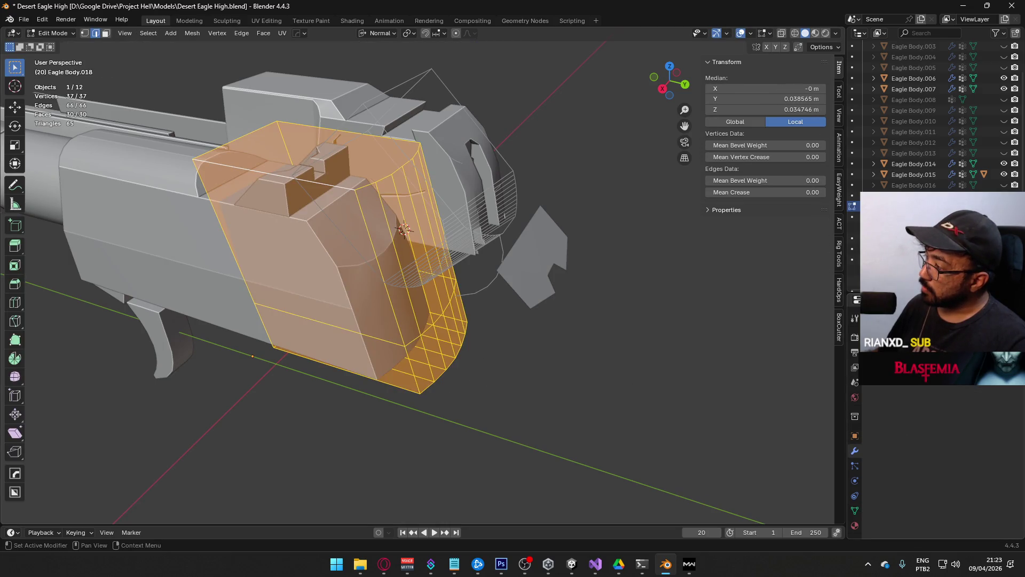
key(Tab)
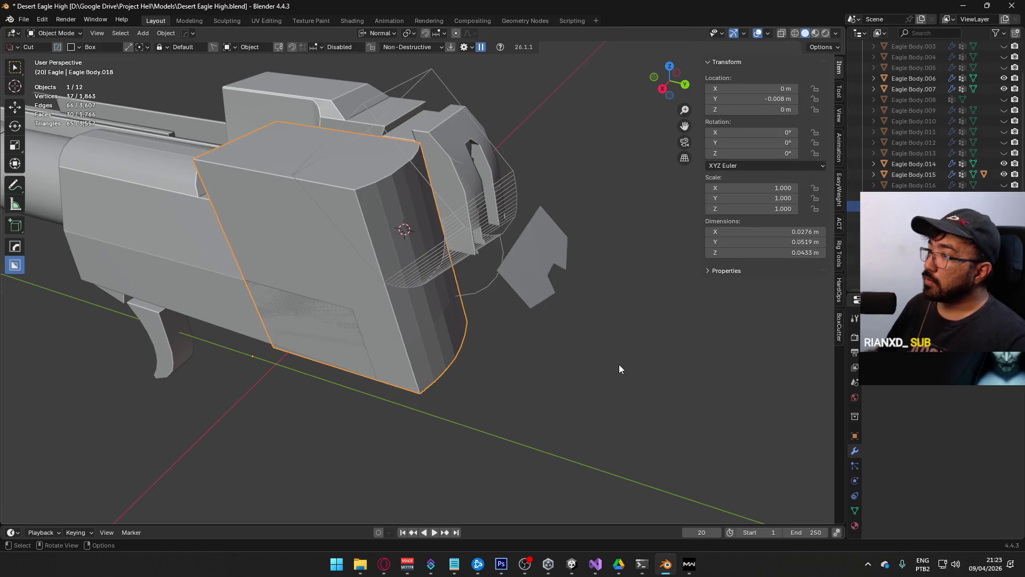
mouse_move(418, 340)
middle_down()
mouse_move(469, 251)
mouse_move(322, 287)
middle_up()
key(Tab)
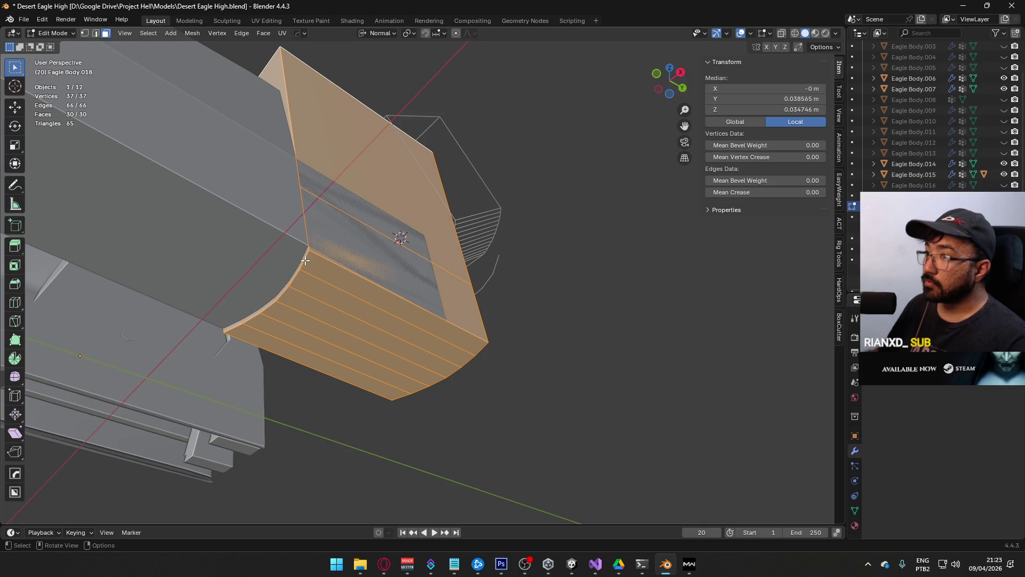
click(314, 267)
shift+click(273, 347)
ctrl+click(291, 338)
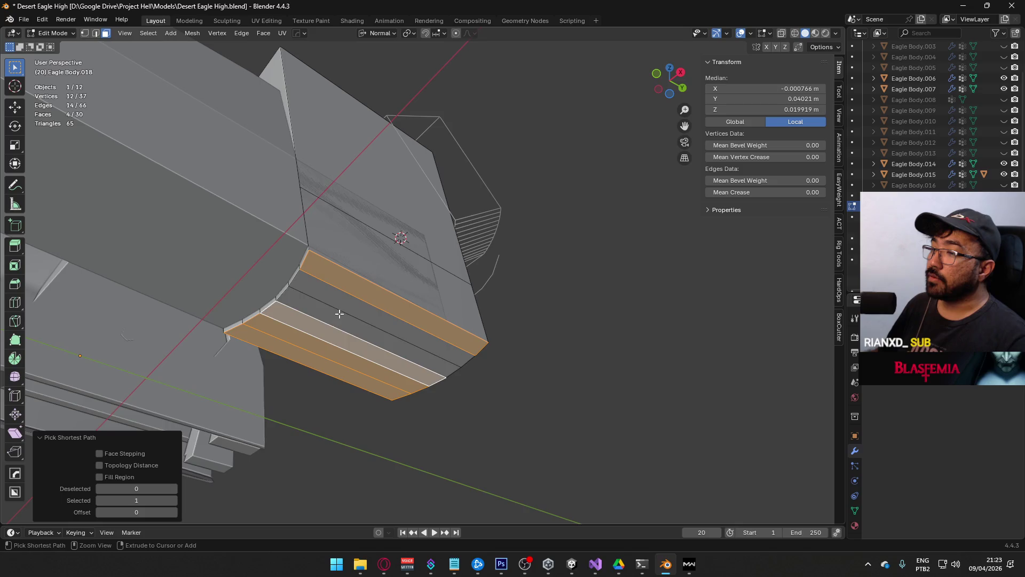
key(ctrl+x)
Step: Merge the curved-edge vertices At Last into one vertex
key(1)
key(alt+a)
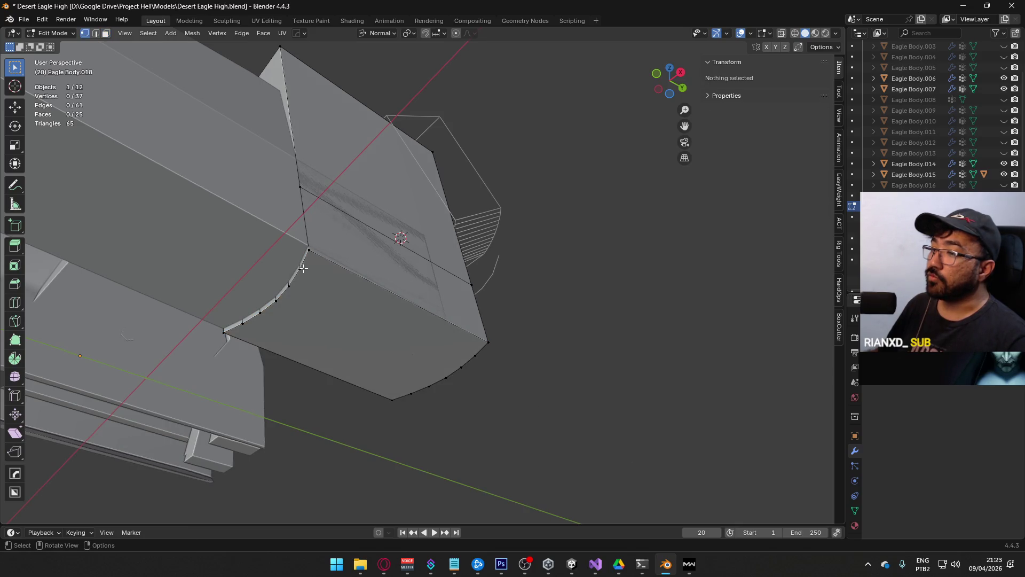
click(302, 268)
ctrl+click(277, 300)
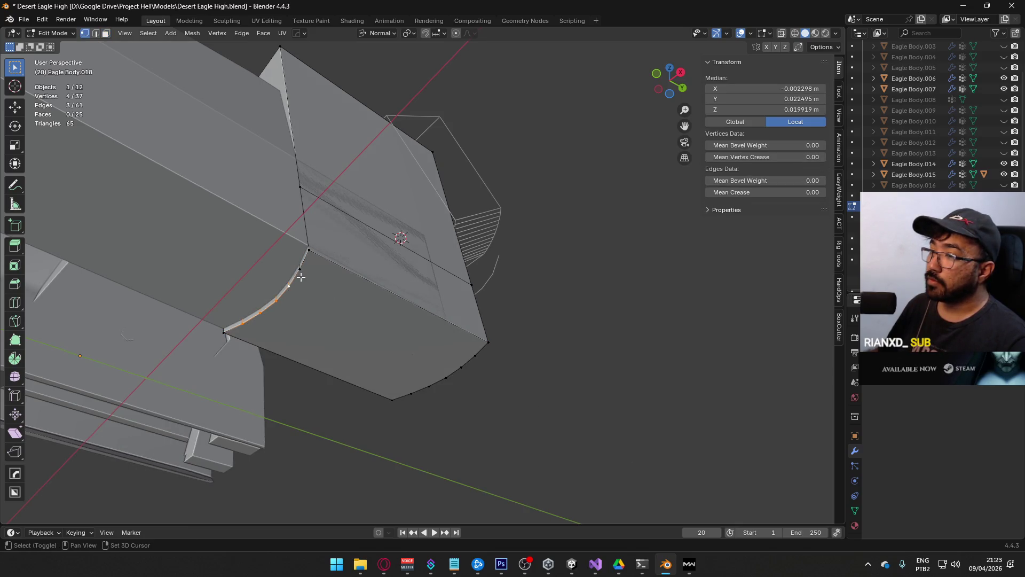
key(m)
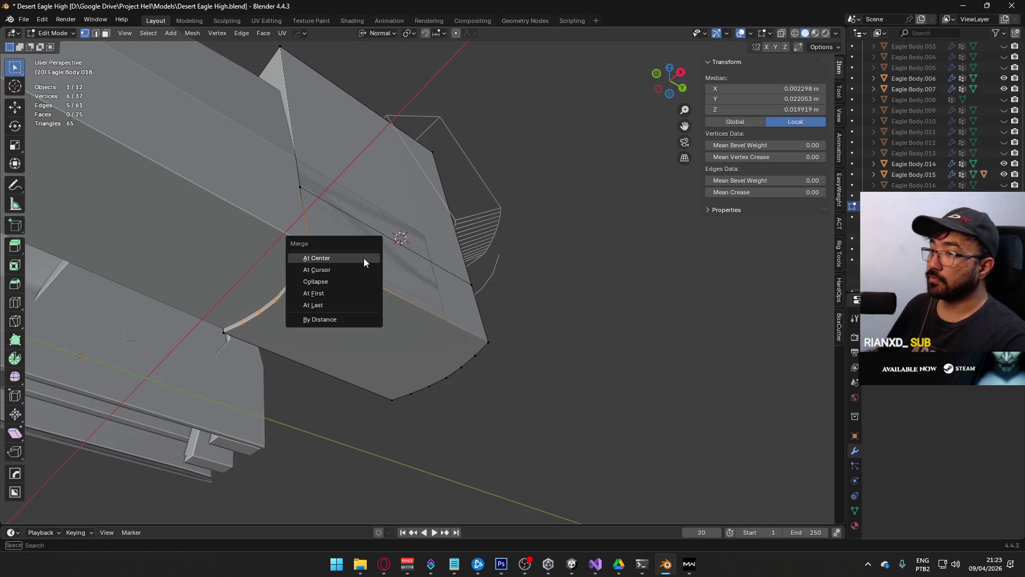
click(347, 305)
Step: In X-ray view, merge a remaining vertex pair on the plate's other side
key(alt+z)
mouse_move(309, 244)
middle_down()
mouse_move(410, 227)
mouse_move(336, 354)
middle_up()
shift+click(319, 366)
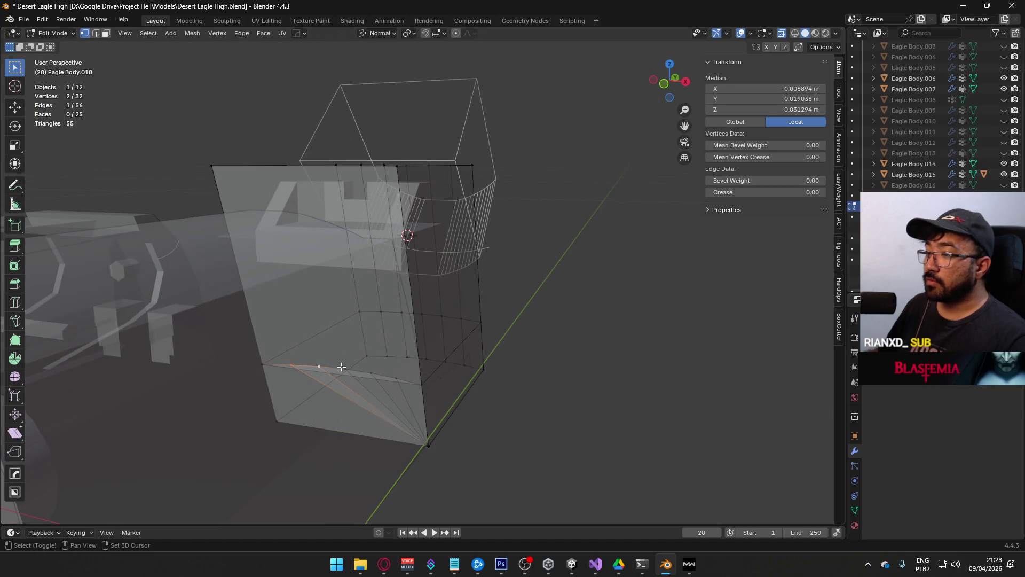
key(m)
click(483, 364)
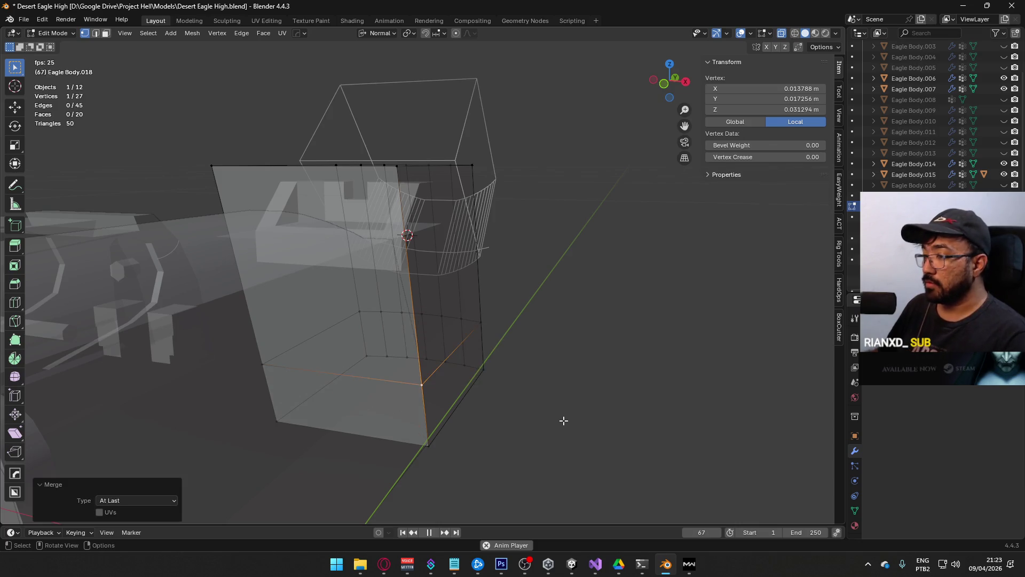
key(Tab)
mouse_move(554, 419)
middle_down()
mouse_move(494, 416)
mouse_move(505, 323)
middle_up()
click(425, 270)
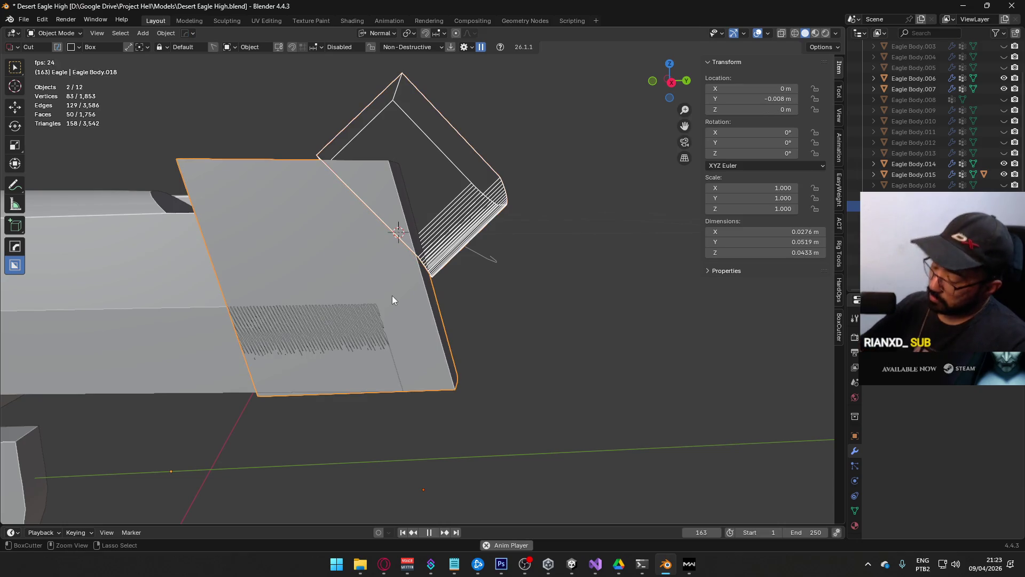
Step: Cut the rear plate with the cutter as a boolean difference and enter edit mode on it
key(ctrl+KP_Subtract)
mouse_move(393, 296)
middle_down()
mouse_move(444, 303)
mouse_move(363, 287)
mouse_move(305, 307)
mouse_move(271, 302)
mouse_move(304, 229)
mouse_move(357, 199)
mouse_move(444, 368)
mouse_move(422, 351)
middle_up()
click(422, 351)
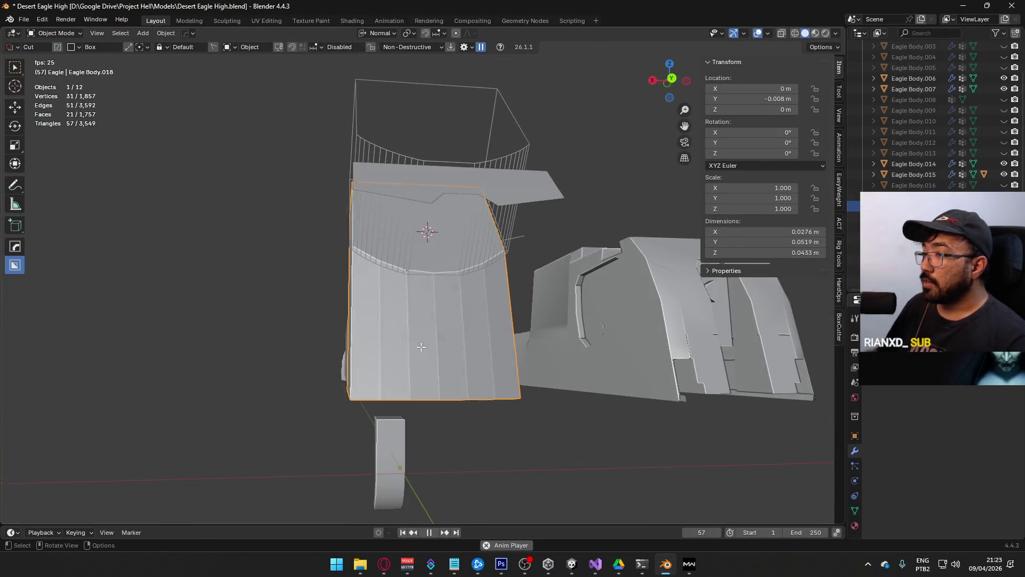
key(Tab)
click(365, 399)
middle_drag(366, 399, 514, 294)
Step: Select the plate's top edge path and try Edge Flow on it, then undo the change
key(2)
click(514, 295)
middle_drag(366, 304, 395, 293)
ctrl+click(360, 293)
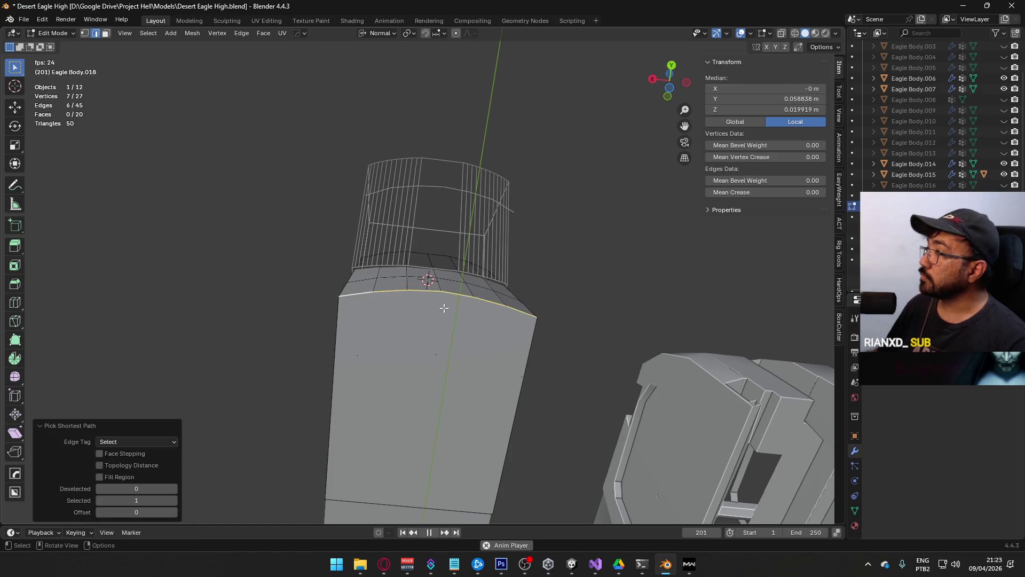
key(ctrl+KP_Add)
key(ctrl+z)
right_click(389, 294)
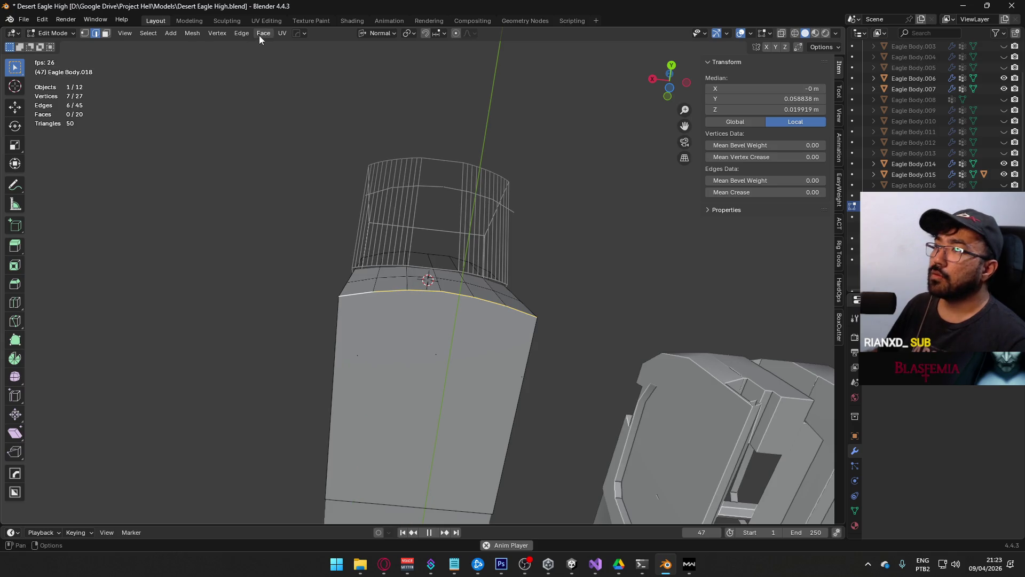
click(241, 34)
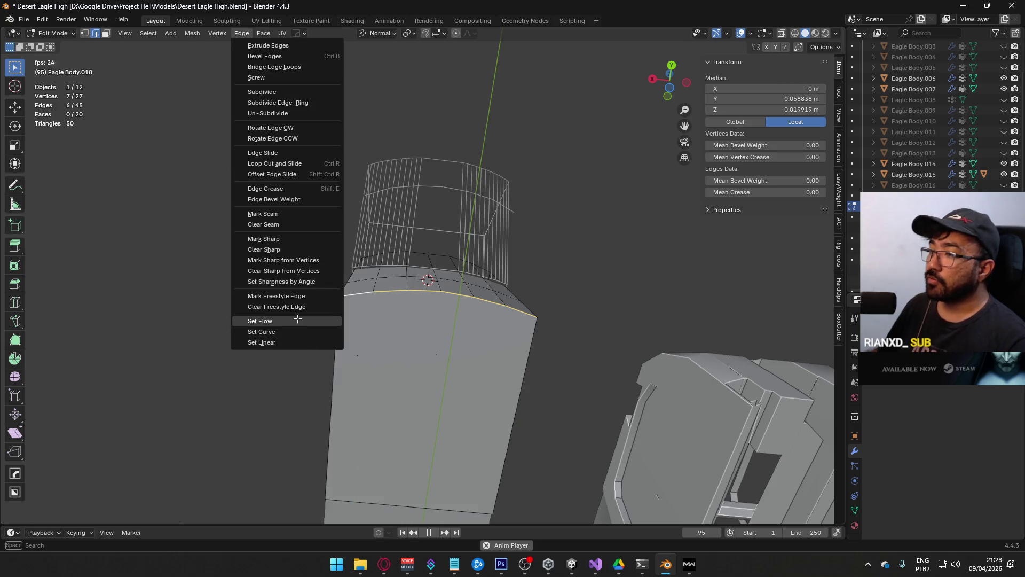
click(299, 321)
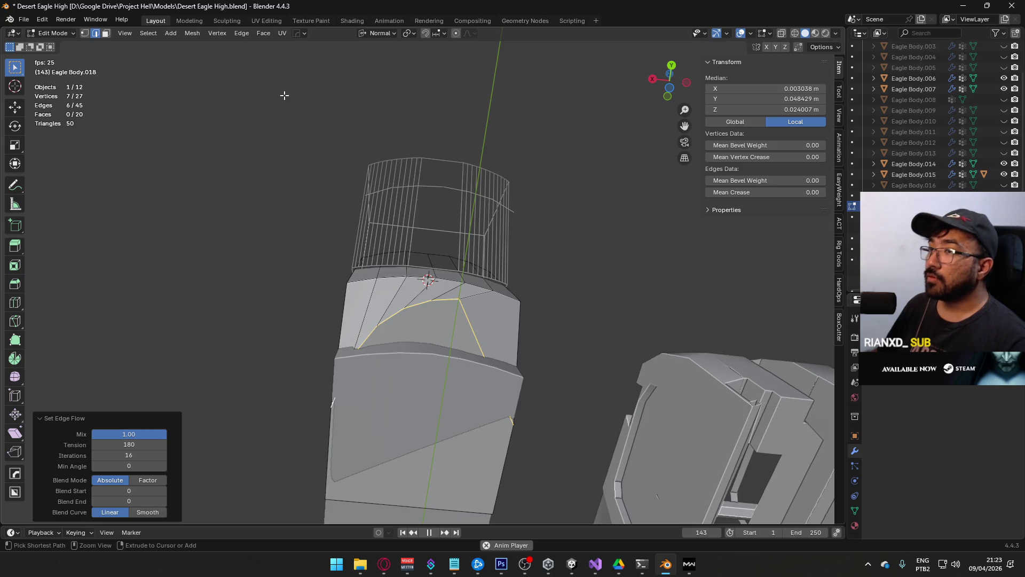
key(ctrl+z)
Step: Inspect the part from several angles and select three vertical edges on its front face
mouse_move(366, 178)
middle_down()
mouse_move(274, 309)
mouse_move(417, 354)
mouse_move(345, 347)
mouse_move(329, 237)
middle_up()
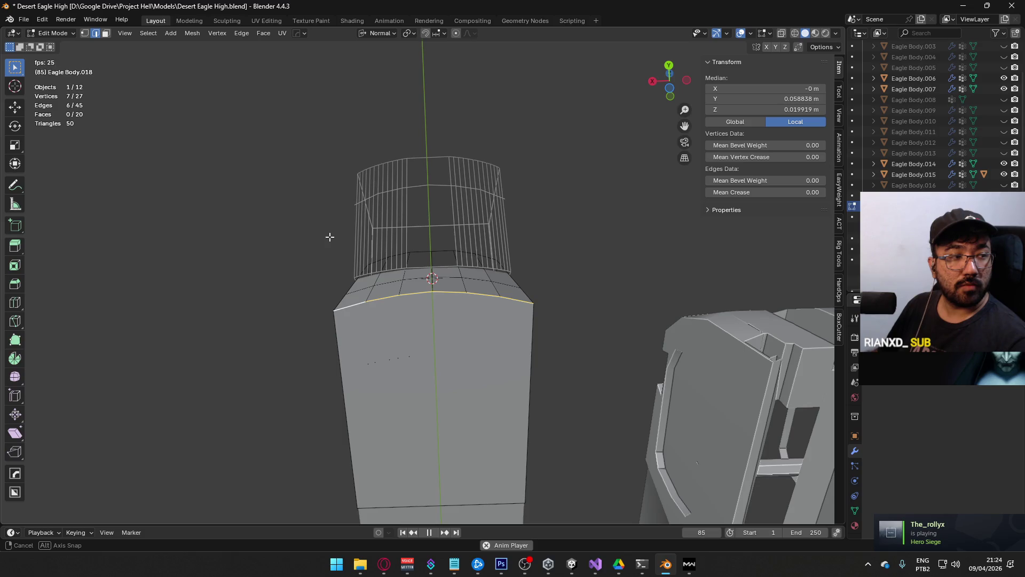
middle_drag(329, 237, 401, 275)
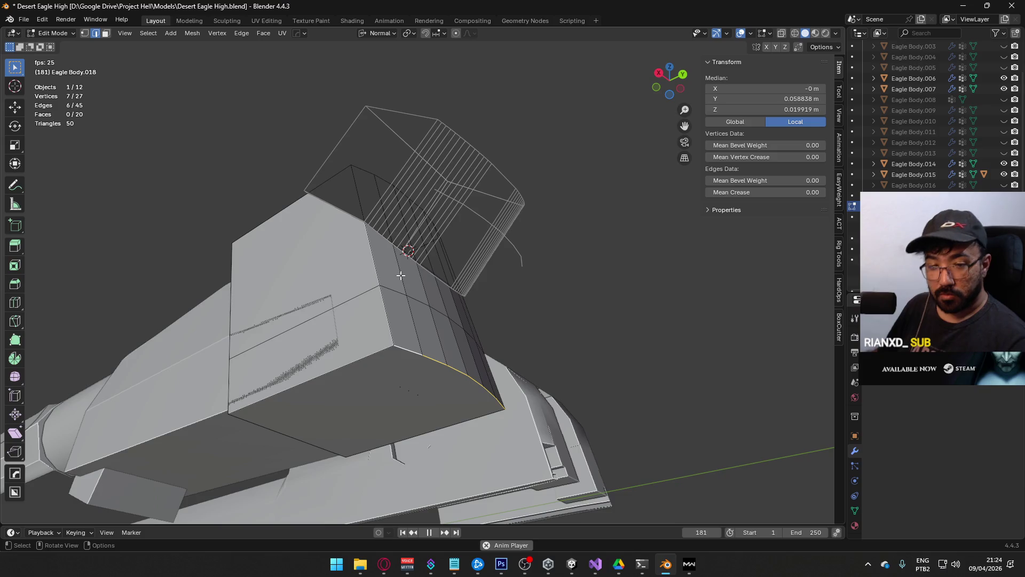
mouse_move(499, 262)
middle_down()
mouse_move(434, 379)
mouse_move(473, 415)
mouse_move(346, 304)
middle_up()
click(371, 263)
shift+click(398, 259)
shift+click(419, 240)
middle_drag(419, 240, 385, 313)
Step: Add the bottom horizontal loop and more vertical edges, dissolve them, then undo the dissolve
alt+shift+click(395, 337)
shift+click(401, 374)
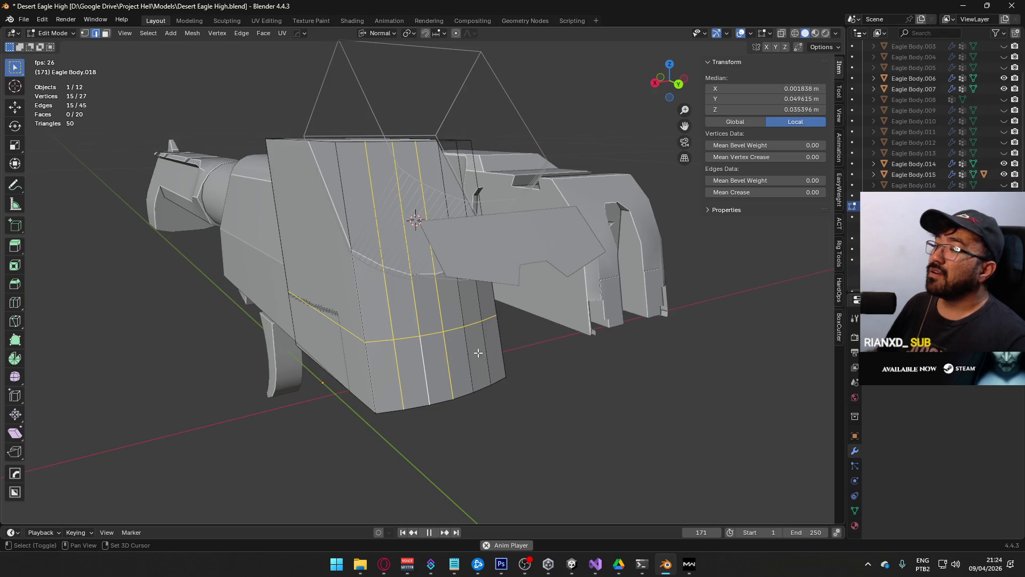
shift+click(445, 342)
shift+click(478, 351)
shift+click(481, 305)
shift+click(490, 347)
shift+click(463, 315)
right_click(457, 313)
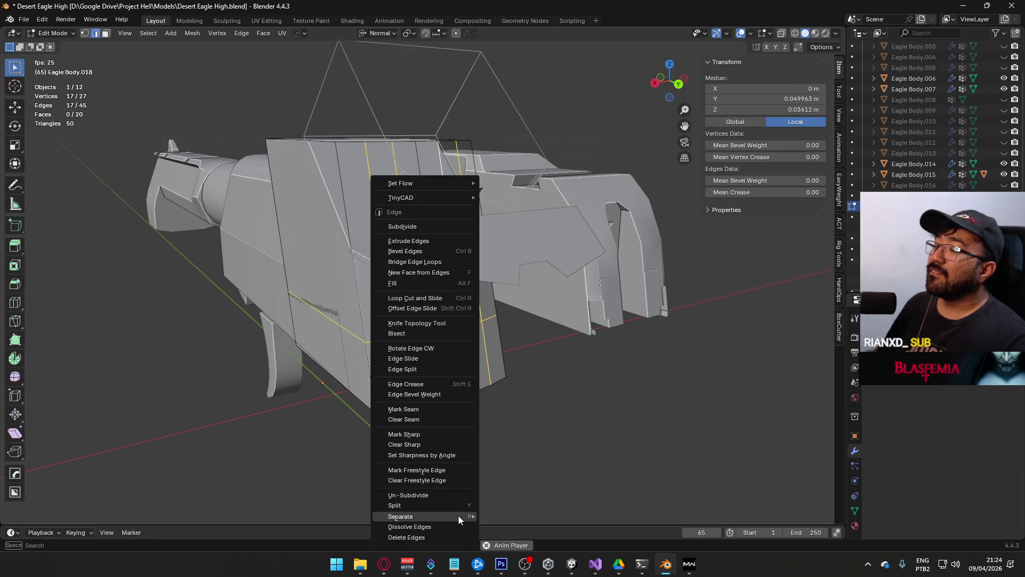
click(454, 527)
mouse_move(452, 521)
middle_down()
mouse_move(542, 317)
mouse_move(565, 219)
mouse_move(560, 177)
mouse_move(581, 176)
mouse_move(587, 268)
mouse_move(461, 354)
middle_up()
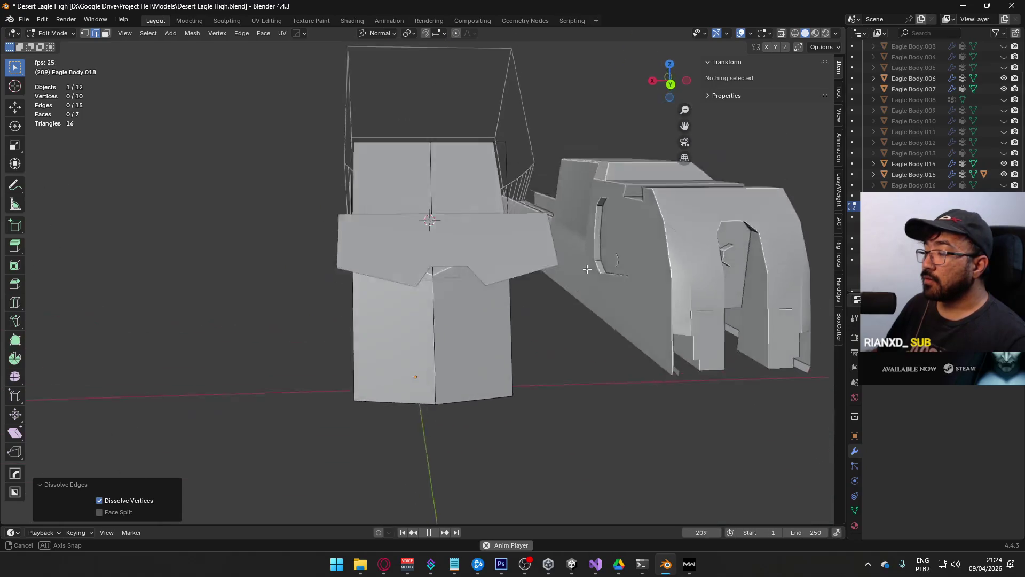
key(ctrl+z)
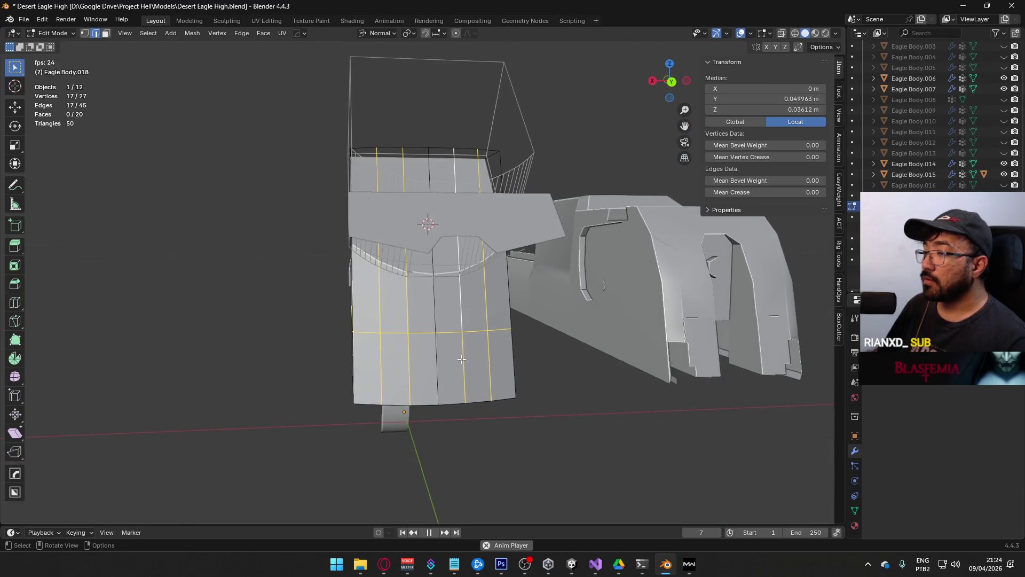
Step: Reduce the selection to the horizontal loop, then select two vertical edge loops instead
alt+click(449, 332)
key(ctrl+e)
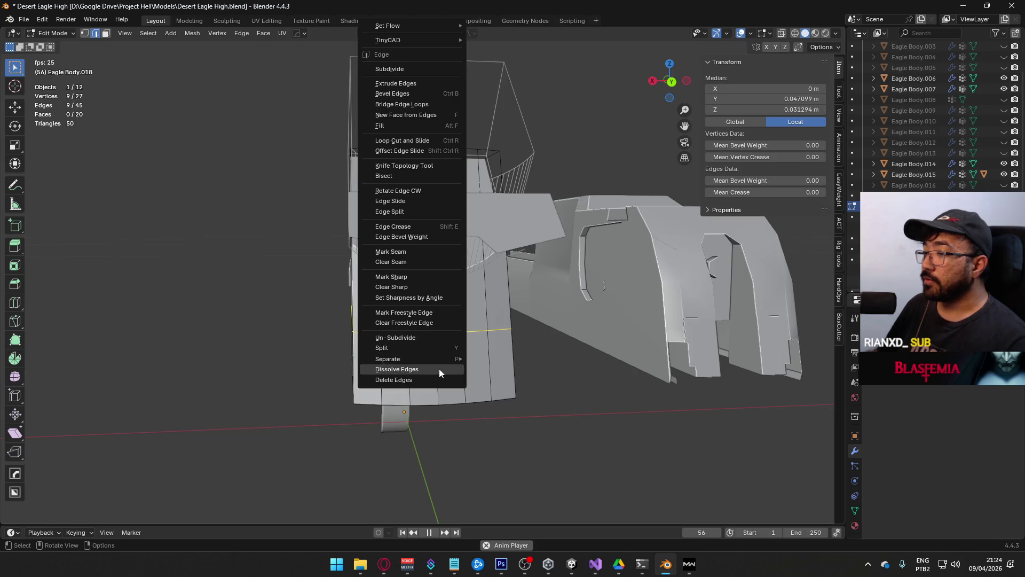
key(Escape)
middle_drag(438, 369, 426, 351)
key(2)
alt+click(398, 373)
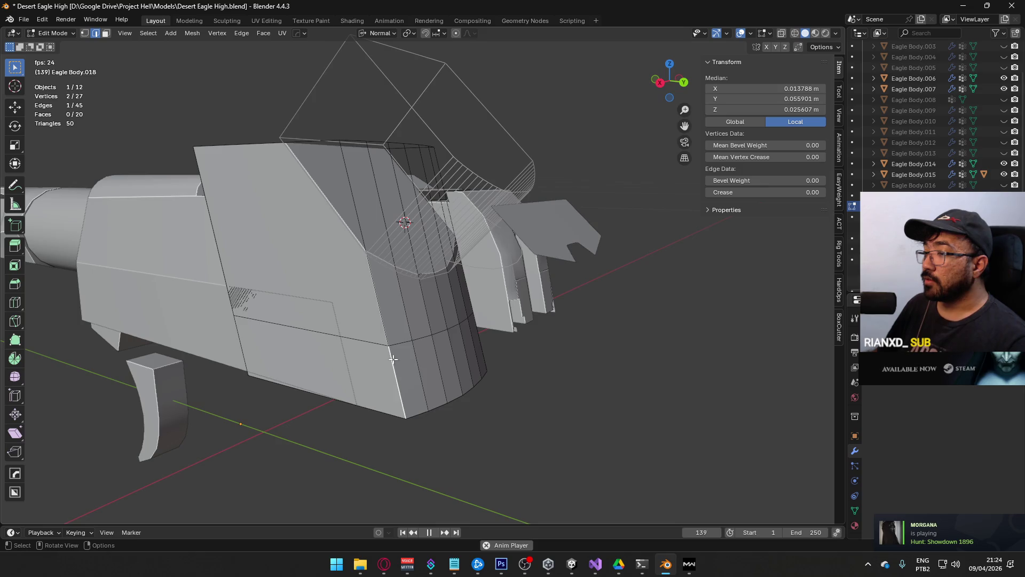
alt+shift+click(453, 362)
middle_drag(454, 362, 450, 338)
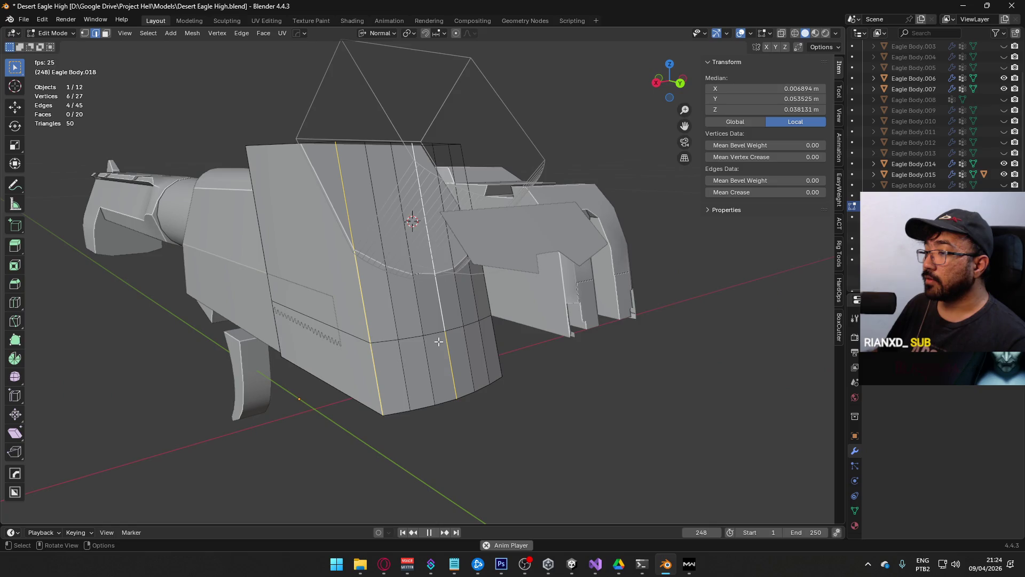
Step: Select the lower-band and vertical edges, curve them with Edge Flow, and slide them along the ring
click(398, 363)
shift+click(420, 357)
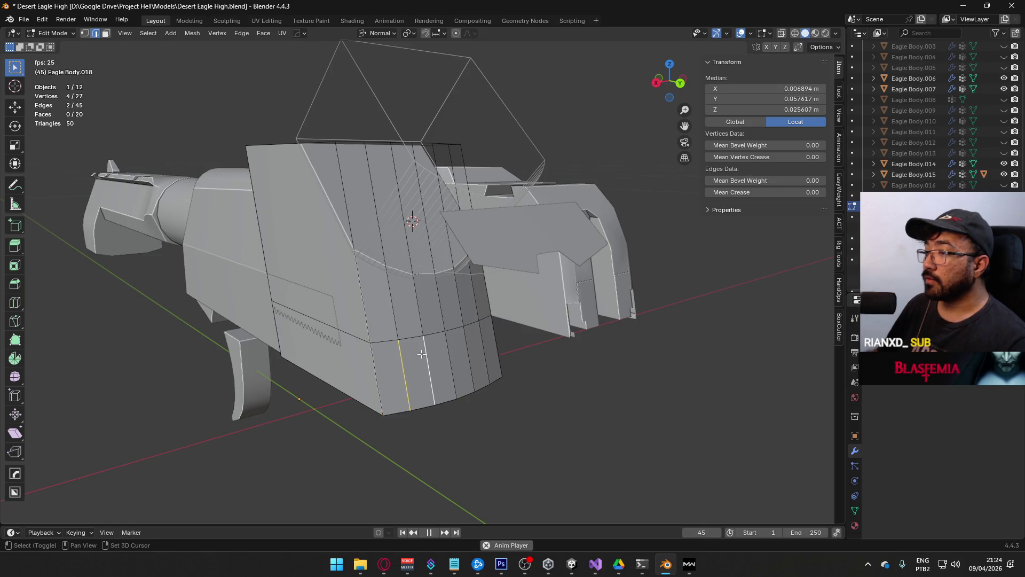
shift+click(389, 321)
shift+click(424, 324)
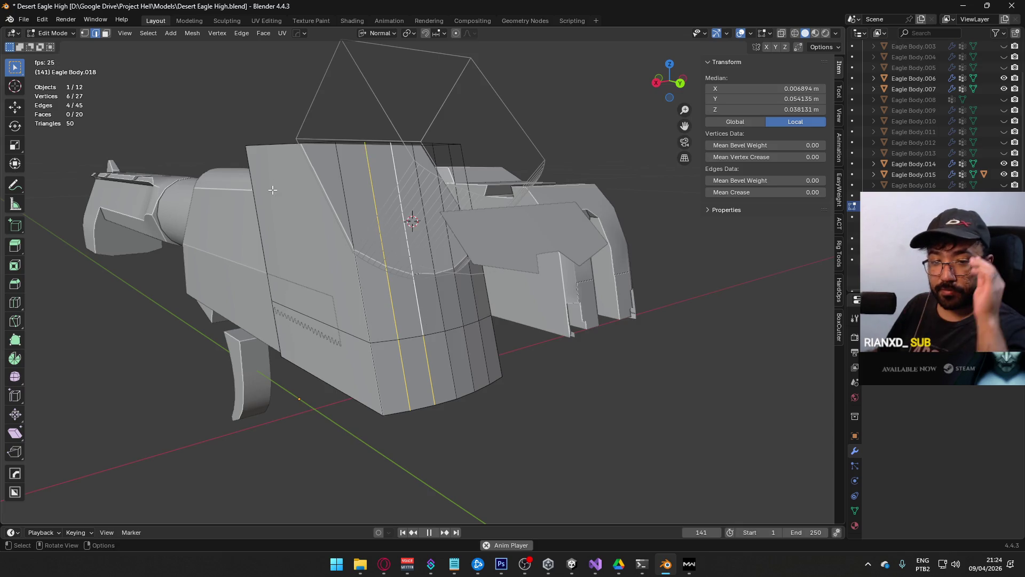
click(242, 34)
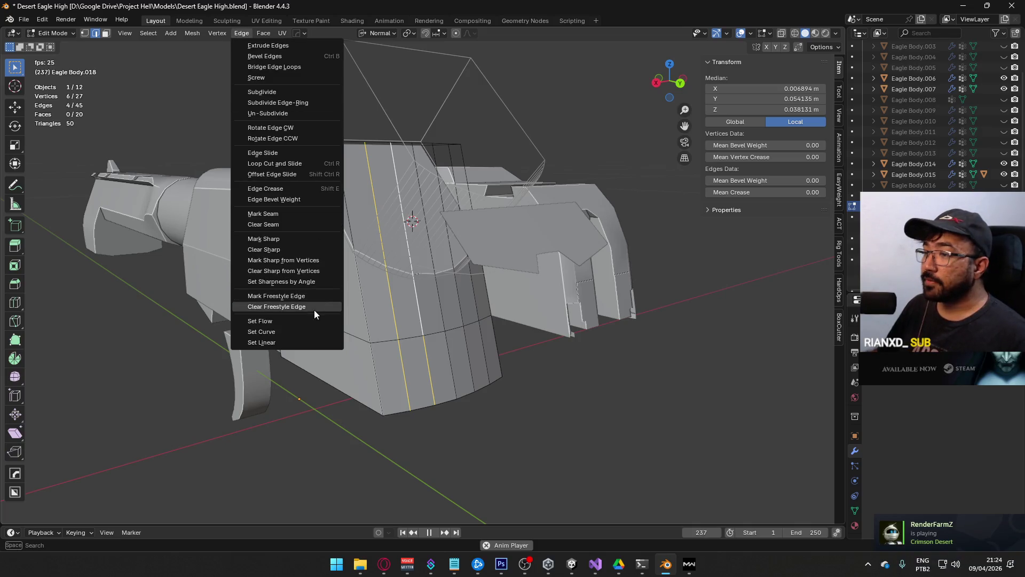
click(305, 320)
mouse_move(271, 357)
middle_down()
mouse_move(323, 302)
mouse_move(320, 213)
mouse_move(393, 252)
middle_up()
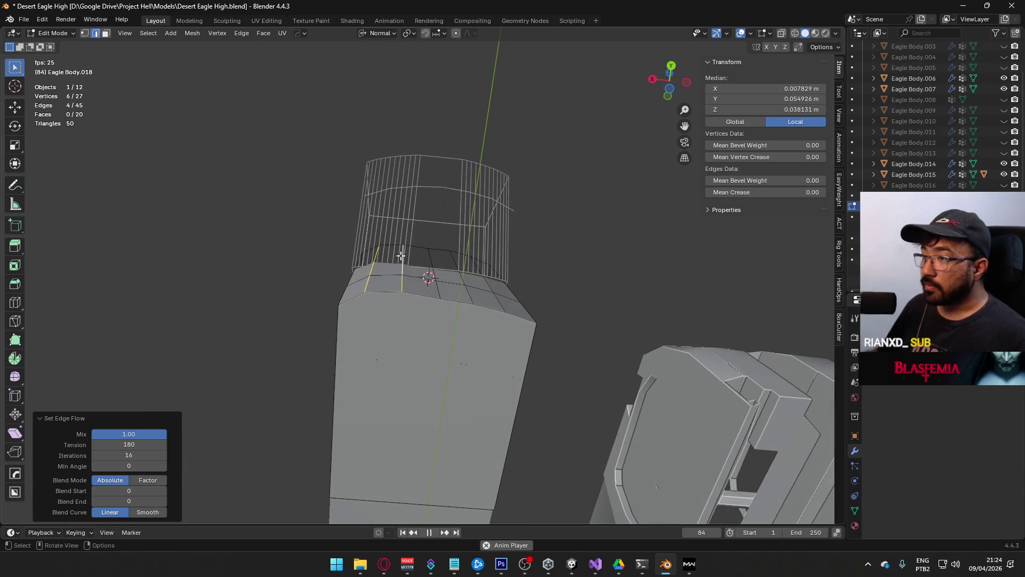
key(g)
key(g)
click(451, 271)
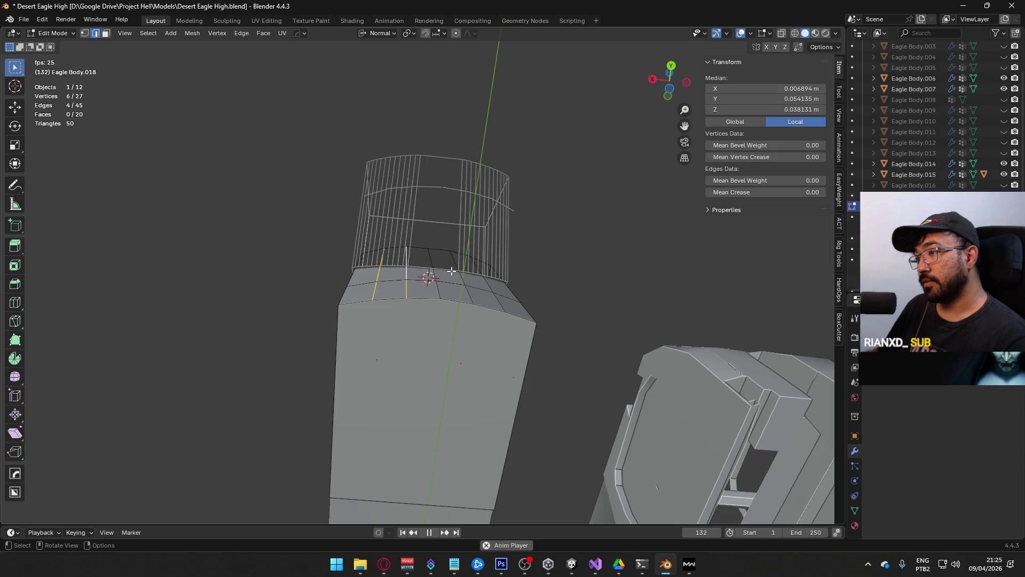
Step: Dissolve the two extra edges and select the slide block's lower rear edge
mouse_move(447, 278)
middle_down()
mouse_move(499, 378)
mouse_move(500, 393)
mouse_move(464, 405)
mouse_move(418, 261)
middle_up()
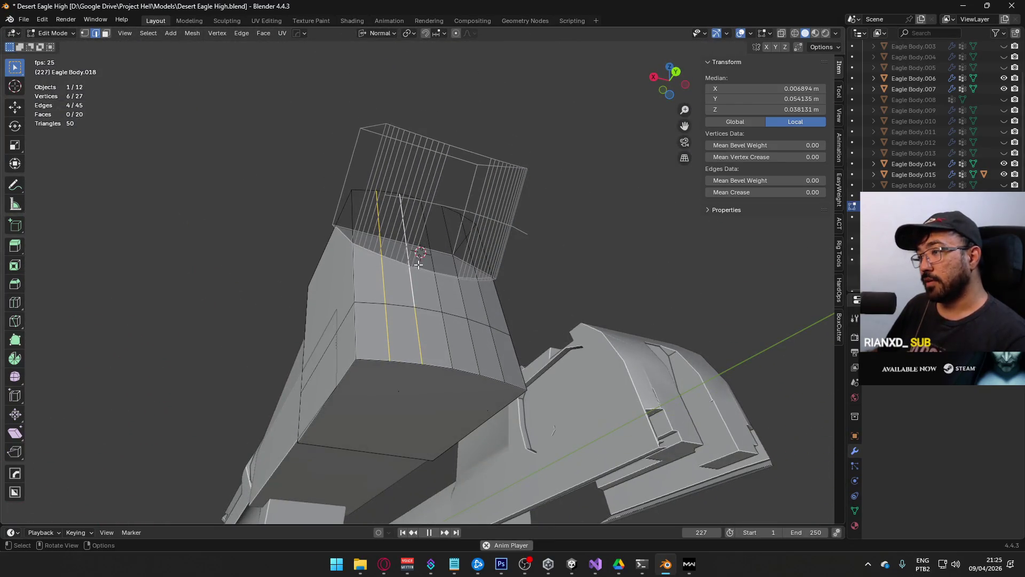
right_click(412, 316)
click(405, 525)
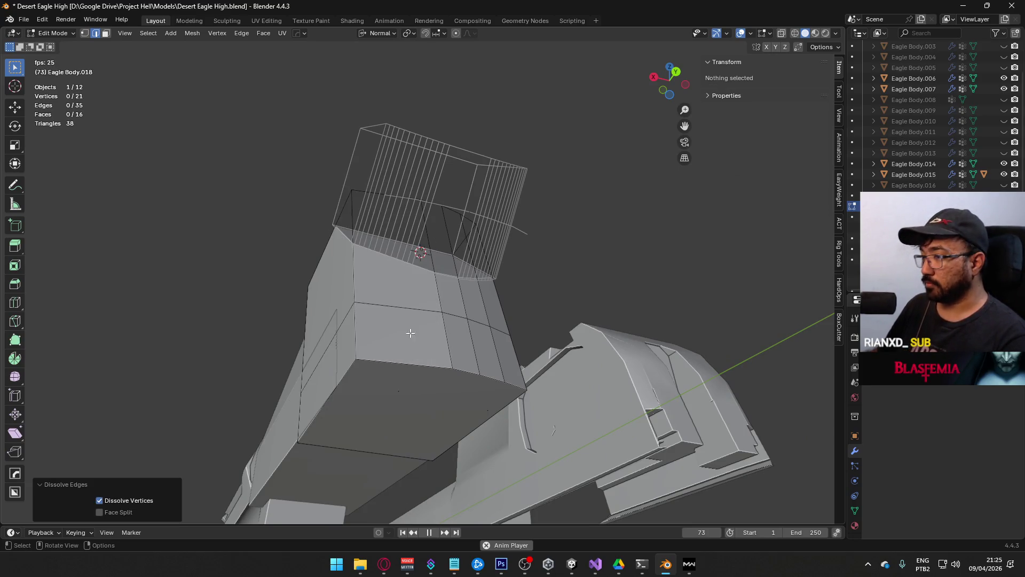
key(1)
click(357, 359)
shift+click(451, 368)
mouse_move(451, 369)
middle_down()
mouse_move(423, 304)
mouse_move(418, 355)
mouse_move(508, 309)
middle_up()
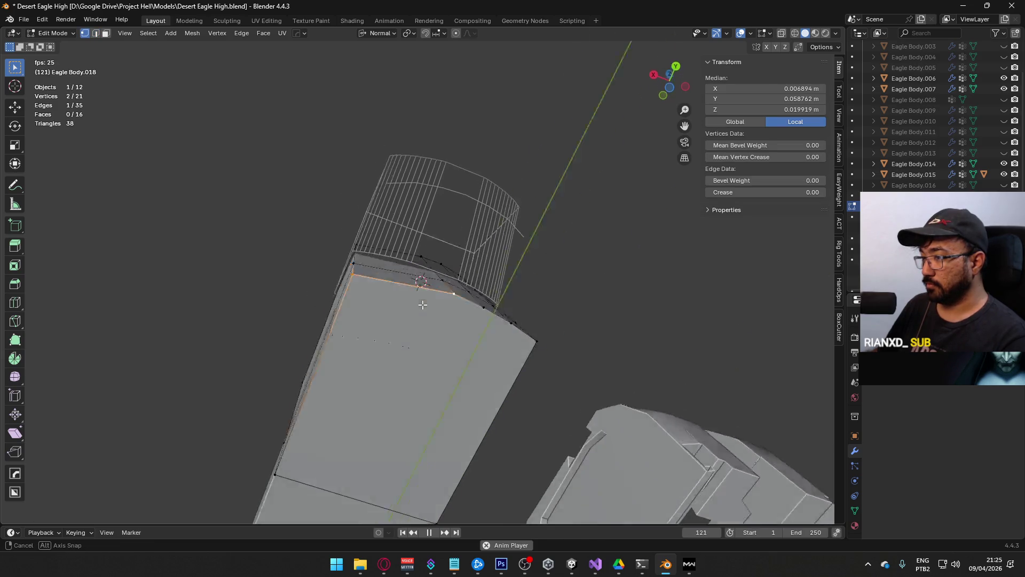
Step: Duplicate the selected edge, return to object mode, and cancel the object context menu twice
key(2)
key(shift+d)
right_click(524, 300)
right_click(434, 318)
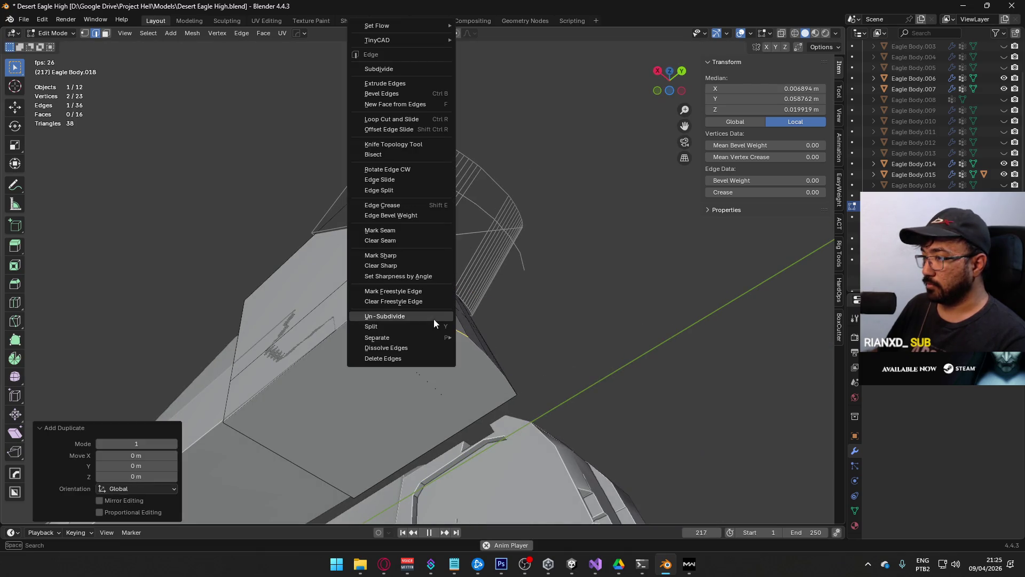
key(Tab)
right_click(434, 318)
key(Escape)
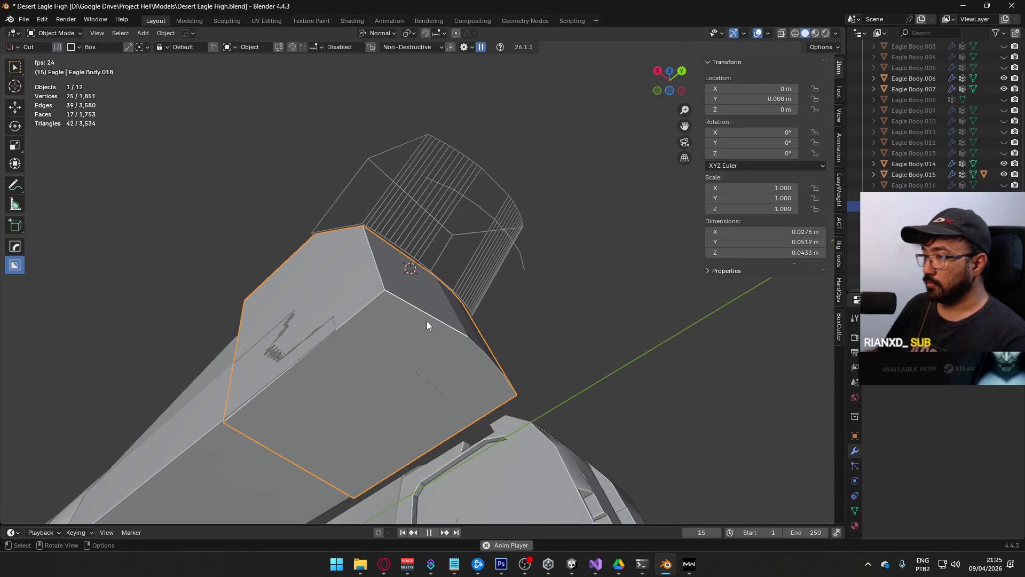
right_click(431, 319)
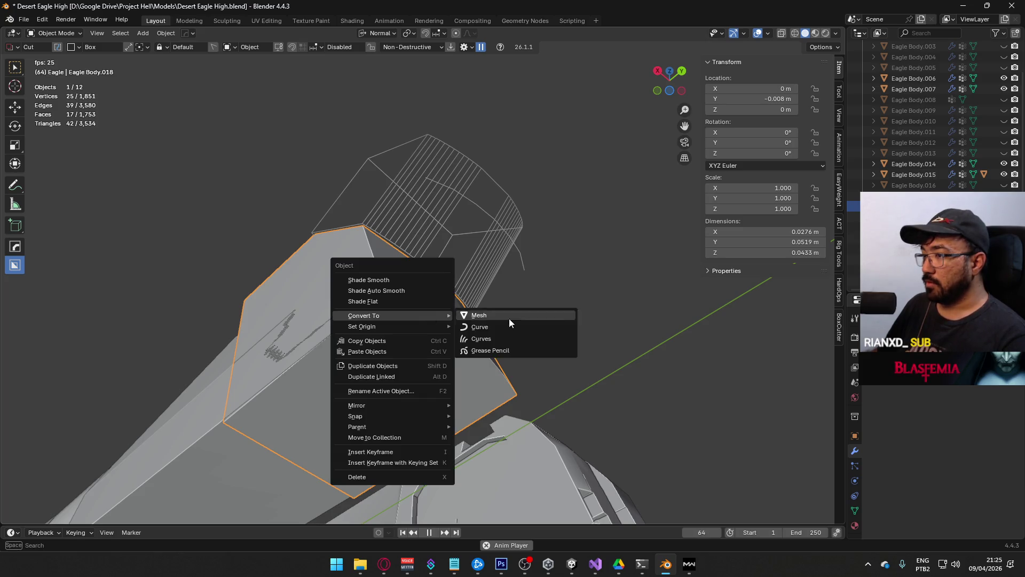
key(Escape)
middle_drag(431, 318, 472, 356)
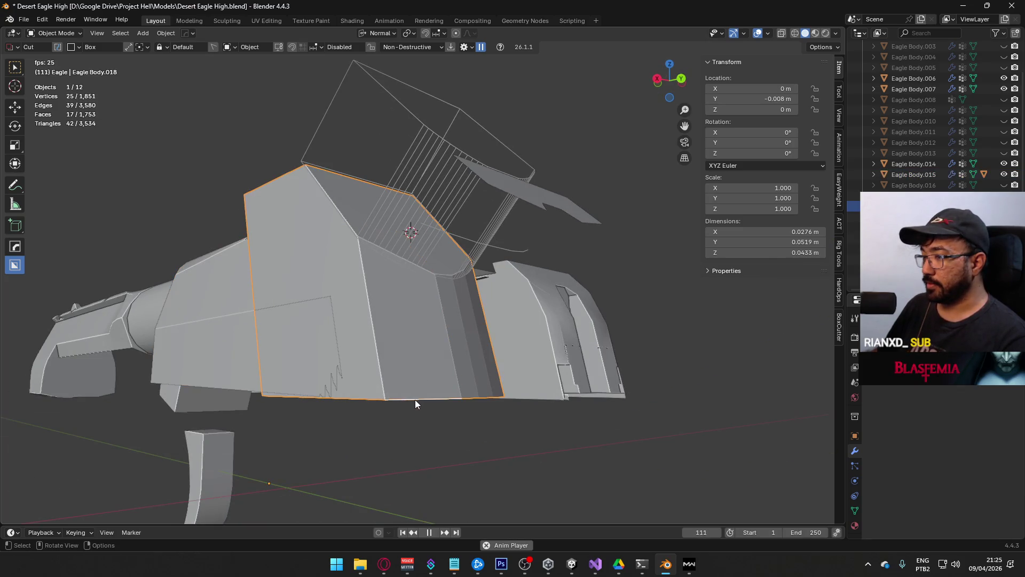
Step: Select Eagle Body.019, then reselect the slide block and cancel a trial move
click(914, 217)
mouse_move(534, 299)
middle_down()
mouse_move(503, 325)
mouse_move(432, 342)
middle_up()
key(Tab)
key(Tab)
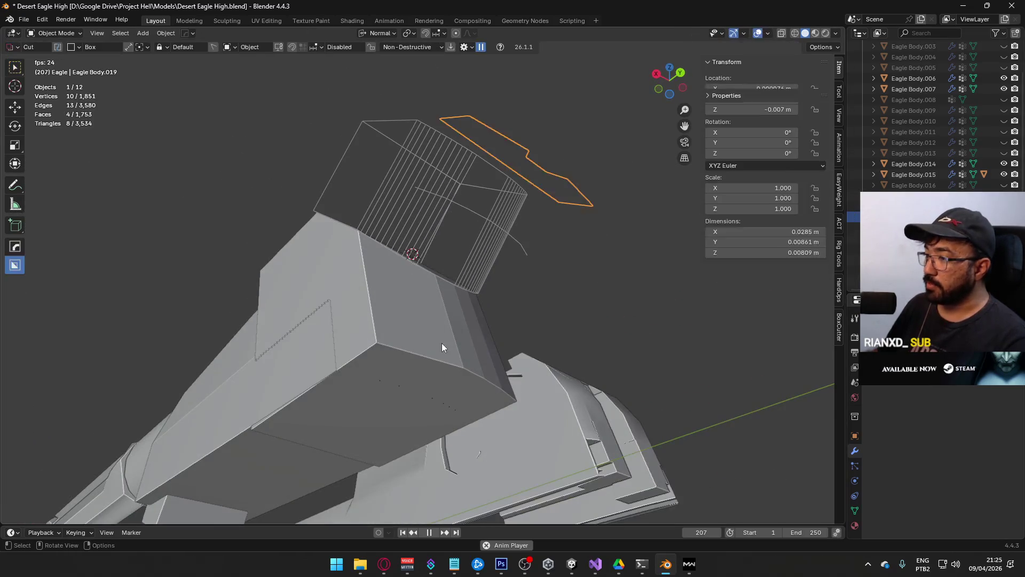
click(441, 343)
key(g)
key(Escape)
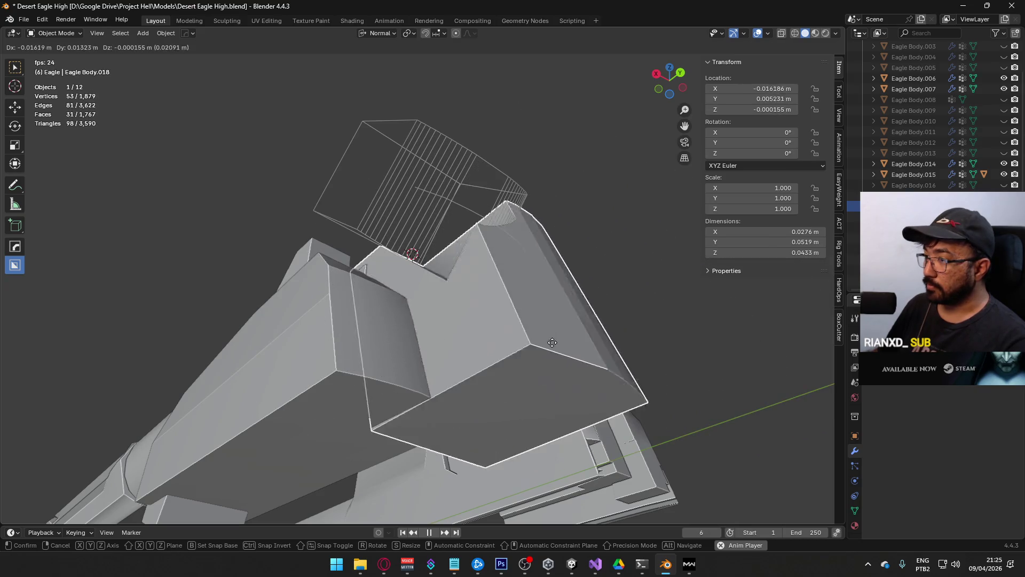
Step: Merge by Distance on all of the slide block's geometry from Quick Favorites
key(Tab)
key(a)
key(q)
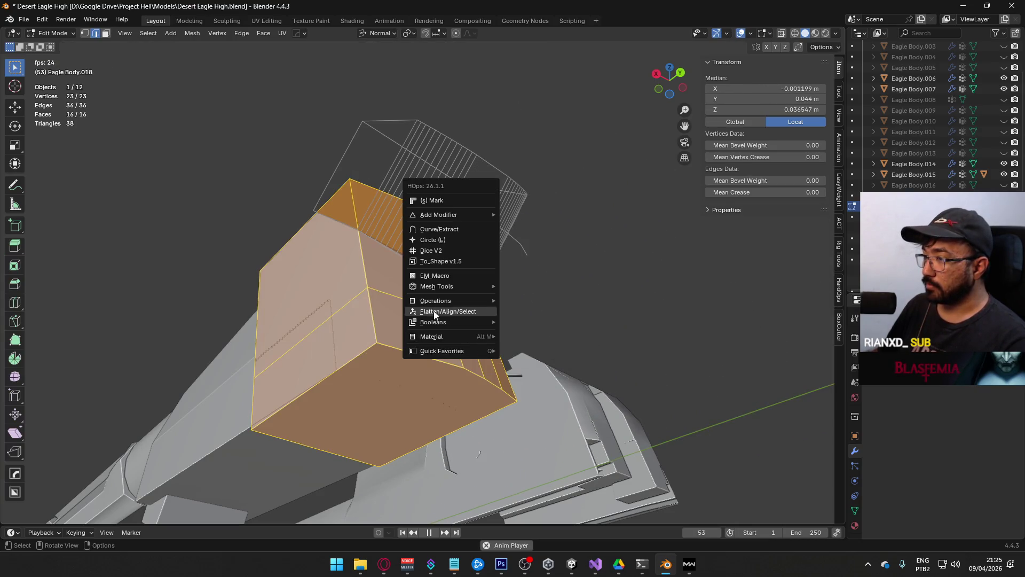
key(q)
mouse_move(420, 309)
click(490, 321)
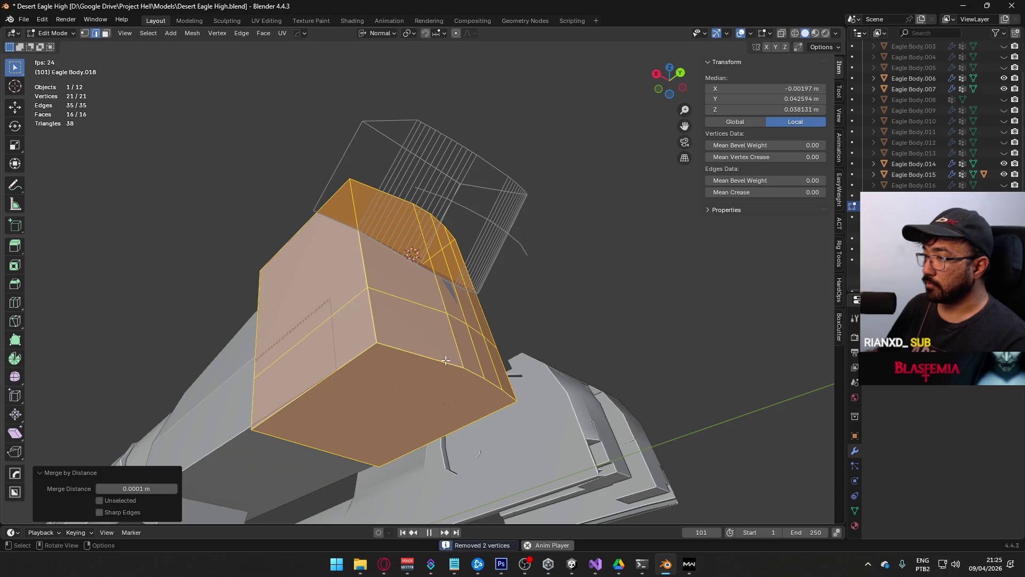
Step: Duplicate the block's lower rear edge and separate it into a new object, Eagle Body.024
click(418, 354)
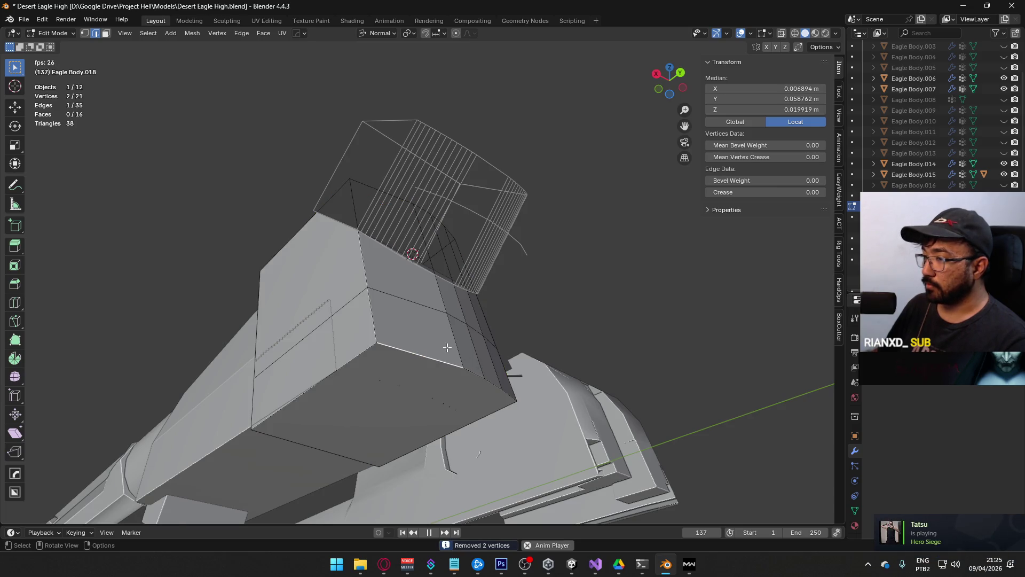
key(shift+d)
right_click(418, 335)
right_click(419, 334)
mouse_move(400, 515)
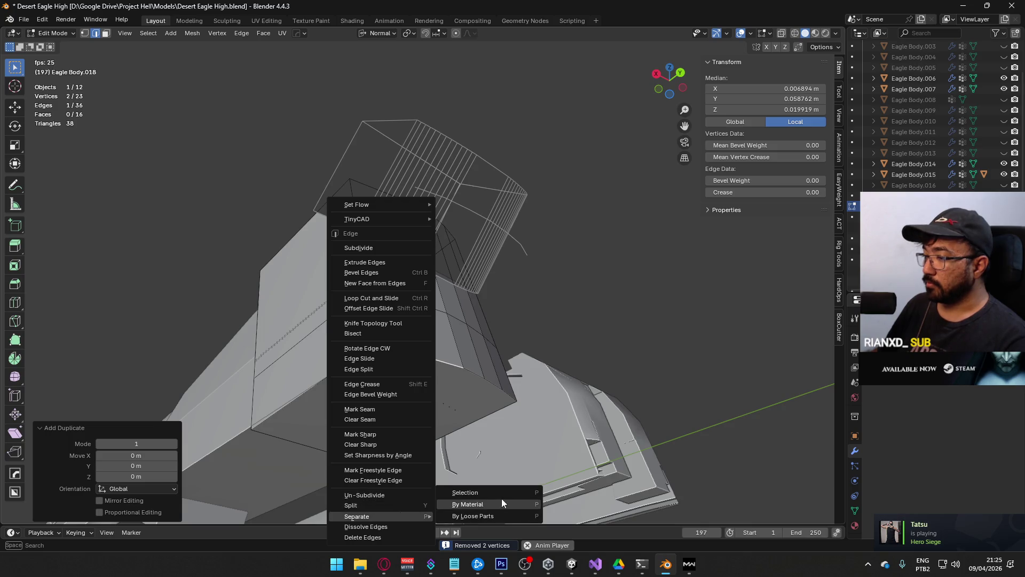
click(501, 503)
key(Tab)
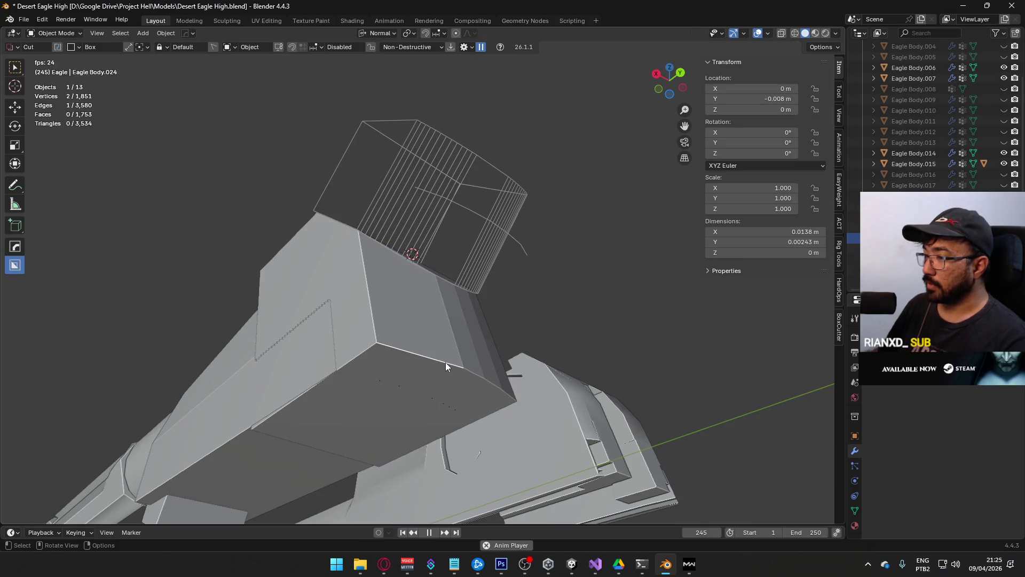
right_click(446, 362)
Step: Convert the separated edge object into a curve and edit it from the top view
mouse_move(446, 362)
click(526, 371)
key(Tab)
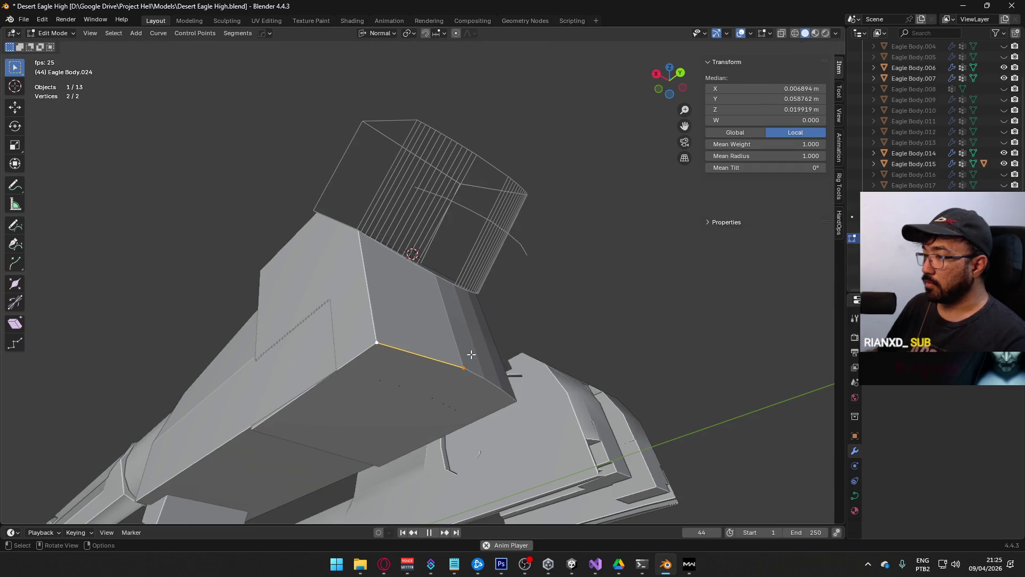
middle_drag(471, 354, 461, 386)
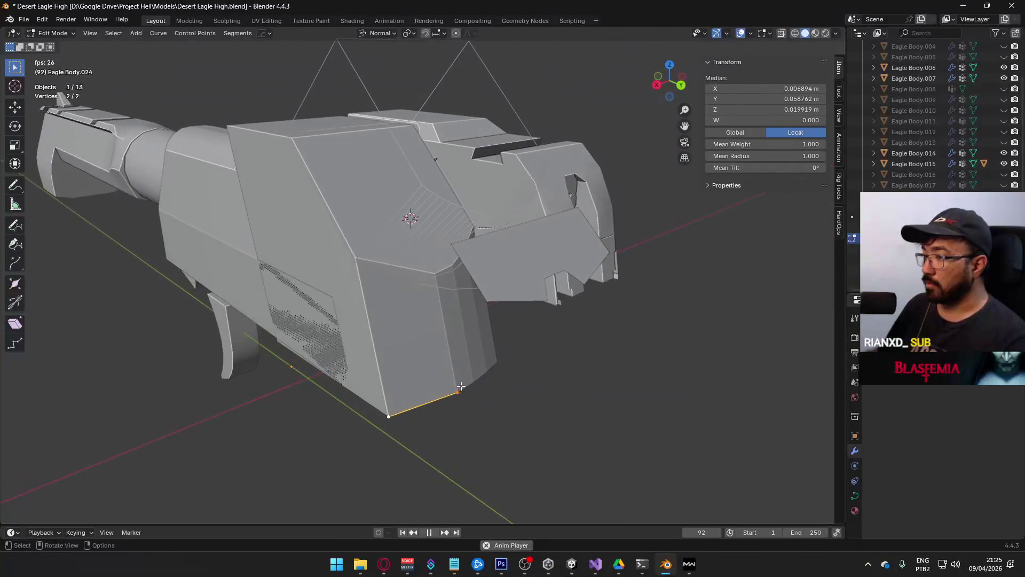
key(KP_7)
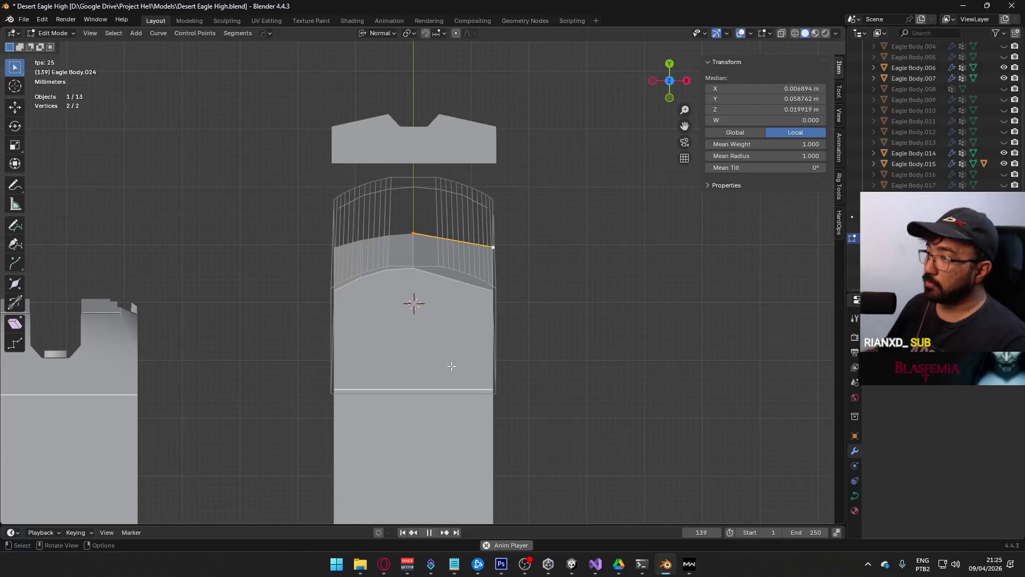
scroll(459, 370, up, 5)
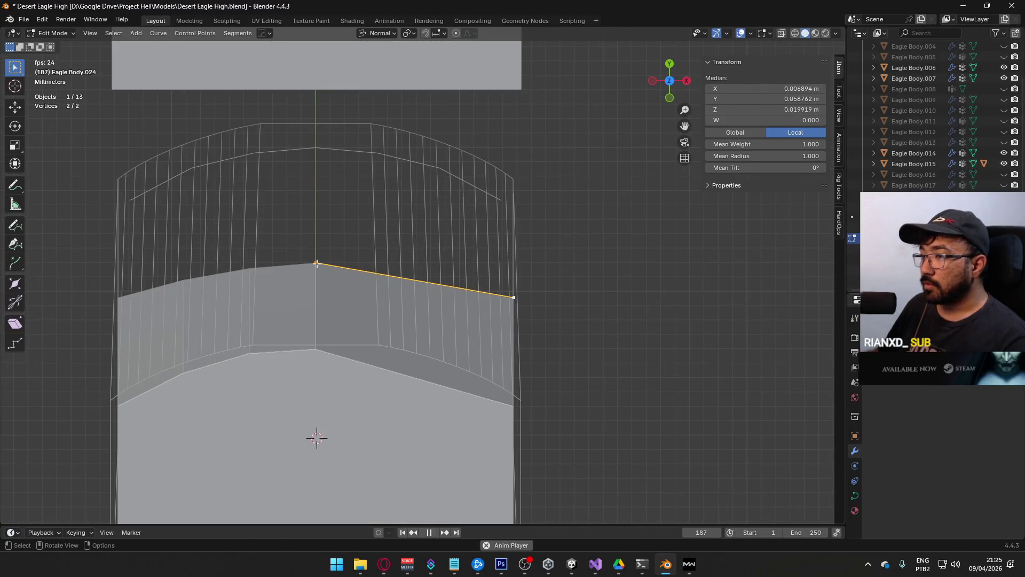
Step: Set the curve handles to Automatic, make the spline Bézier, and select its middle point
right_click(316, 264)
mouse_move(315, 411)
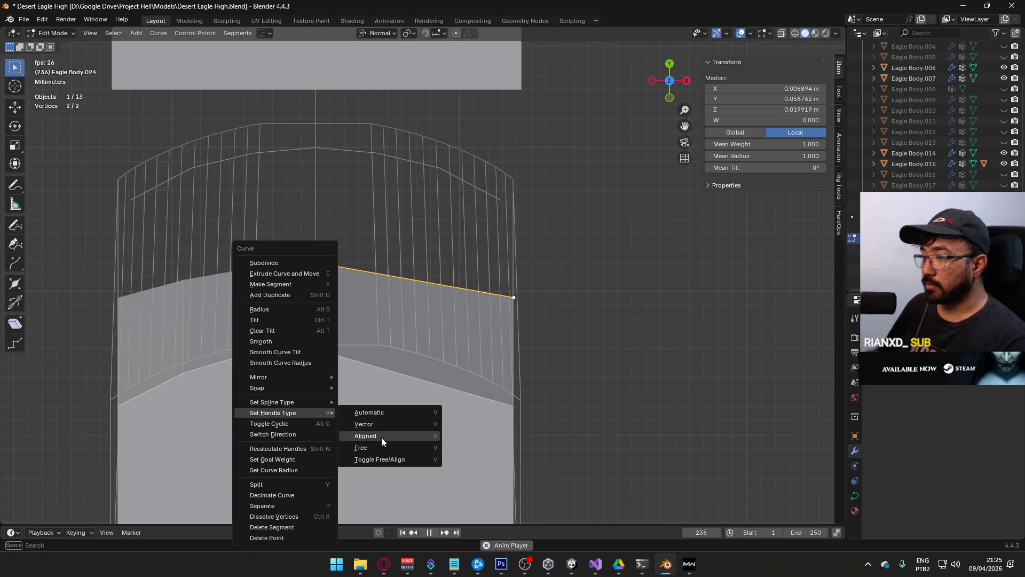
click(392, 416)
right_click(312, 268)
mouse_move(330, 255)
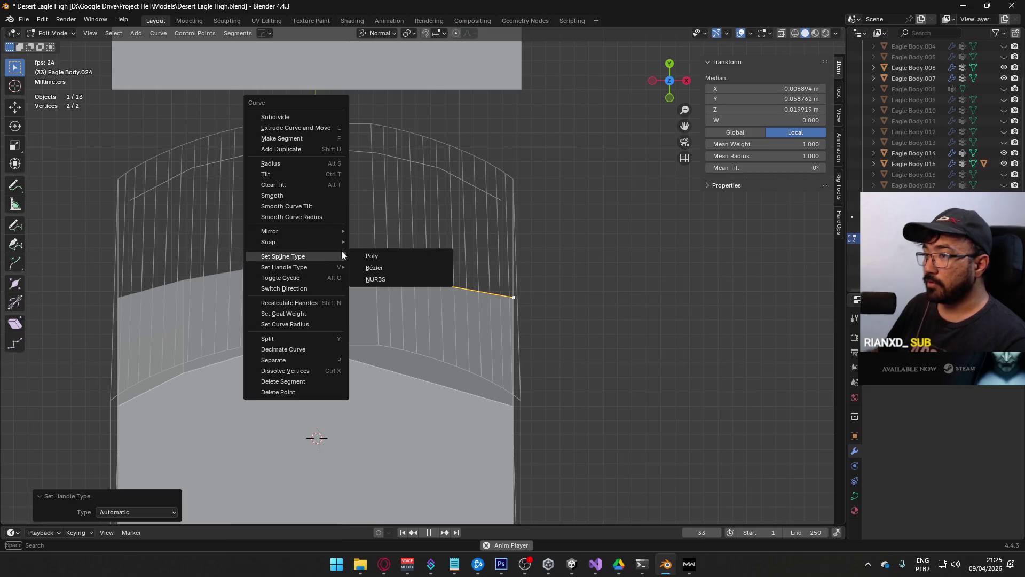
click(391, 266)
click(310, 253)
scroll(380, 264, up, 2)
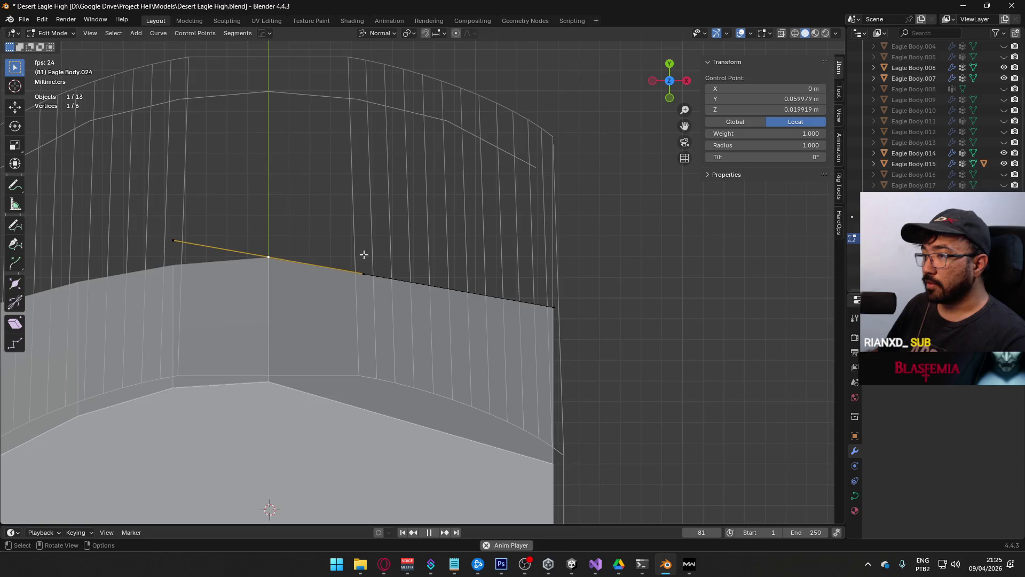
scroll(376, 263, up, 2)
Step: Rotate the middle point's handles by -10° and another point's handles by 3.98°
key(r)
click(593, 296)
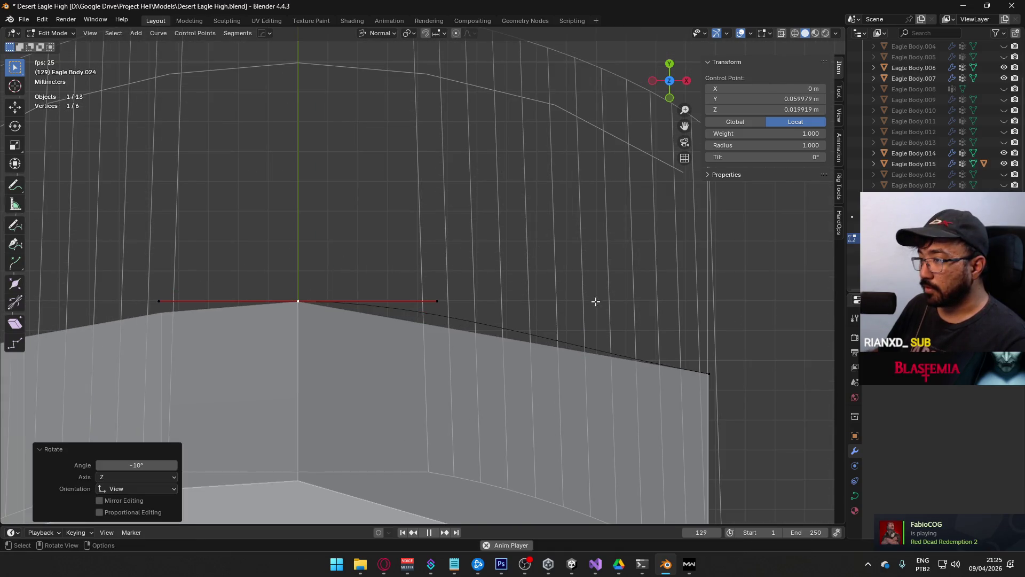
middle_drag(593, 296, 451, 270)
click(538, 322)
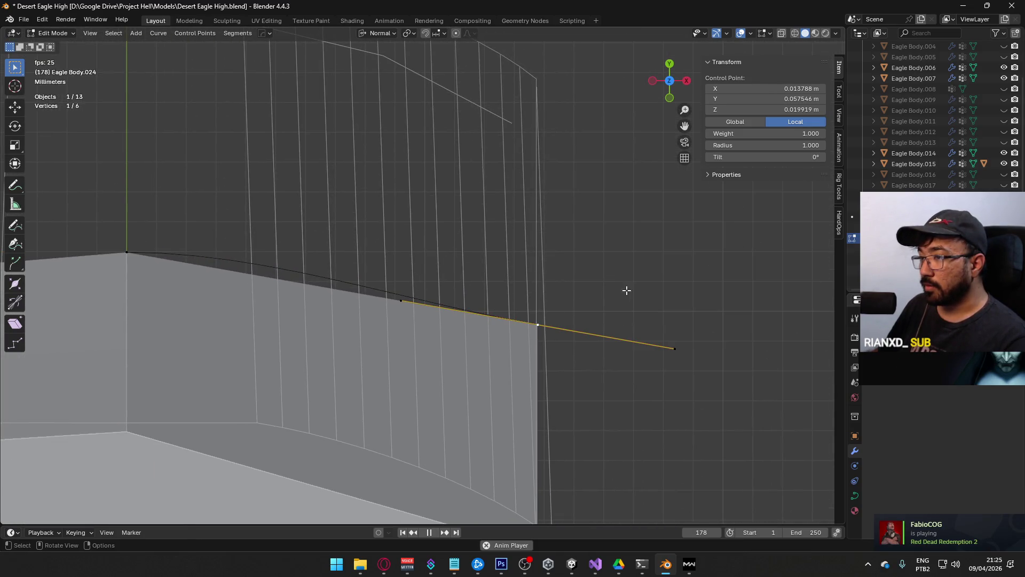
middle_drag(633, 293, 612, 285)
key(g)
key(x)
key(Escape)
key(r)
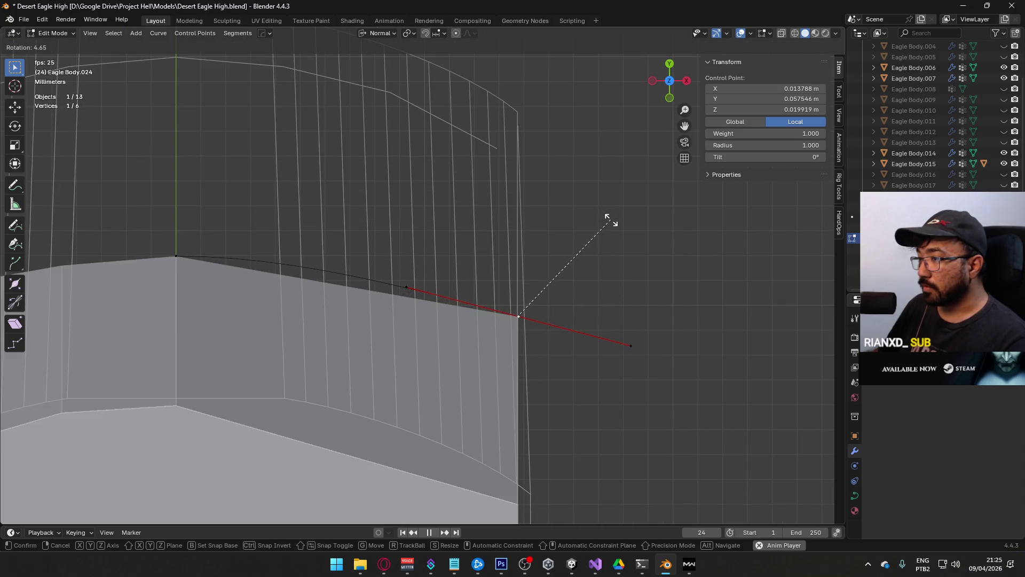
click(609, 221)
Step: Rotate the selected point's handles slightly, by about 0.9°, from the top view
mouse_move(606, 219)
middle_down()
mouse_move(492, 268)
mouse_move(236, 87)
mouse_move(294, 214)
mouse_move(559, 144)
mouse_move(297, 82)
middle_up()
mouse_move(400, 235)
middle_down()
mouse_move(476, 411)
mouse_move(444, 279)
mouse_move(425, 281)
middle_up()
key(KP_7)
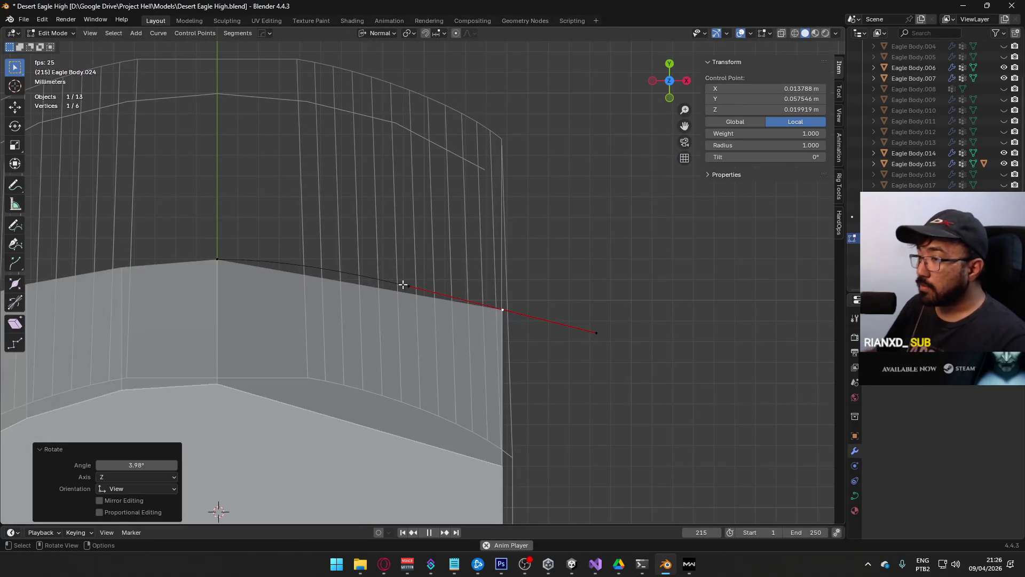
scroll(422, 277, up, 2)
key(r)
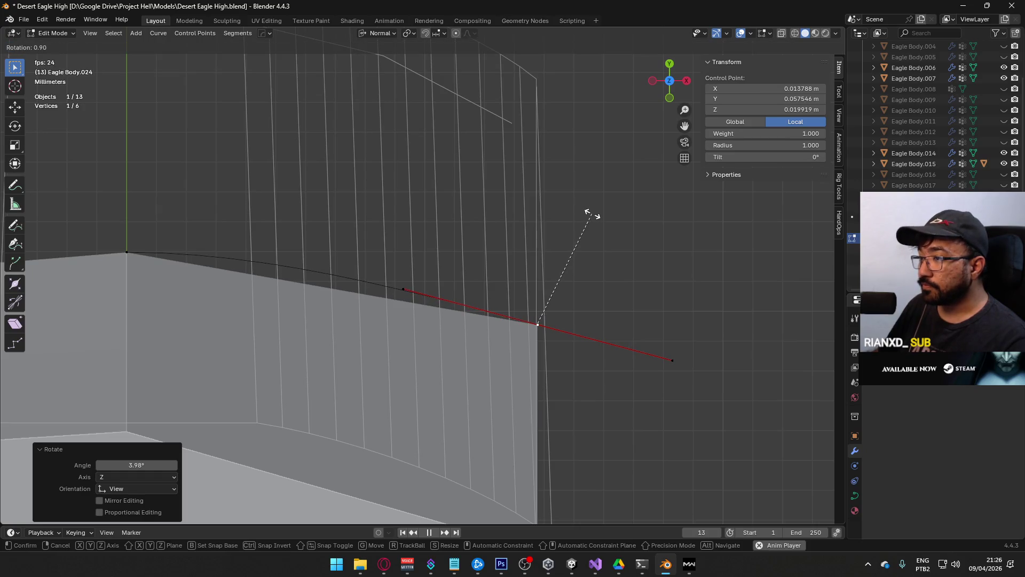
click(592, 215)
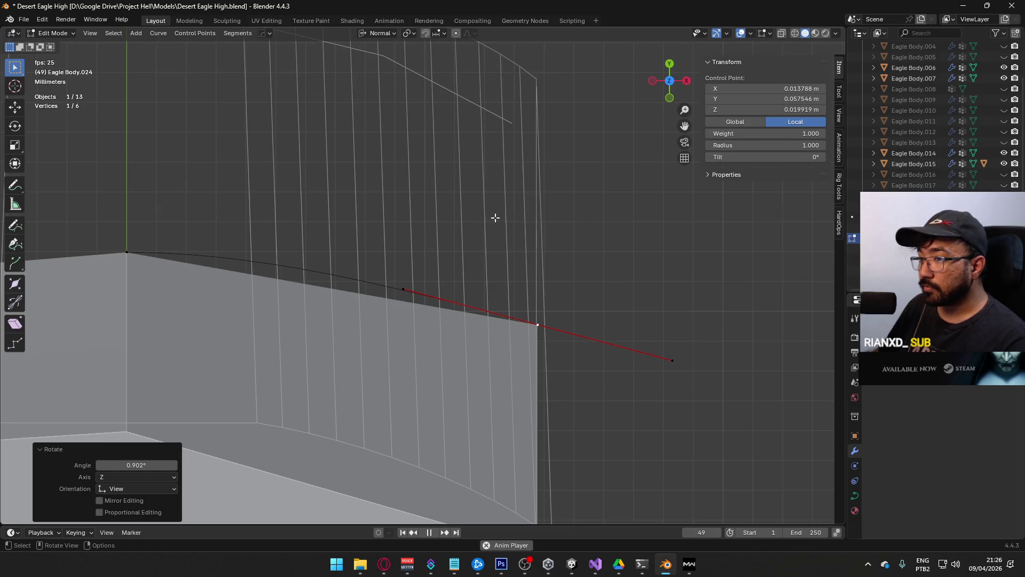
Step: Select the curve's right endpoint and rotate its handle 6.4° to bend the curve
click(137, 248)
click(325, 238)
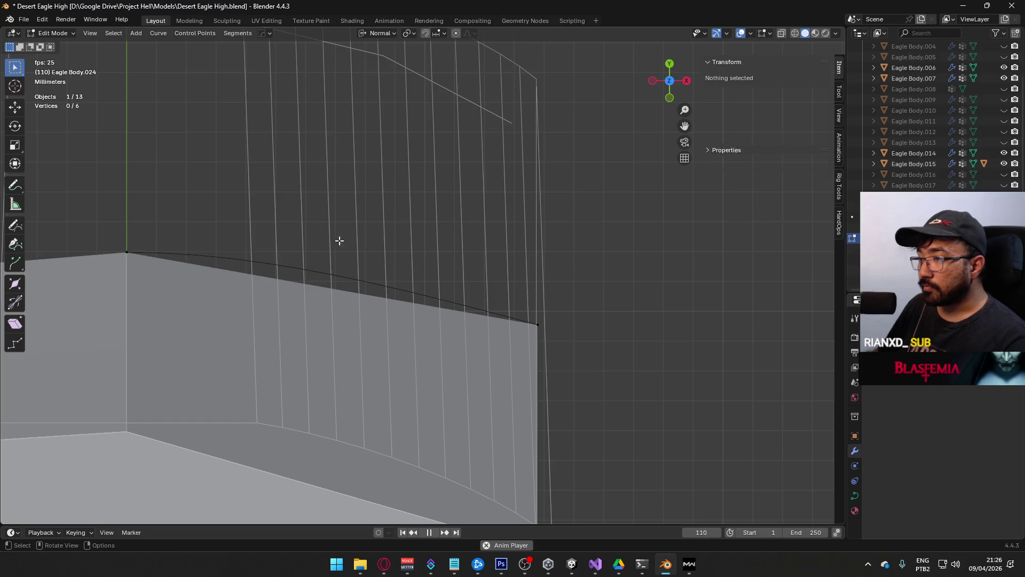
scroll(405, 271, down, 2)
click(497, 305)
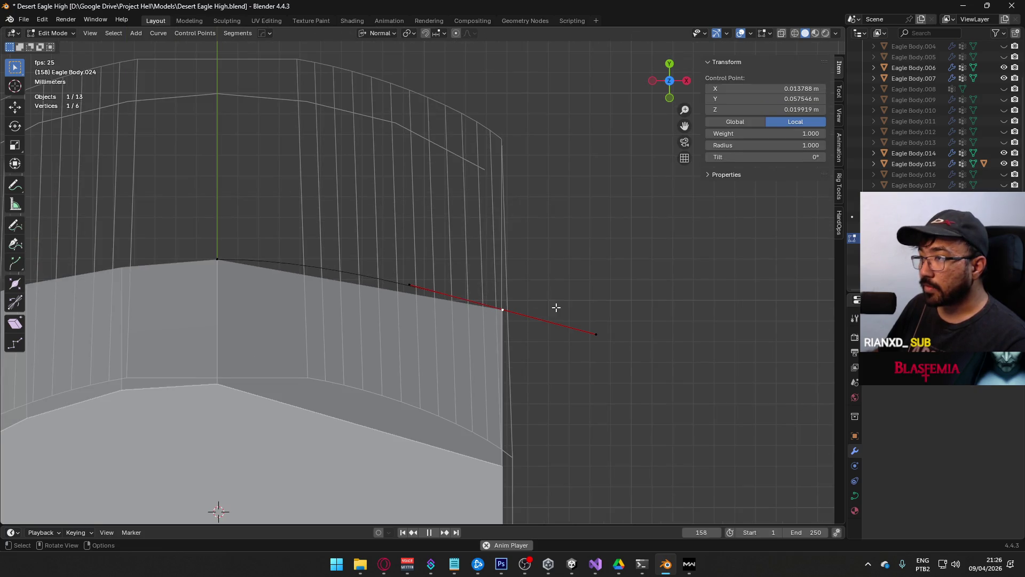
scroll(363, 242, down, 3)
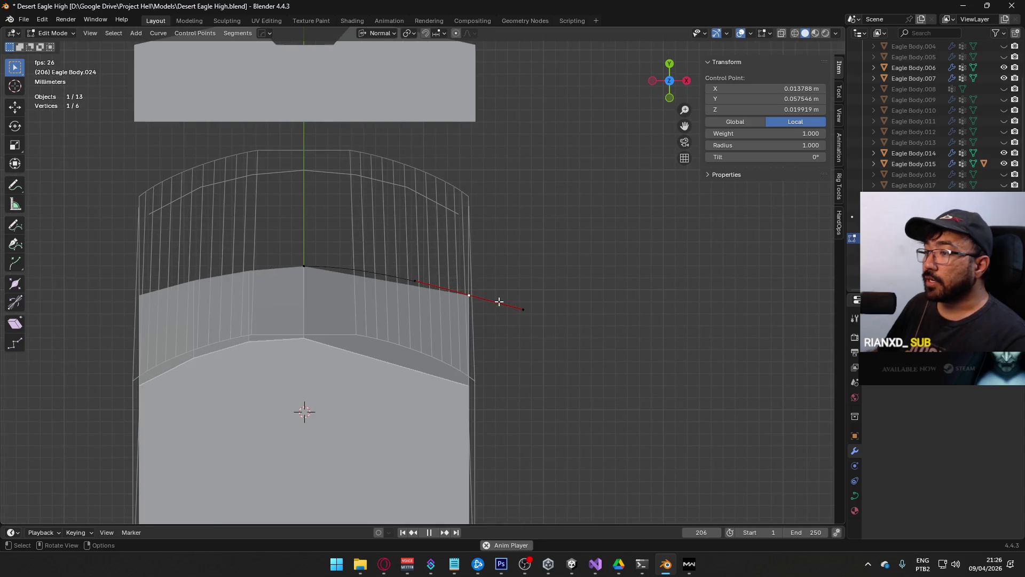
key(r)
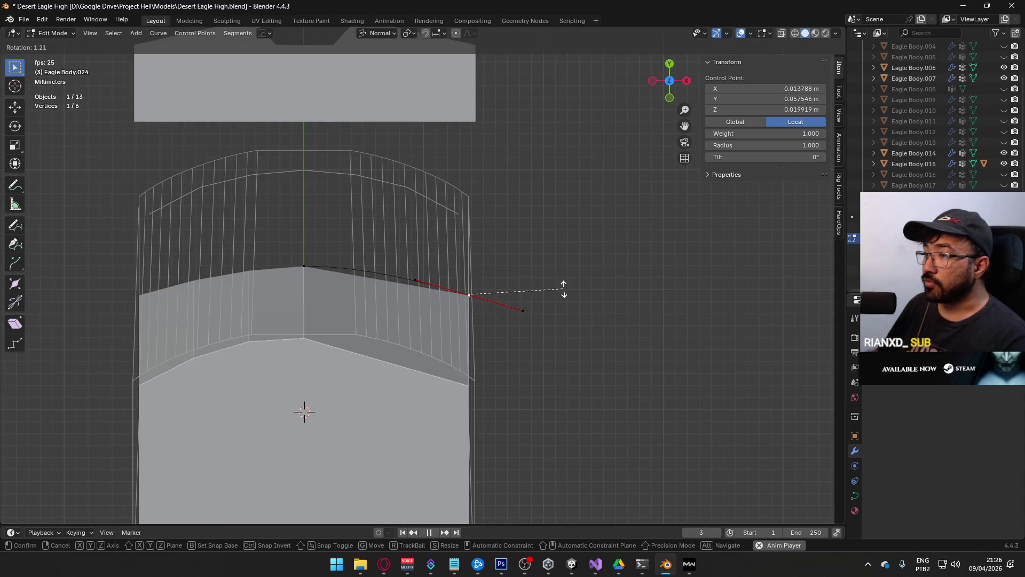
click(581, 298)
mouse_move(579, 296)
middle_down()
mouse_move(402, 240)
mouse_move(412, 224)
mouse_move(458, 220)
middle_up()
Step: Return to object mode, view the model from the top, and save the file
key(Tab)
scroll(479, 331, up, 1)
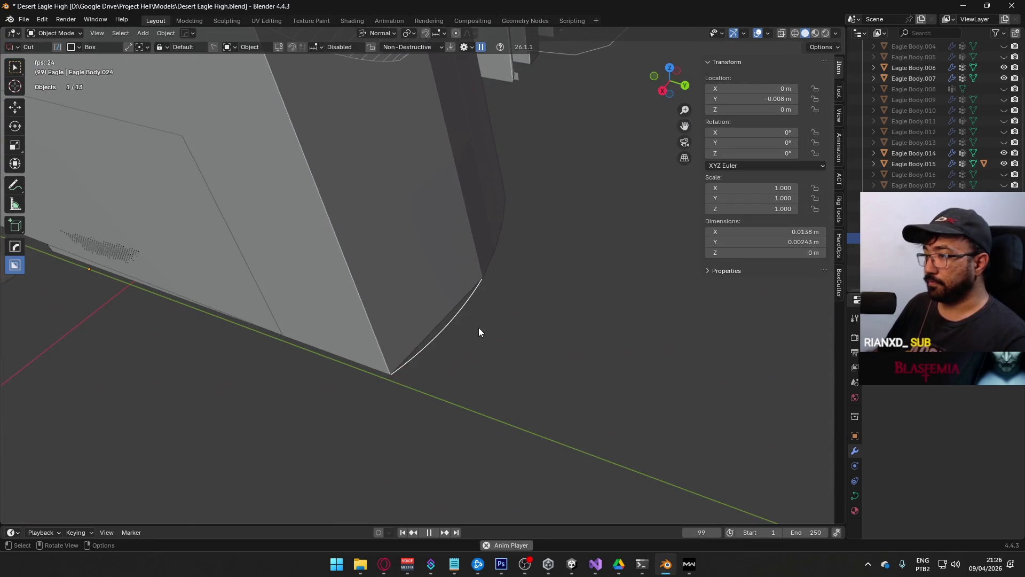
scroll(467, 316, down, 2)
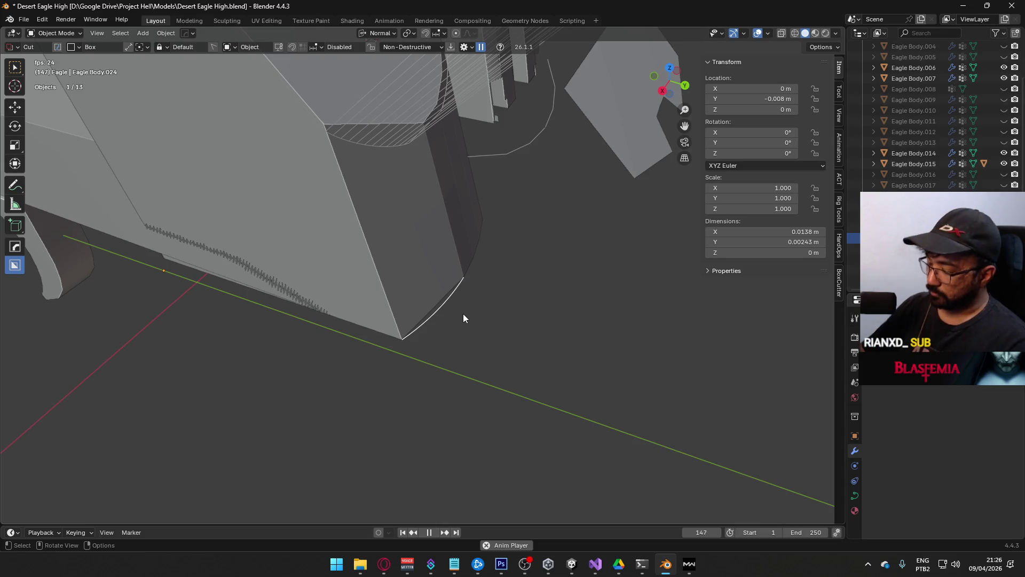
key(KP_7)
key(ctrl+s)
Step: Duplicate the curve in place and convert the copy, Eagle Body.025, to a mesh
key(shift+d)
key(Escape)
right_click(367, 283)
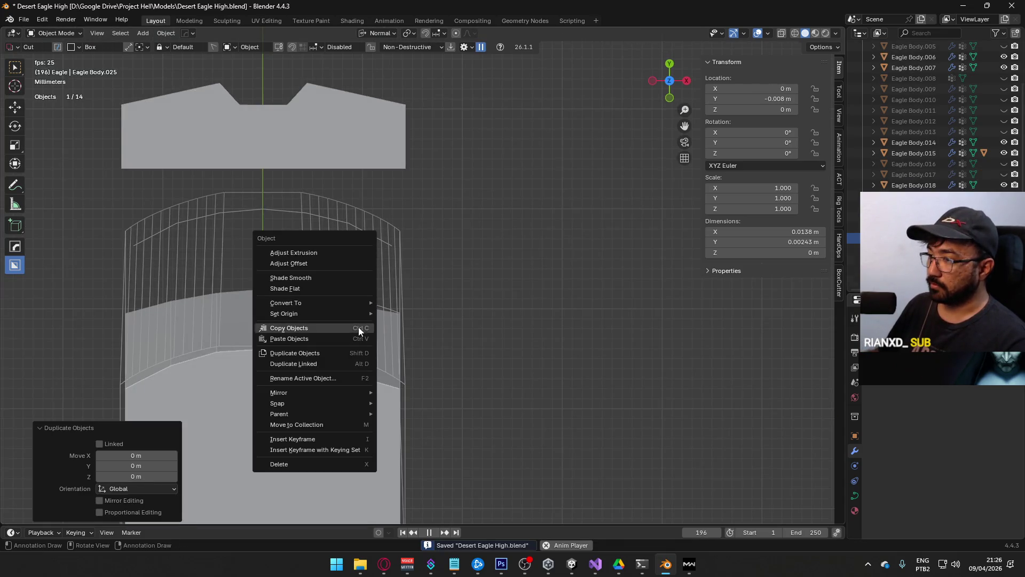
mouse_move(347, 303)
click(420, 305)
key(Tab)
middle_drag(420, 306, 390, 202)
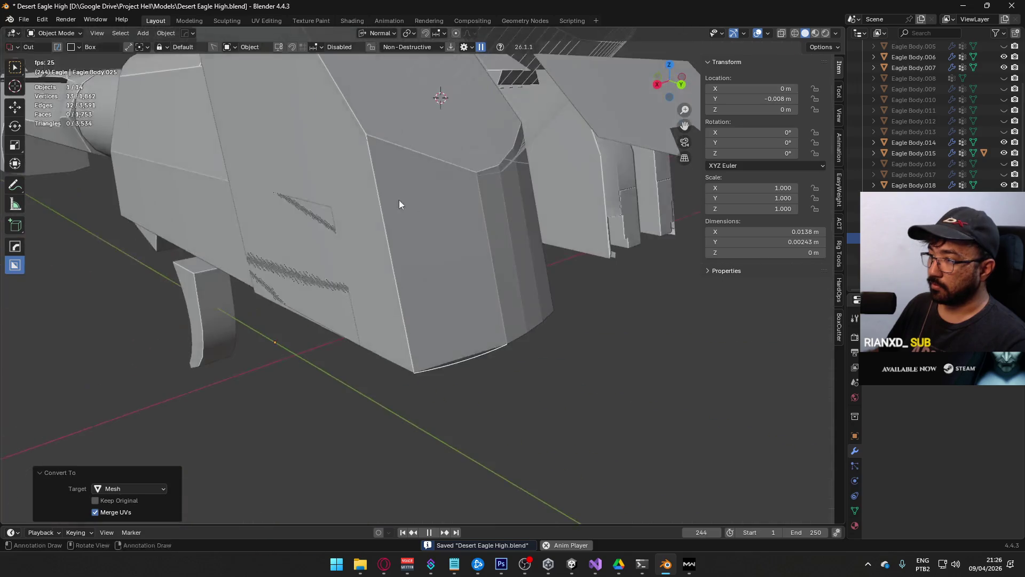
mouse_move(497, 378)
middle_down()
mouse_move(432, 321)
mouse_move(428, 275)
mouse_move(363, 321)
middle_up()
Step: Select all of the copied curve's vertices and enable snapping to Vertex
key(a)
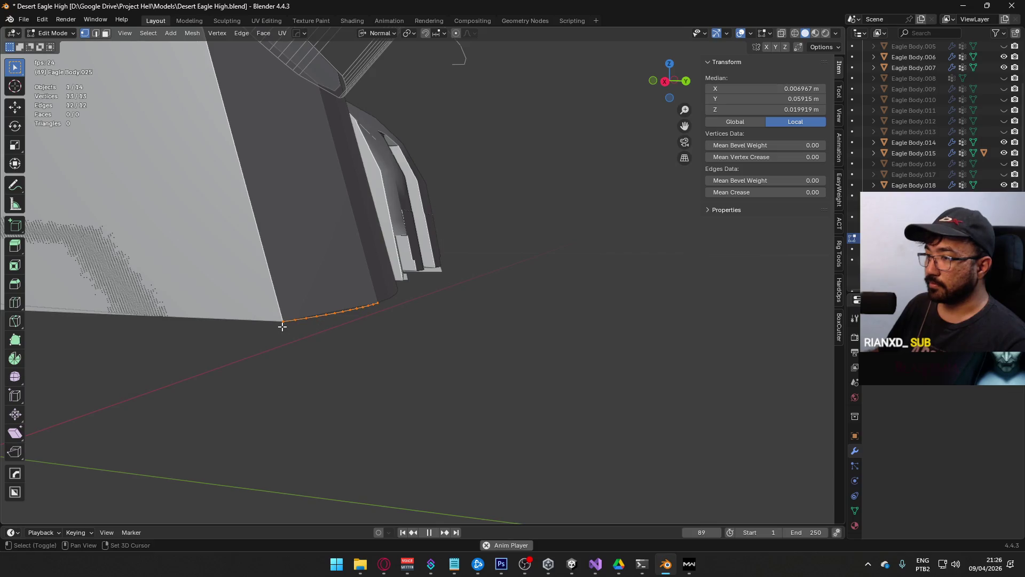
middle_drag(286, 244, 370, 228)
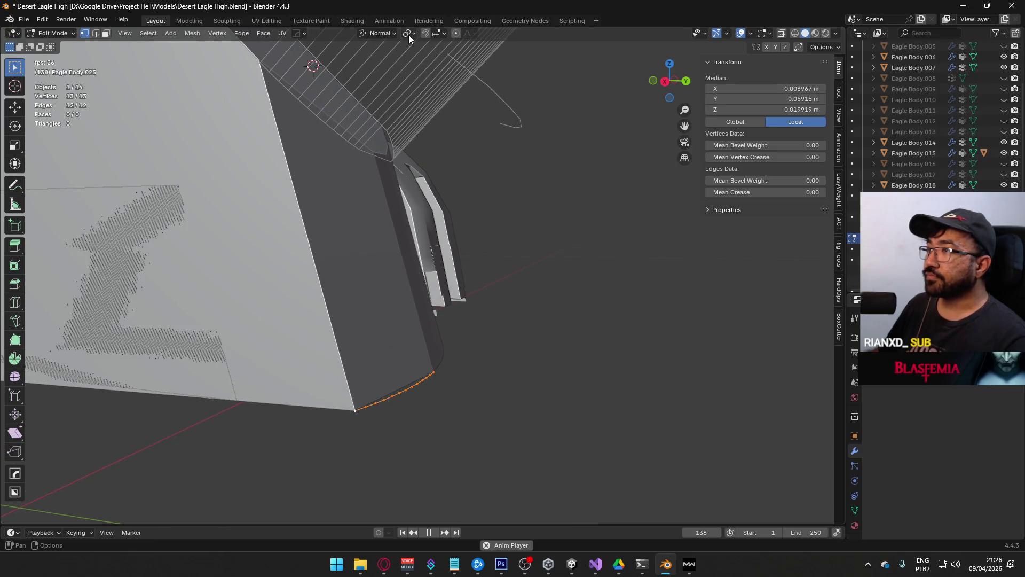
click(425, 34)
click(431, 33)
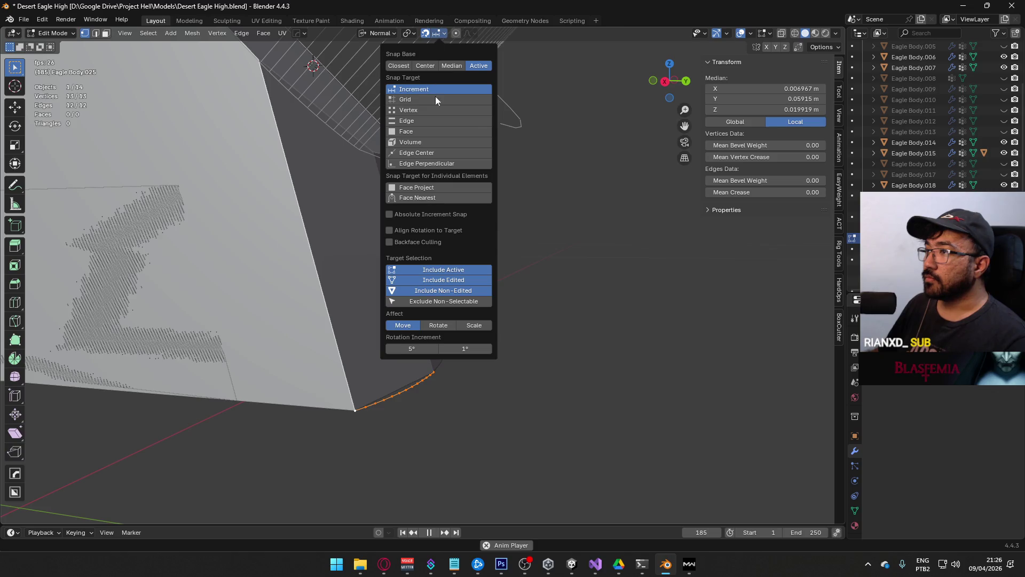
click(427, 110)
Step: Duplicate the curved edge and snap the copy up to the slide's upper rear corner
mouse_move(590, 391)
middle_down()
mouse_move(389, 258)
mouse_move(393, 215)
mouse_move(431, 219)
mouse_move(453, 171)
mouse_move(448, 152)
mouse_move(437, 214)
mouse_move(582, 110)
mouse_move(494, 212)
middle_up()
scroll(433, 232, down, 5)
key(shift+d)
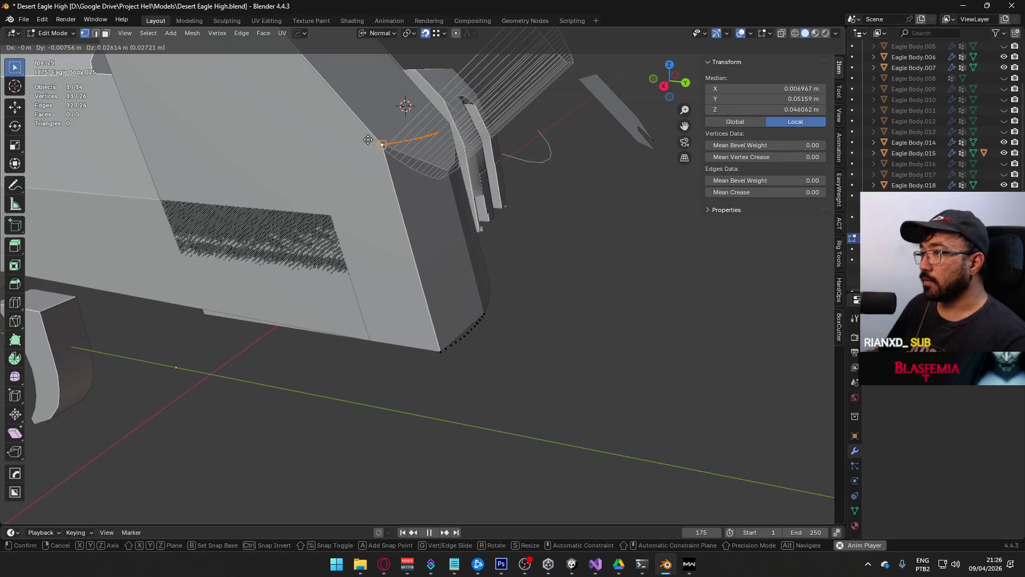
click(368, 139)
mouse_move(508, 210)
middle_down()
mouse_move(506, 222)
mouse_move(448, 211)
mouse_move(488, 211)
middle_up()
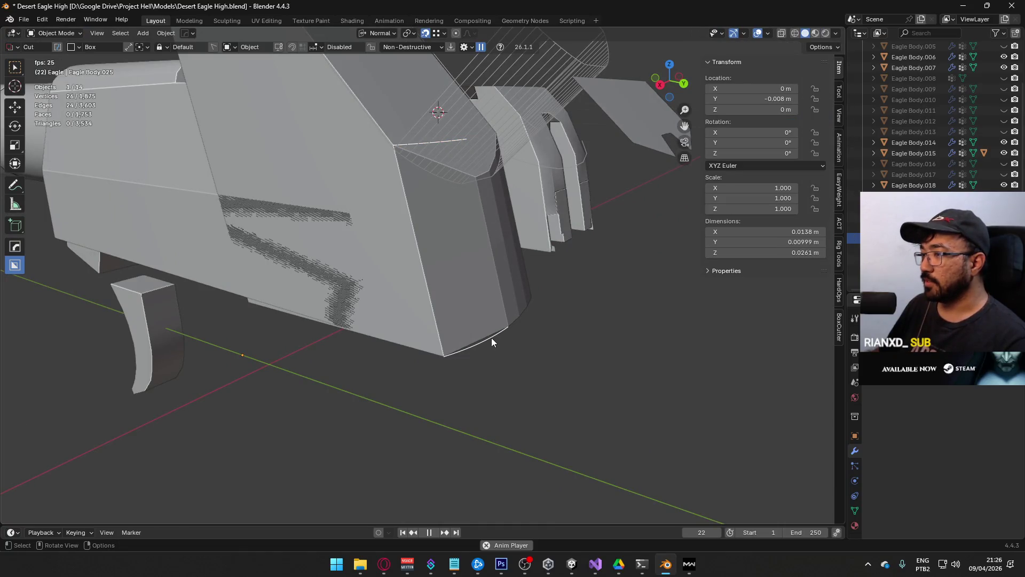
Step: Bridge the two curved edges into a face strip, inspect it, and return to Object Mode
right_click(511, 294)
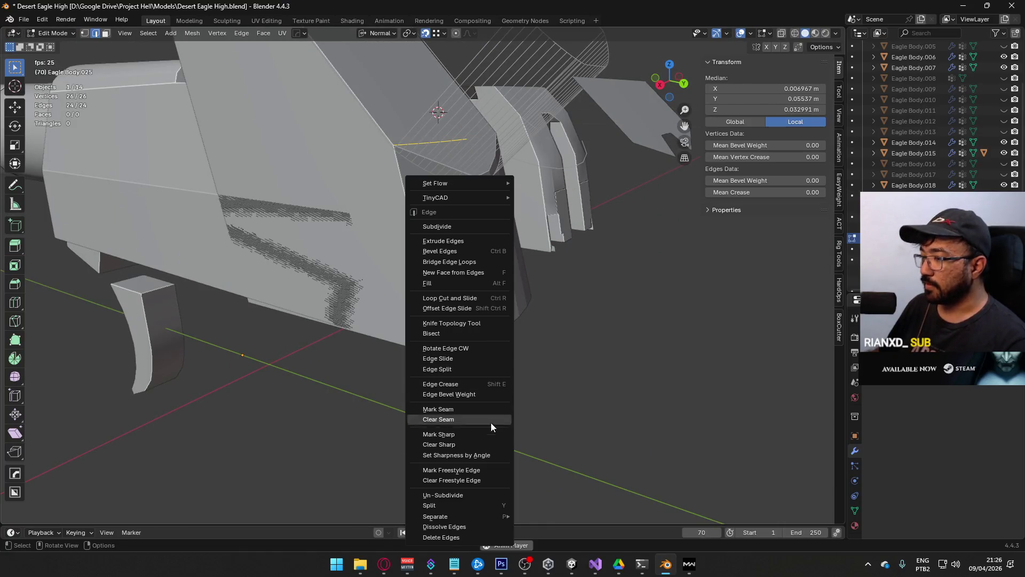
click(490, 262)
click(565, 359)
mouse_move(564, 360)
middle_down()
mouse_move(480, 304)
mouse_move(543, 273)
mouse_move(533, 298)
mouse_move(544, 110)
mouse_move(508, 271)
mouse_move(534, 270)
mouse_move(520, 272)
middle_up()
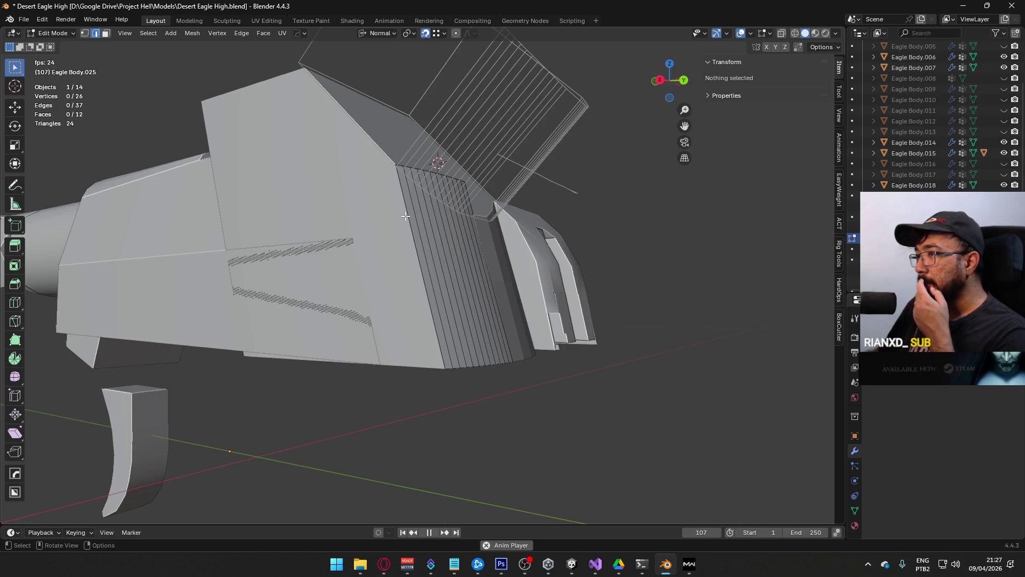
middle_drag(407, 202, 474, 190)
key(Tab)
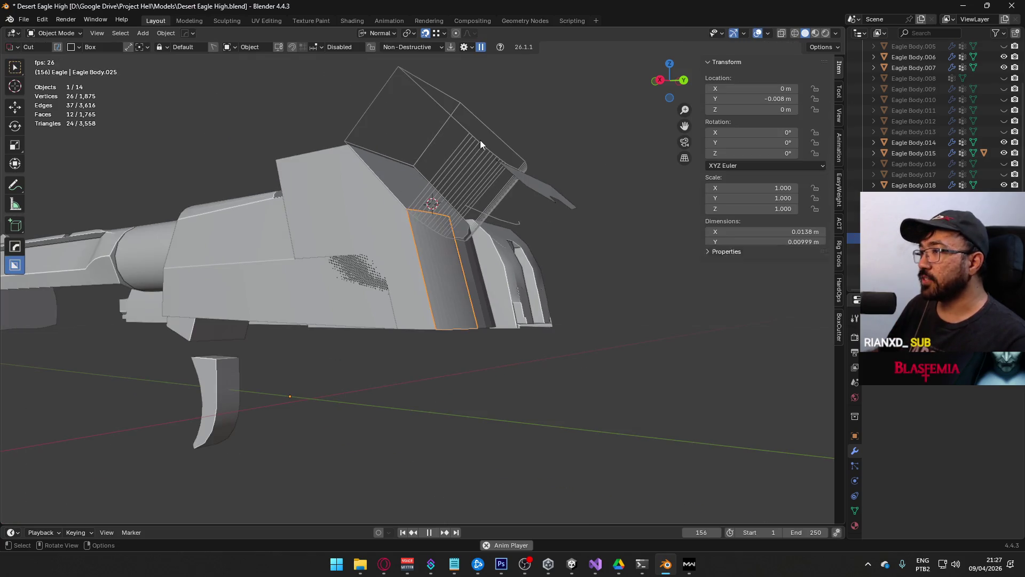
Step: In Edit Mode on the strip, move its top edge loop up to the slide top
click(479, 142)
click(361, 197)
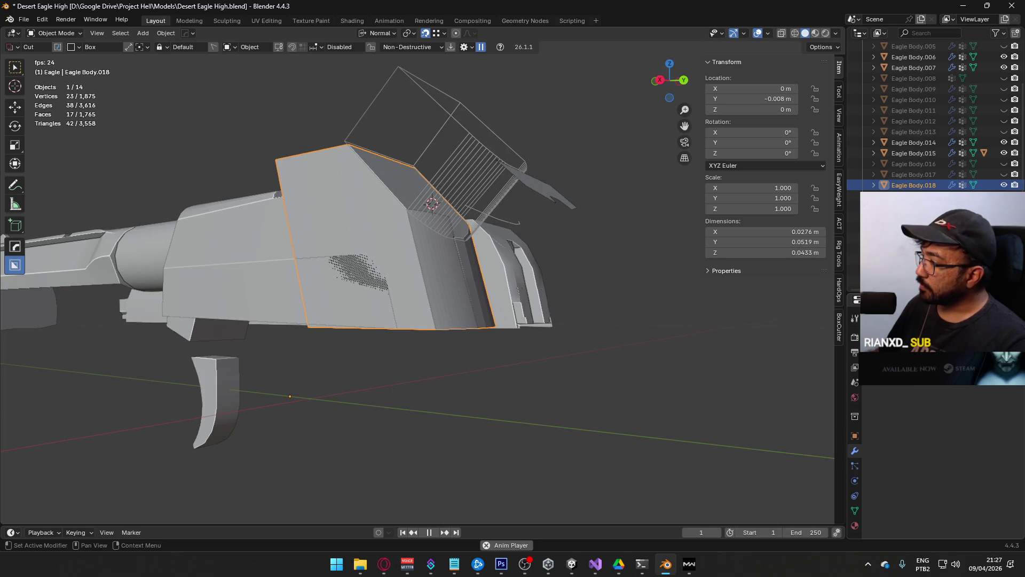
key(Tab)
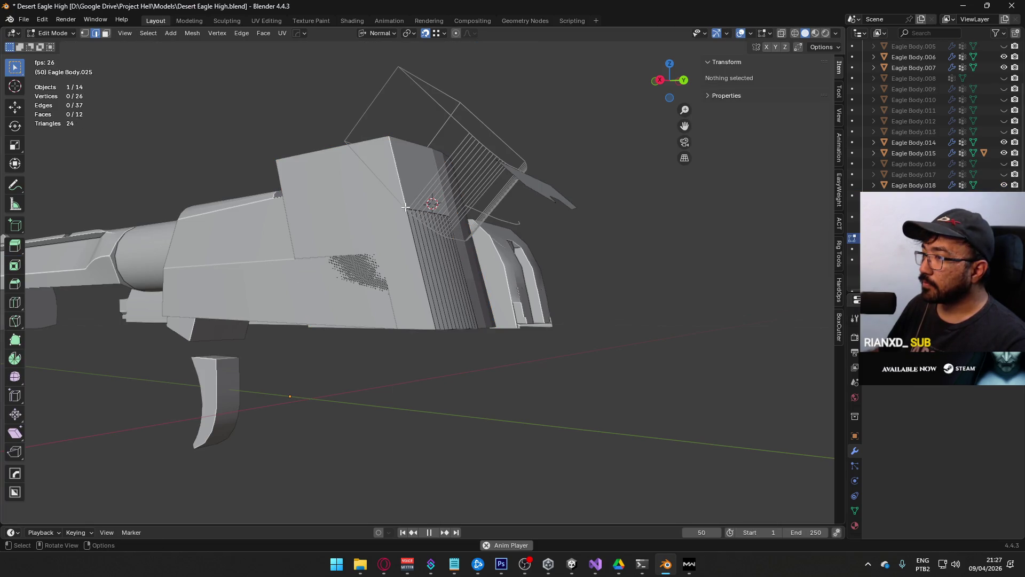
alt+click(425, 212)
scroll(454, 294, up, 2)
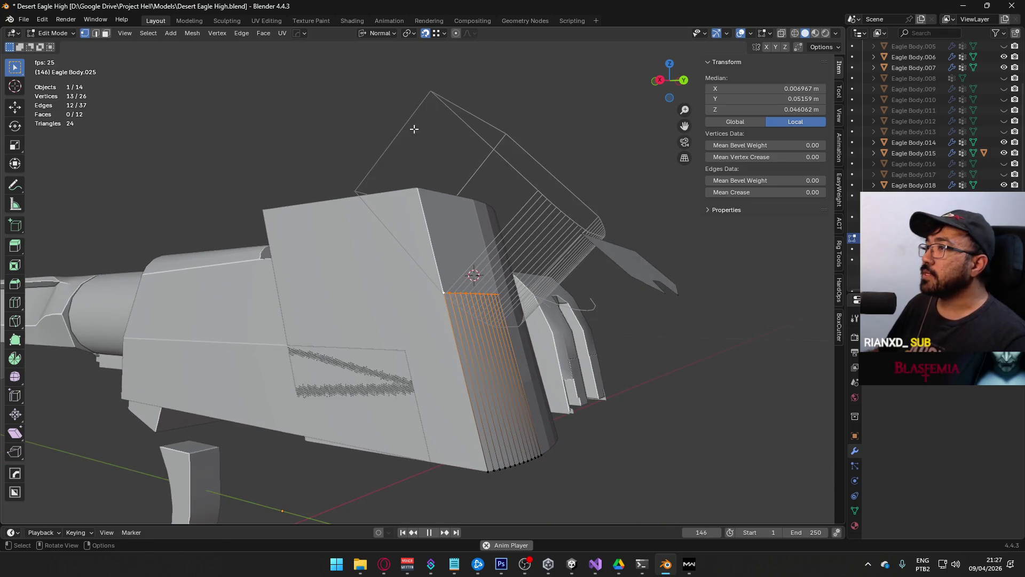
key(g)
click(427, 187)
Step: Orbit and zoom around the strip to check the raised edge from several angles
mouse_move(524, 193)
middle_down()
mouse_move(400, 290)
mouse_move(320, 278)
mouse_move(486, 231)
mouse_move(527, 236)
mouse_move(475, 274)
mouse_move(385, 224)
mouse_move(449, 206)
mouse_move(513, 222)
mouse_move(546, 211)
mouse_move(540, 229)
mouse_move(470, 231)
mouse_move(366, 171)
mouse_move(348, 243)
middle_up()
mouse_move(480, 276)
middle_down()
mouse_move(490, 300)
mouse_move(343, 193)
mouse_move(367, 165)
mouse_move(582, 311)
middle_up()
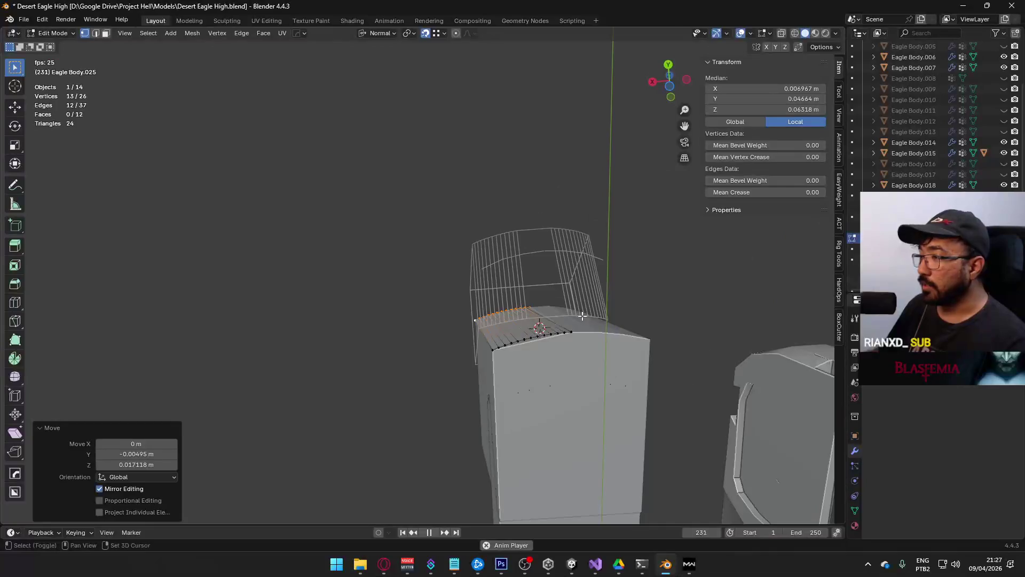
scroll(423, 245, up, 5)
scroll(431, 258, up, 3)
scroll(441, 225, down, 4)
mouse_move(440, 225)
middle_down()
mouse_move(435, 87)
mouse_move(440, 225)
mouse_move(470, 290)
mouse_move(492, 258)
mouse_move(480, 291)
mouse_move(314, 305)
mouse_move(348, 160)
mouse_move(423, 256)
mouse_move(487, 280)
mouse_move(469, 303)
middle_up()
scroll(272, 308, down, 5)
scroll(532, 276, up, 2)
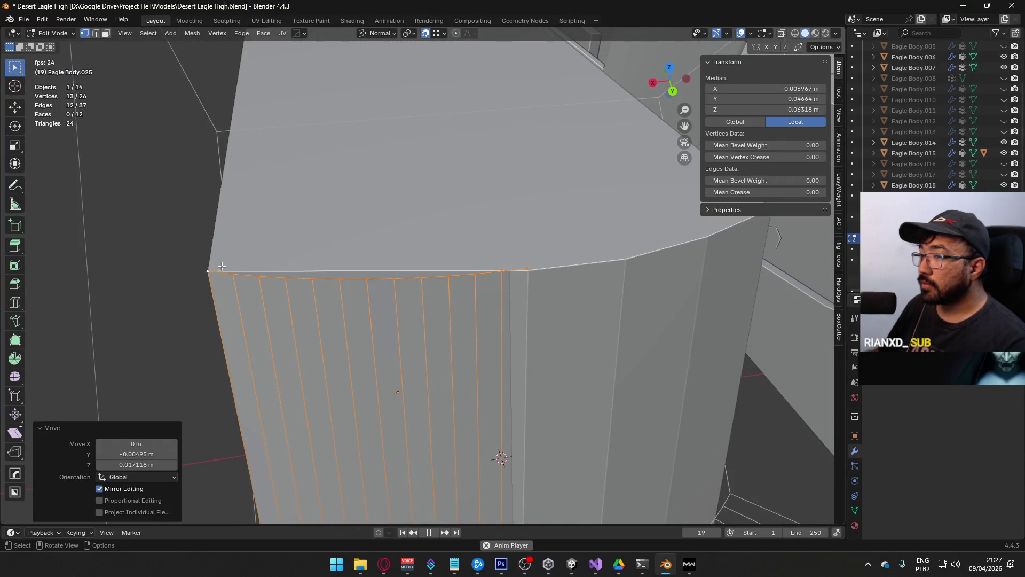
mouse_move(540, 268)
middle_down()
mouse_move(355, 284)
mouse_move(458, 267)
mouse_move(417, 315)
mouse_move(460, 324)
mouse_move(502, 258)
mouse_move(411, 275)
mouse_move(390, 239)
mouse_move(408, 291)
mouse_move(433, 246)
middle_up()
scroll(417, 315, down, 5)
Step: Back in Object Mode, delete the old rear block Eagle Body.018
key(Tab)
click(461, 324)
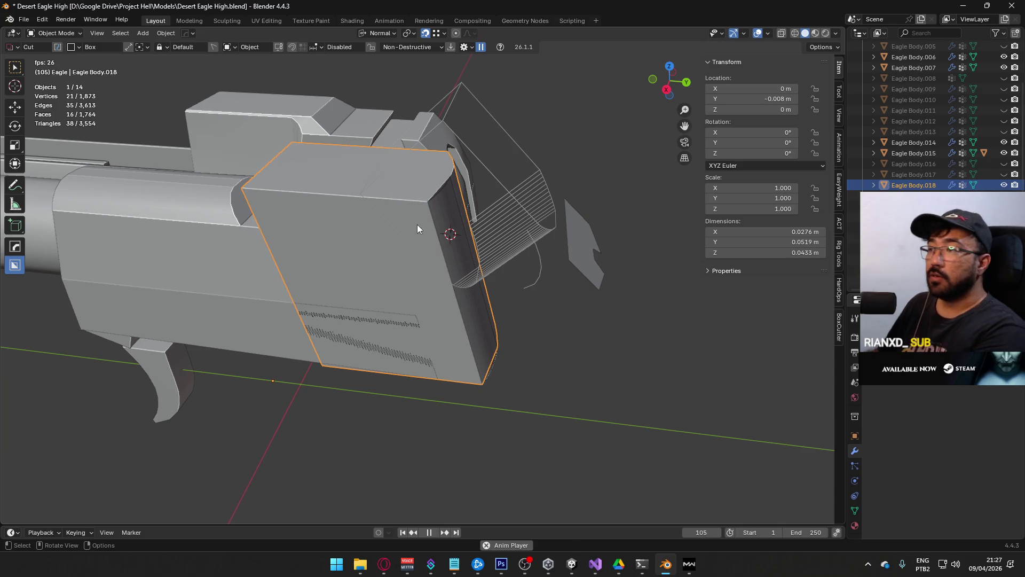
key(Delete)
Step: Reopen the curved strip in Edit Mode with edge selection and pick one edge
click(436, 219)
key(Tab)
key(2)
click(440, 234)
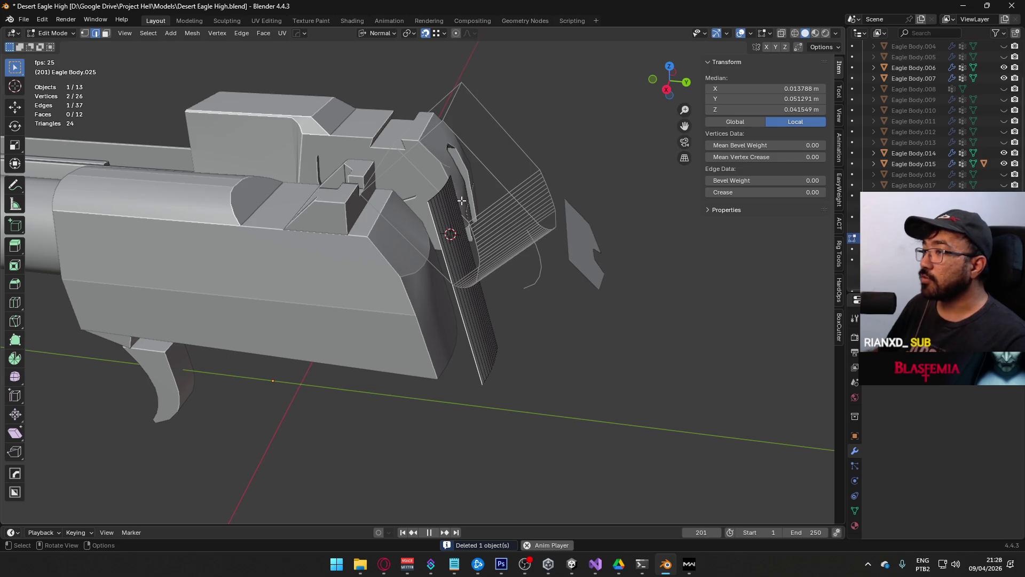
Step: Switch to the top and right views and enable Increment snapping
key(KP_7)
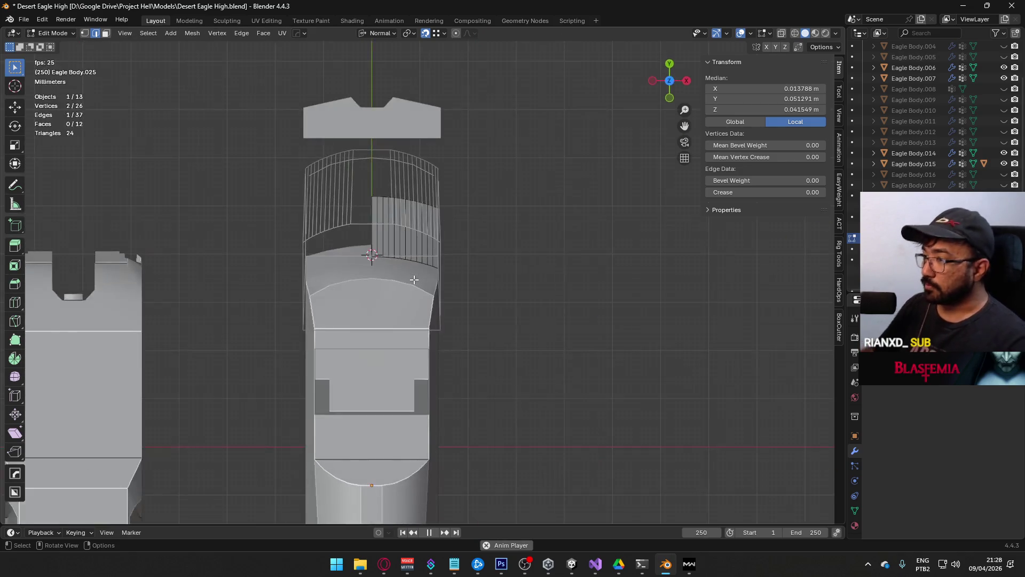
key(KP_3)
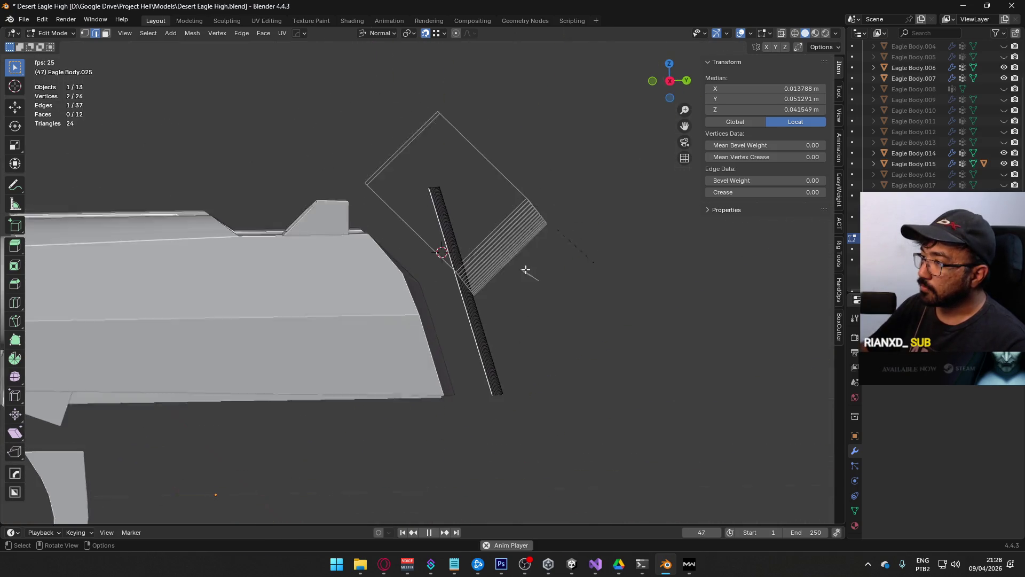
click(425, 35)
click(439, 35)
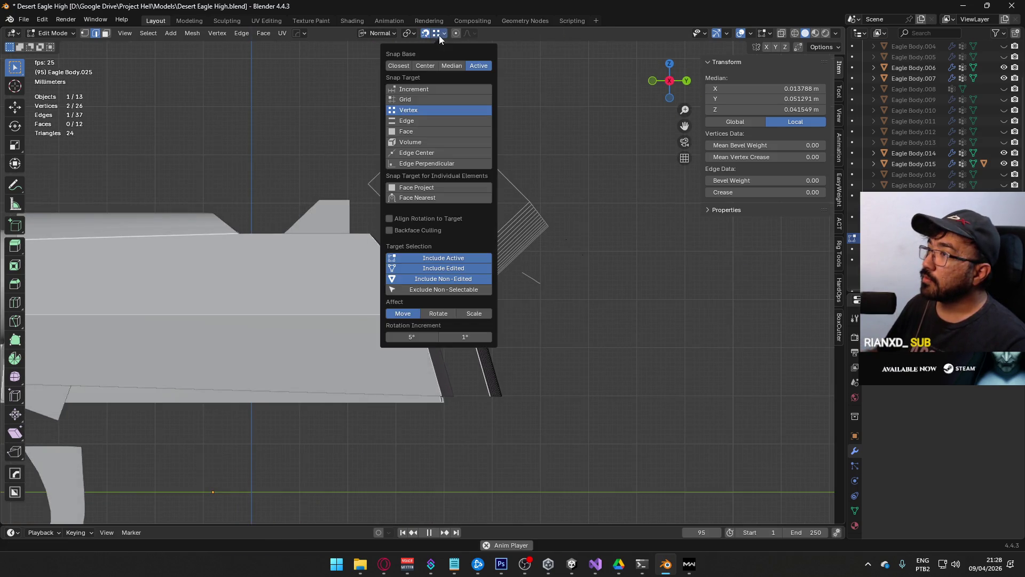
click(425, 89)
Step: Try extruding the edge along X, cancel, and set the transform orientation to Global
key(e)
key(x)
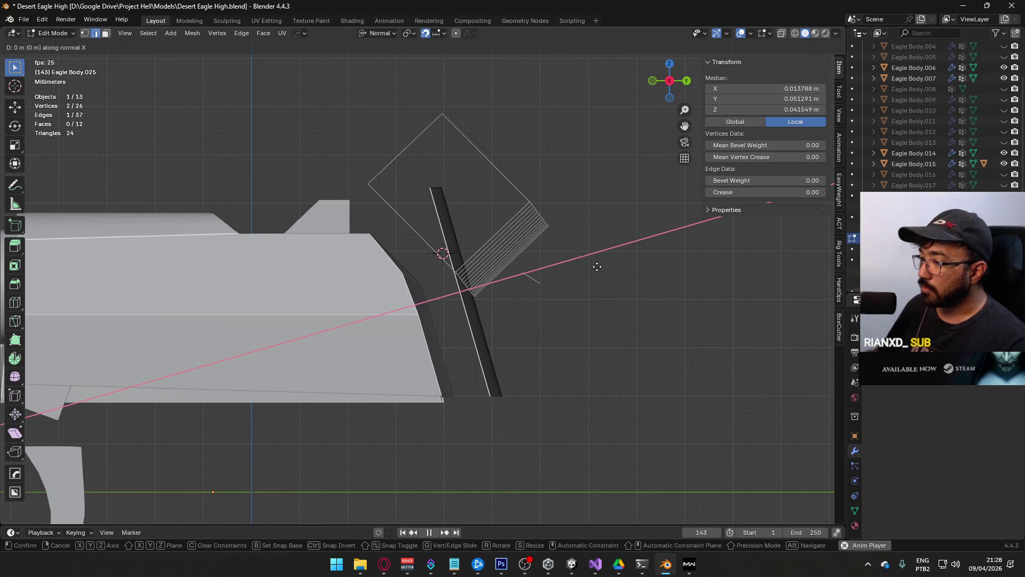
key(Escape)
key(e)
key(x)
key(Escape)
click(388, 35)
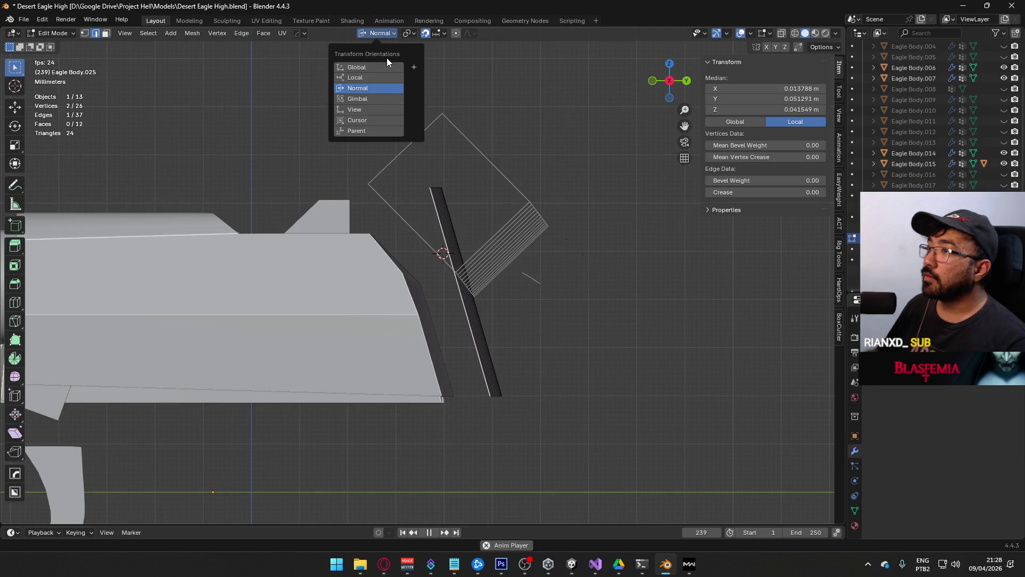
click(386, 71)
Step: Move the selected edge along Y to widen the rear plate
key(g)
key(x)
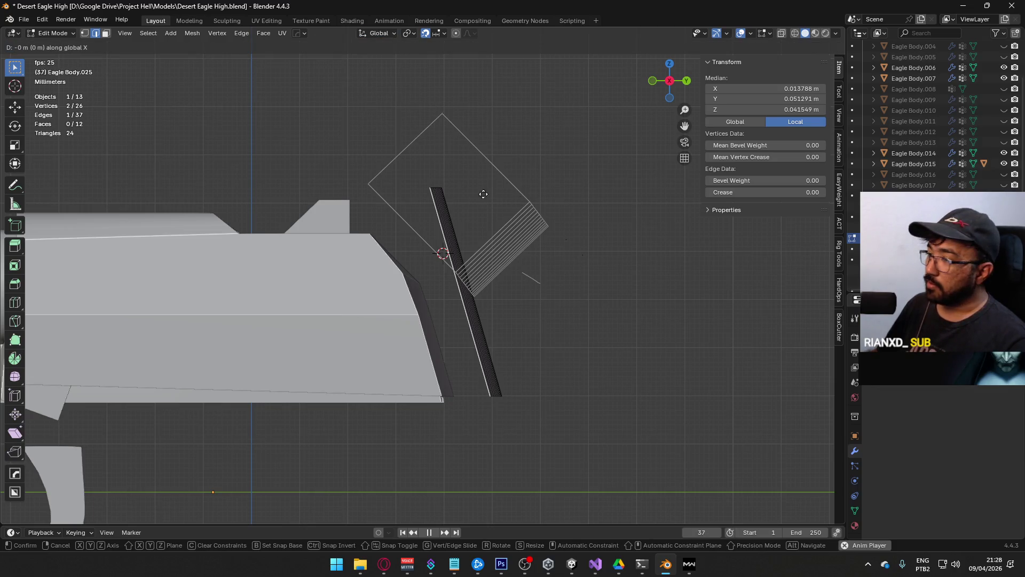
key(Escape)
scroll(456, 359, up, 1)
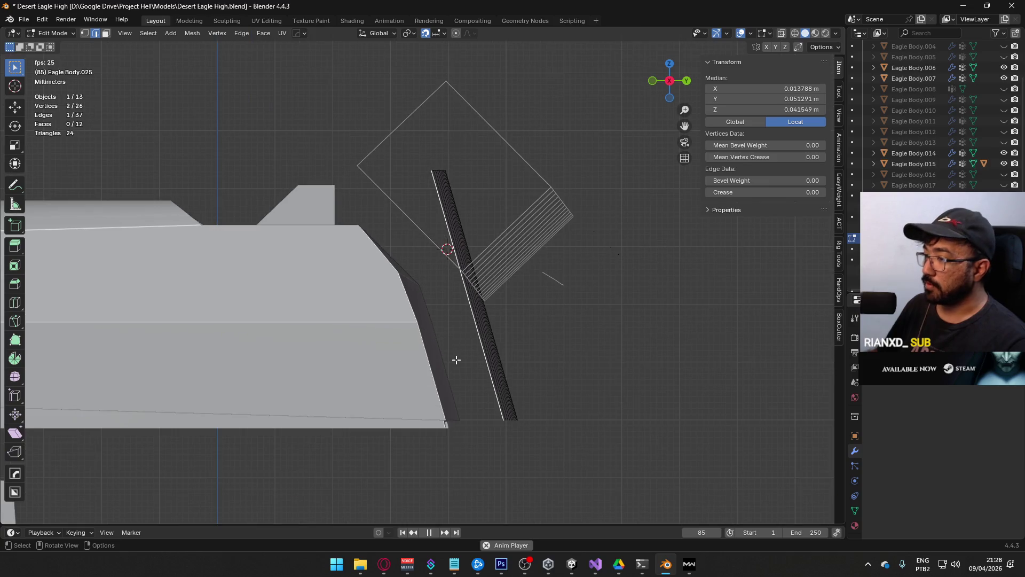
key(g)
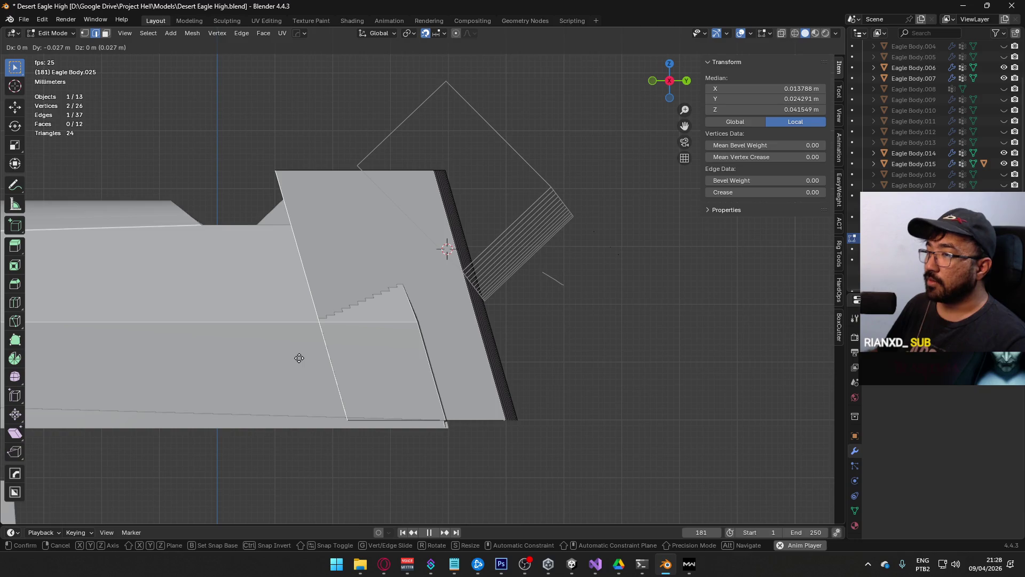
click(299, 358)
Step: Adjust the plate's corner vertices in vertex mode, then add a new vertex above the slide
key(1)
click(275, 170)
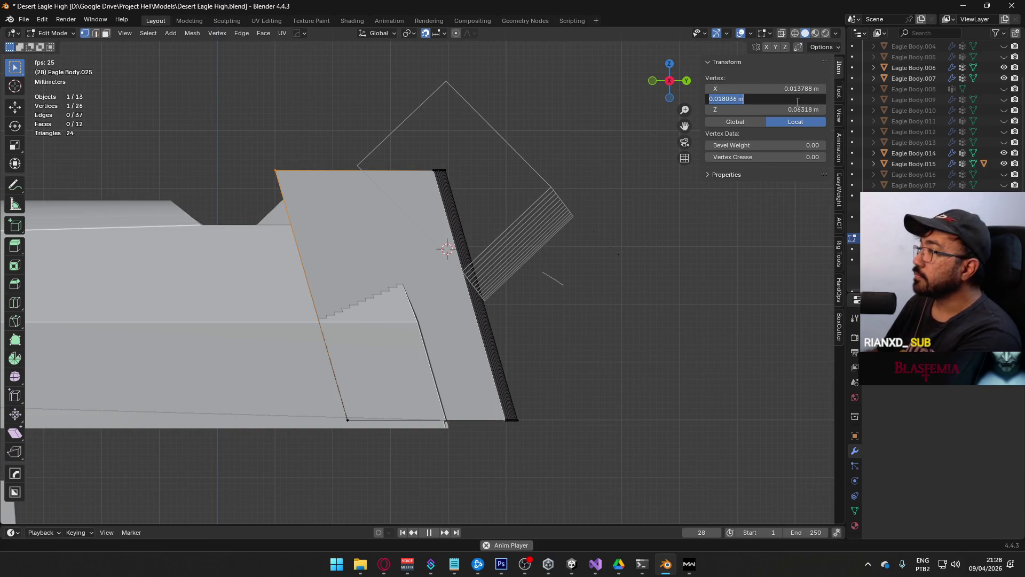
key(Escape)
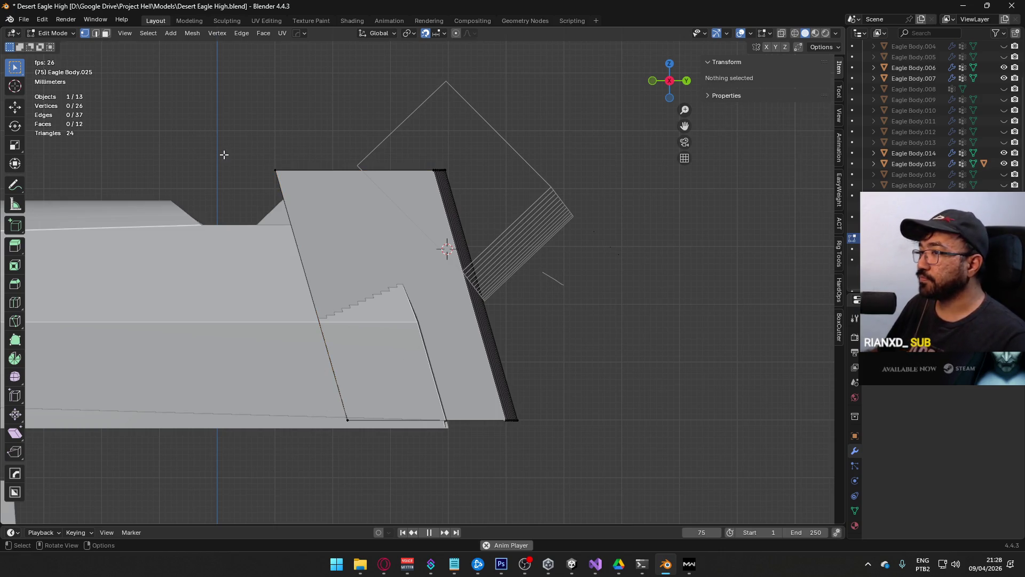
key(Escape)
click(412, 428)
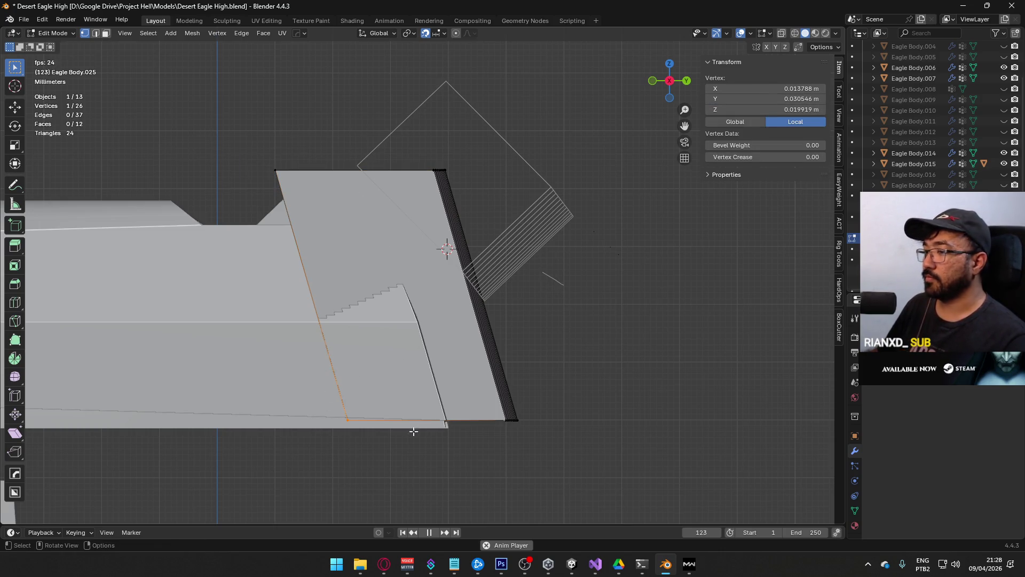
click(449, 158)
mouse_move(448, 158)
middle_down()
mouse_move(425, 238)
mouse_move(408, 251)
mouse_move(436, 204)
mouse_move(472, 243)
mouse_move(549, 231)
mouse_move(388, 243)
middle_up()
ctrl+right_click(406, 208)
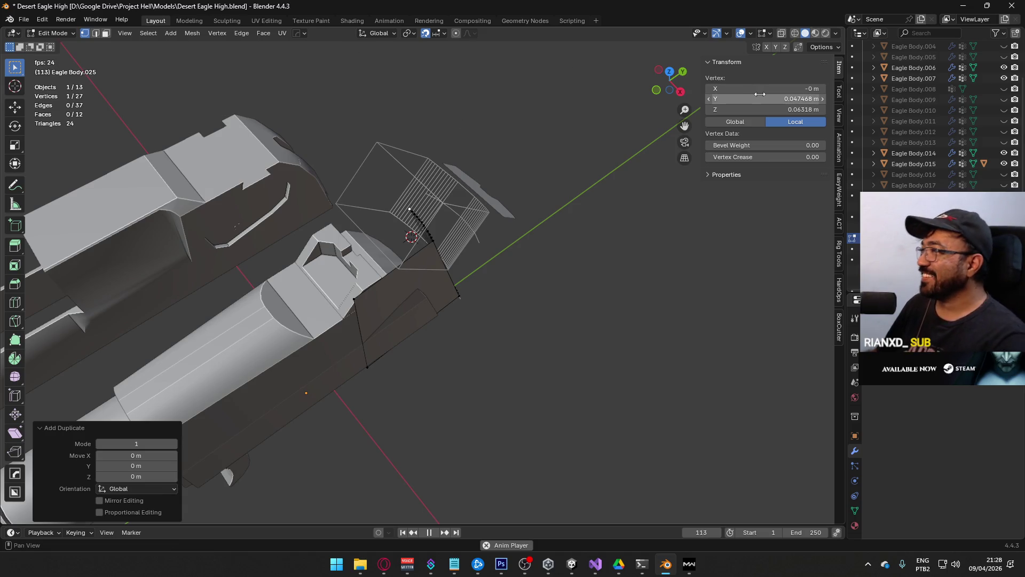
Step: Set the new vertex's Y coordinate to 0.018036 m in the N-panel
click(760, 96)
text(0)
key(Return)
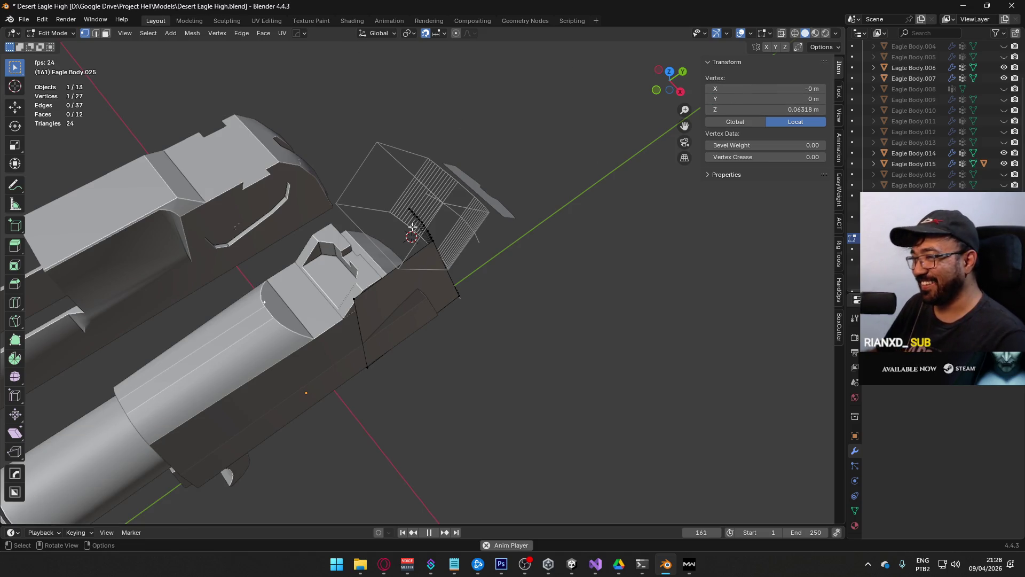
click(769, 99)
text(0.018036)
key(Return)
Step: Join the two selected vertices with an edge and fill the edges into a face
mouse_move(588, 274)
middle_down()
mouse_move(466, 229)
mouse_move(502, 286)
middle_up()
scroll(502, 286, up, 2)
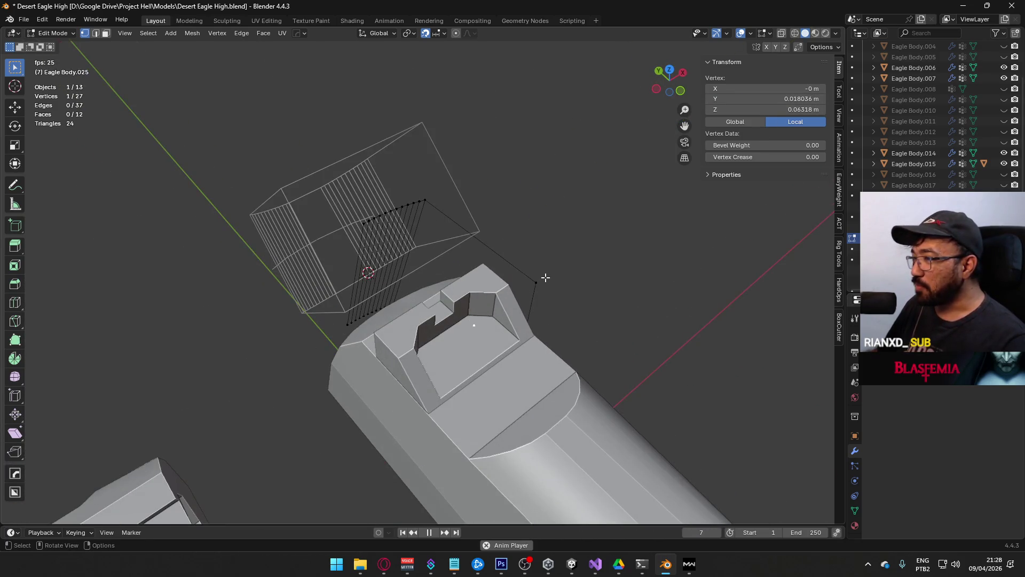
key(f)
key(2)
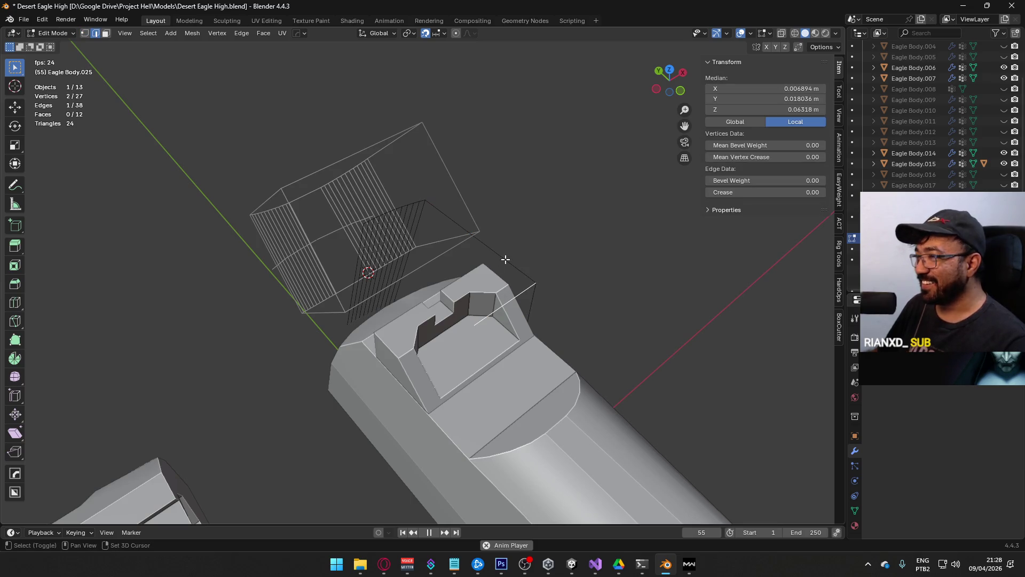
key(f)
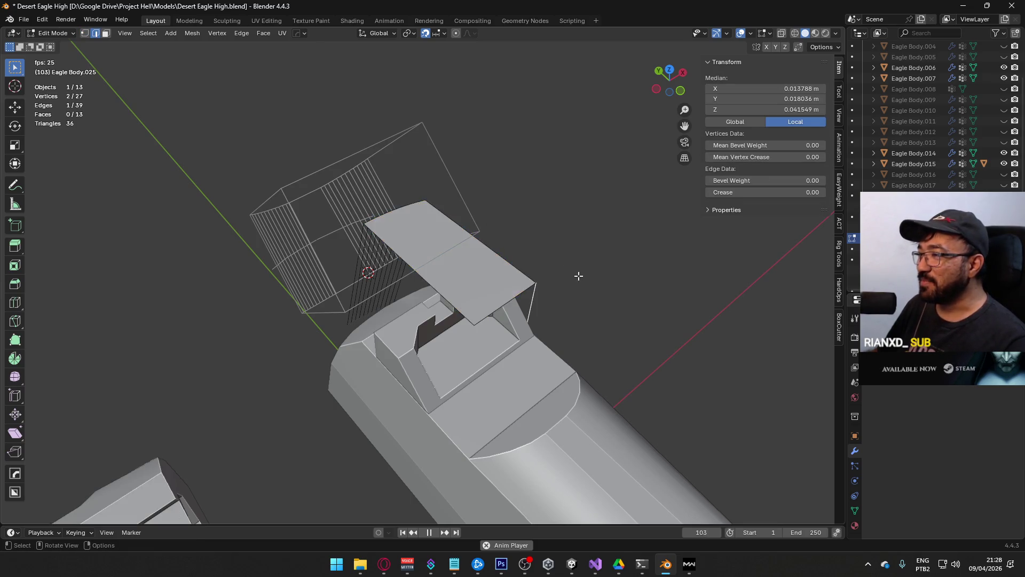
middle_drag(579, 277, 474, 217)
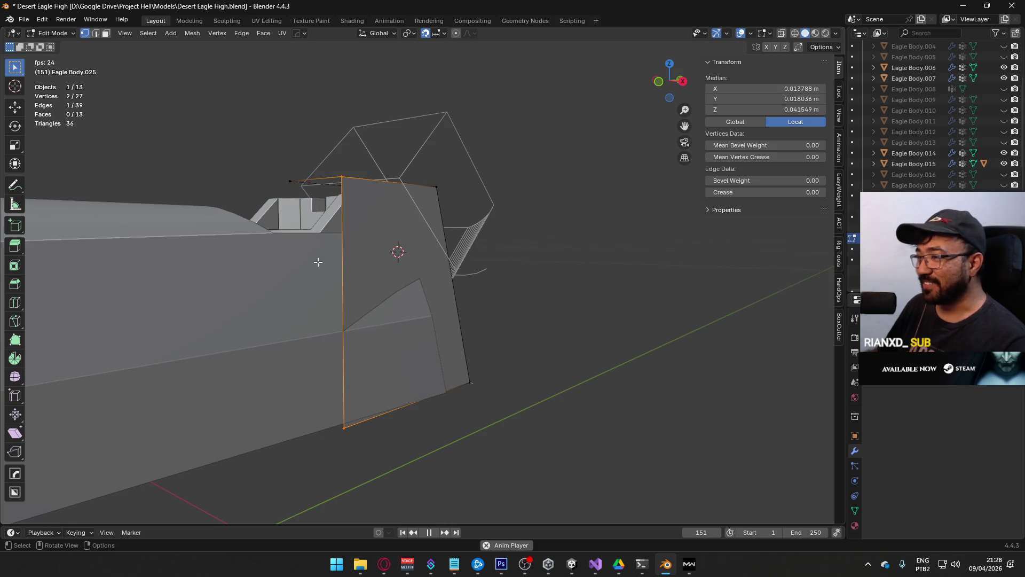
Step: Duplicate the plate's bottom vertex in place and set its X to 0 on the centre line
click(352, 431)
key(shift+d)
key(Escape)
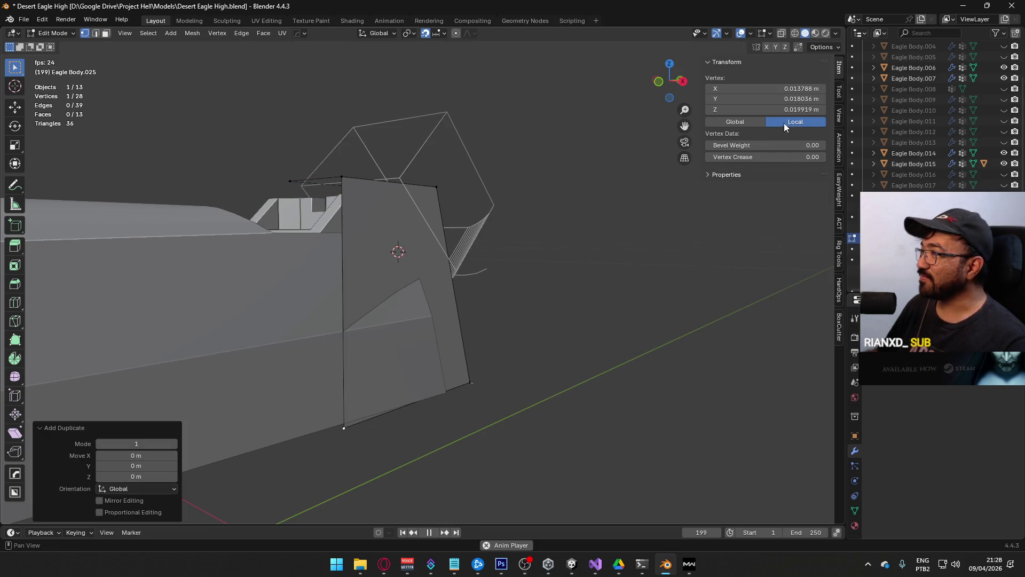
key(Tab)
key(Tab)
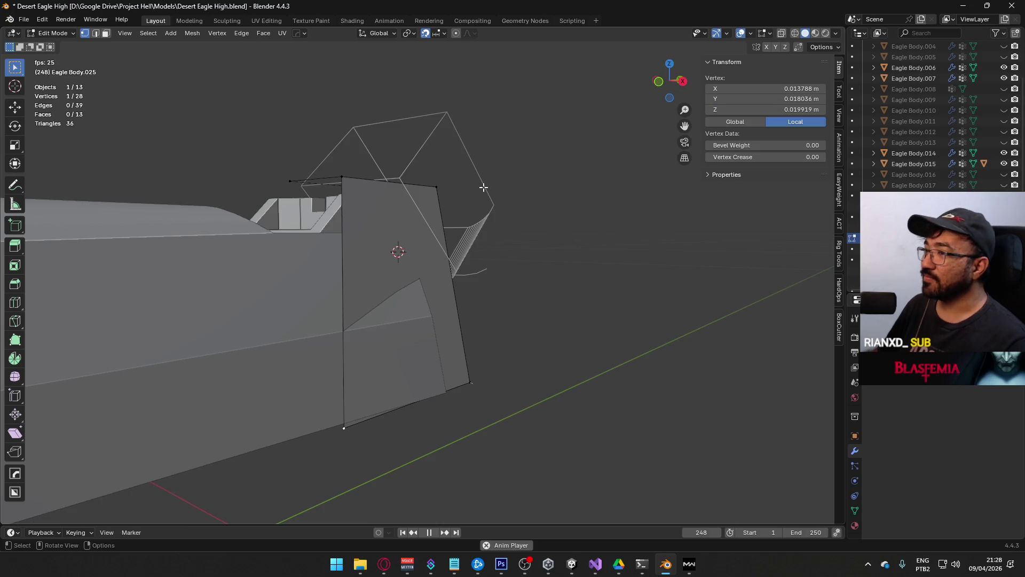
text(0)
key(Return)
Step: Connect the duplicate to the upper vertex with an edge and fill a face from it
mouse_move(438, 410)
middle_down()
mouse_move(401, 298)
mouse_move(391, 224)
middle_up()
shift+click(355, 215)
key(f)
key(alt+a)
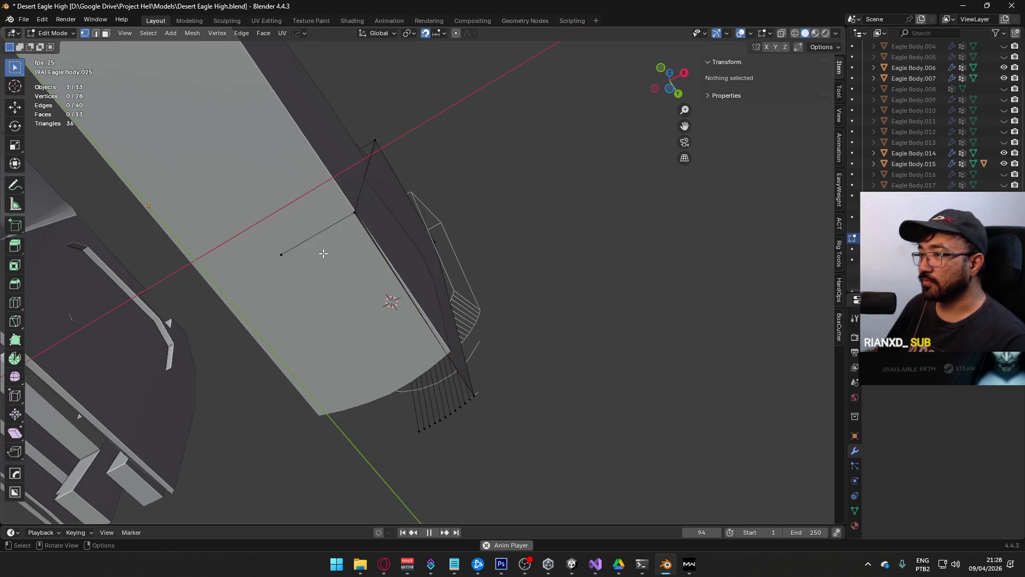
click(321, 246)
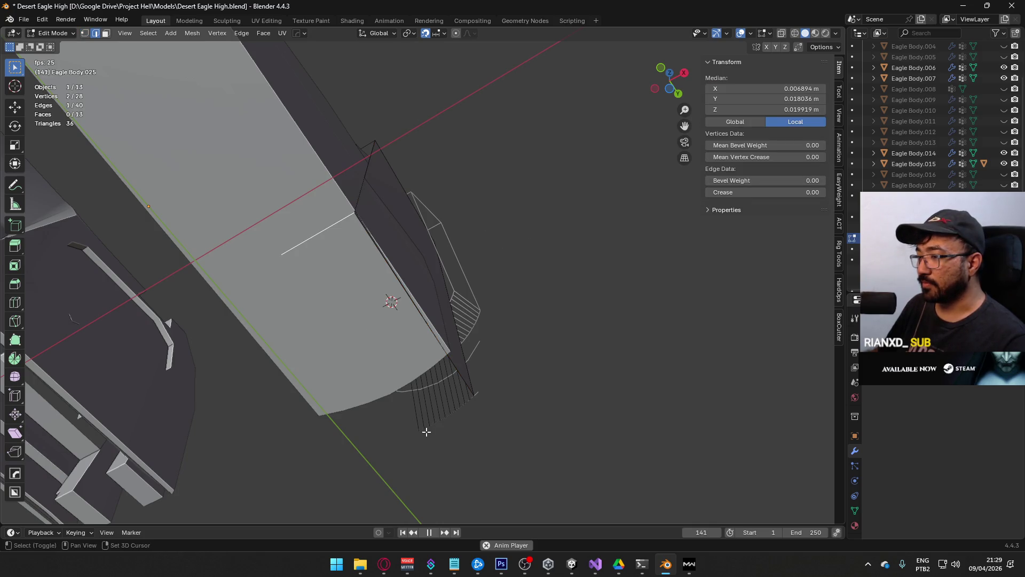
key(f)
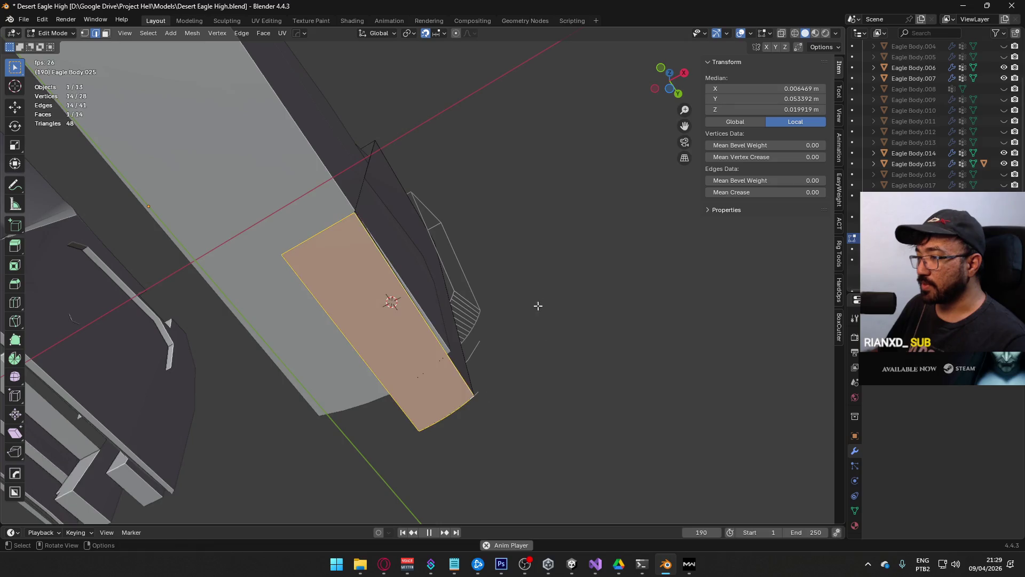
key(alt+a)
Step: Select the centre-line edge, fill the remaining open gap with a face, and exit to Object Mode
middle_drag(451, 172, 442, 286)
click(398, 233)
key(KP_Decimal)
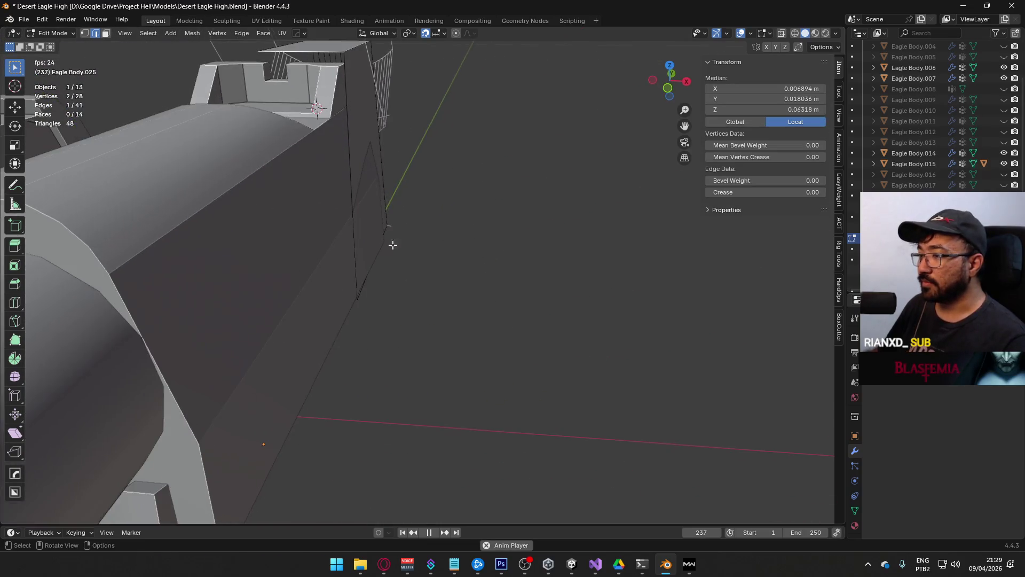
middle_drag(391, 234, 373, 303)
key(alt+a)
click(330, 272)
mouse_move(378, 291)
middle_down()
mouse_move(470, 362)
mouse_move(383, 228)
middle_up()
mouse_move(437, 384)
middle_down()
mouse_move(394, 278)
mouse_move(366, 245)
middle_up()
key(f)
click(532, 227)
mouse_move(531, 227)
middle_down()
mouse_move(453, 195)
mouse_move(508, 290)
mouse_move(591, 248)
mouse_move(631, 267)
middle_up()
key(Tab)
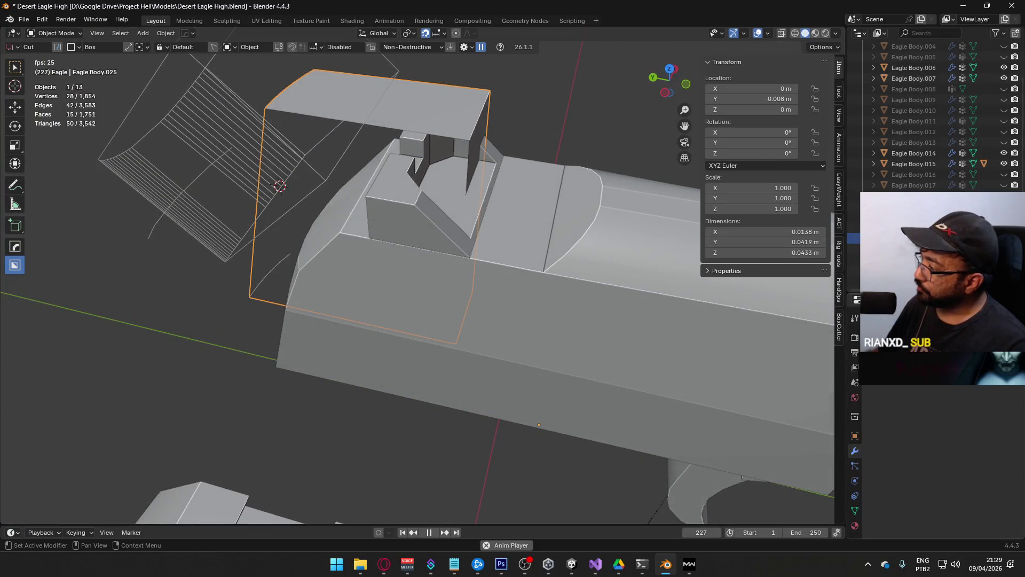
Step: Add a Mirror modifier to the rear plate and check the mirrored result
key(shift+a)
mouse_move(852, 340)
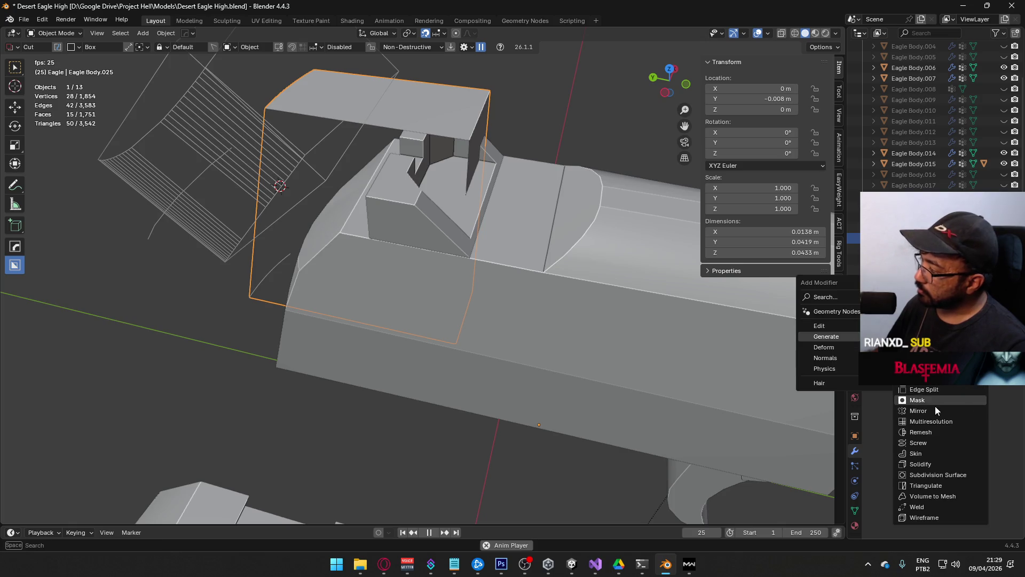
click(919, 410)
mouse_move(543, 307)
middle_down()
mouse_move(544, 235)
mouse_move(508, 261)
mouse_move(477, 262)
middle_up()
key(Tab)
key(Tab)
click(284, 153)
Step: Select the curved cutter, then the plate, and apply a HardOps Boolean Difference
click(263, 141)
mouse_move(563, 253)
middle_down()
mouse_move(473, 309)
mouse_move(345, 210)
middle_up()
shift+click(345, 210)
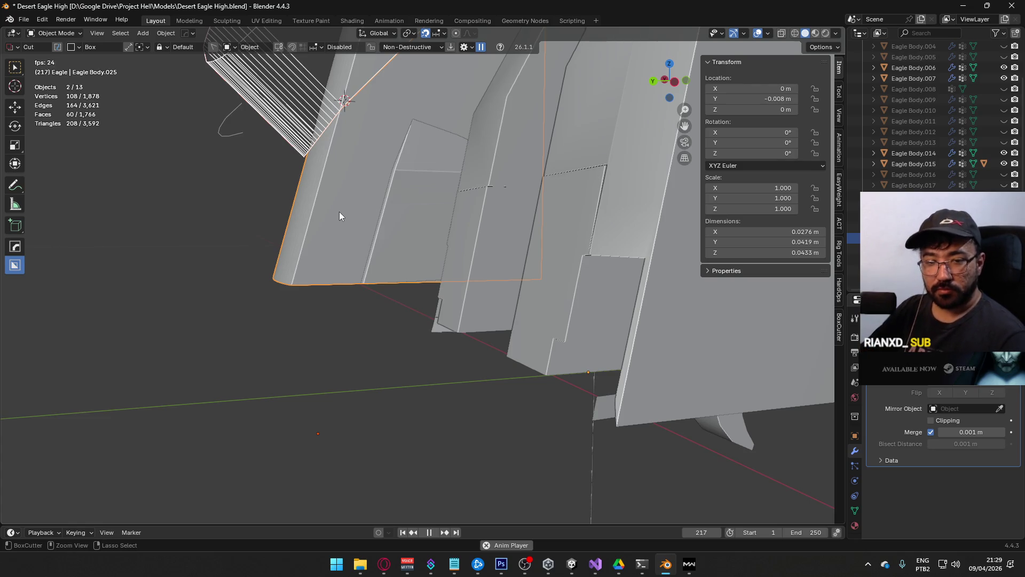
key(ctrl+KP_Subtract)
mouse_move(389, 213)
middle_down()
mouse_move(422, 207)
mouse_move(390, 238)
mouse_move(340, 224)
mouse_move(326, 207)
mouse_move(404, 207)
middle_up()
click(465, 245)
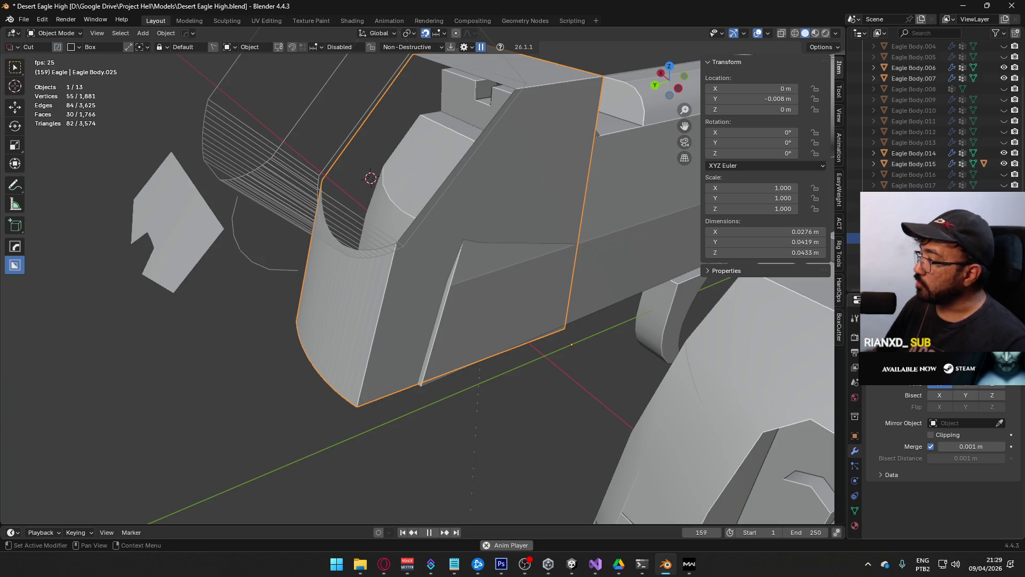
mouse_move(485, 329)
middle_down()
mouse_move(459, 302)
mouse_move(456, 329)
mouse_move(473, 278)
mouse_move(425, 307)
mouse_move(439, 321)
mouse_move(434, 337)
mouse_move(577, 313)
mouse_move(600, 274)
mouse_move(450, 304)
mouse_move(495, 283)
mouse_move(350, 254)
mouse_move(294, 275)
mouse_move(384, 265)
mouse_move(326, 285)
mouse_move(540, 251)
mouse_move(469, 204)
mouse_move(498, 225)
middle_up()
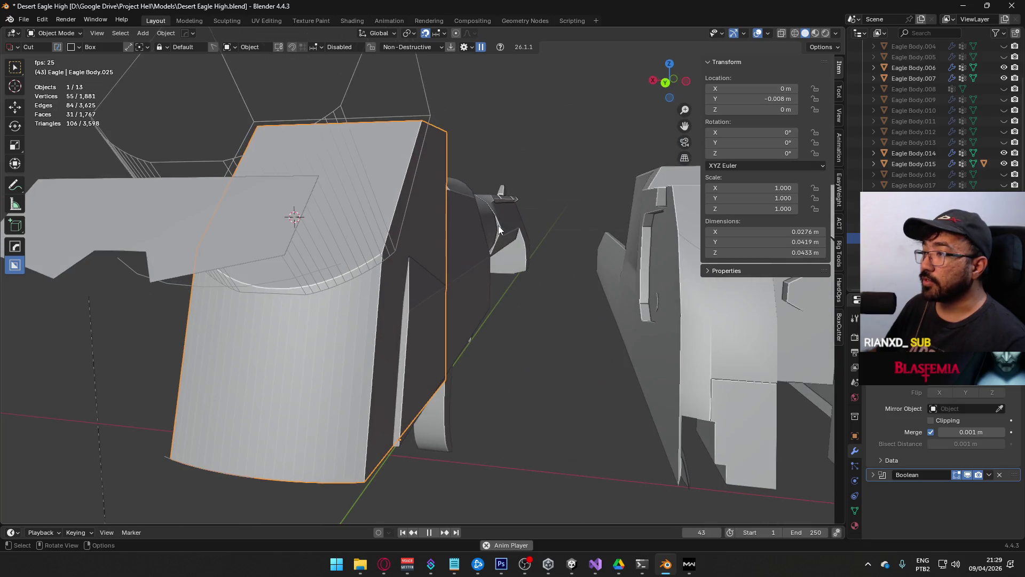
Step: Orbit around the cut rear plate to inspect its curved back and seams
mouse_move(510, 282)
middle_down()
mouse_move(442, 275)
mouse_move(488, 252)
mouse_move(595, 292)
mouse_move(417, 286)
mouse_move(448, 275)
mouse_move(389, 267)
mouse_move(402, 310)
mouse_move(463, 245)
mouse_move(315, 274)
mouse_move(289, 232)
mouse_move(330, 200)
mouse_move(365, 196)
mouse_move(378, 178)
middle_up()
mouse_move(590, 282)
middle_down()
mouse_move(442, 251)
mouse_move(435, 216)
mouse_move(369, 201)
mouse_move(479, 194)
middle_up()
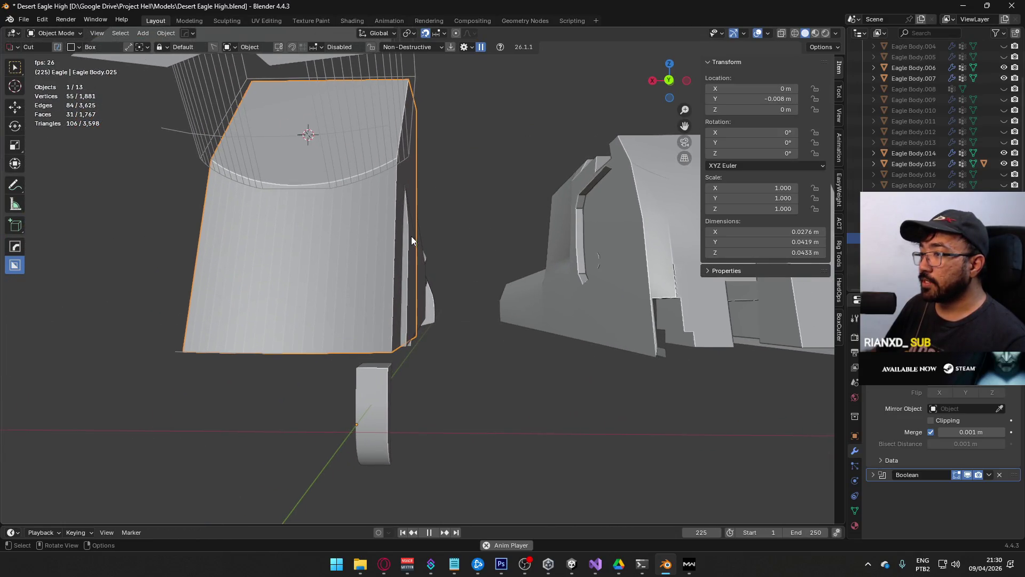
ctrl+middle_drag(415, 200, 396, 175)
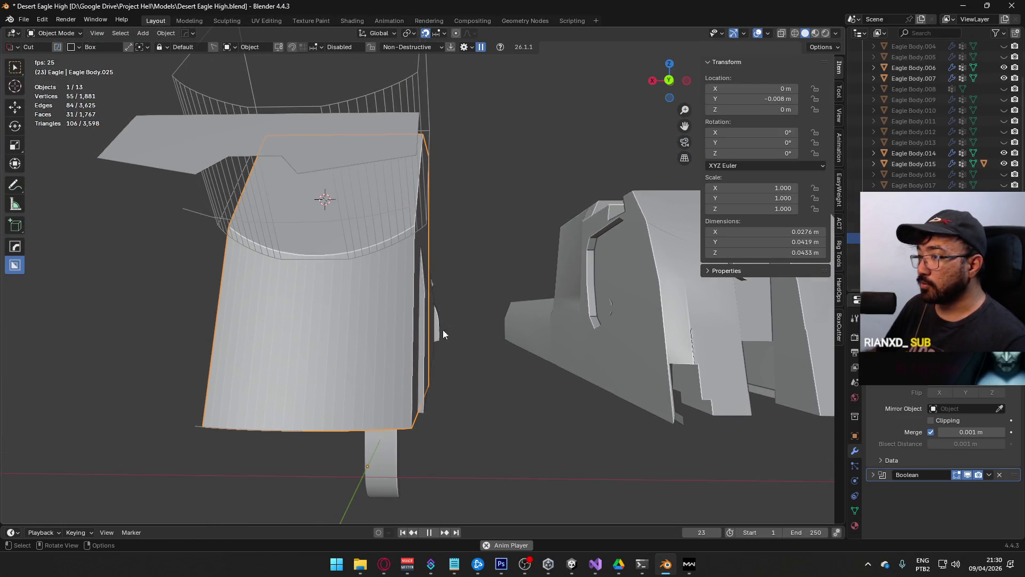
scroll(441, 322, up, 4)
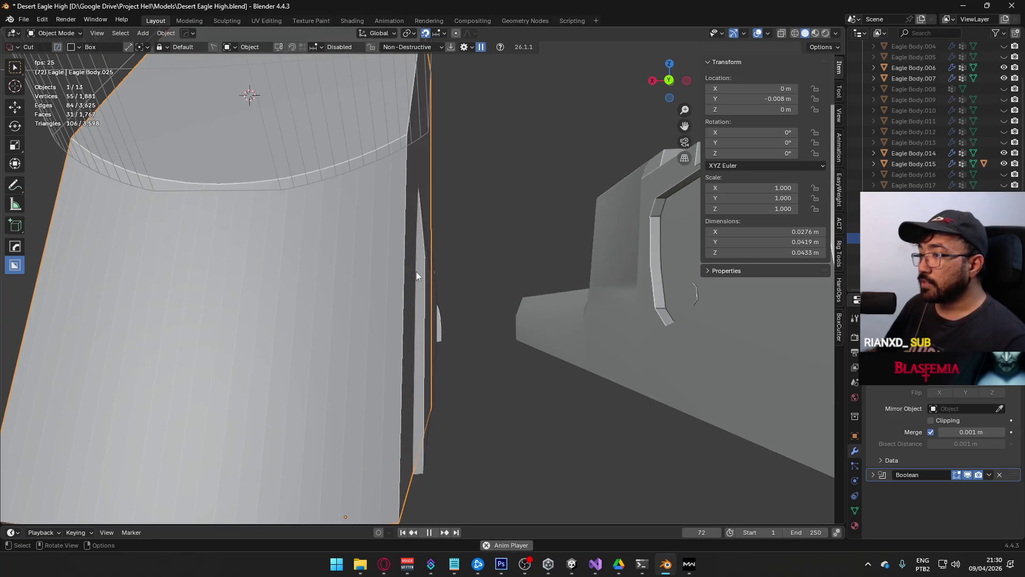
middle_drag(402, 279, 438, 380)
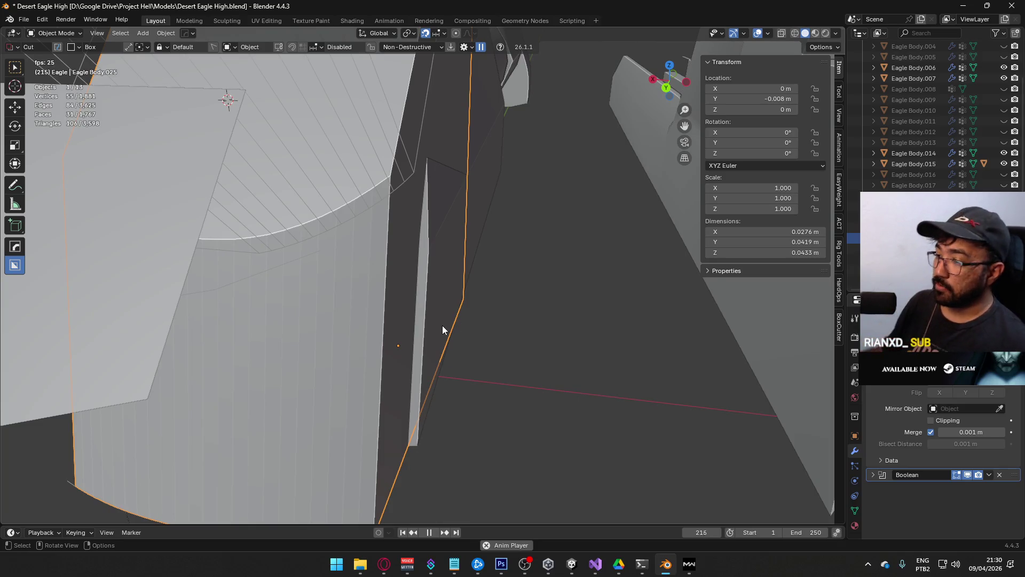
middle_drag(424, 450, 423, 434)
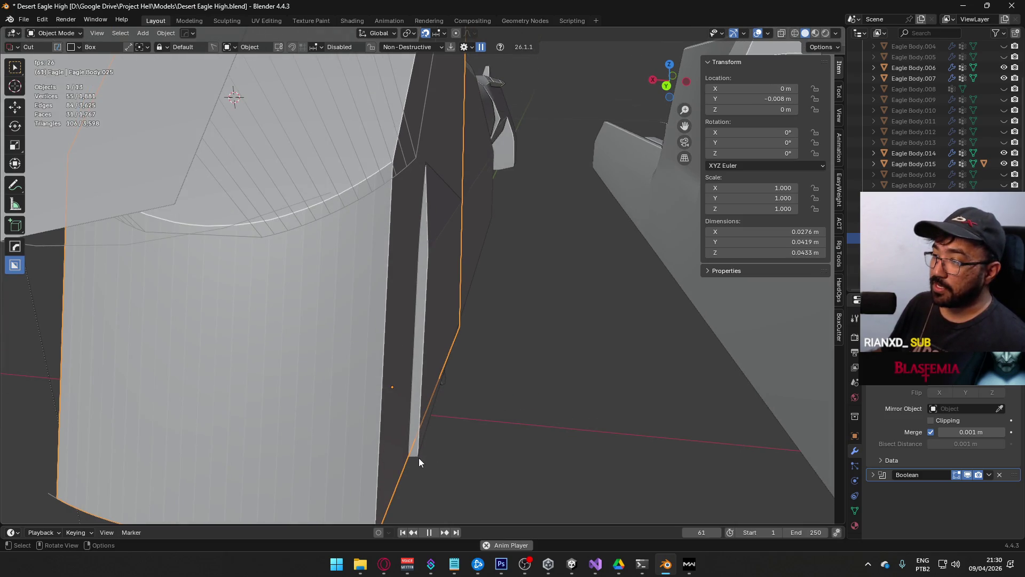
mouse_move(395, 450)
middle_down()
mouse_move(514, 408)
mouse_move(437, 377)
mouse_move(435, 345)
mouse_move(473, 293)
mouse_move(502, 332)
mouse_move(528, 337)
mouse_move(529, 383)
mouse_move(432, 344)
mouse_move(424, 274)
mouse_move(316, 287)
middle_up()
Step: Select Eagle Body.015 and enter Edit Mode on its mesh
click(285, 258)
key(Tab)
mouse_move(305, 270)
middle_down()
mouse_move(314, 268)
mouse_move(286, 297)
mouse_move(286, 323)
mouse_move(312, 238)
mouse_move(310, 303)
mouse_move(380, 295)
middle_up()
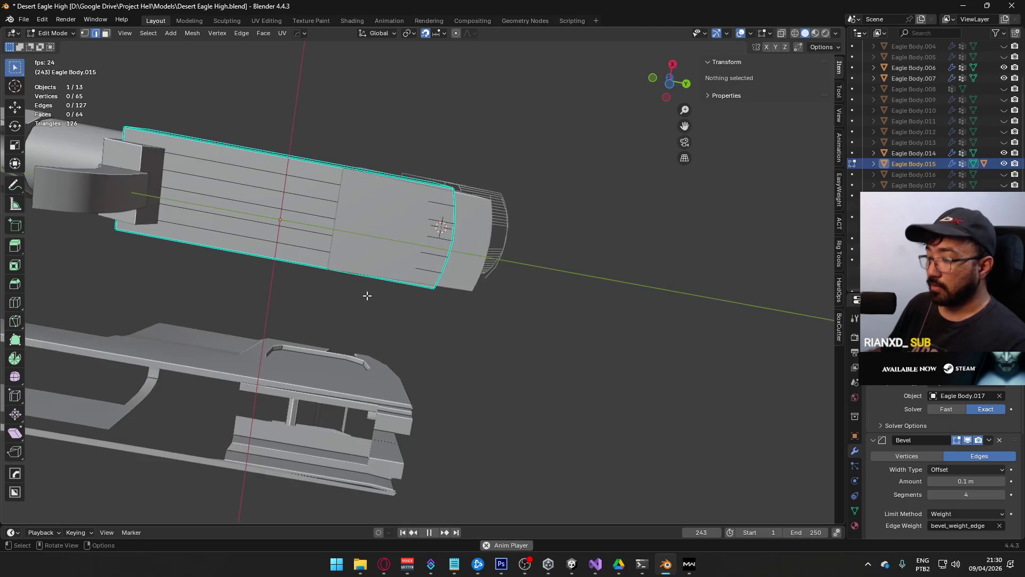
Step: Inspect the slide's rear vertices from the top view and a perspective view from behind
key(KP_7)
shift+middle_drag(462, 385, 437, 228)
key(1)
click(473, 376)
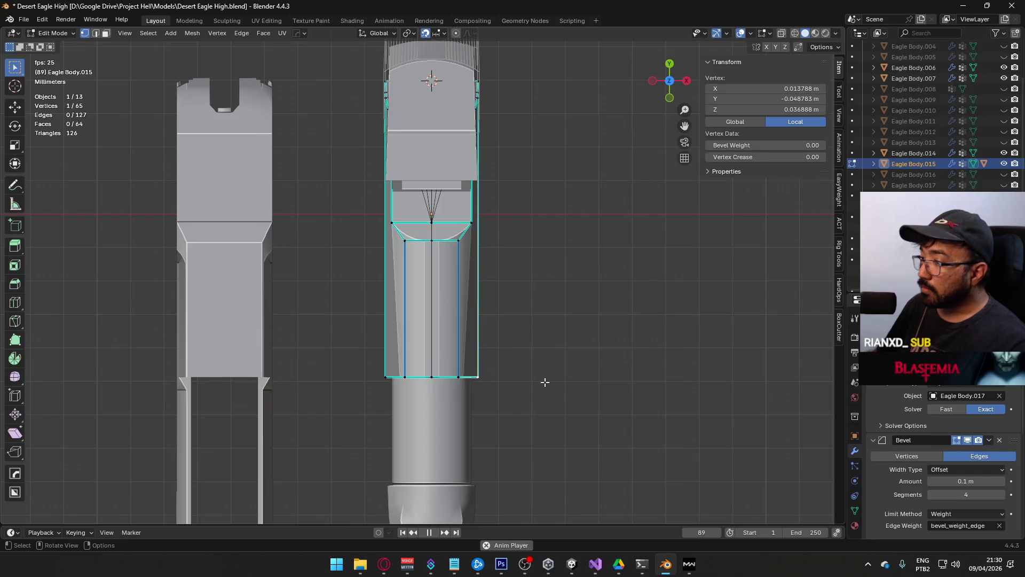
middle_drag(538, 382, 442, 301)
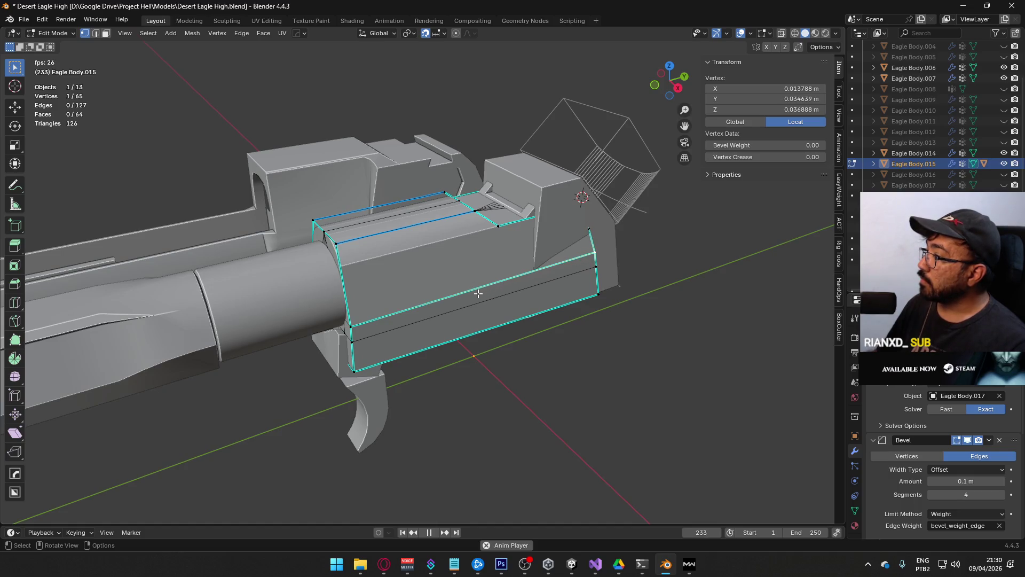
mouse_move(468, 295)
middle_down()
mouse_move(380, 273)
mouse_move(394, 269)
mouse_move(566, 325)
middle_up()
Step: Return to Object Mode and frame the view on the front block
key(Tab)
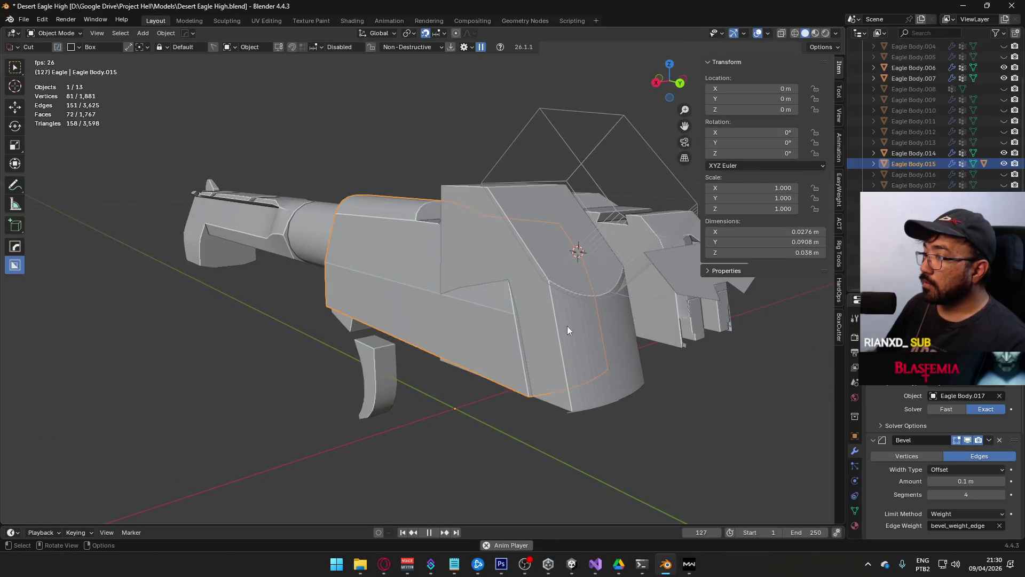
click(568, 328)
key(KP_Decimal)
mouse_move(422, 262)
middle_down()
mouse_move(407, 255)
mouse_move(386, 275)
middle_up()
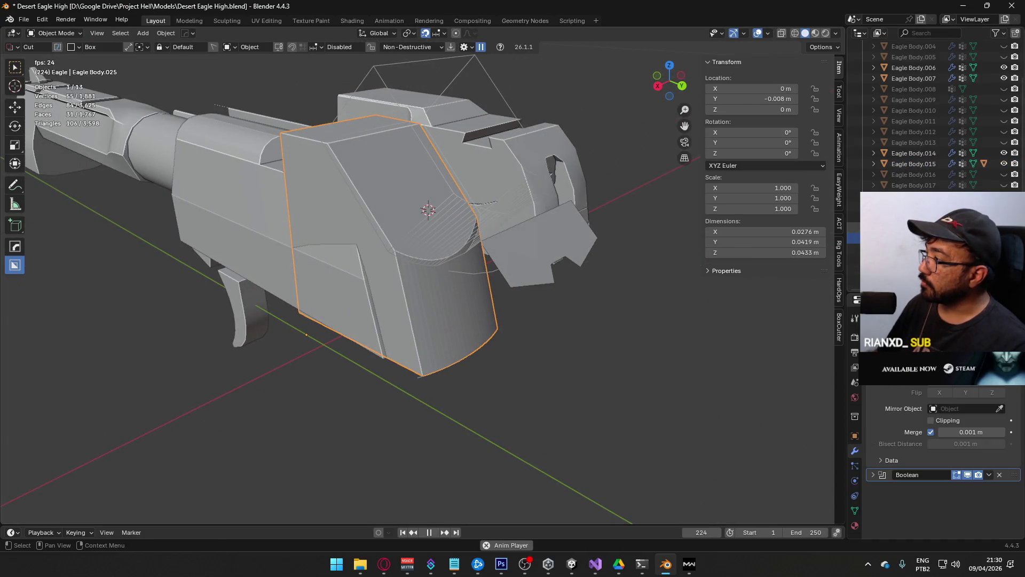
Step: Hide the grip object in the outliner so the slide is exposed
click(1004, 260)
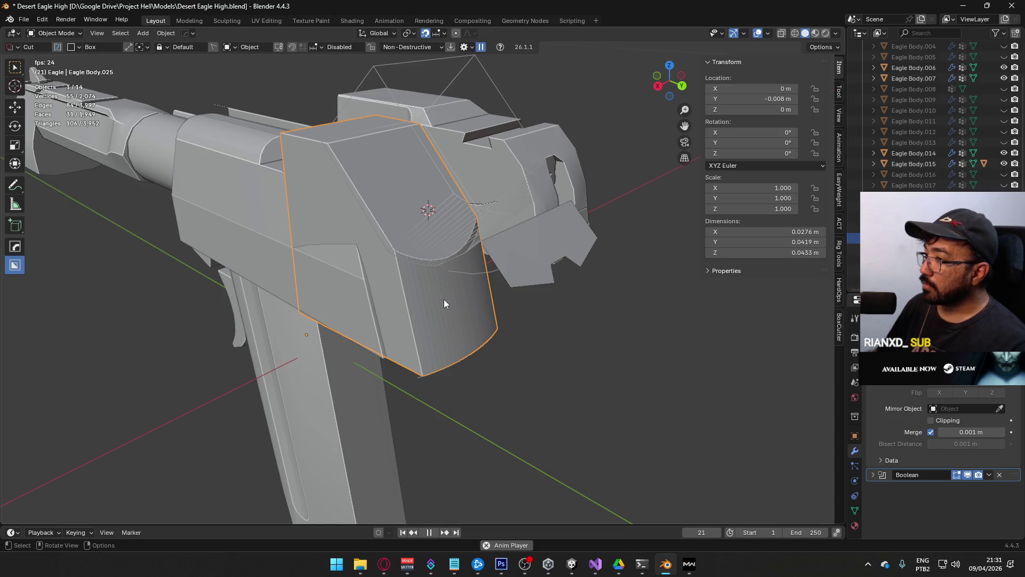
middle_drag(442, 298, 373, 251)
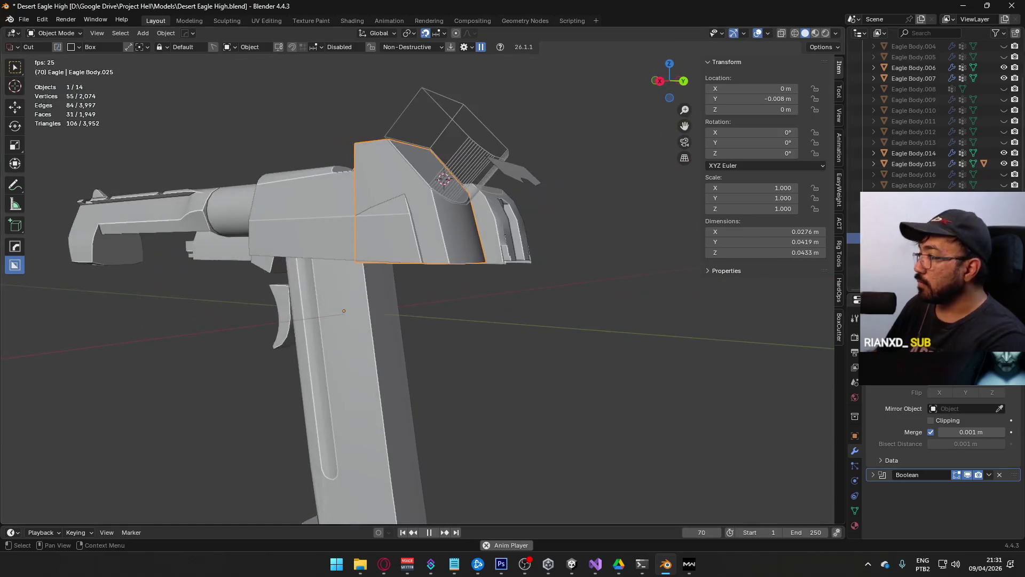
click(1004, 259)
mouse_move(472, 255)
middle_down()
mouse_move(395, 236)
mouse_move(371, 242)
mouse_move(389, 232)
mouse_move(399, 260)
mouse_move(475, 240)
mouse_move(442, 251)
mouse_move(429, 284)
middle_up()
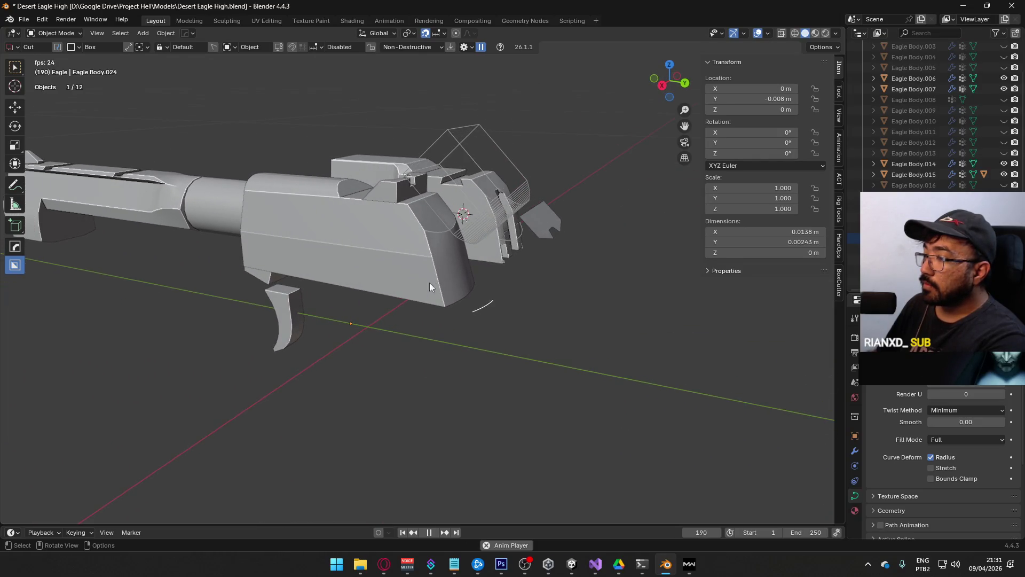
Step: Check Eagle Body.015's edges in Edit Mode, then select the curved arc cutter
click(444, 313)
key(Tab)
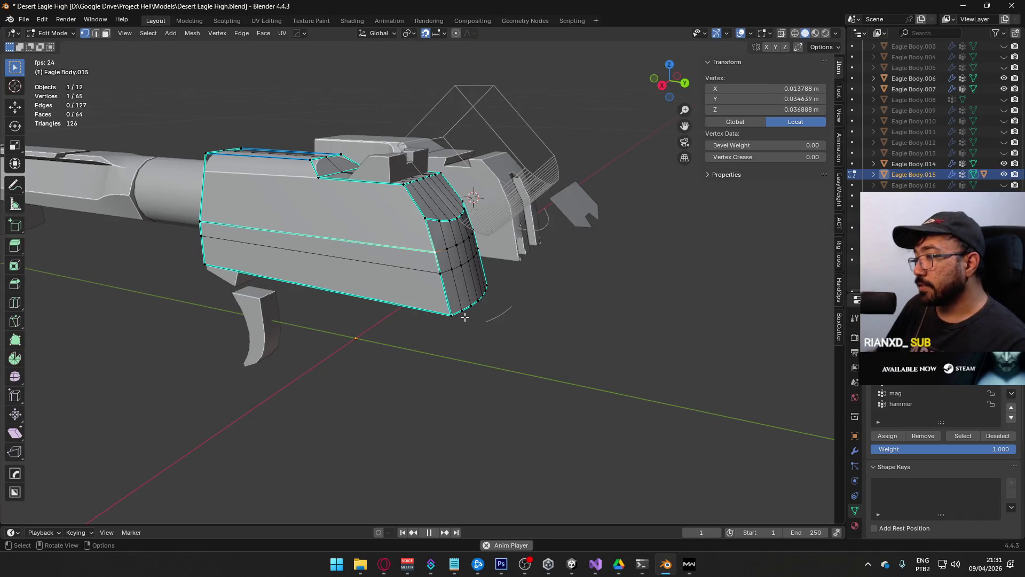
key(2)
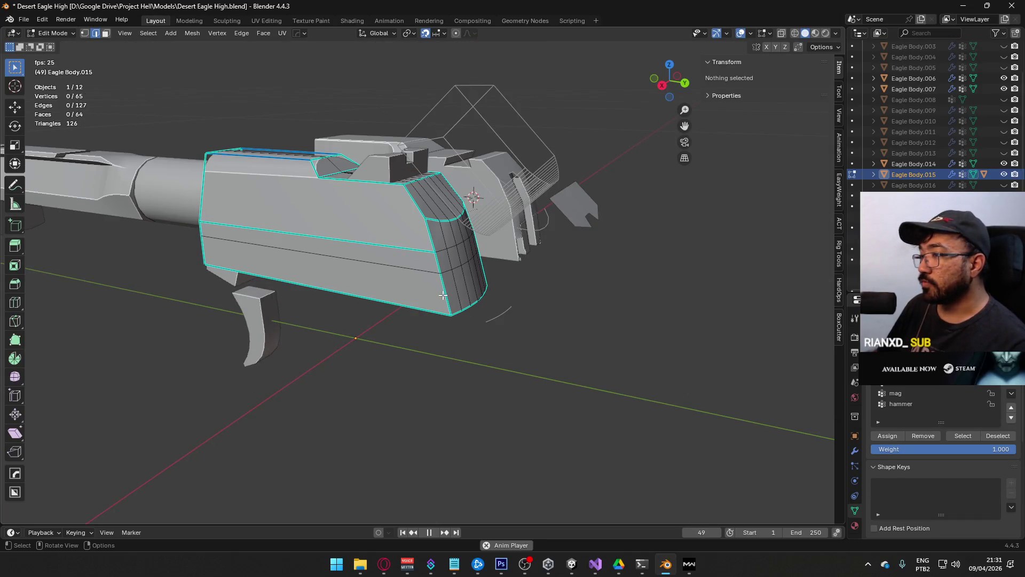
mouse_move(472, 261)
middle_down()
mouse_move(460, 235)
mouse_move(474, 355)
middle_up()
key(Tab)
click(474, 362)
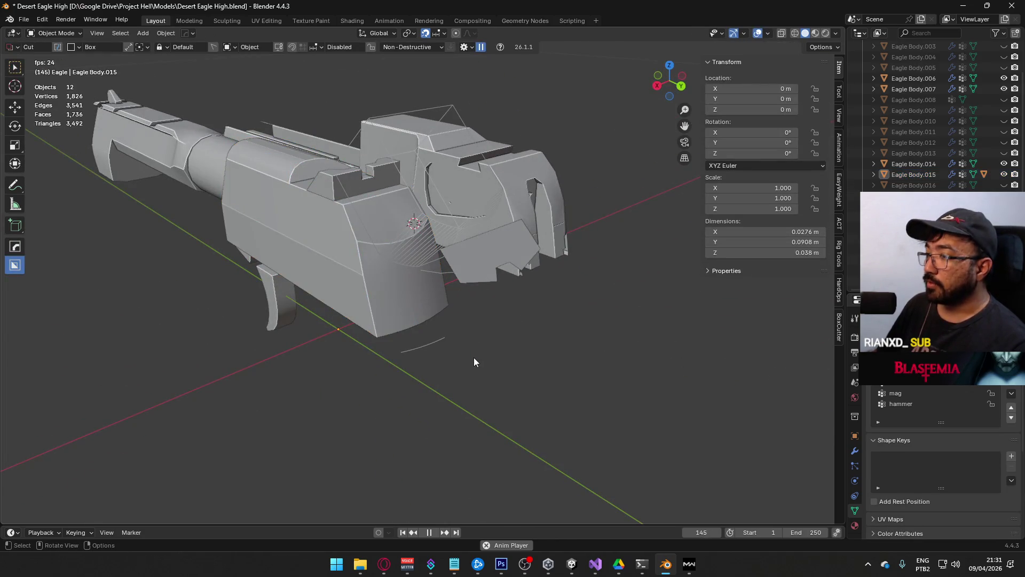
click(439, 343)
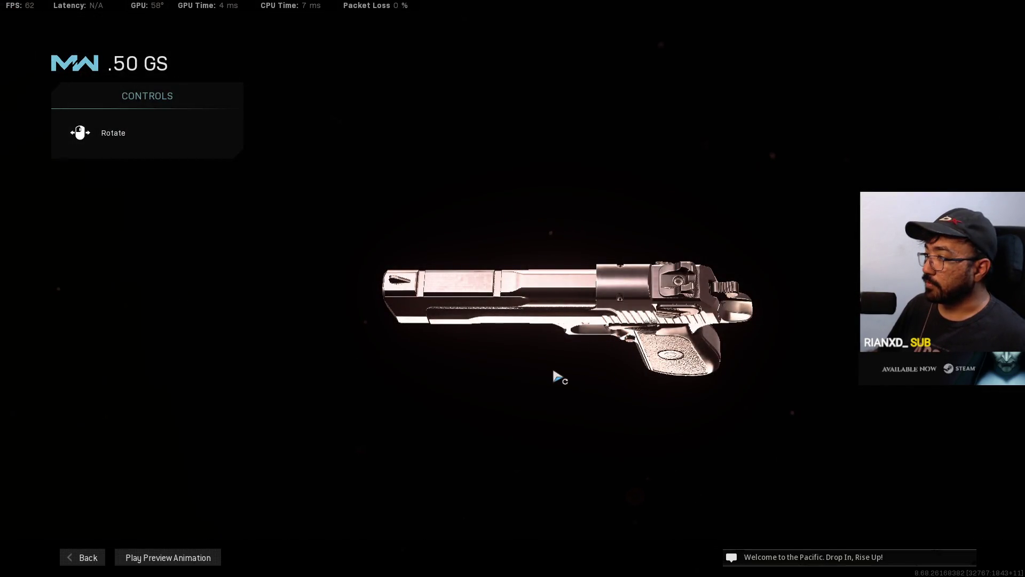
Step: Back out of Gunsmith and the loadouts and confirm leaving the custom game lobby
key(Escape)
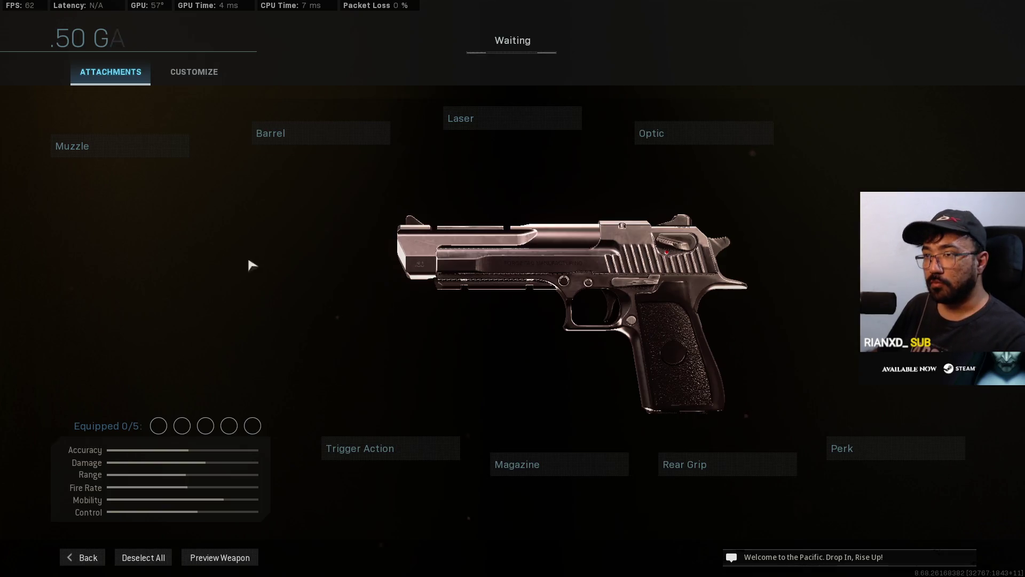
click(89, 556)
key(Escape)
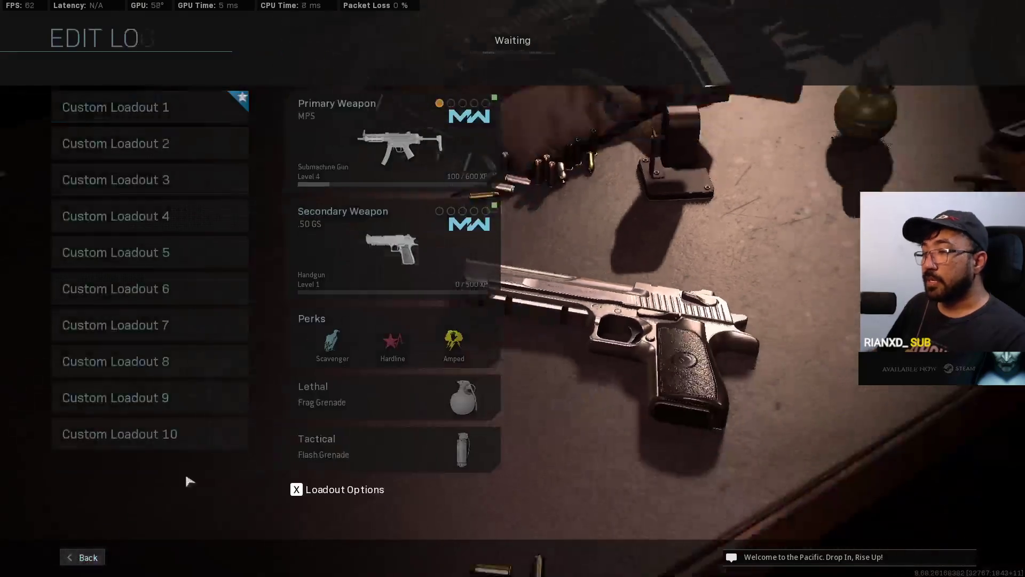
key(Escape)
key(Escape)
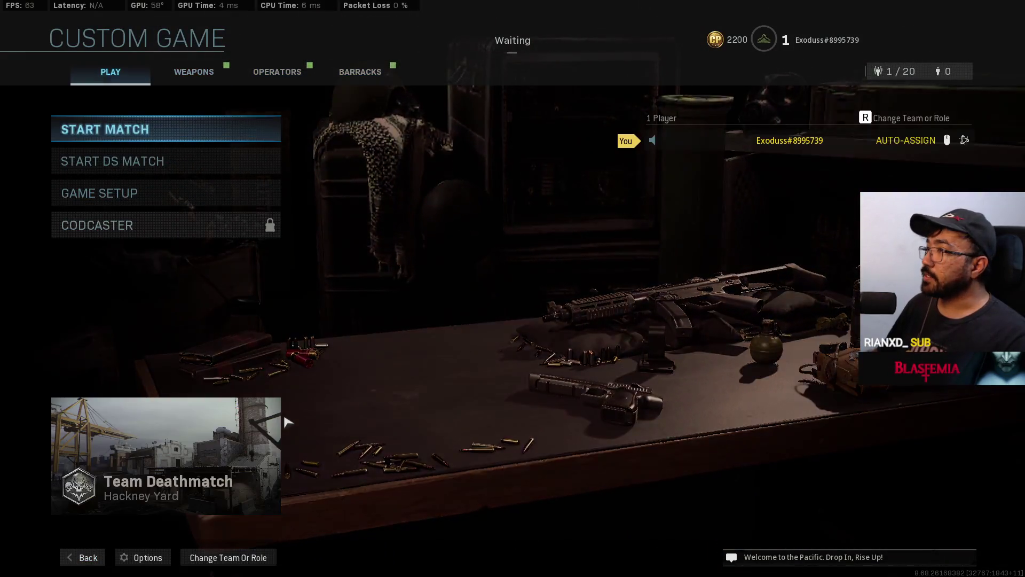
key(Escape)
click(451, 291)
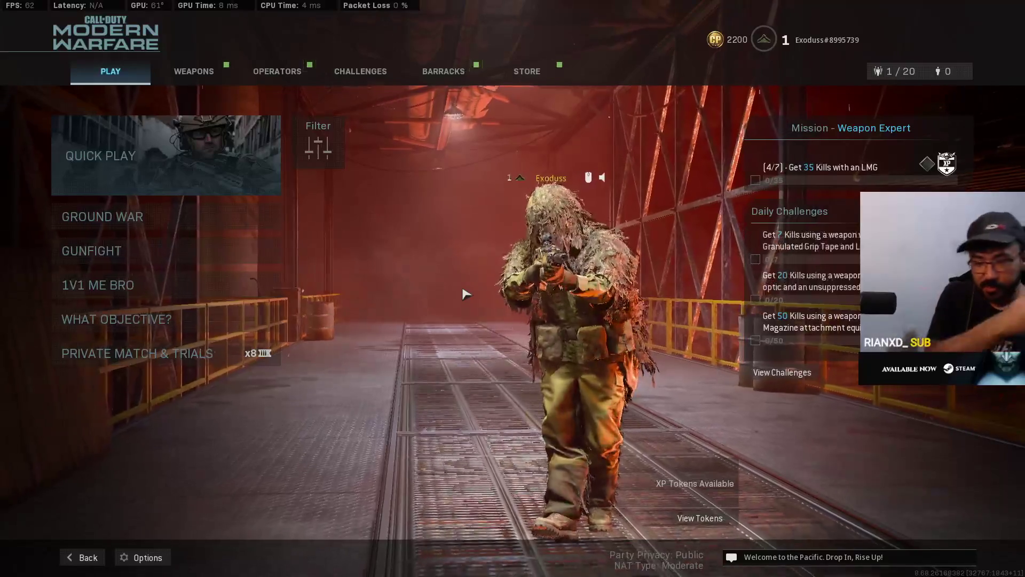
Step: Return to the Call of Duty launcher and confirm Quit to Desktop
click(70, 566)
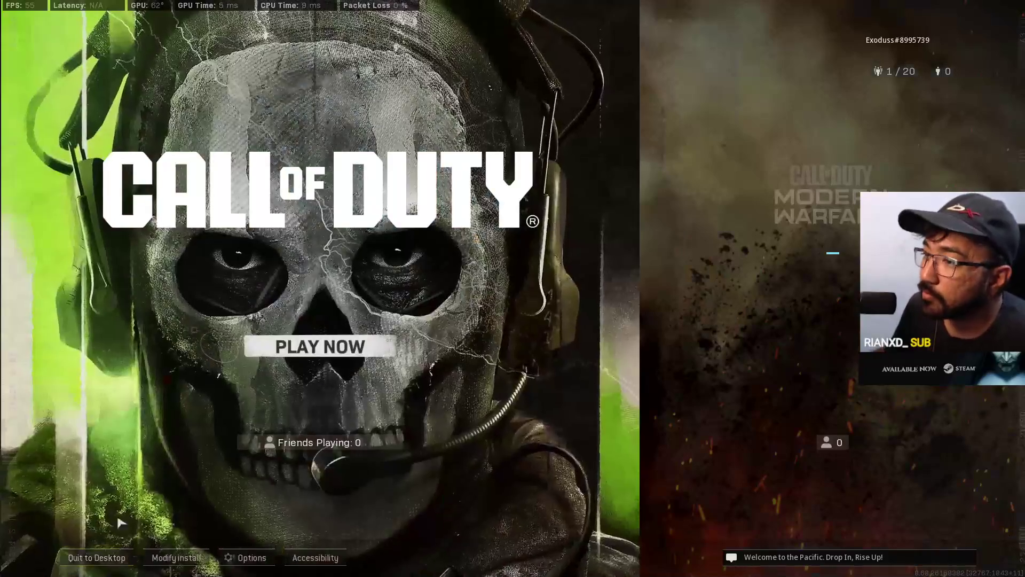
click(96, 557)
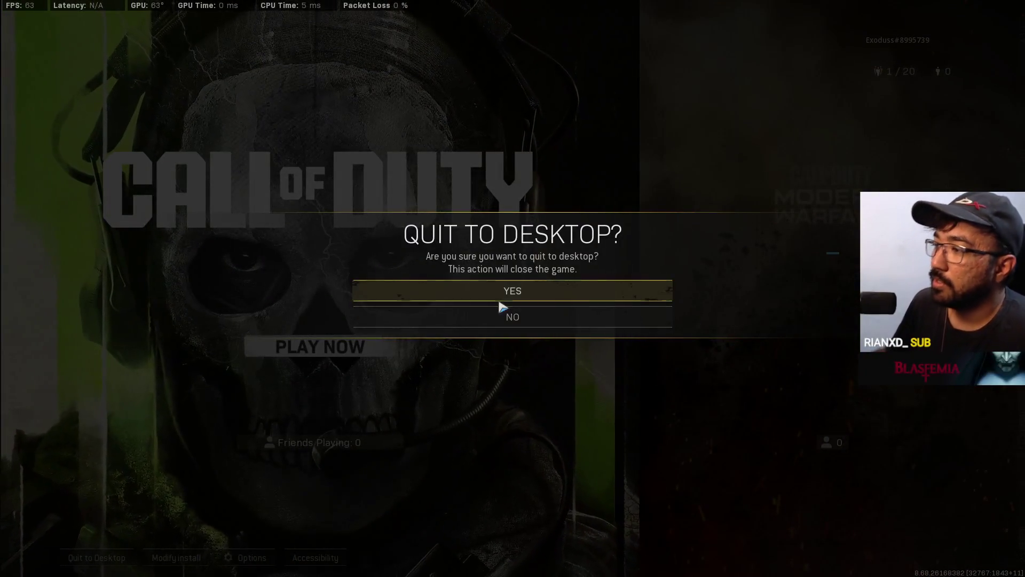
click(503, 300)
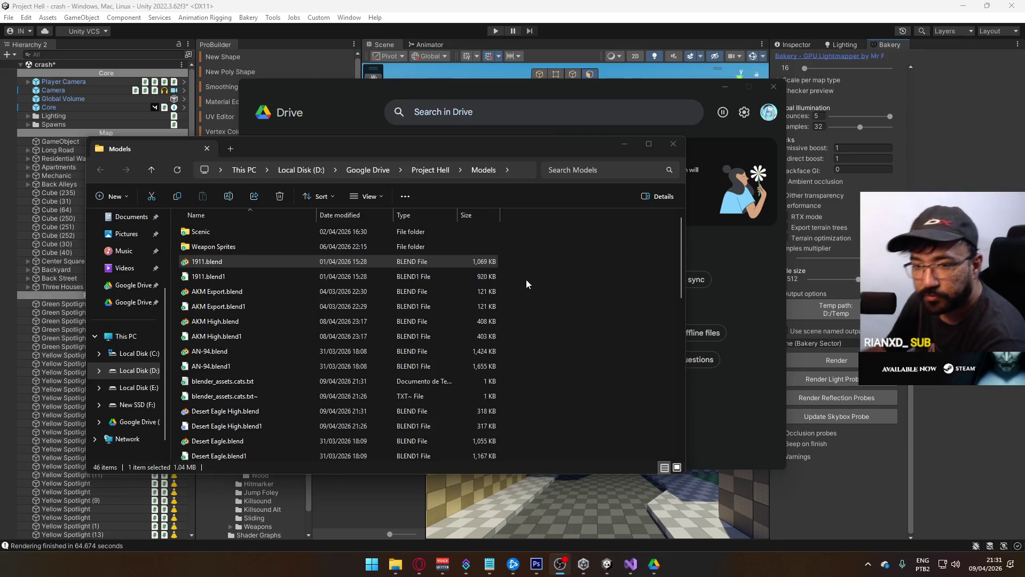
Step: Close the Models folder window and the Google Drive window
click(674, 143)
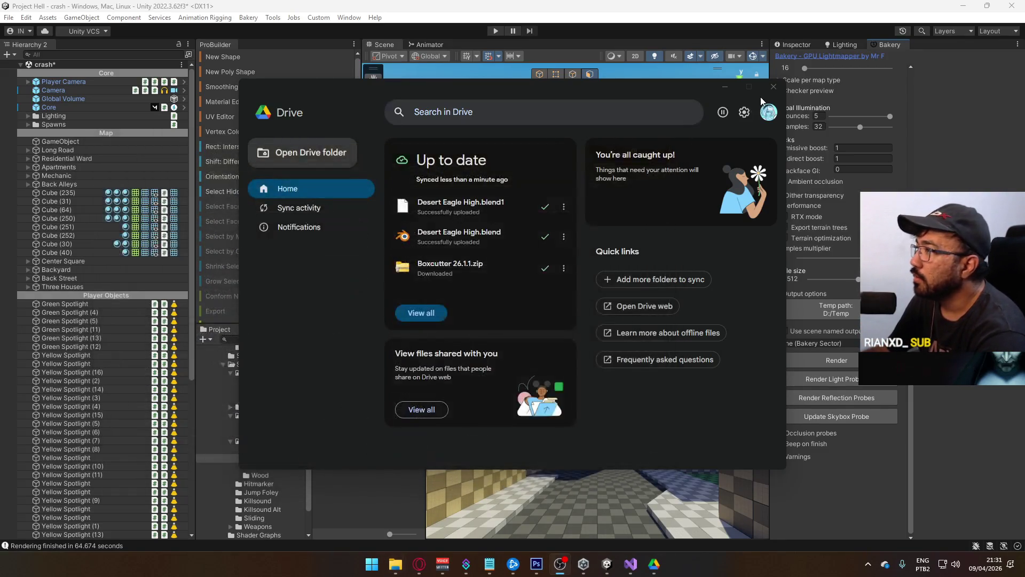
click(774, 87)
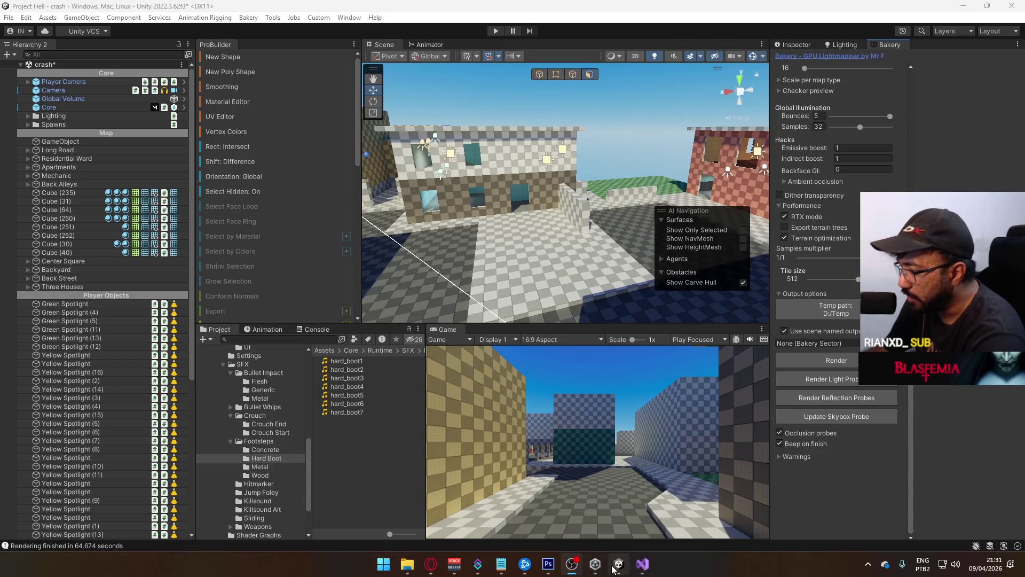
Step: Close Photoshop from its taskbar preview and launch Steam from the hidden tray icons
click(868, 563)
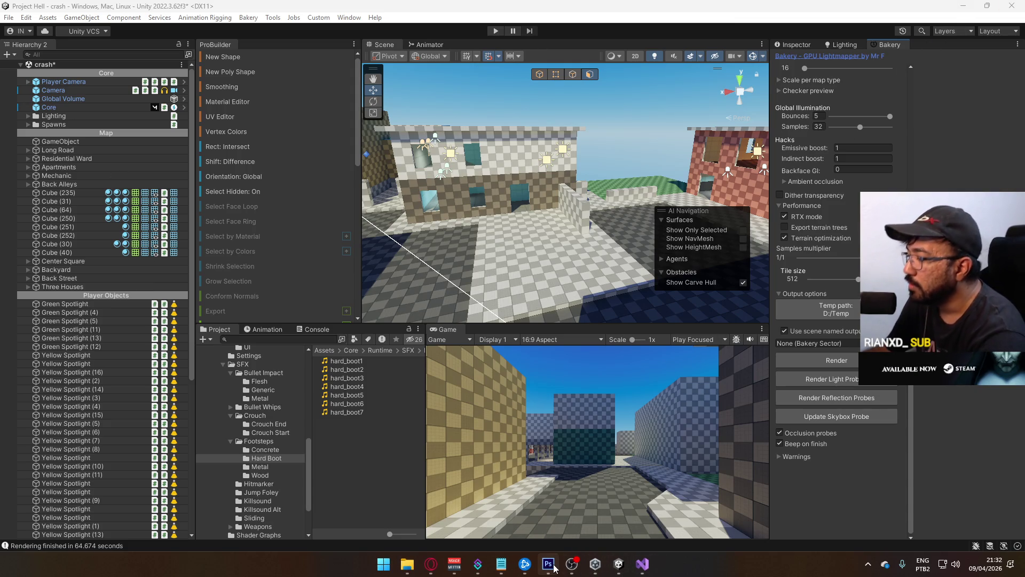
mouse_move(554, 568)
click(599, 467)
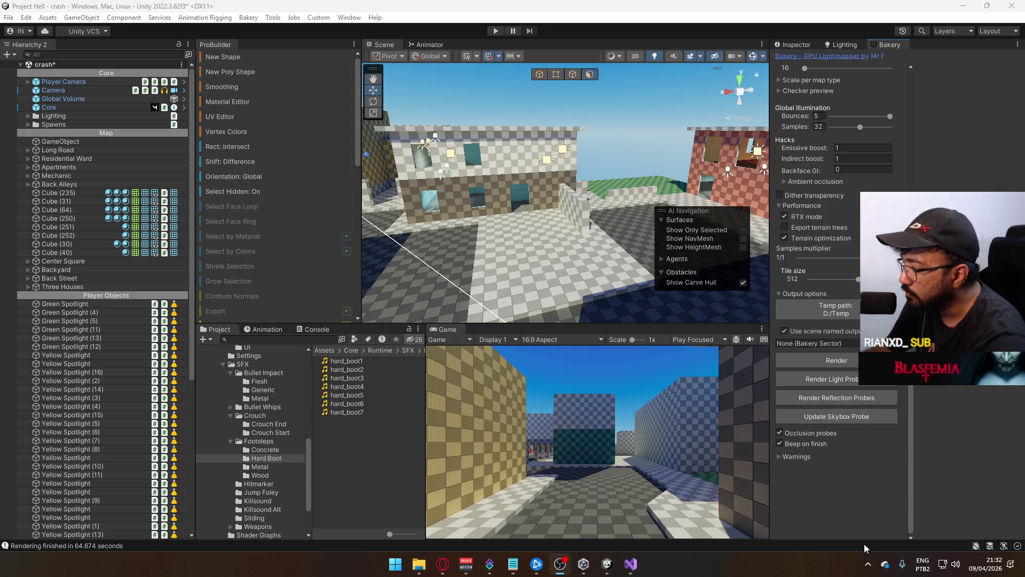
click(868, 564)
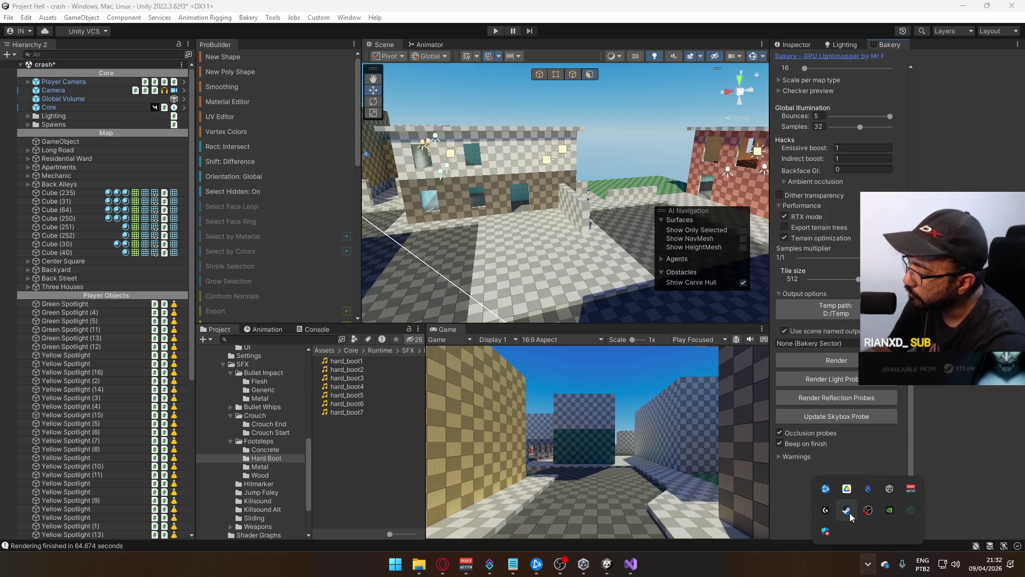
click(847, 510)
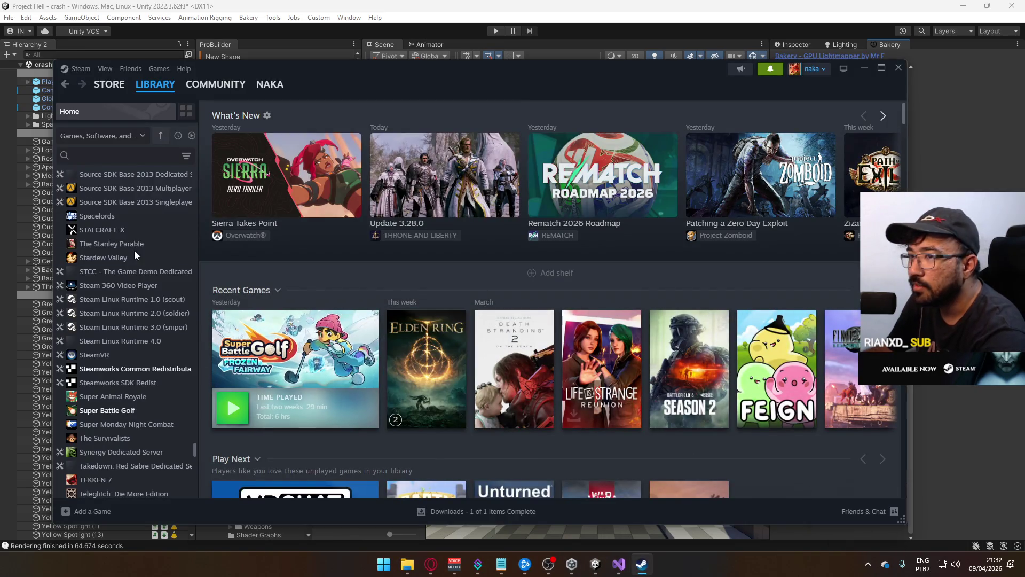
Step: Filter the Steam library to installed games and launch Super Battle Golf
click(192, 137)
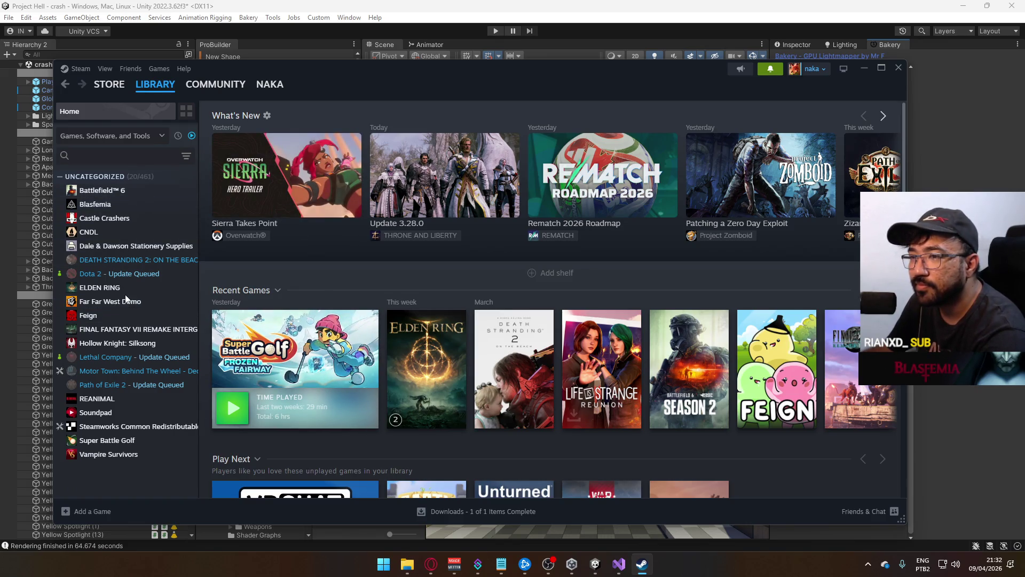
click(167, 441)
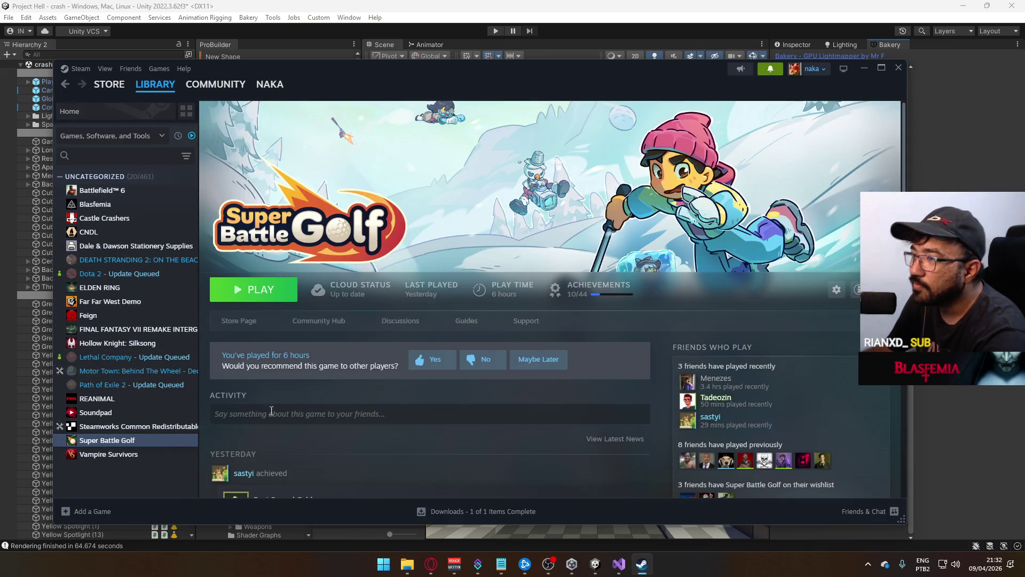
click(289, 295)
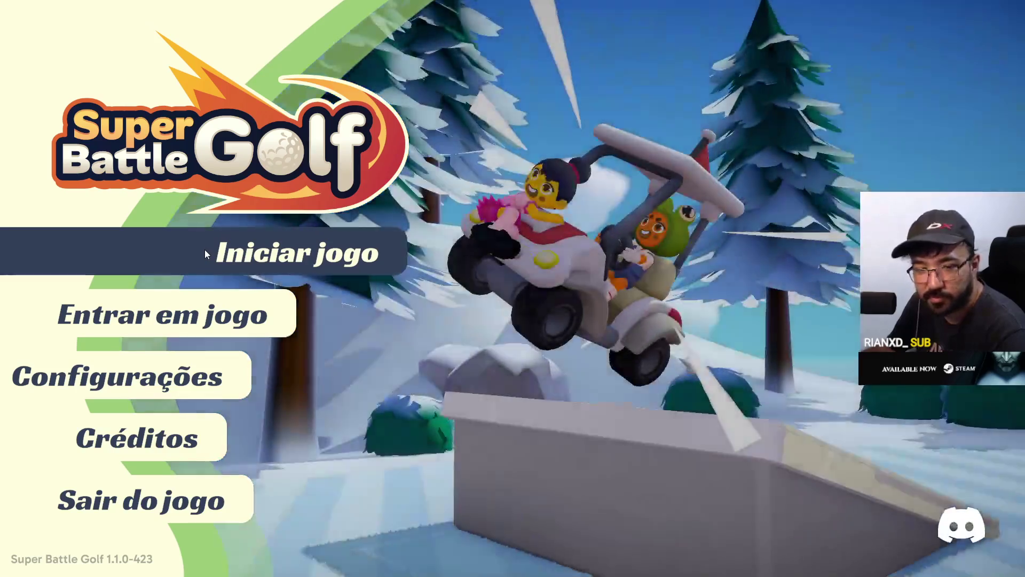
Step: Choose Iniciar jogo and run the golfer out onto the hub course
click(206, 253)
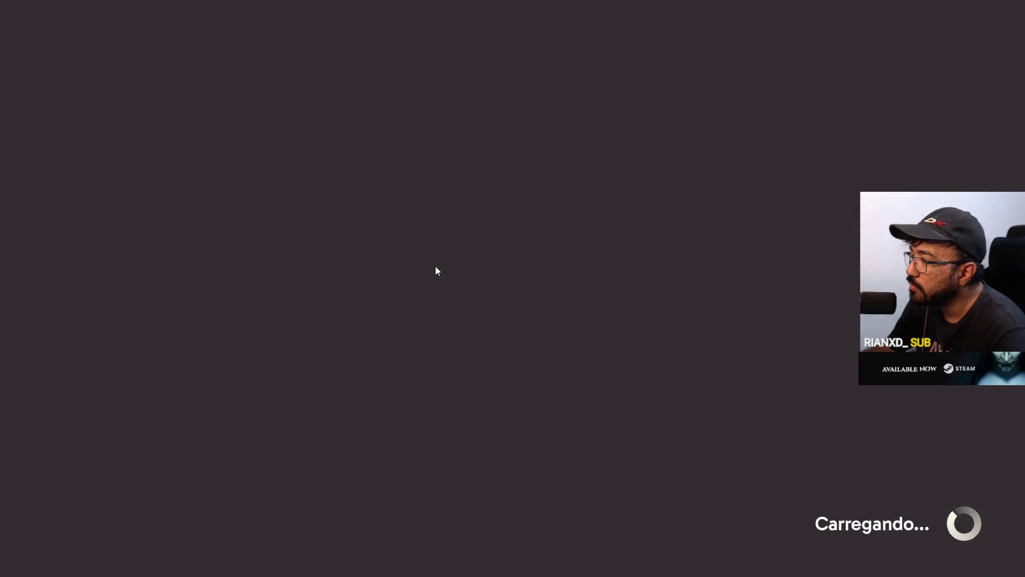
key(w)
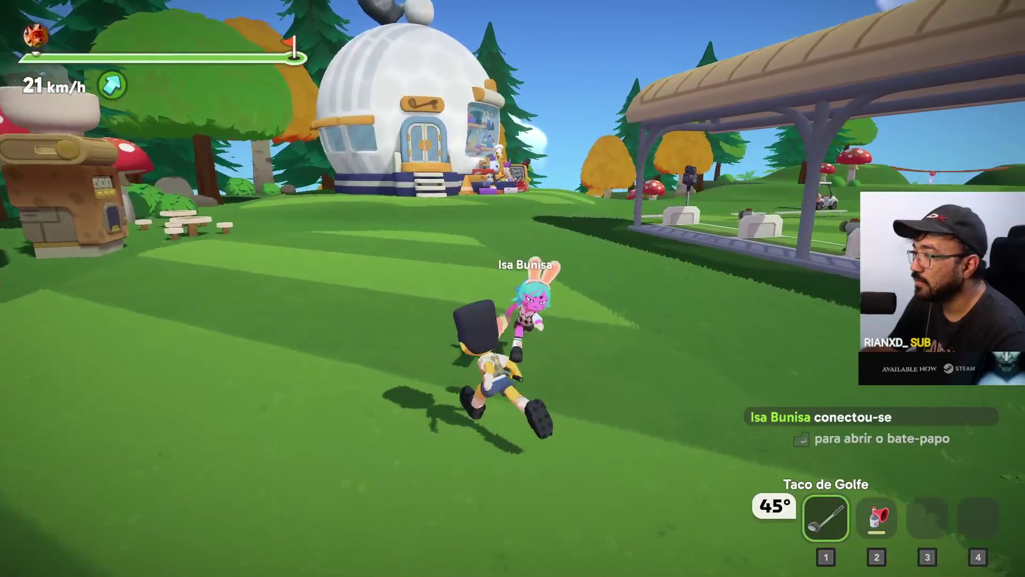
Step: Take practice swings, then equip the coffee and drink it for a speed boost
click(512, 288)
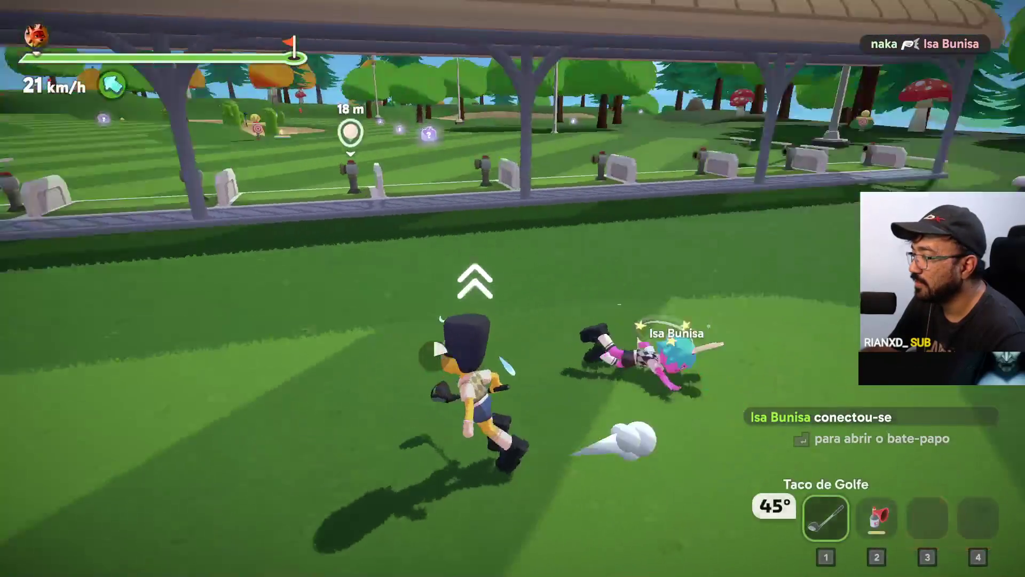
click(513, 288)
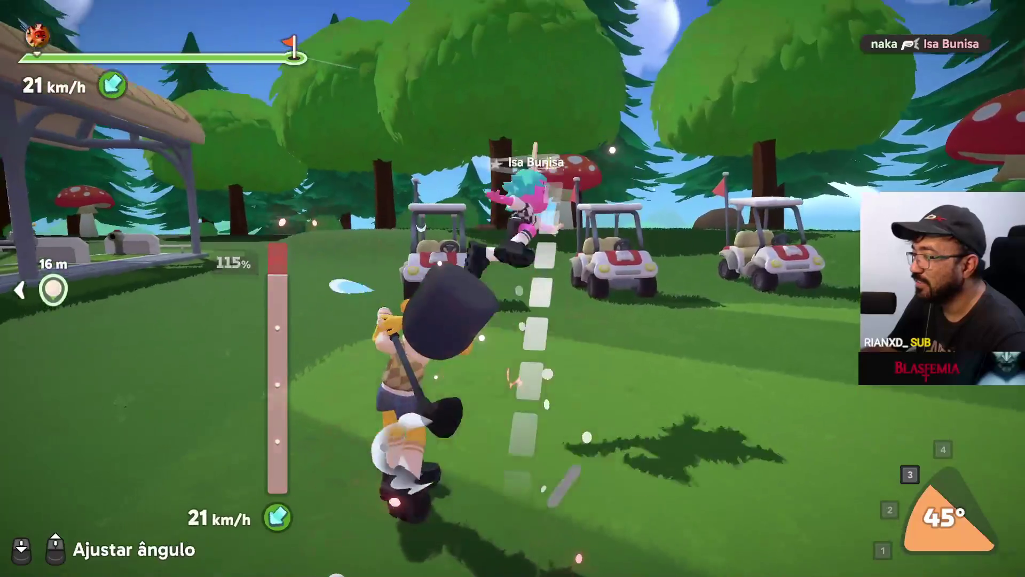
click(512, 288)
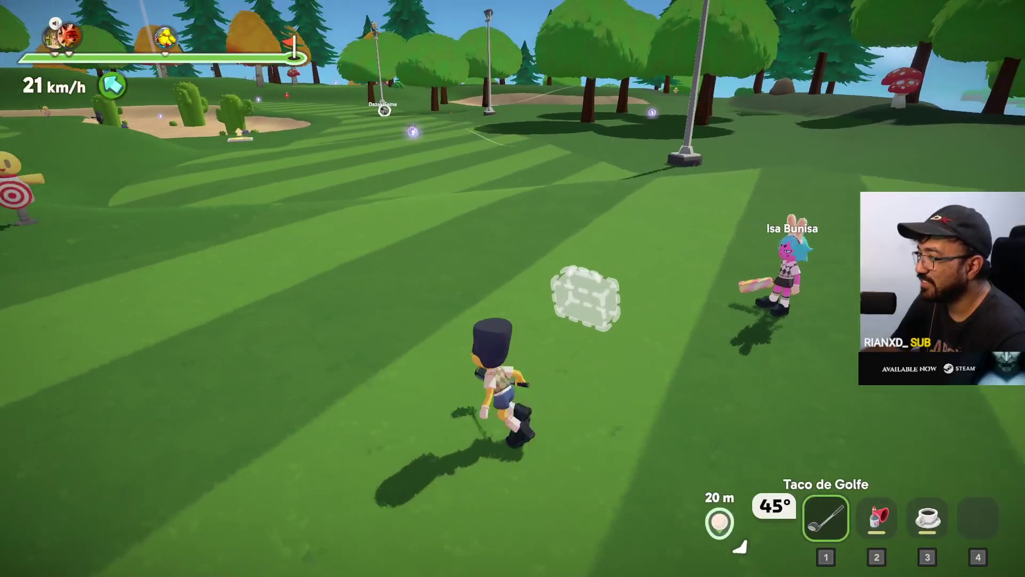
key(3)
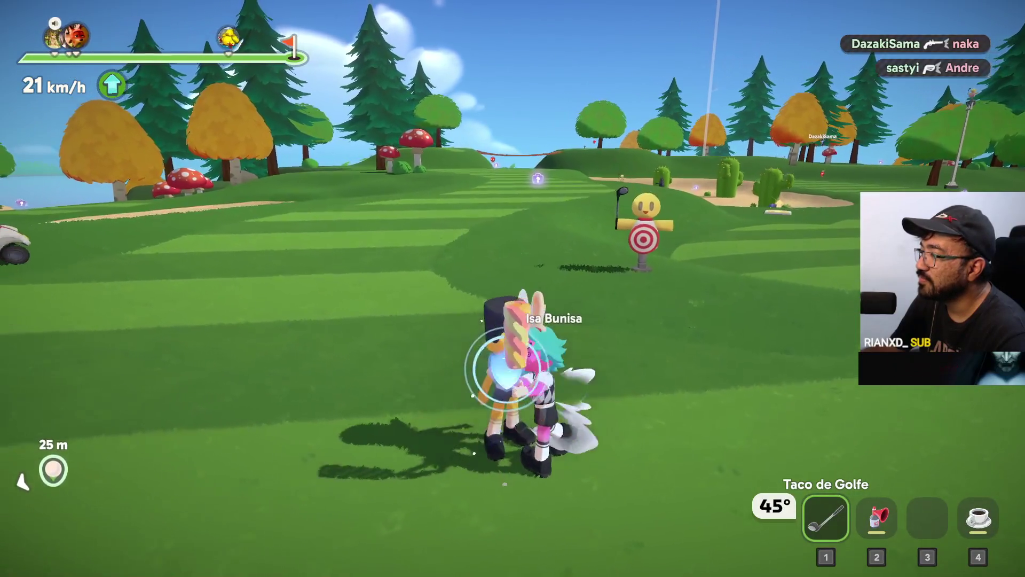
key(4)
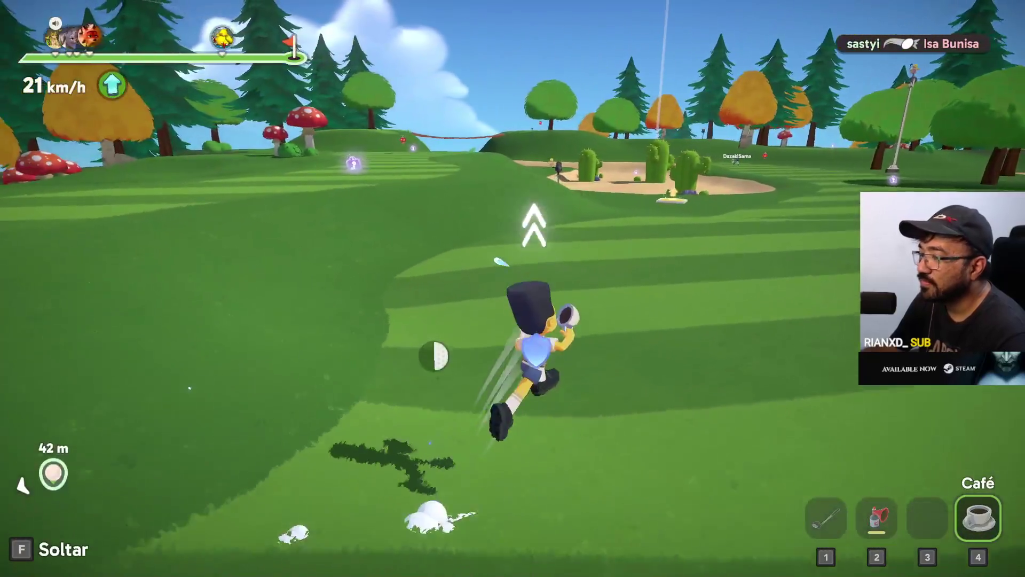
click(513, 288)
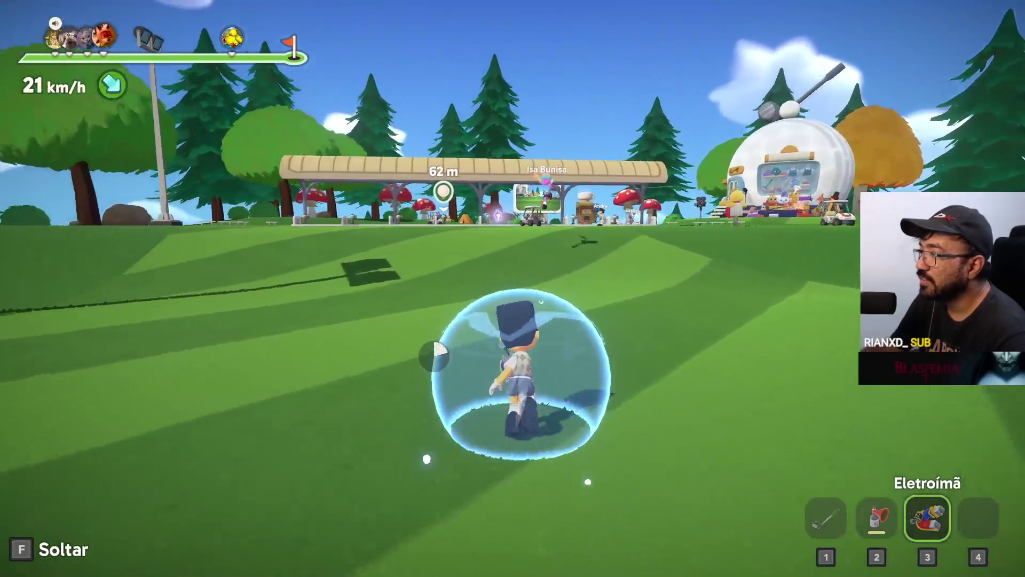
Step: Switch back to the golf club and charge a swing at a nearby rival
key(1)
click(513, 288)
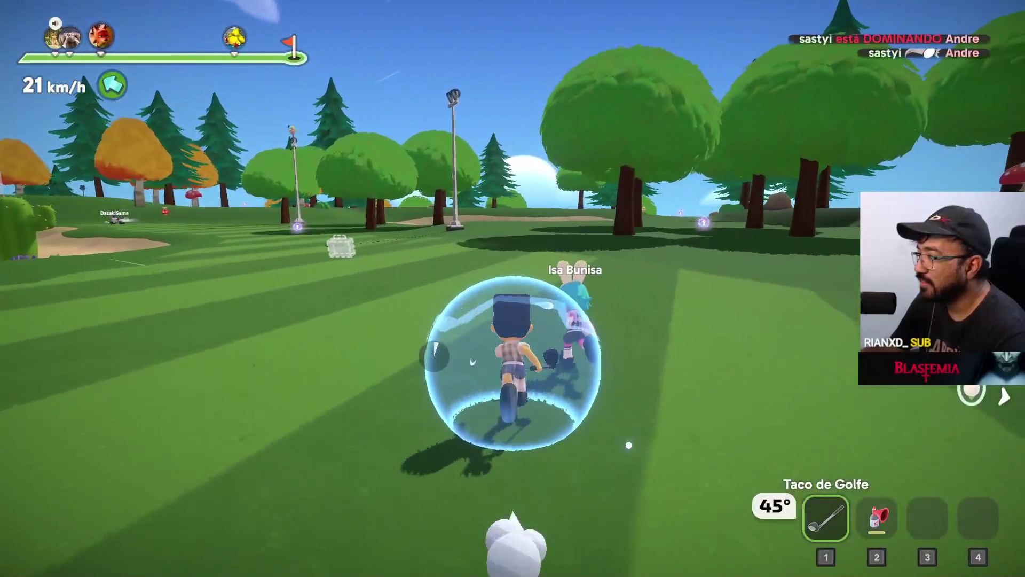
click(513, 288)
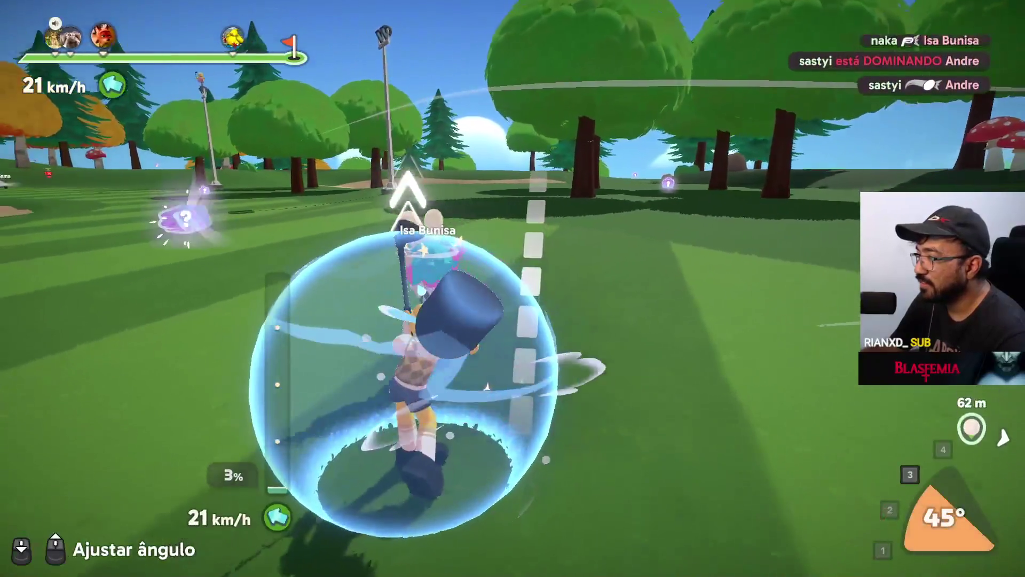
click(513, 288)
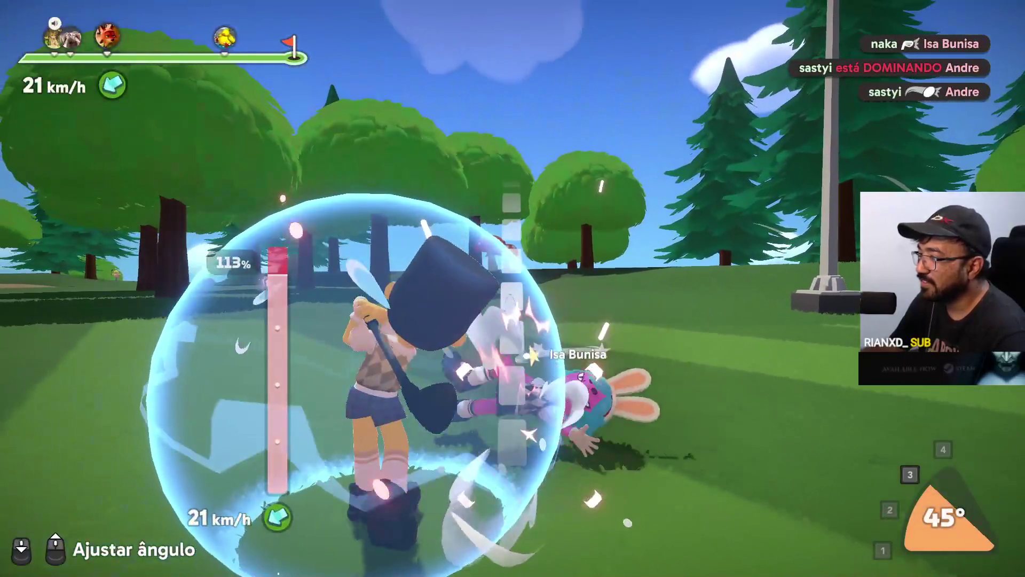
Step: Run to the driving-range booth, dropping the coffee, and swing past full power
key(w)
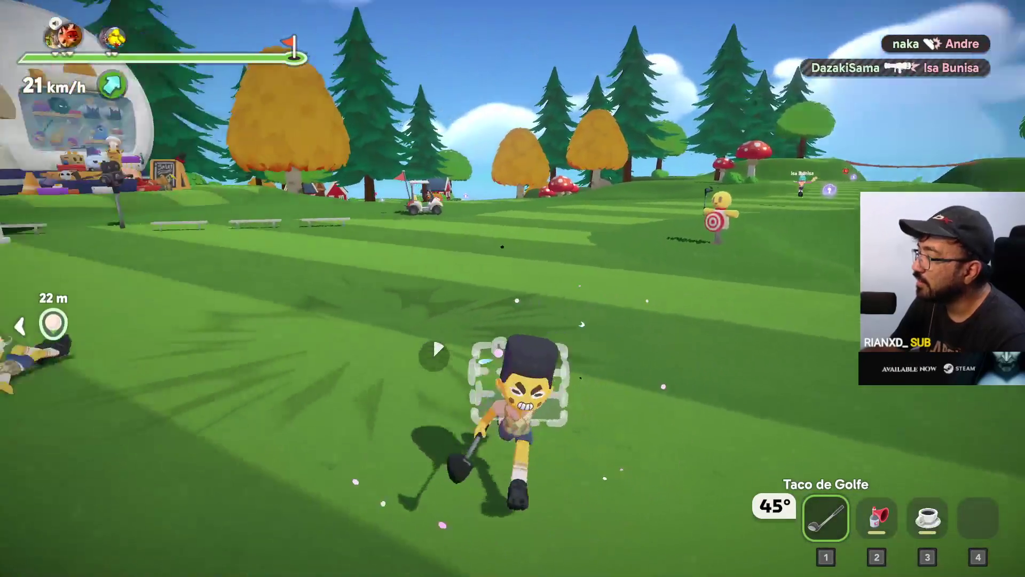
key(f)
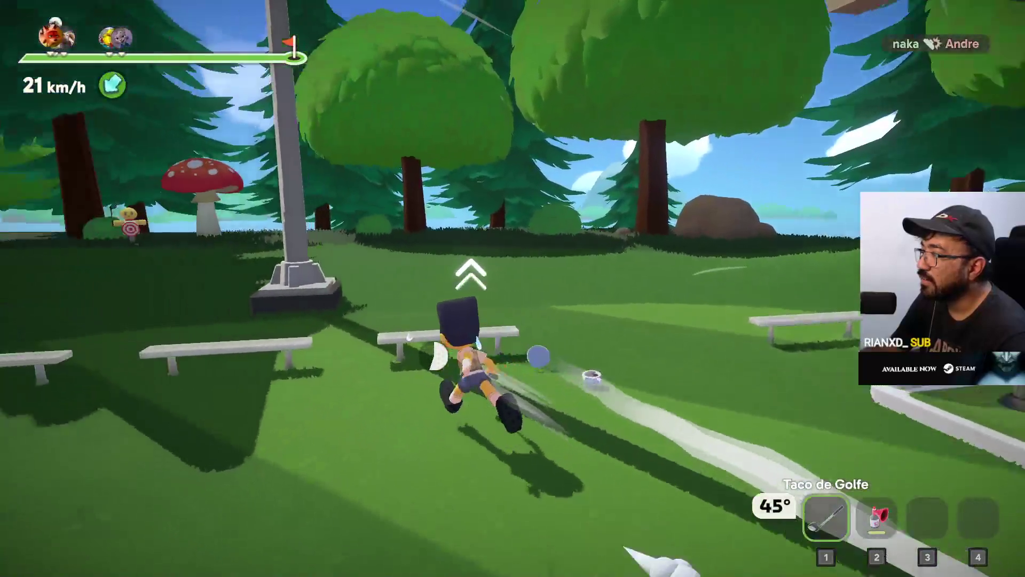
key(w)
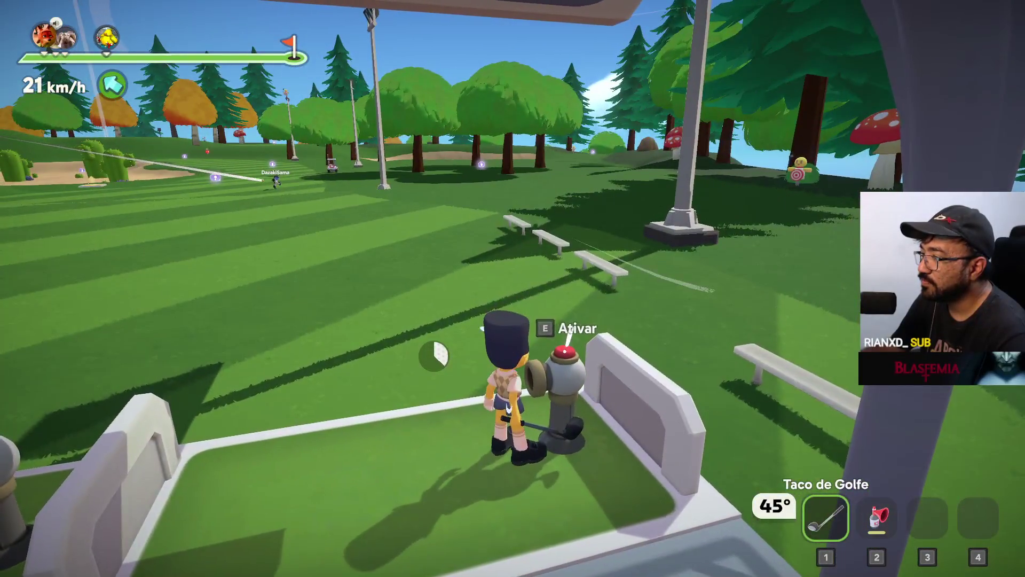
key(e)
drag(512, 288, 374, 288)
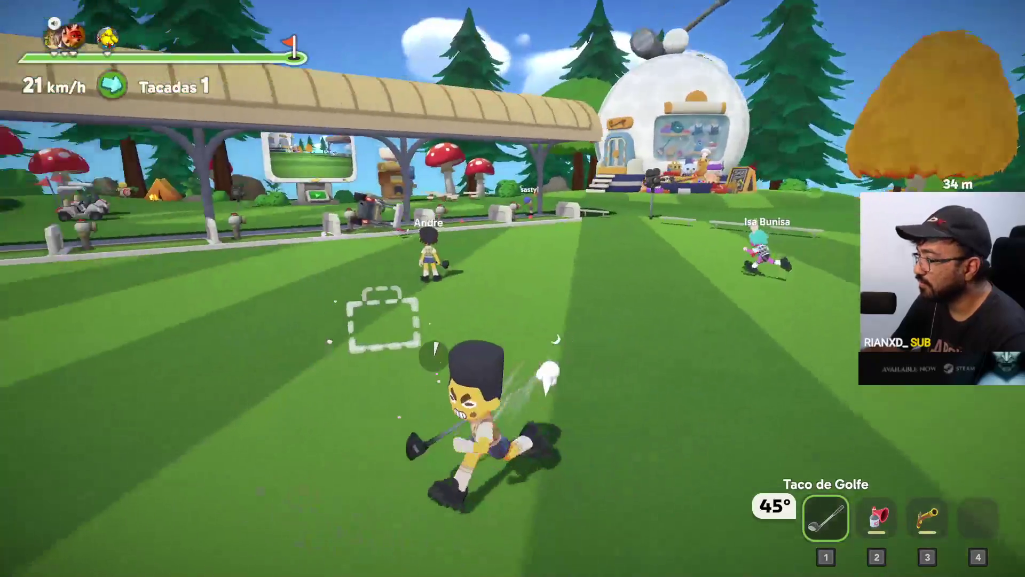
Step: Equip the Garrucha de Duelo, break out of the ice, hit the ball, and use the kiosk
key(3)
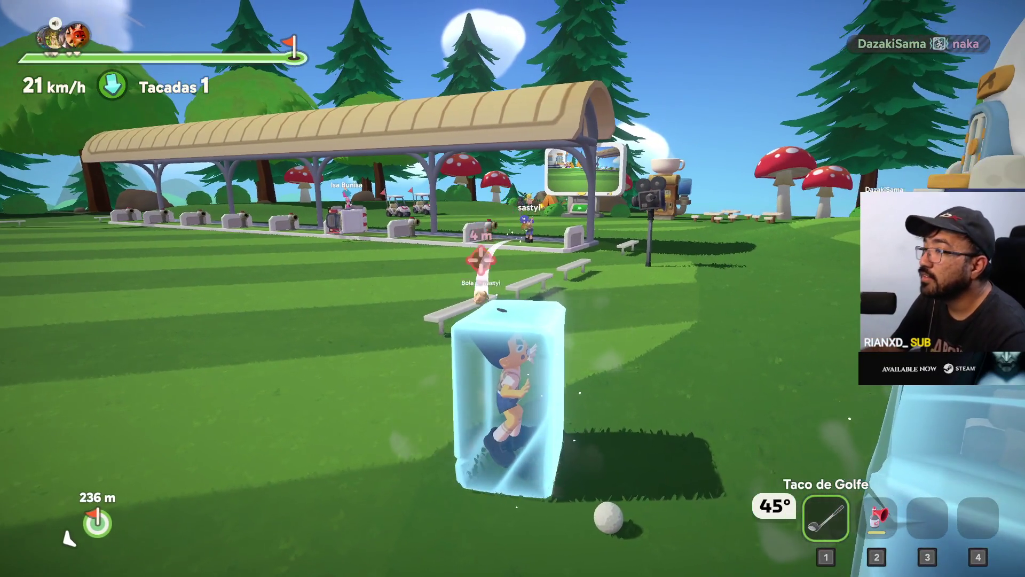
key(w)
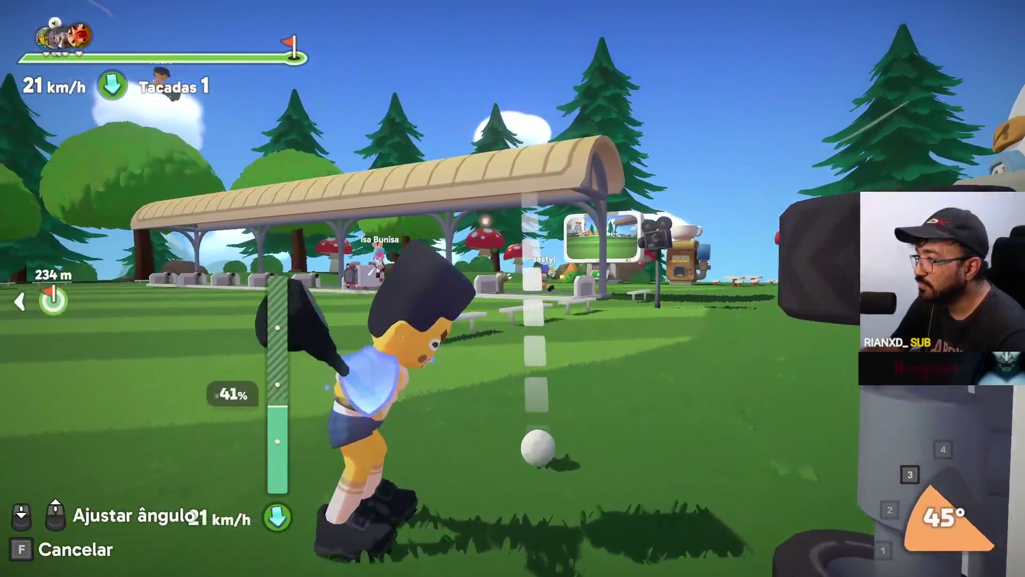
click(513, 288)
key(w)
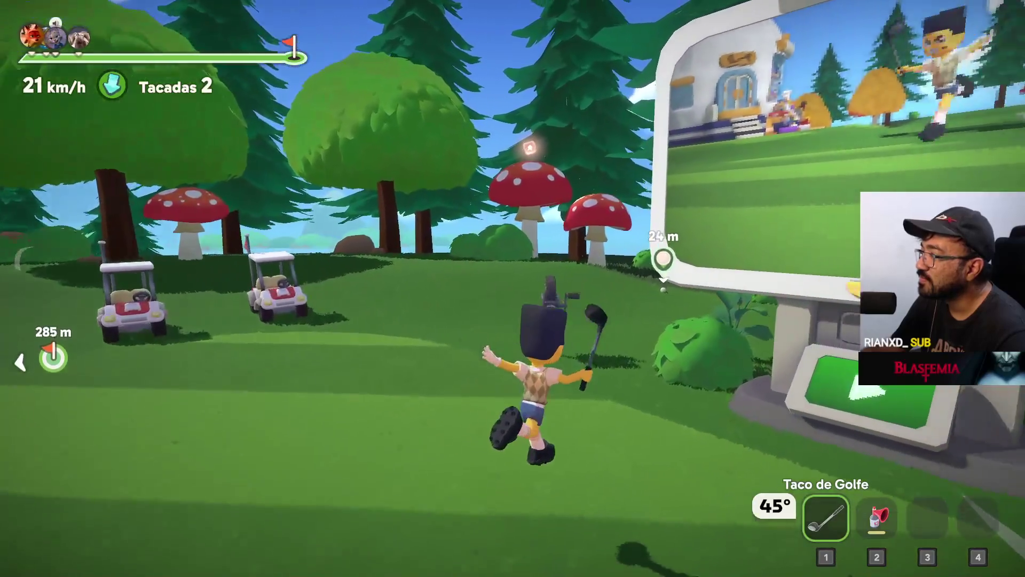
key(e)
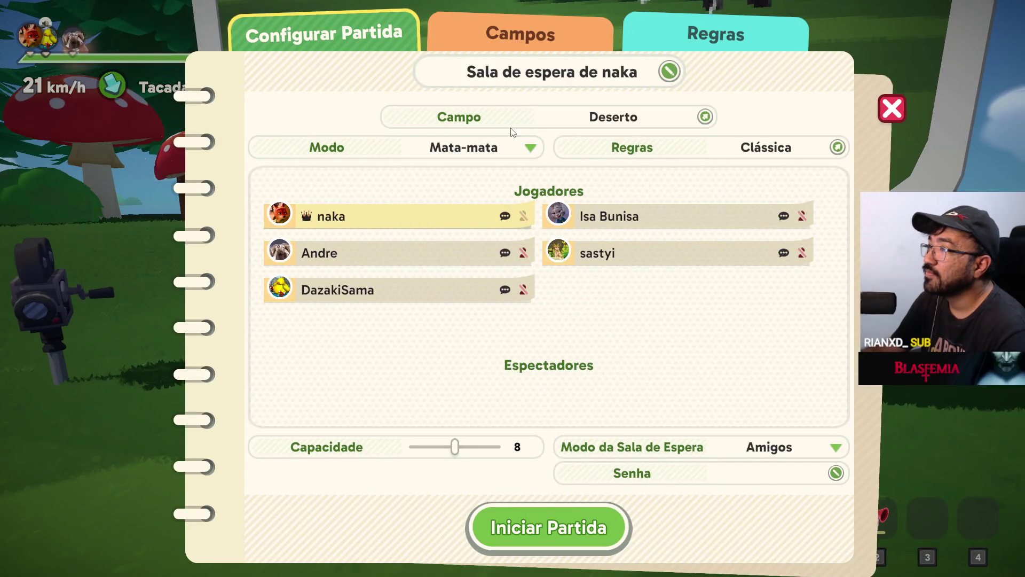
Step: Browse the Campos course sets, settle on Neve, and press Iniciar Partida
click(543, 44)
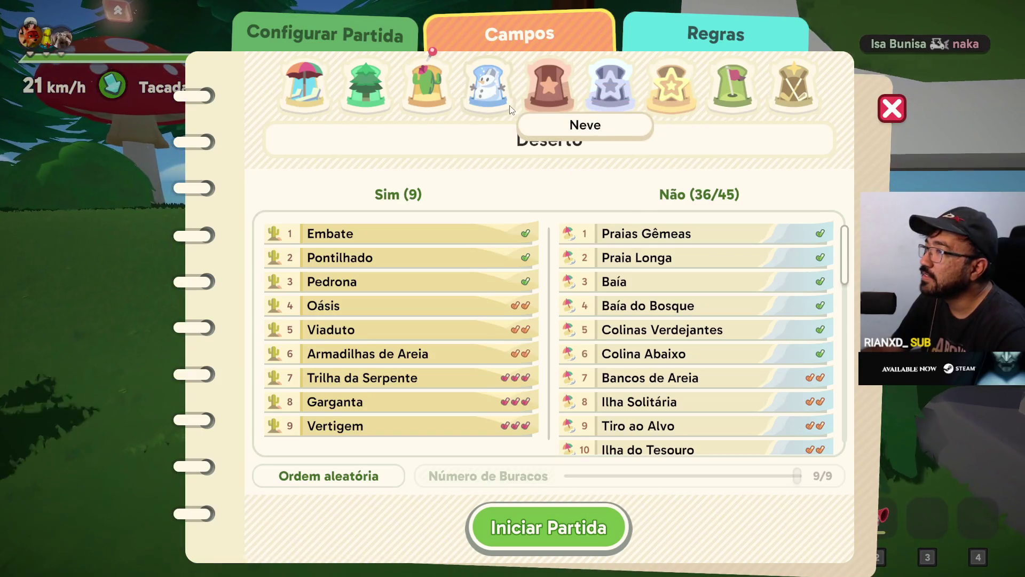
click(737, 92)
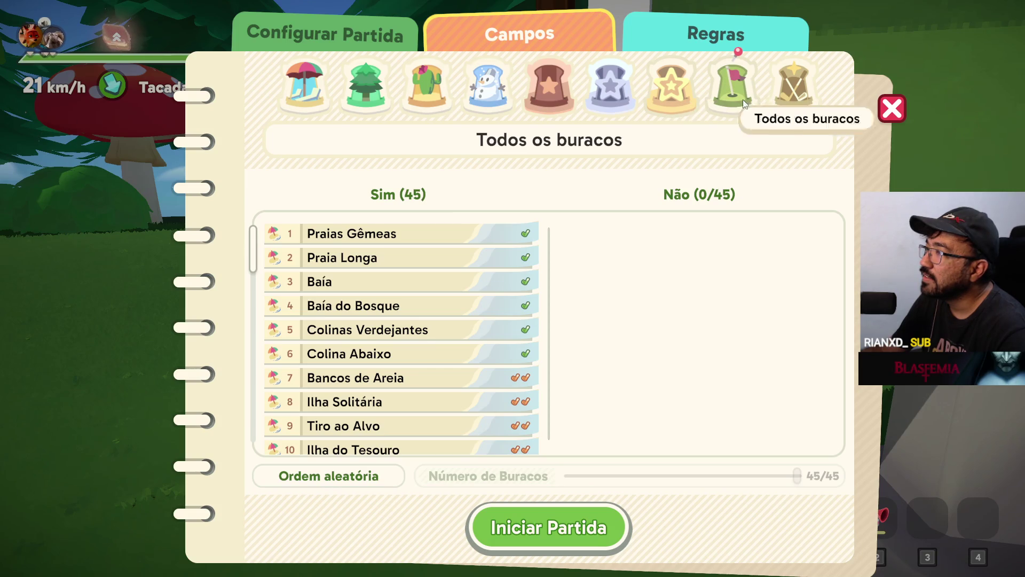
click(668, 96)
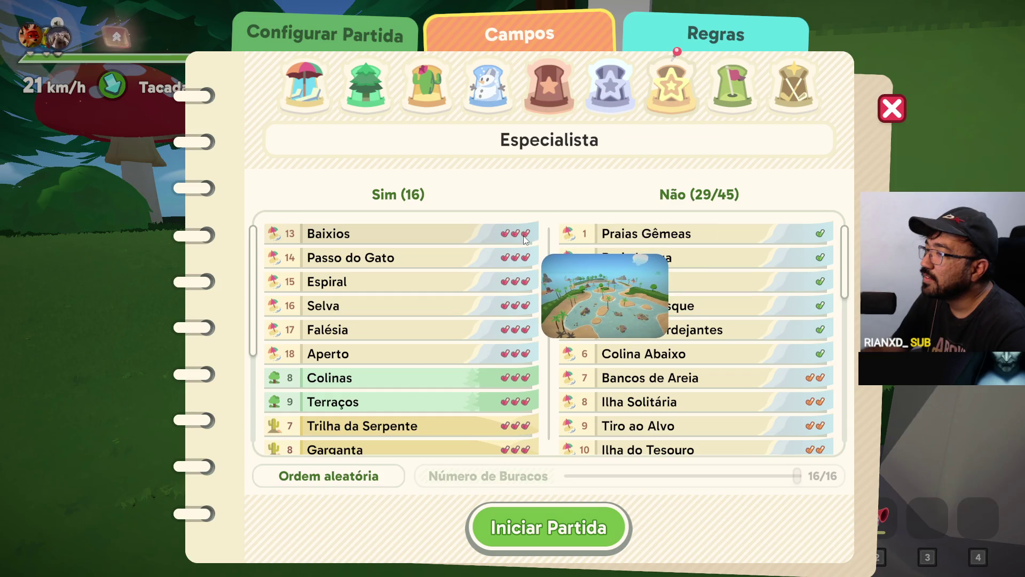
click(606, 90)
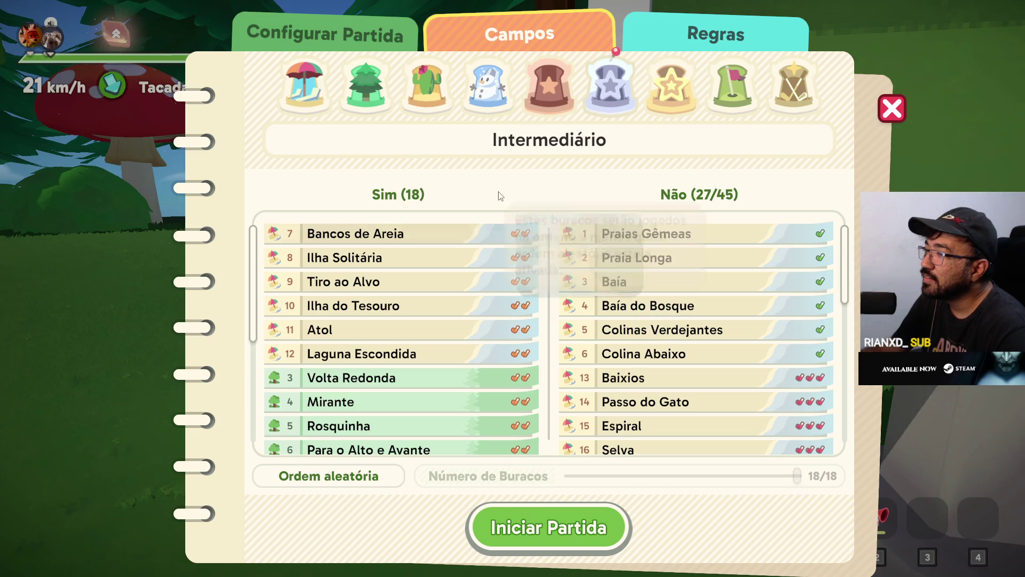
click(488, 102)
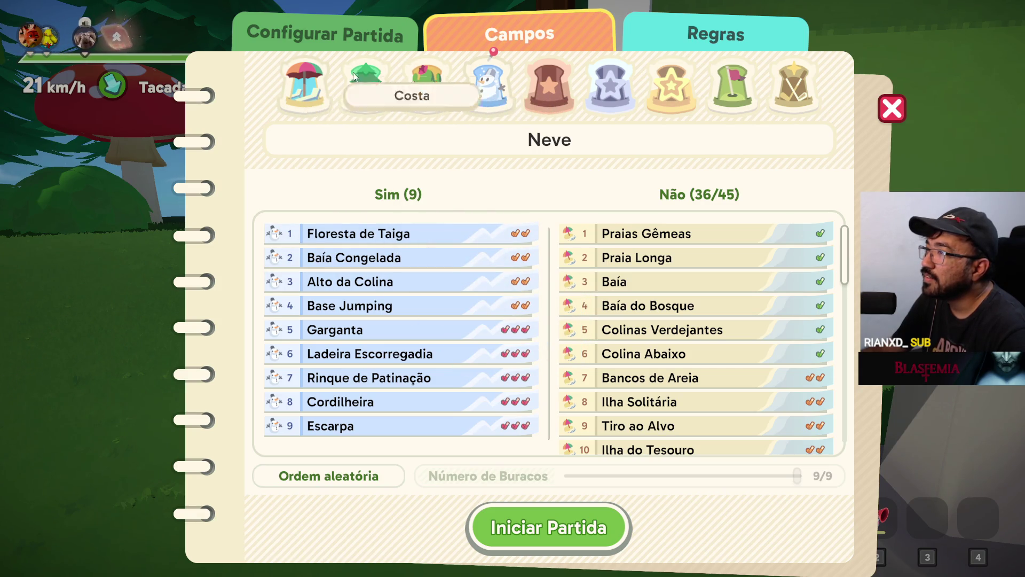
click(302, 86)
scroll(442, 288, down, 5)
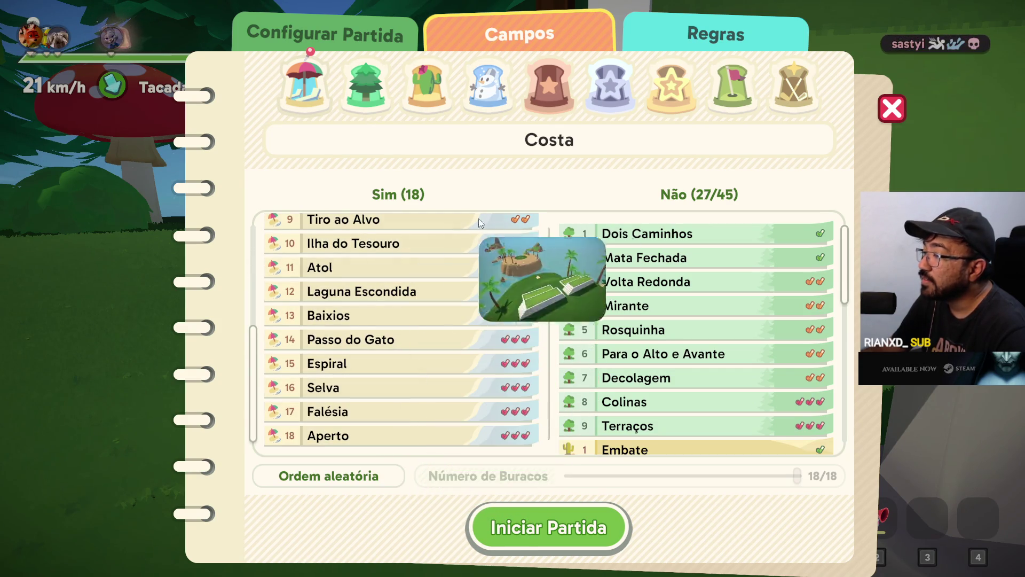
click(550, 89)
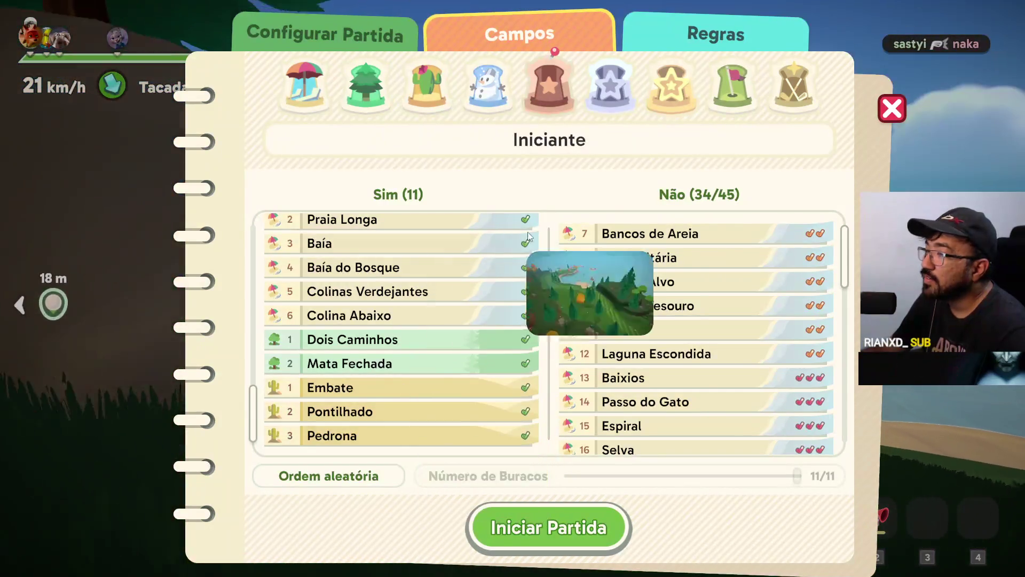
click(601, 91)
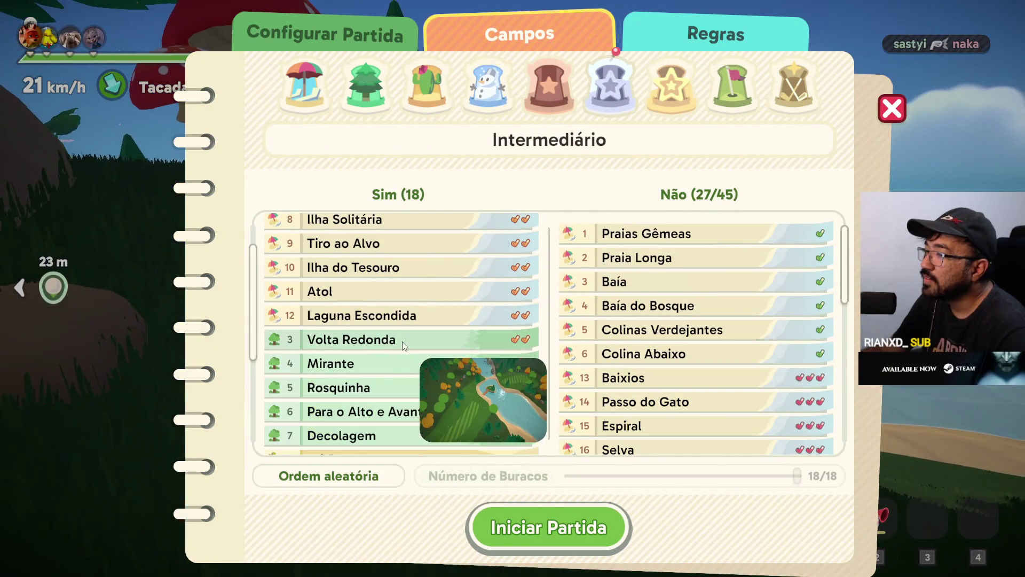
click(485, 88)
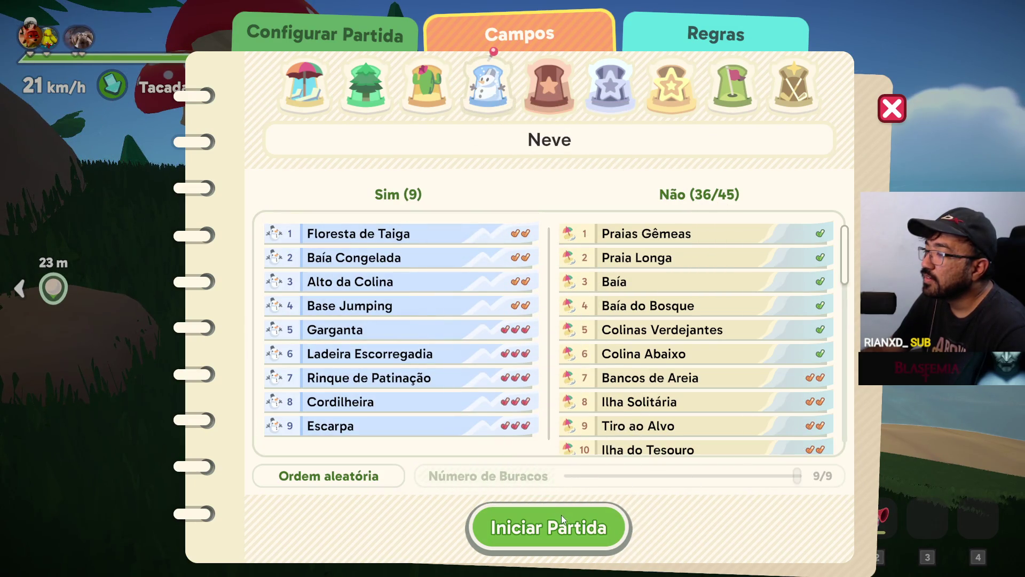
click(562, 517)
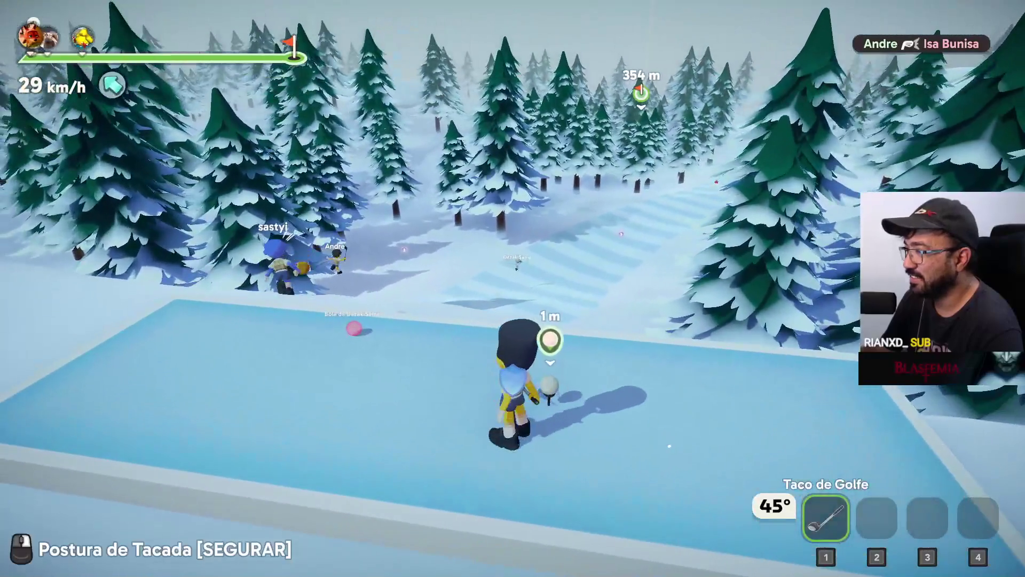
Step: Tee off and run across the snow after the ball, grabbing an item box
right_drag(512, 288, 512, 288)
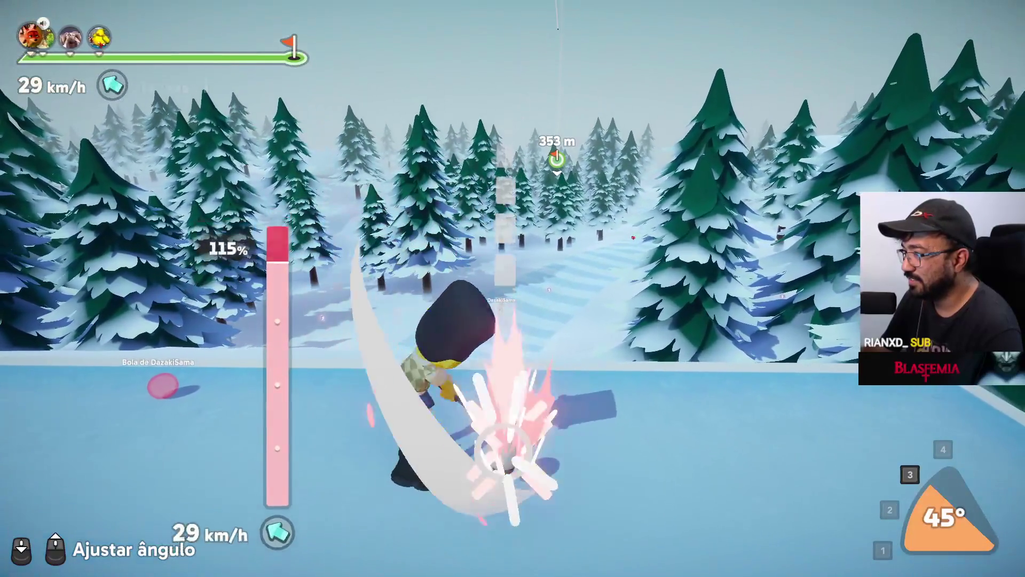
key(w)
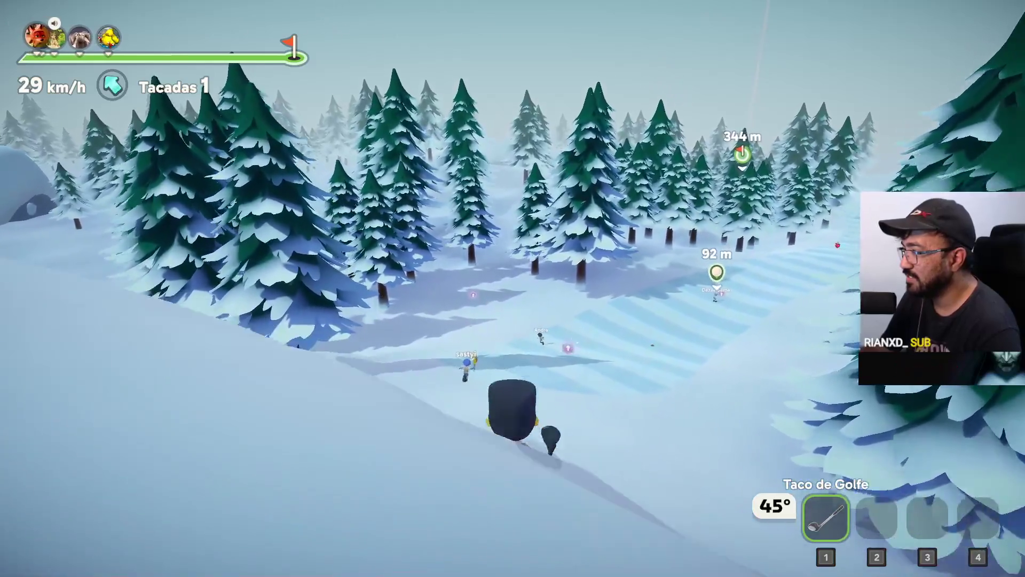
key(w)
key(w)
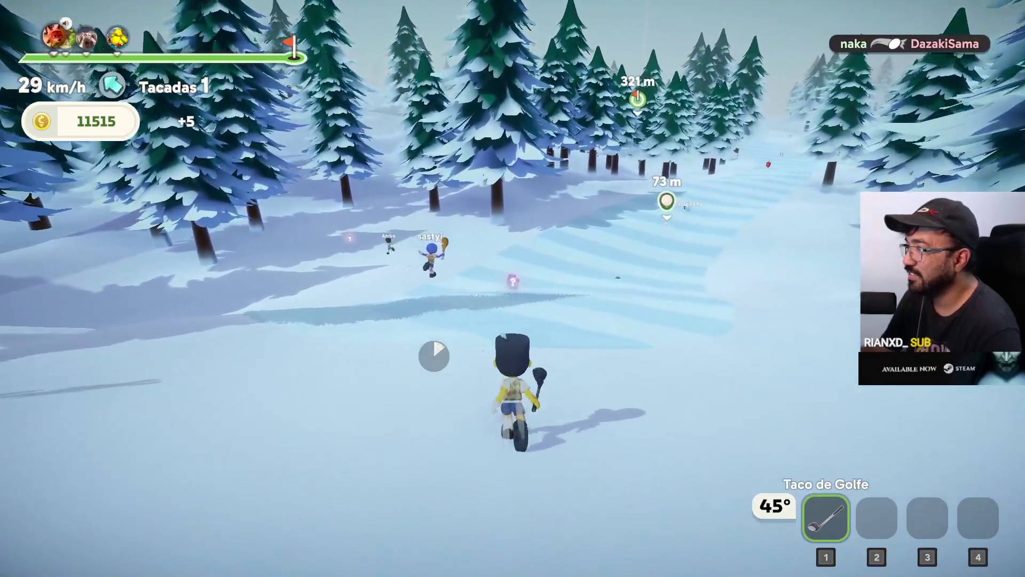
key(w)
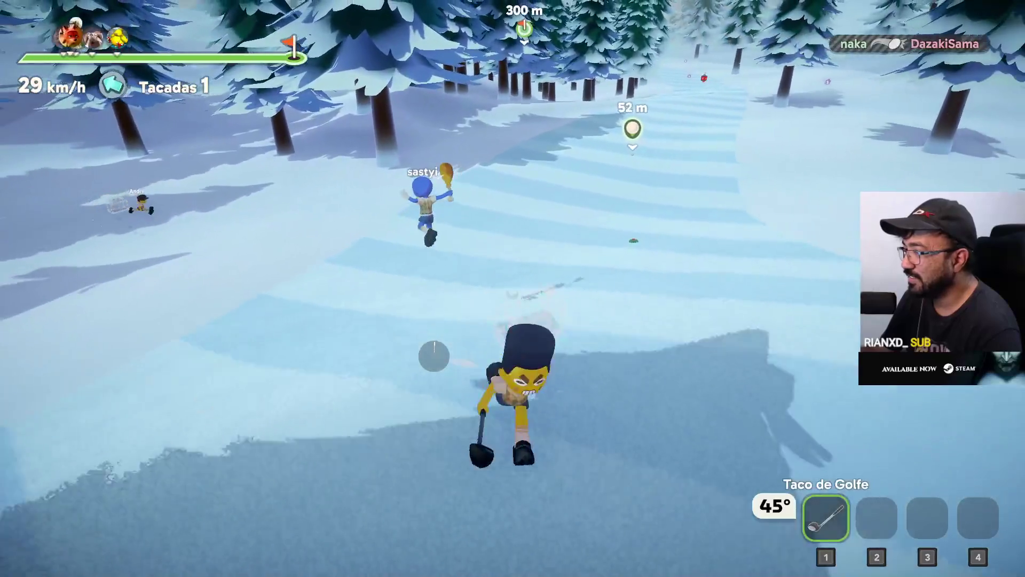
key(w)
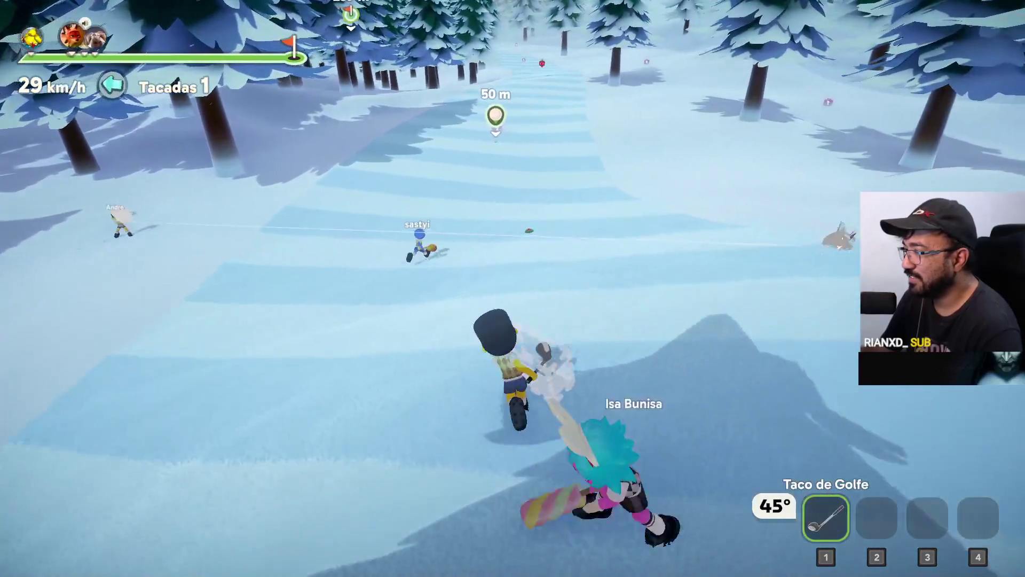
key(w)
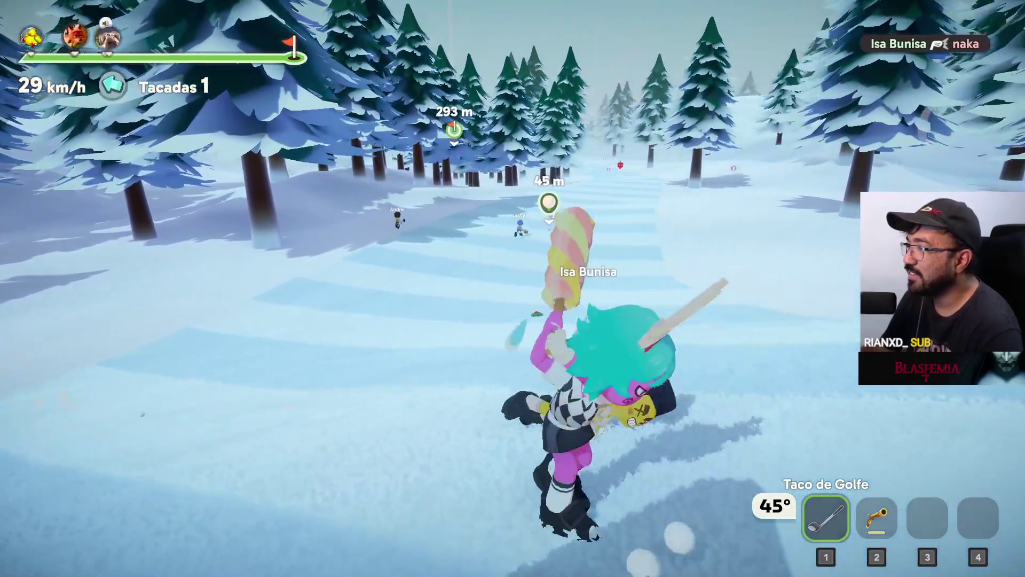
Step: Fire the Garrucha de Duelo at a rival, take the second shot, and collect the Bomba Congelante
key(2)
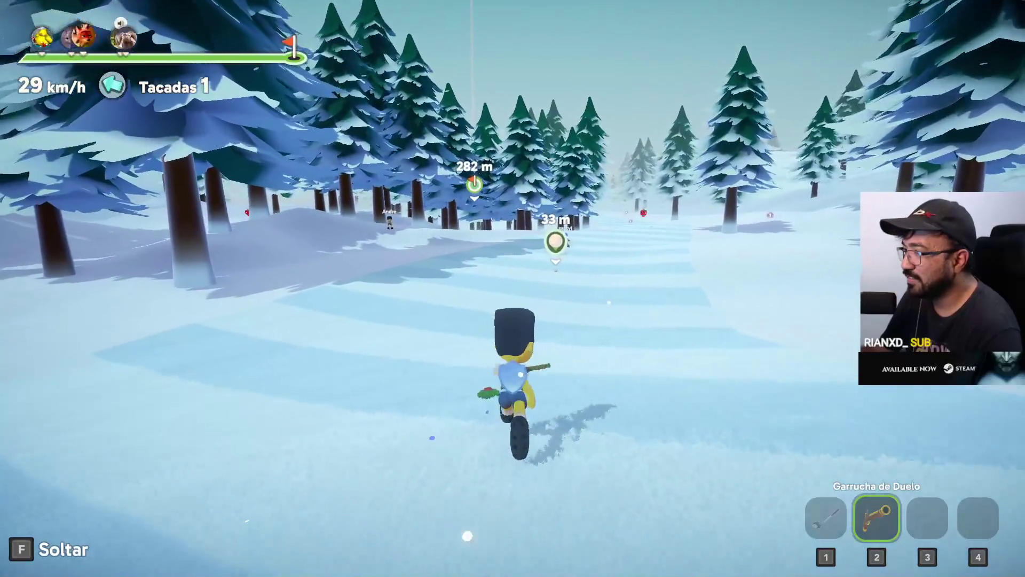
click(513, 289)
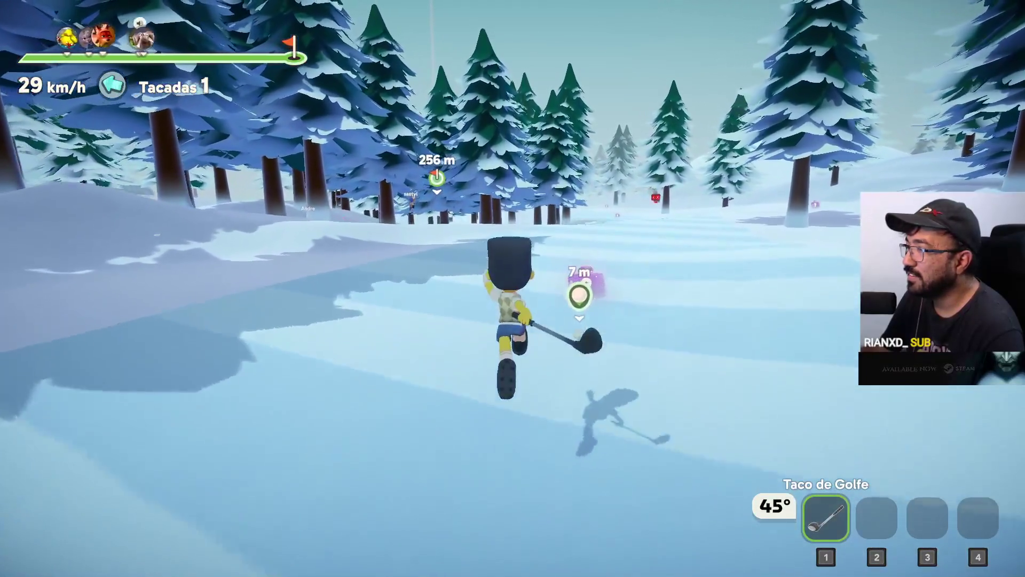
click(513, 288)
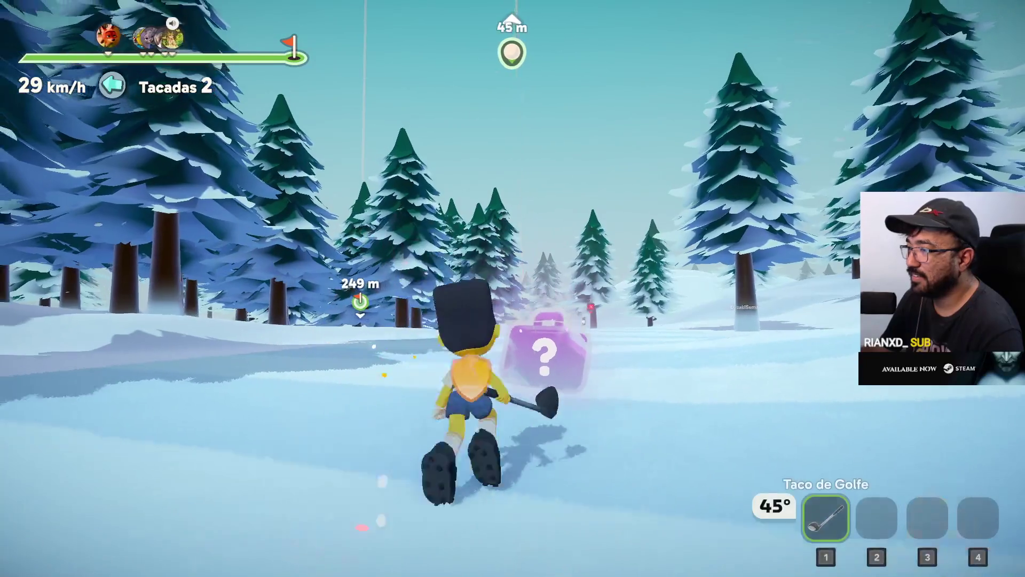
key(2)
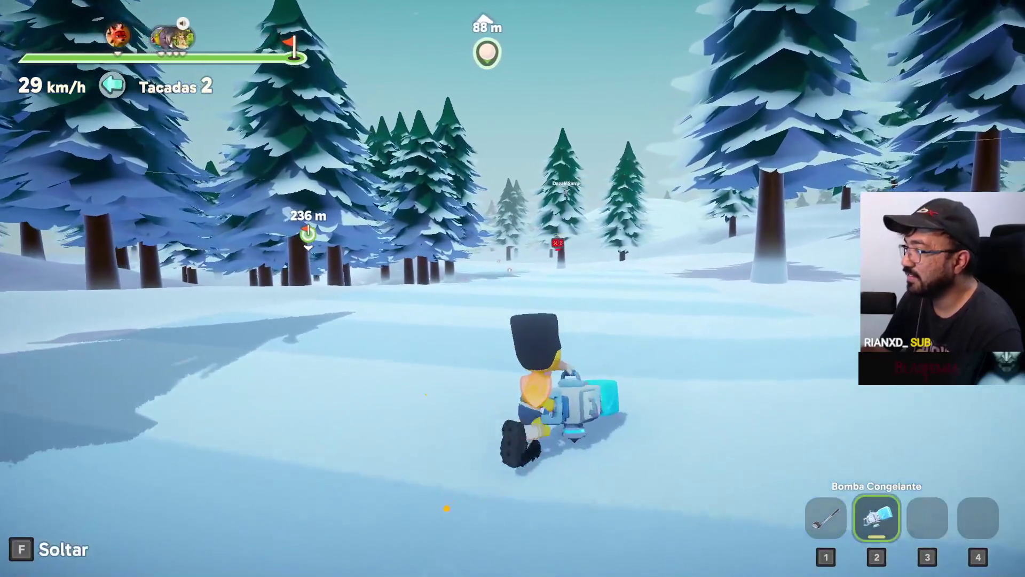
Step: Run toward the hole and drop the Bomba Congelante onto the course
key(w)
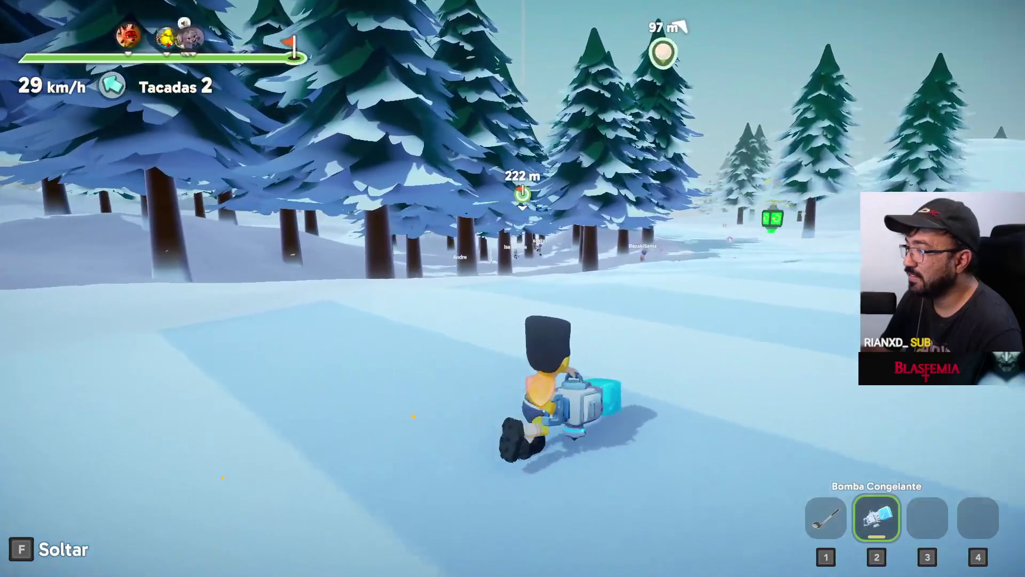
key(w)
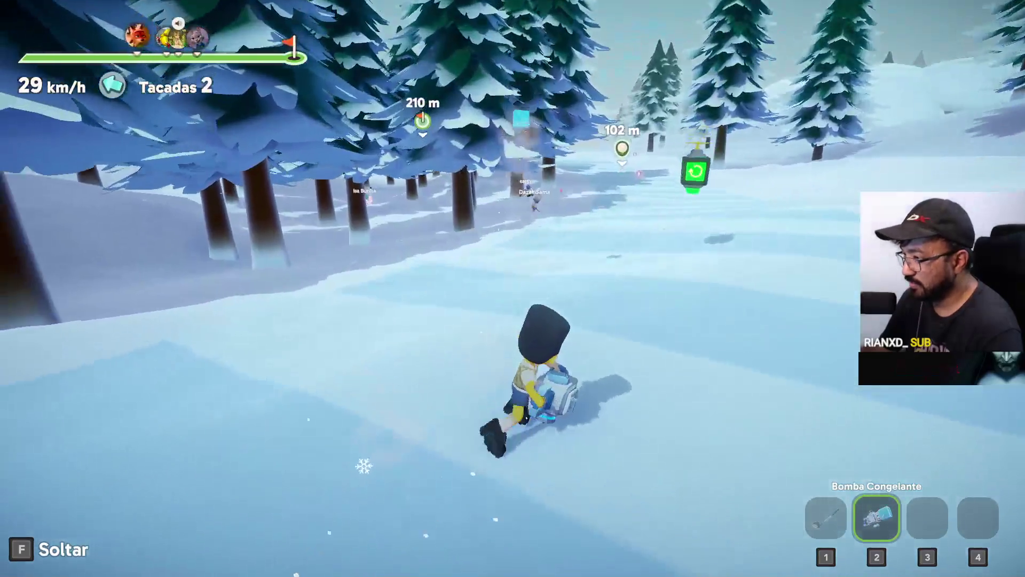
key(w)
key(f)
Step: Keep running to the ball, picking up the coffee item along the way
key(w)
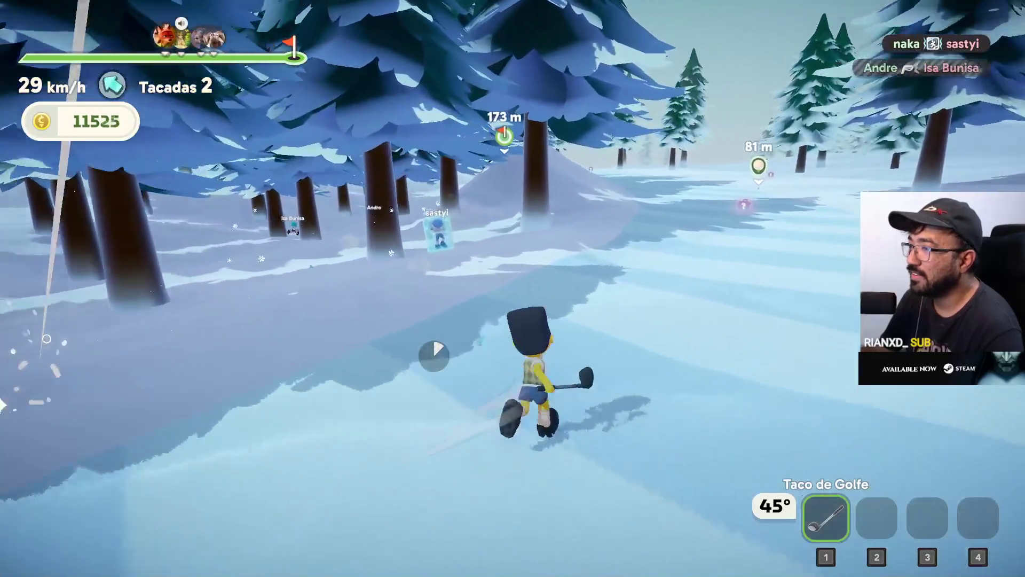
key(w)
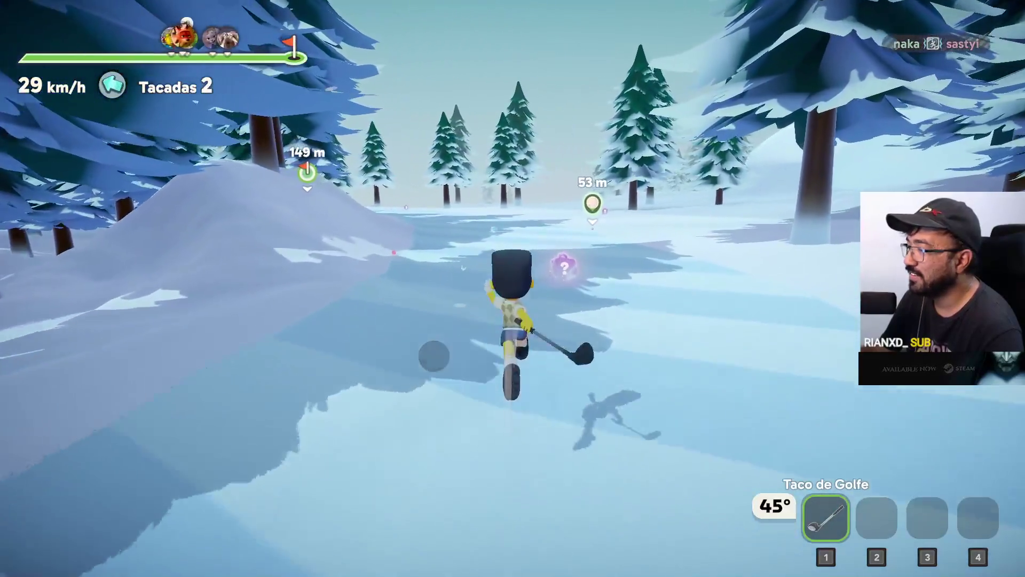
key(w)
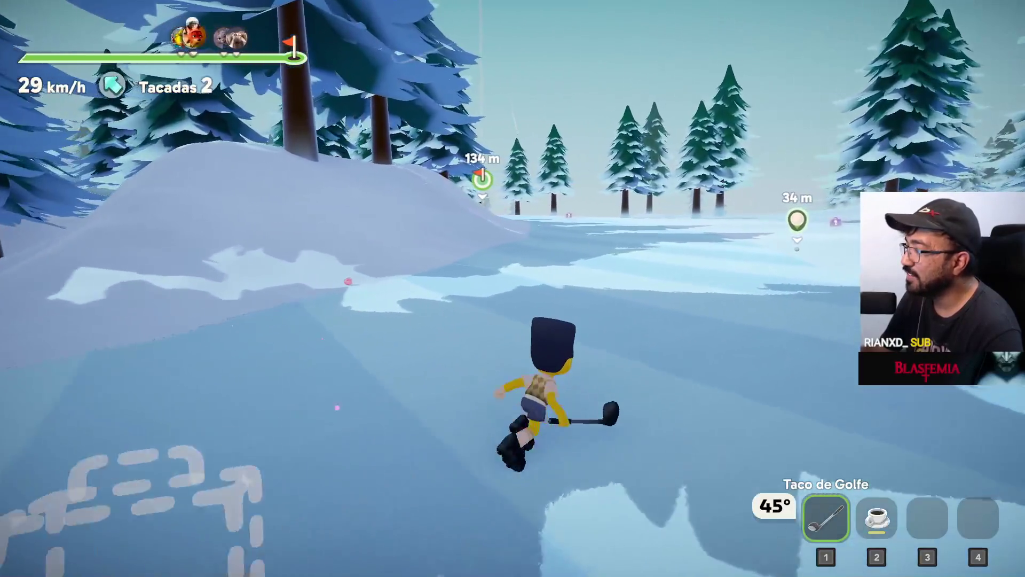
key(w)
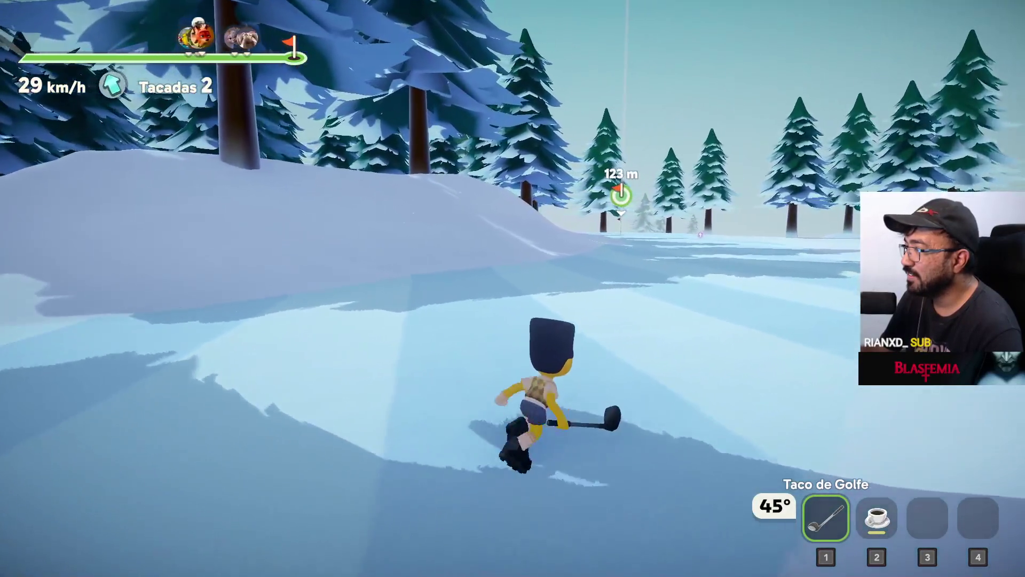
key(w)
key(w)
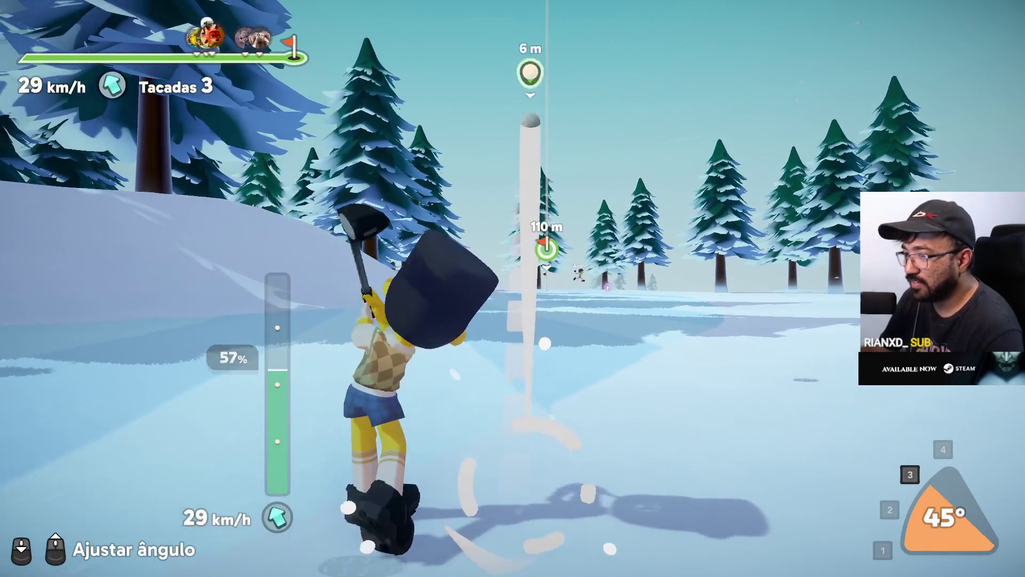
Step: Chase the ball while cycling through Botas com Mola and Garrucha de Duelo back to the club
key(w)
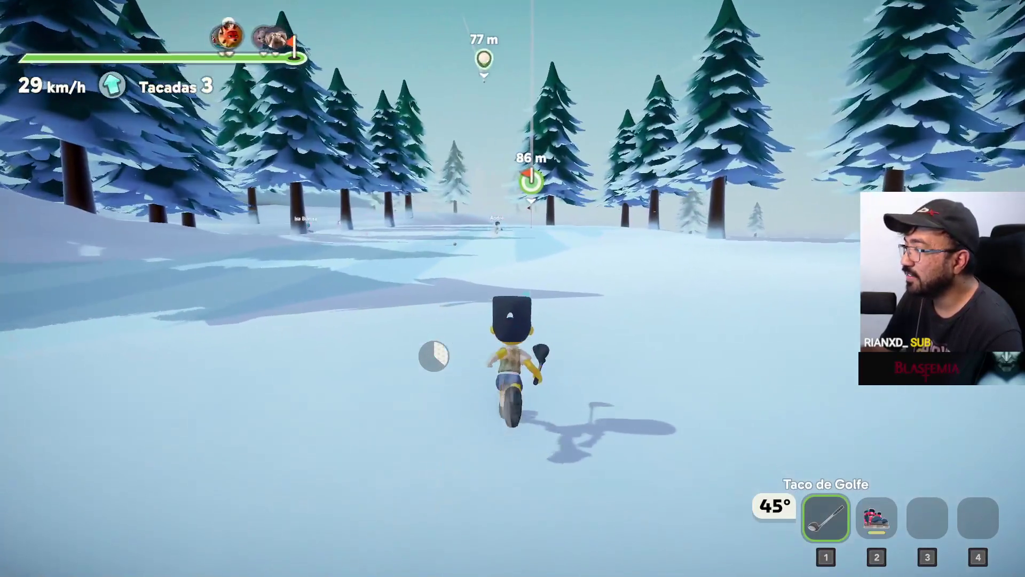
key(w)
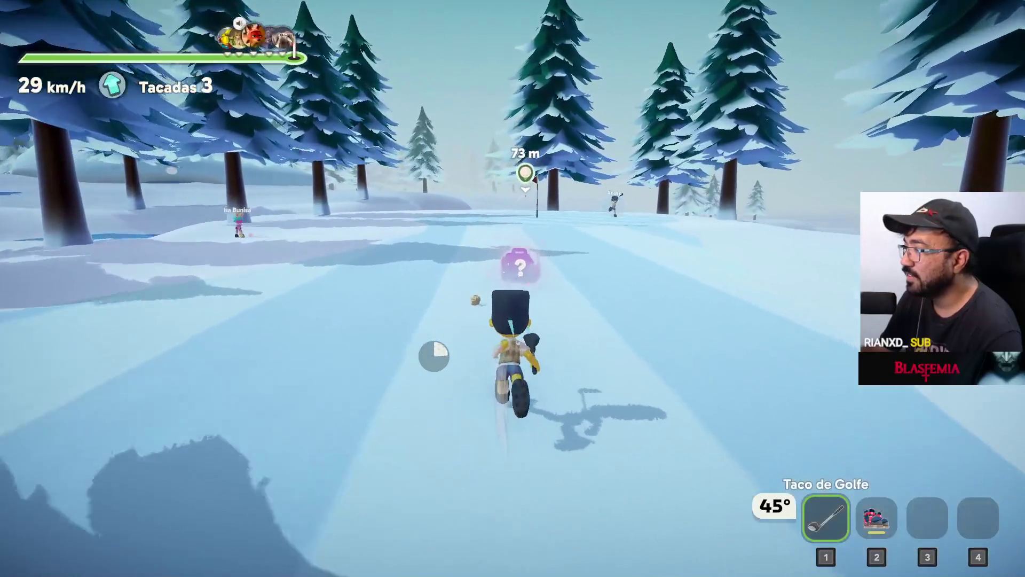
key(2)
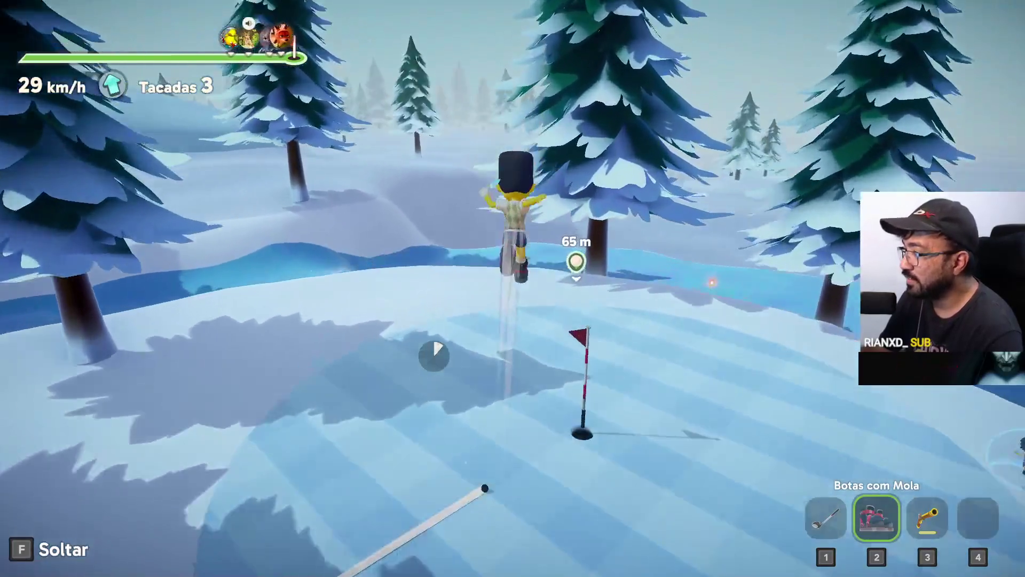
key(3)
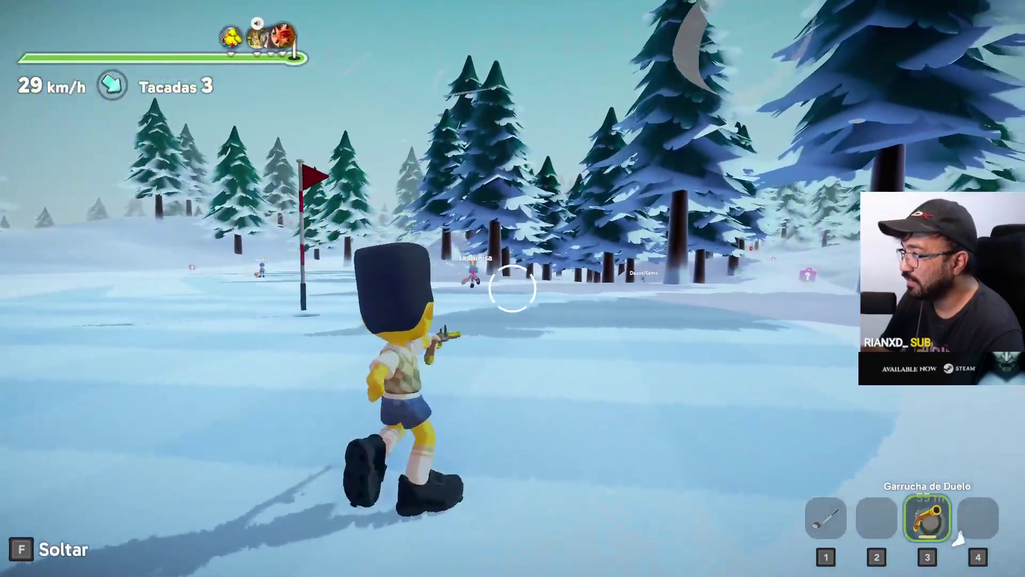
key(1)
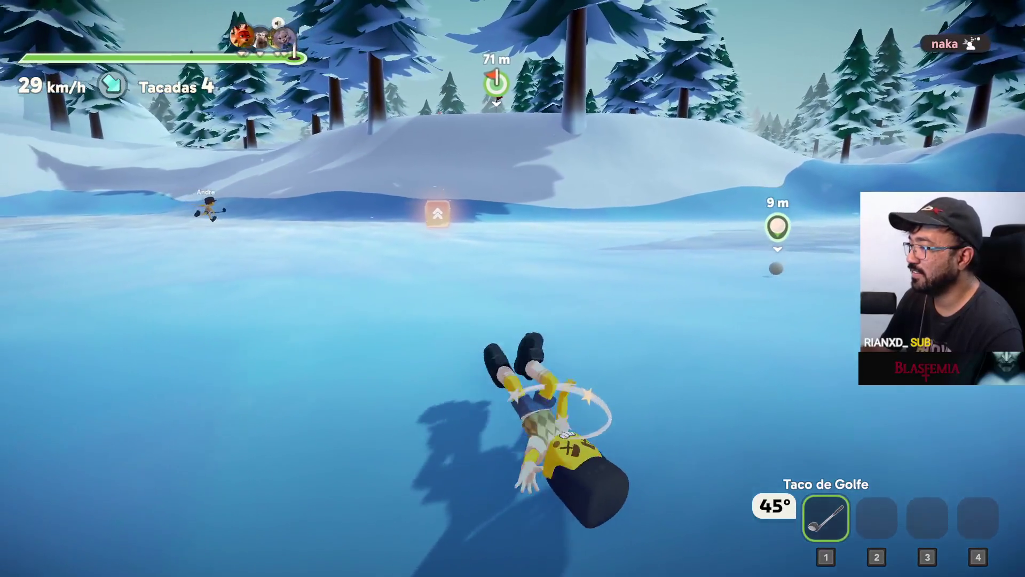
Step: Take the next shot and chase the ball across the ice and up the snow slopes
key(w)
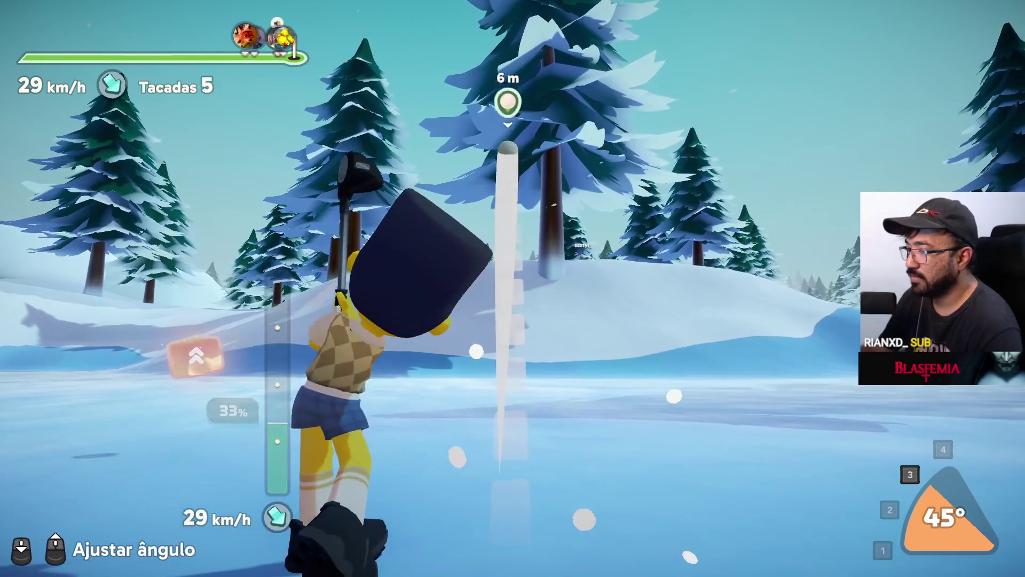
key(w)
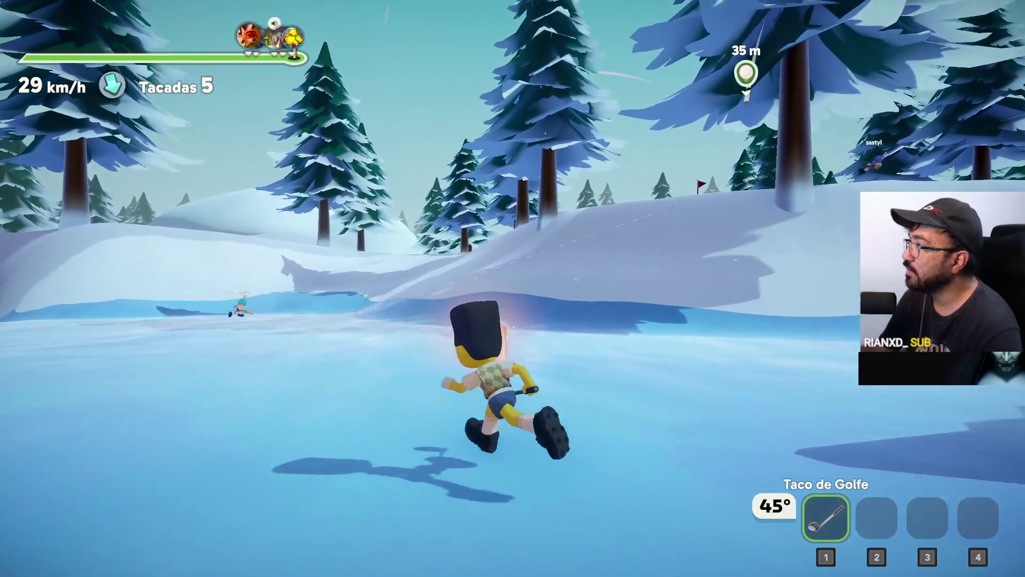
key(w)
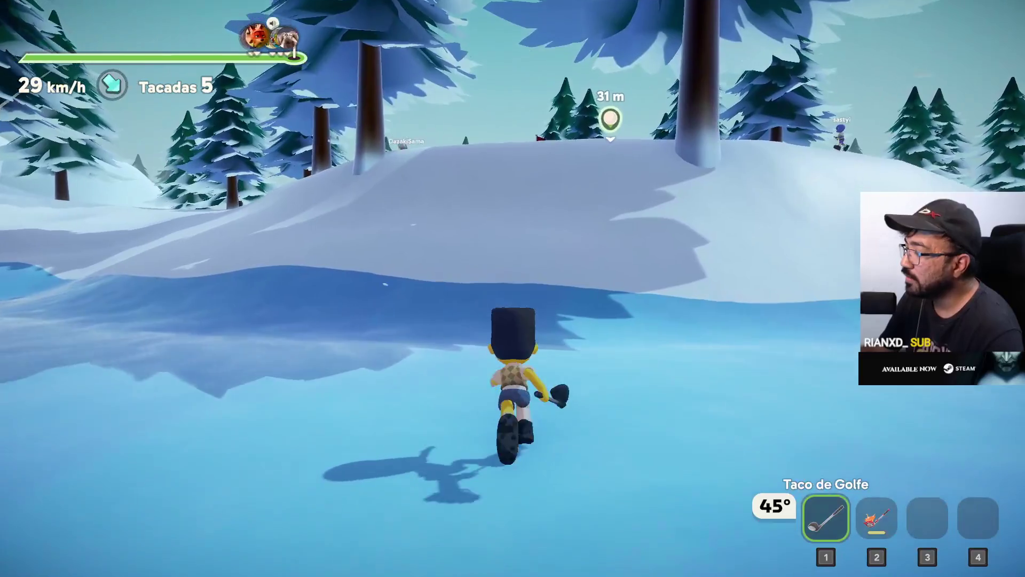
key(w)
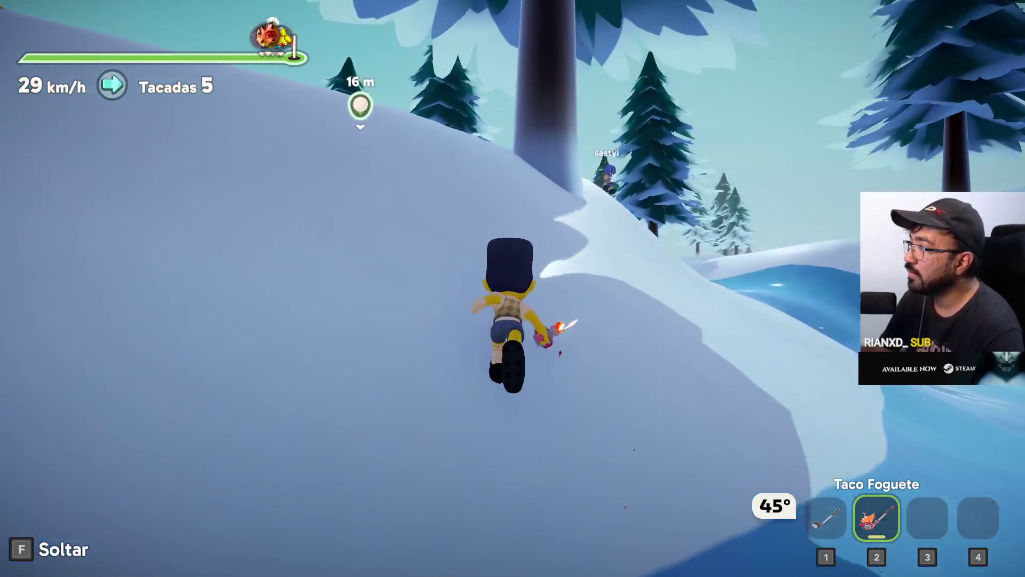
key(w)
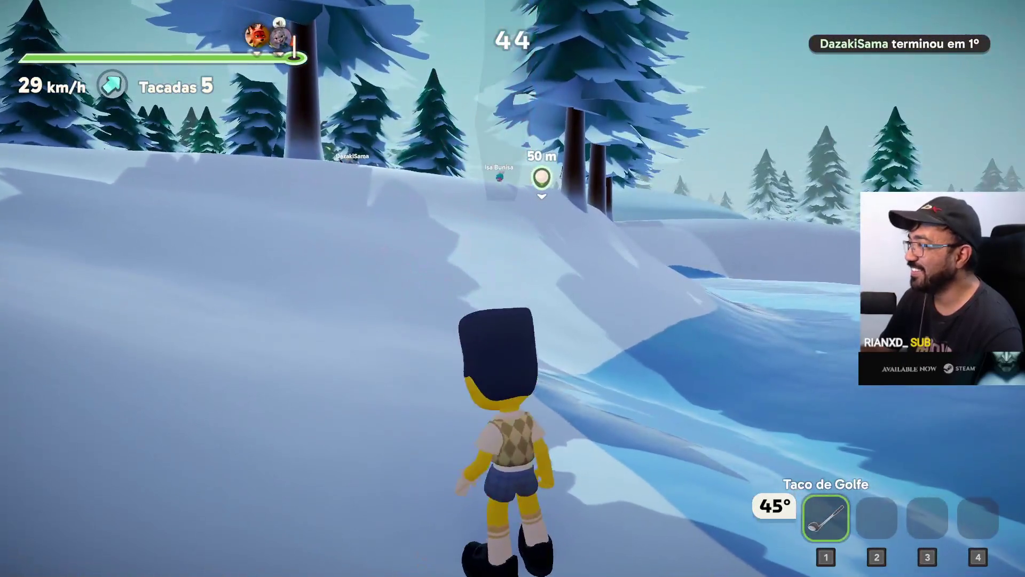
key(w)
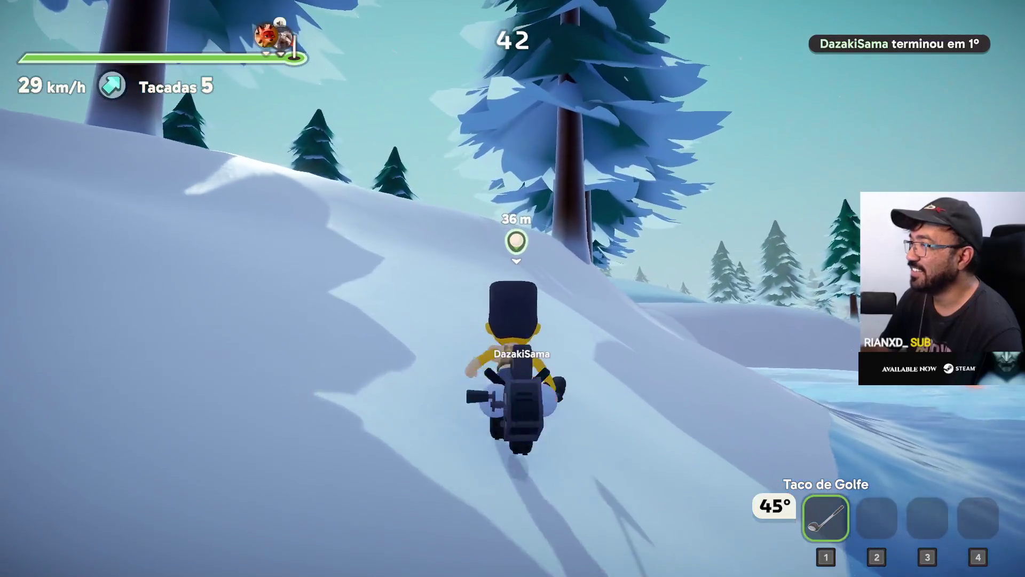
key(w)
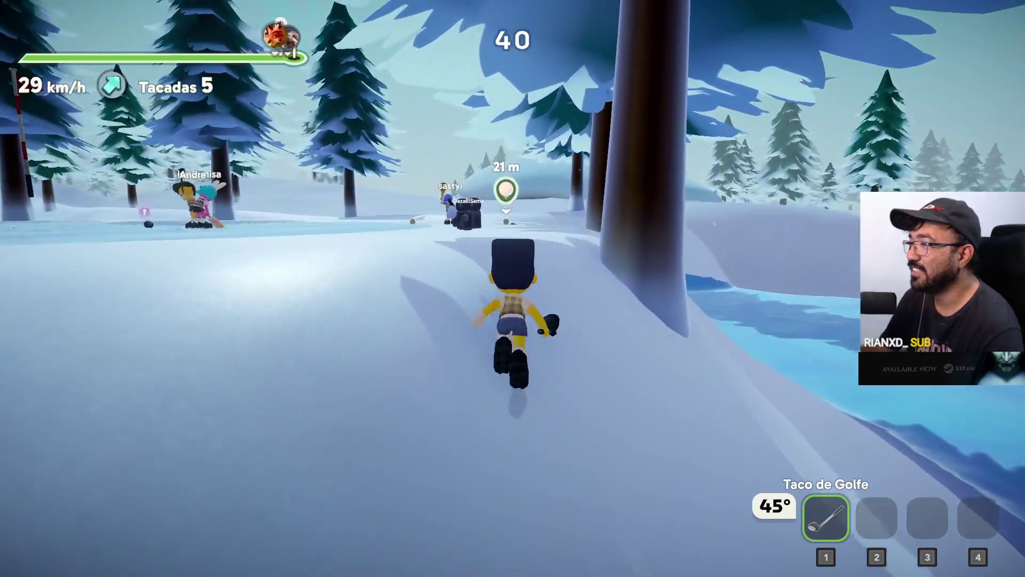
key(w)
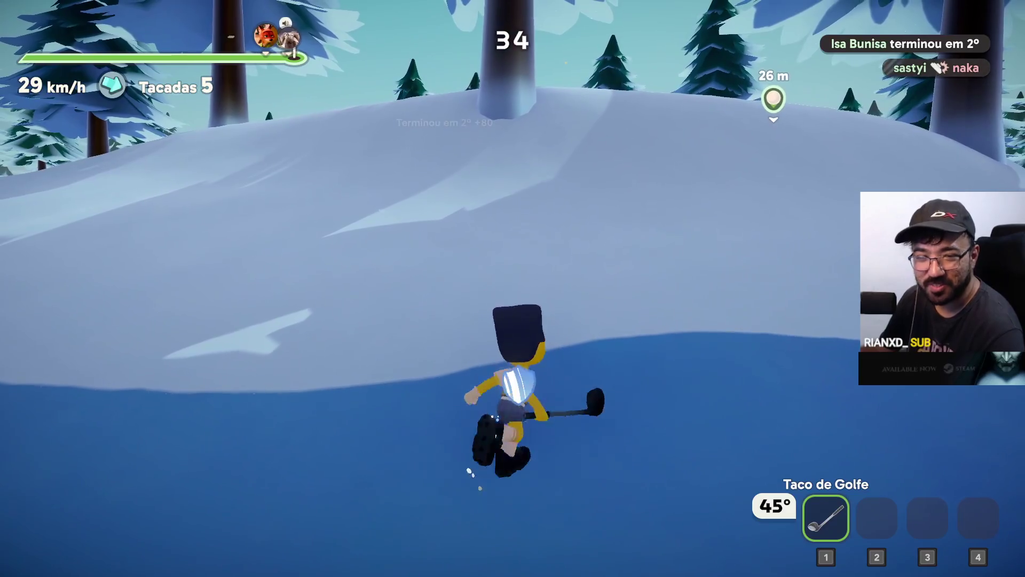
key(w)
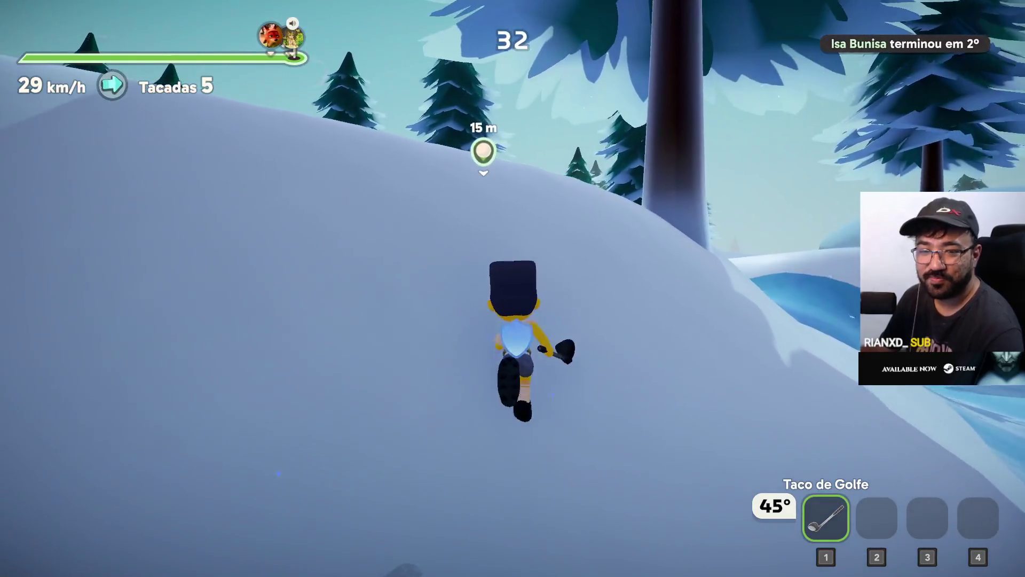
Step: Line up facing the flag and putt at 92% power to sink the ball
key(e)
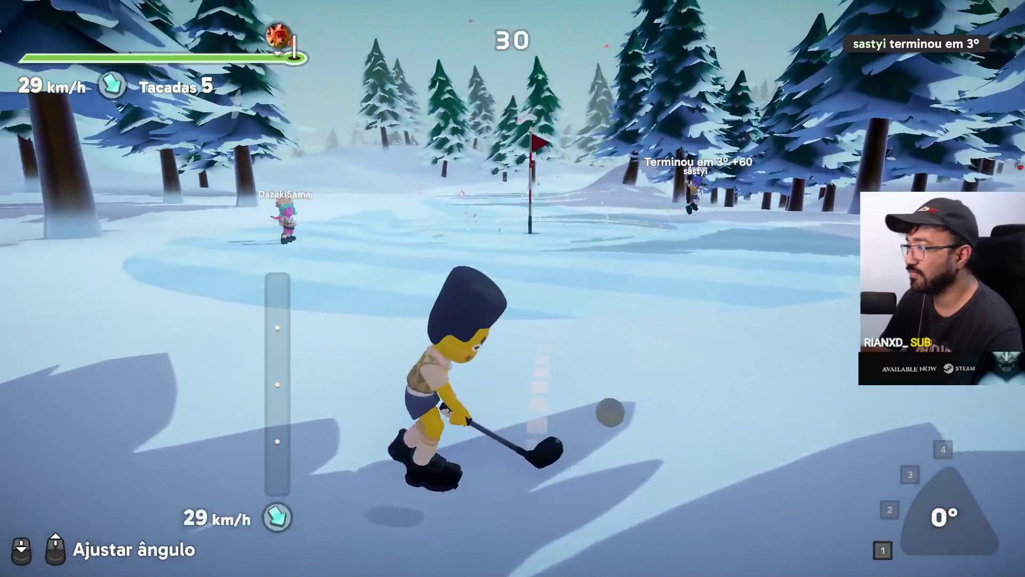
drag(512, 288, 512, 289)
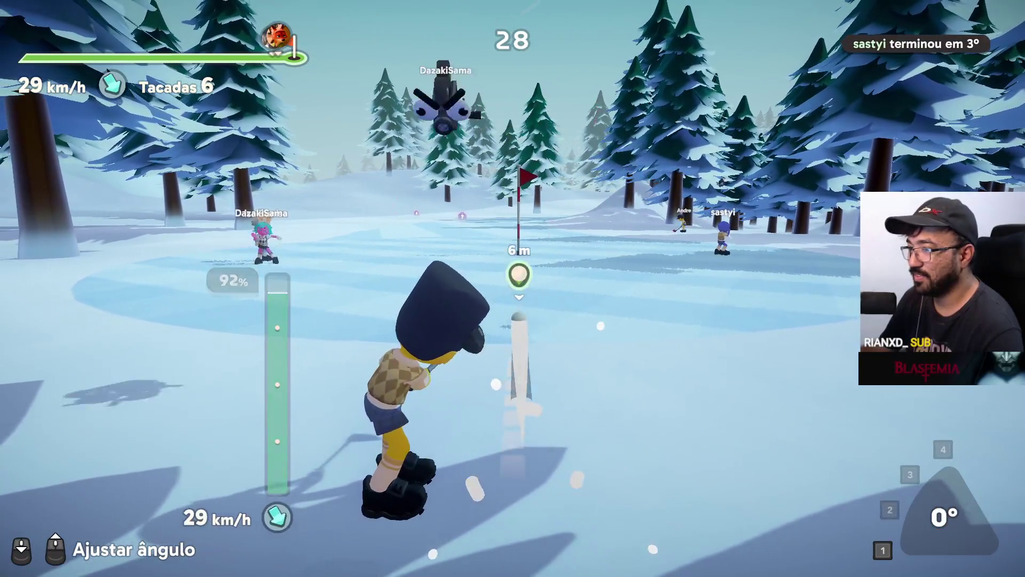
key(w)
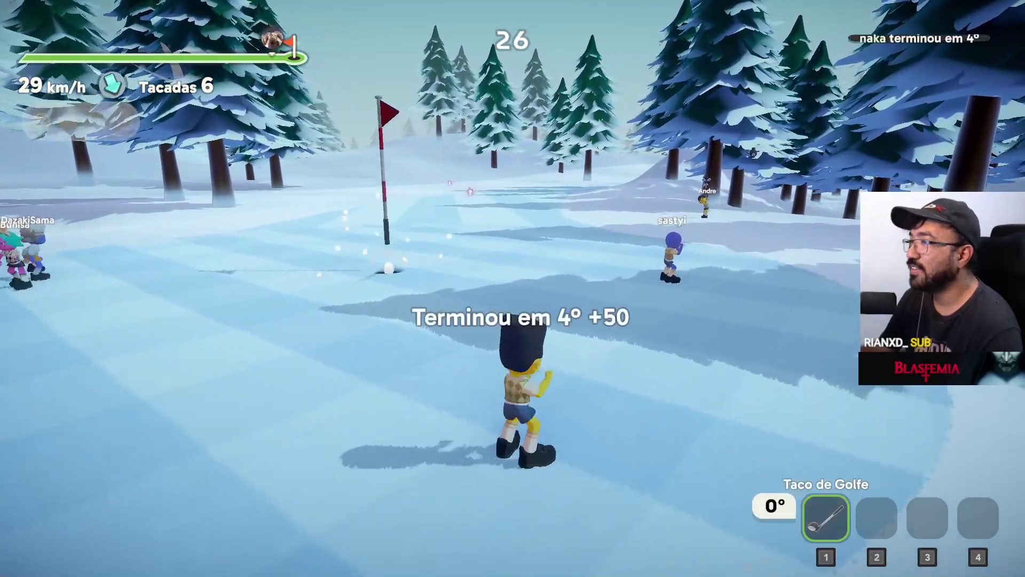
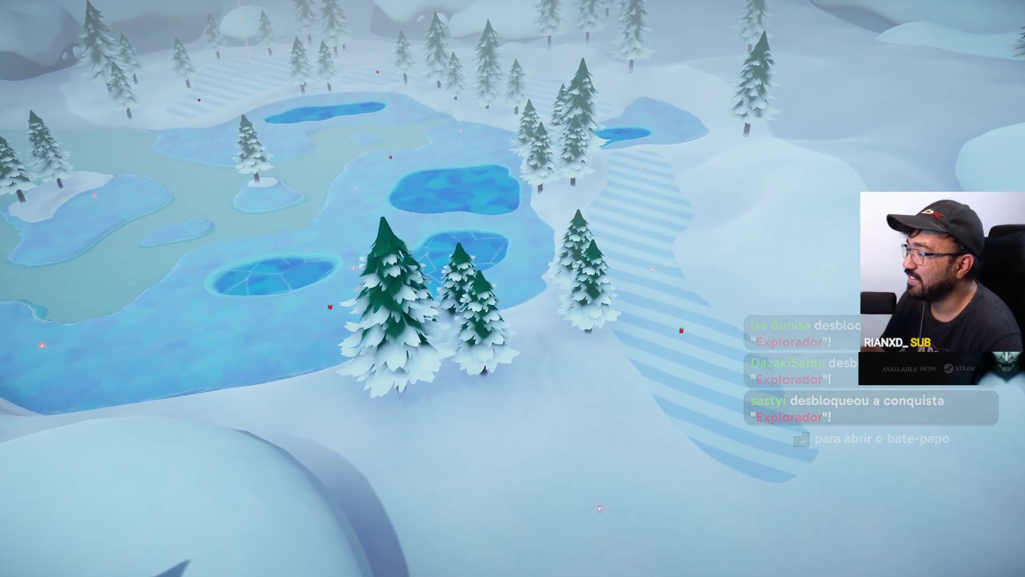
Step: Toggle the pause menu, then run to the ball and strike the full-power tee shot on the 407 m hole
key(Escape)
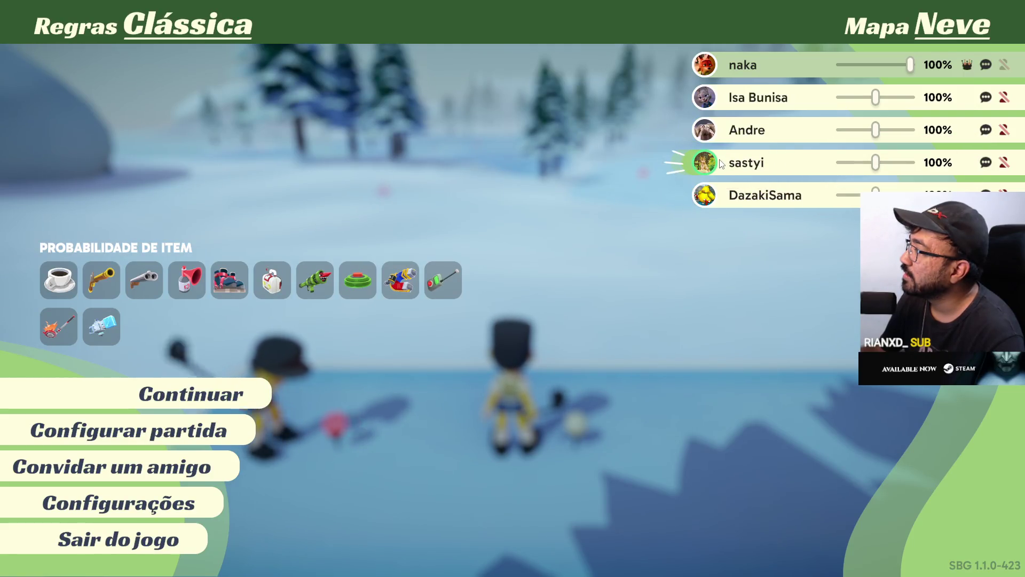
key(Escape)
key(w)
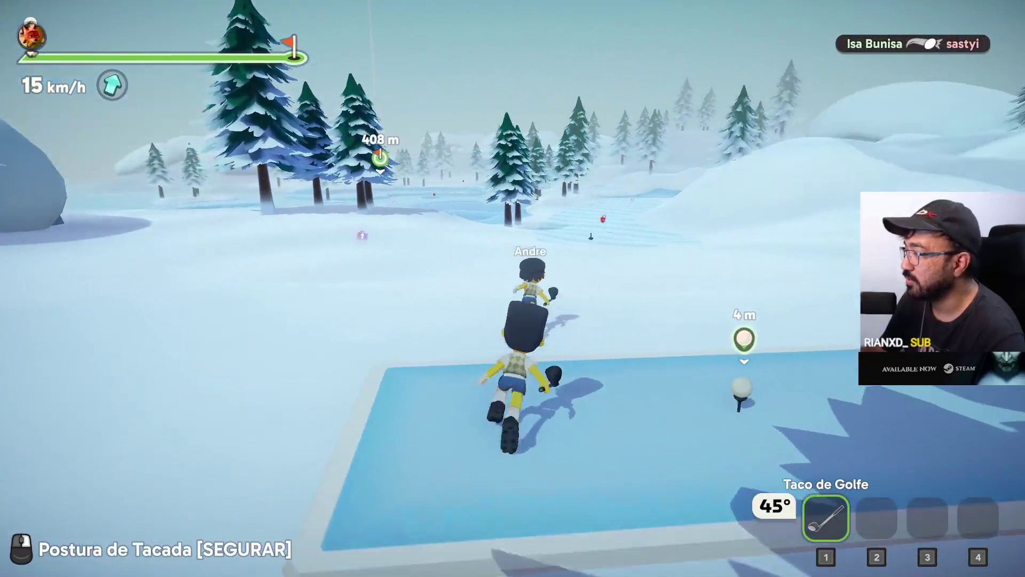
drag(513, 289, 513, 289)
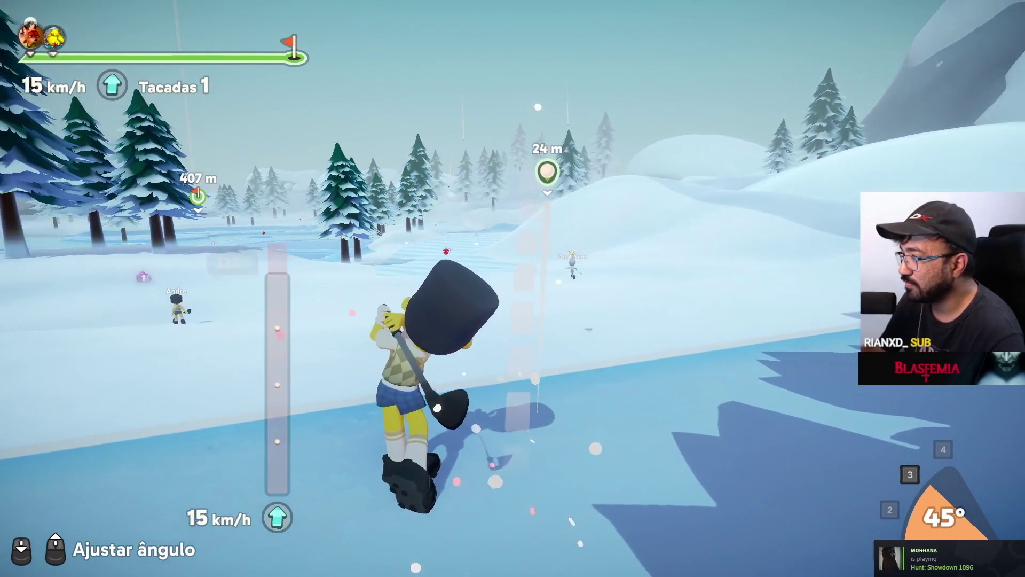
Step: Chase the ball down the snowy fairway, hit another full-power shot and grab the item box
key(w)
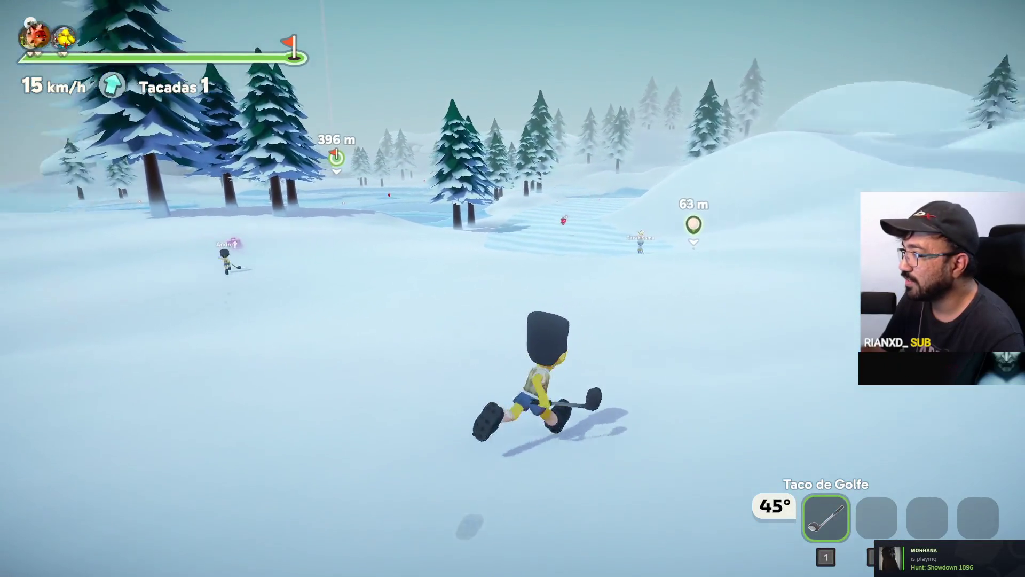
key(w)
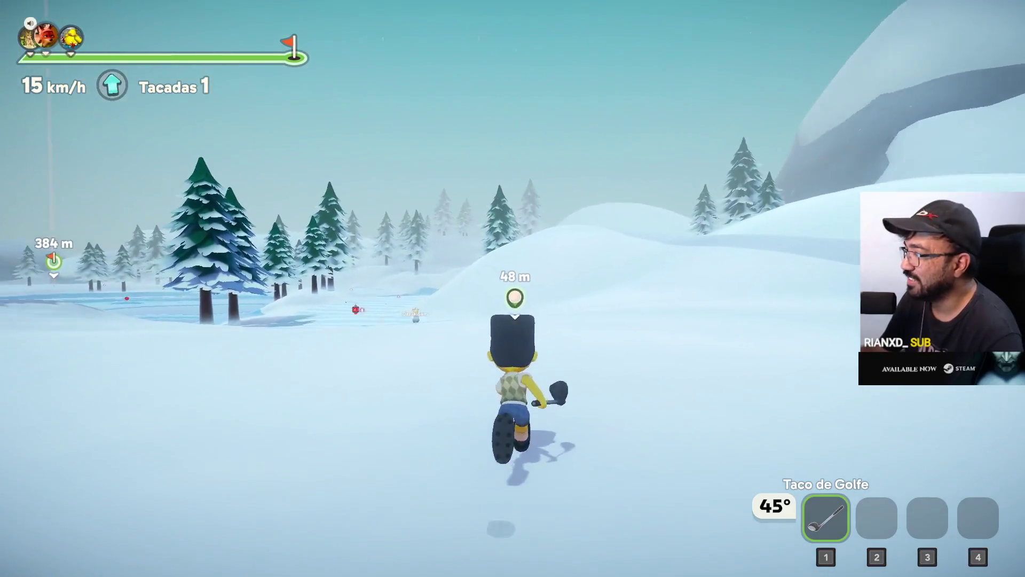
key(w)
key(w)
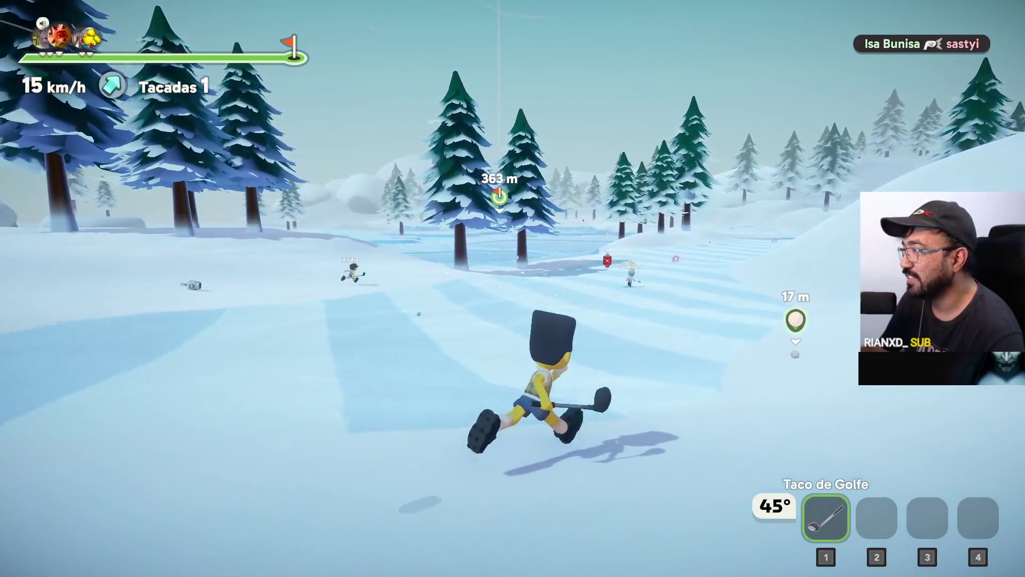
key(w)
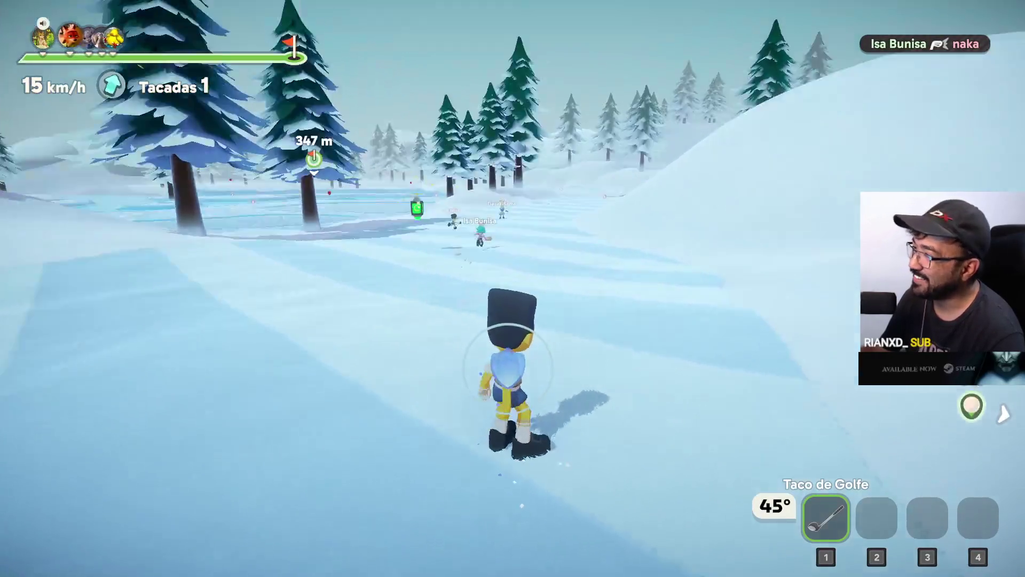
key(w)
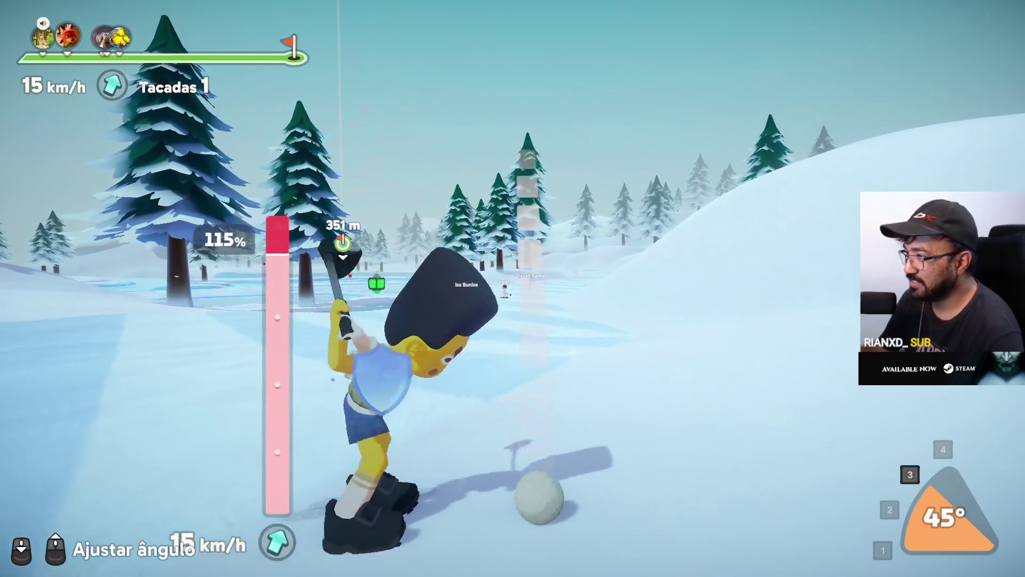
key(w)
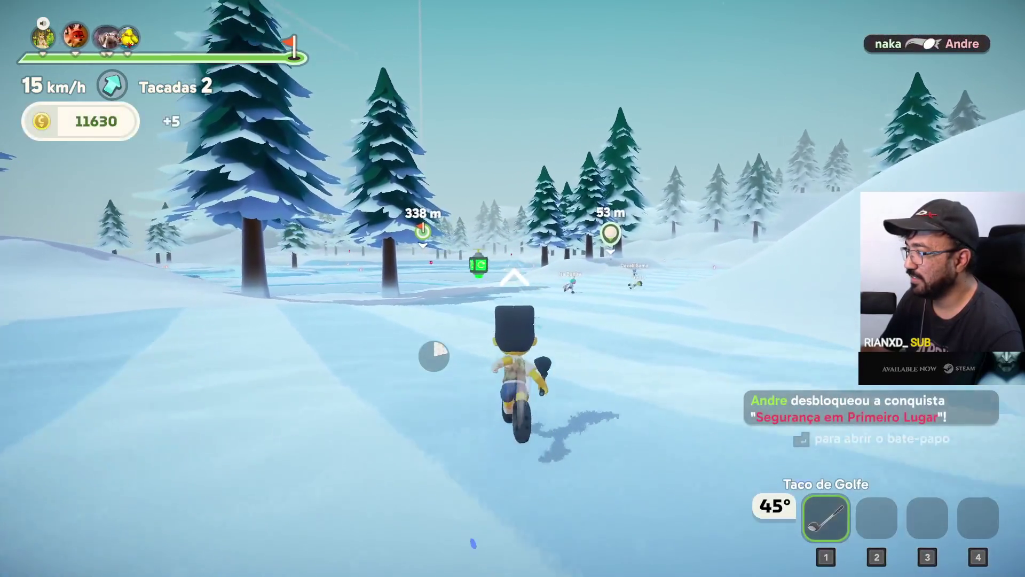
key(w)
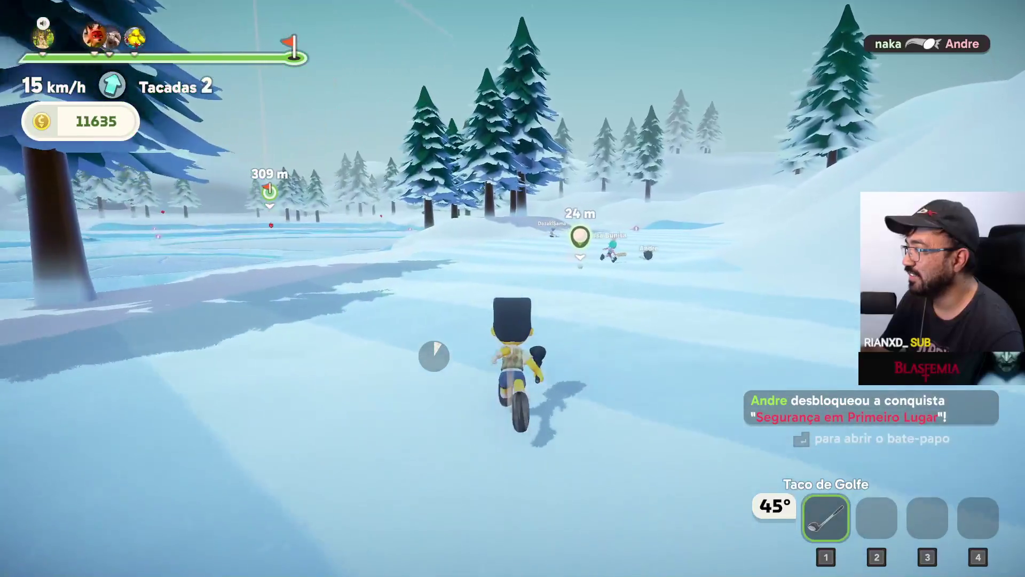
Step: Knock down a rival with the club, fire the next shot toward the flag and chase it
key(w)
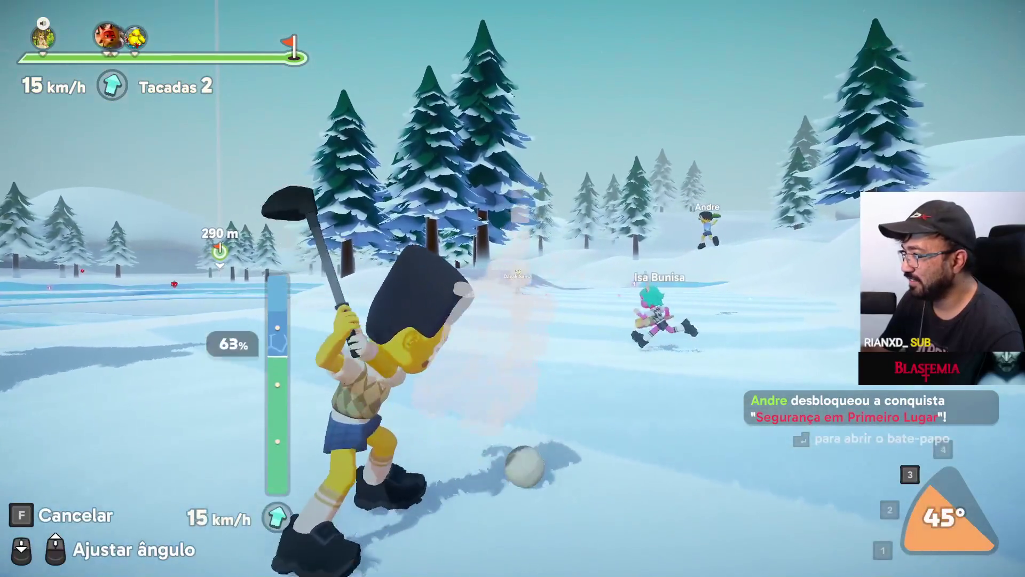
key(w)
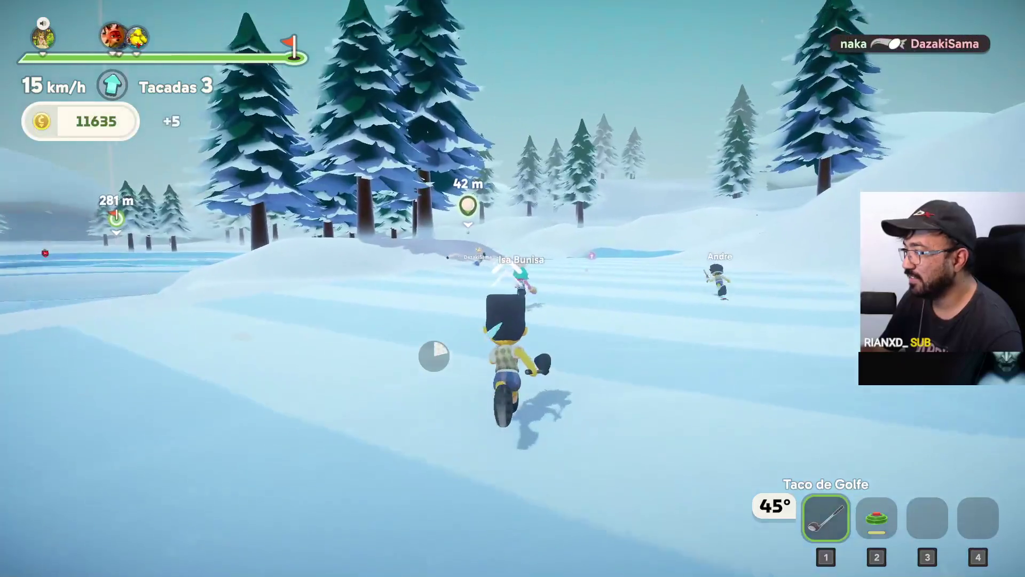
key(w)
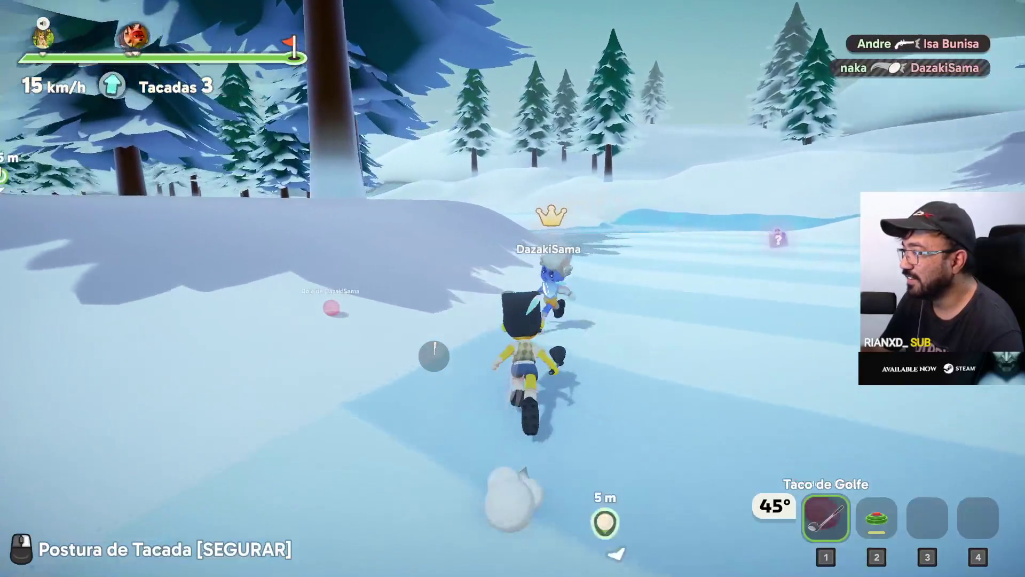
right_click(512, 289)
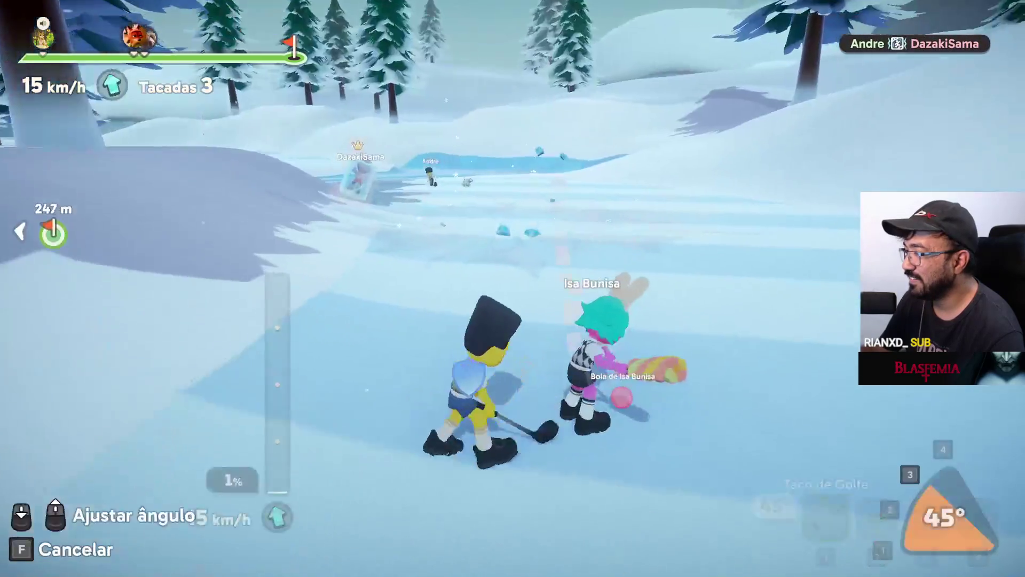
click(513, 289)
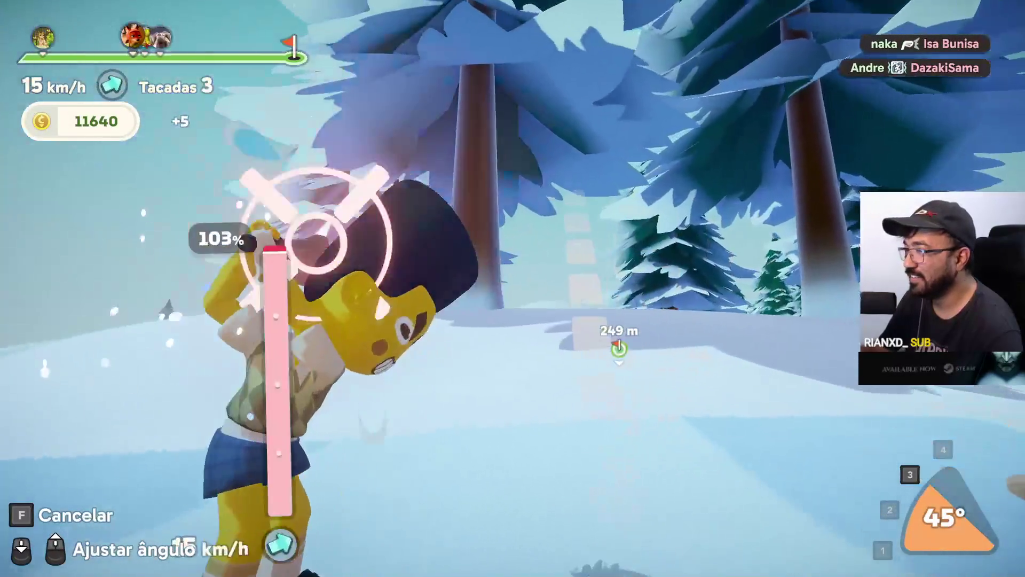
click(514, 288)
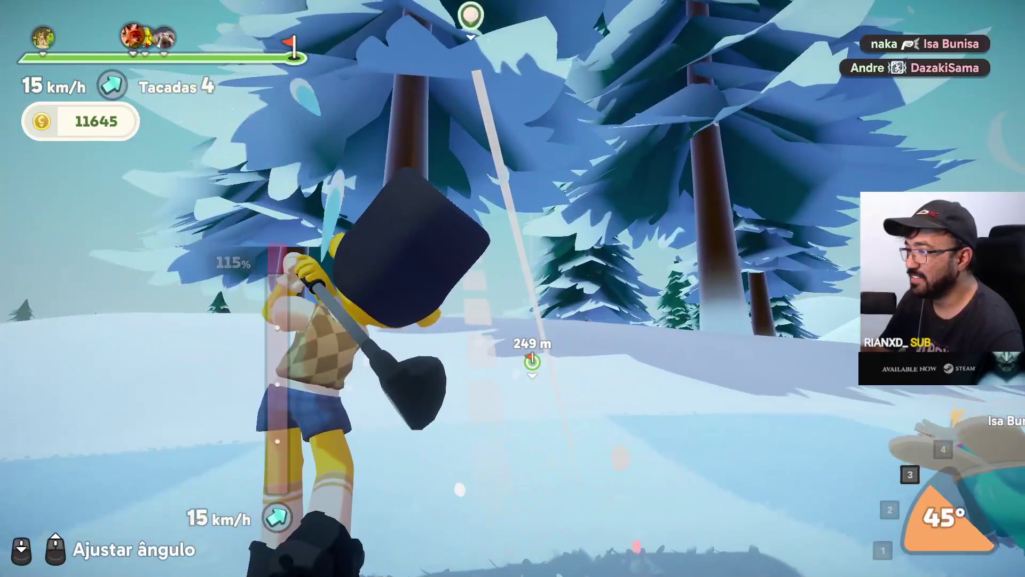
key(w)
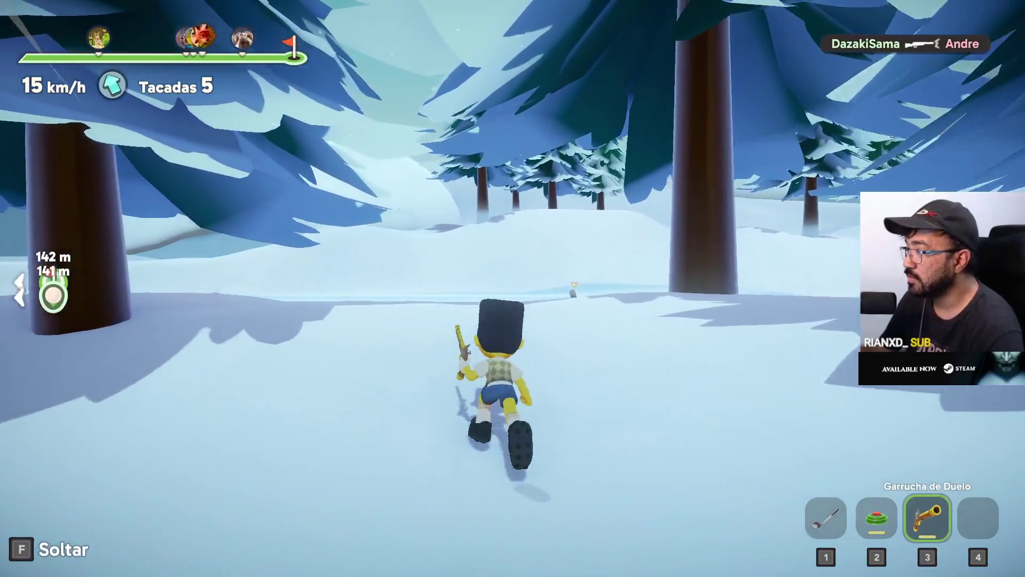
Step: Fire the dueling pistol at a rival, then charge the next shot to full power
right_click(513, 288)
click(513, 289)
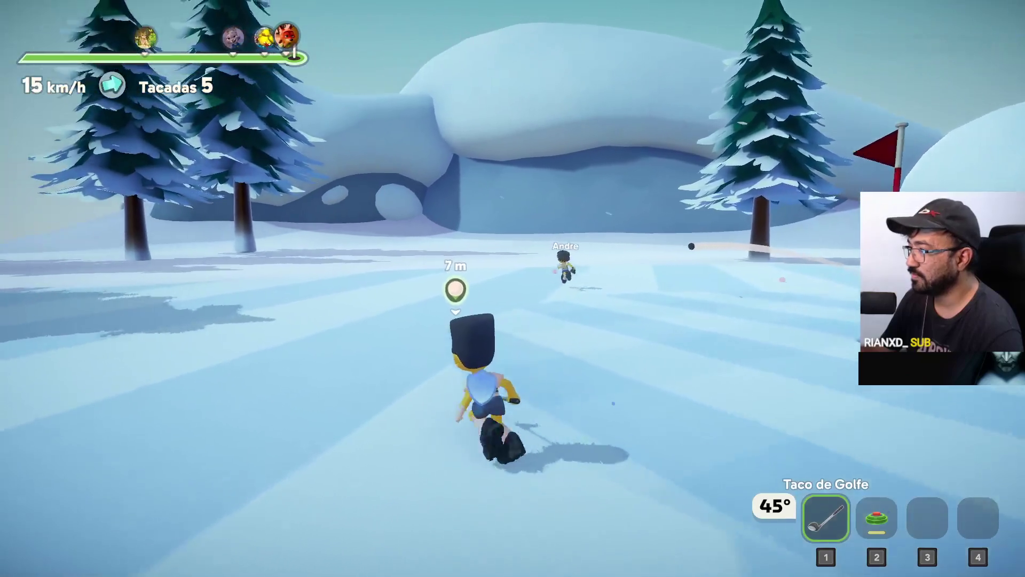
drag(513, 288, 513, 289)
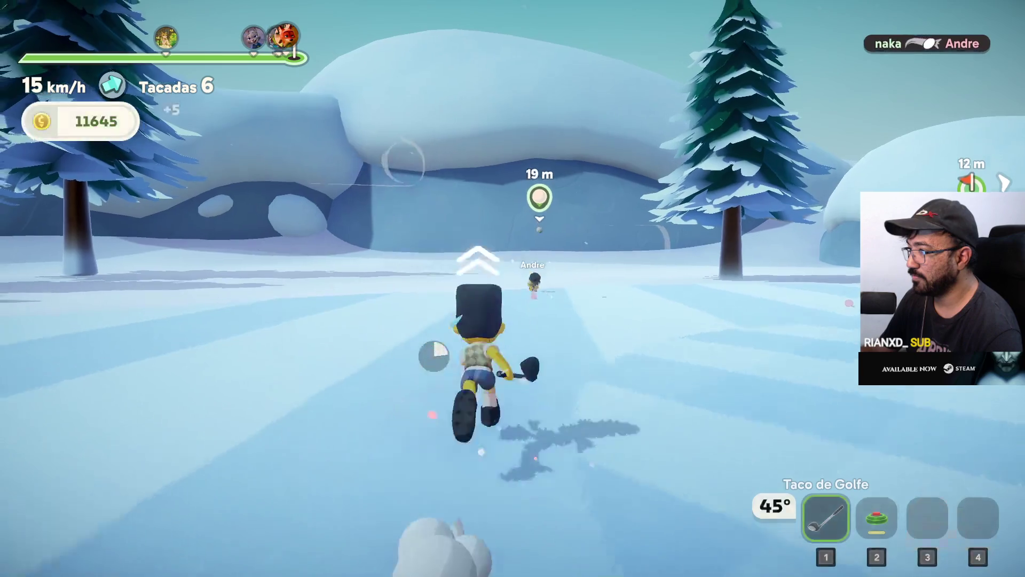
Step: Drop a landmine beside a rival's ball, release the charged shot and run toward the pin
key(2)
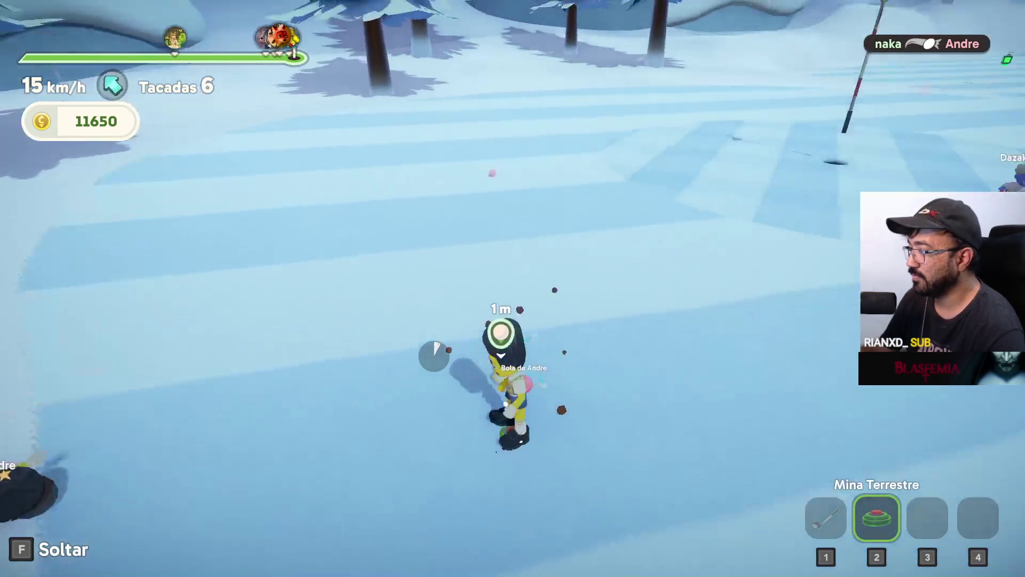
click(513, 288)
scroll(512, 289, down, 3)
drag(513, 288, 513, 289)
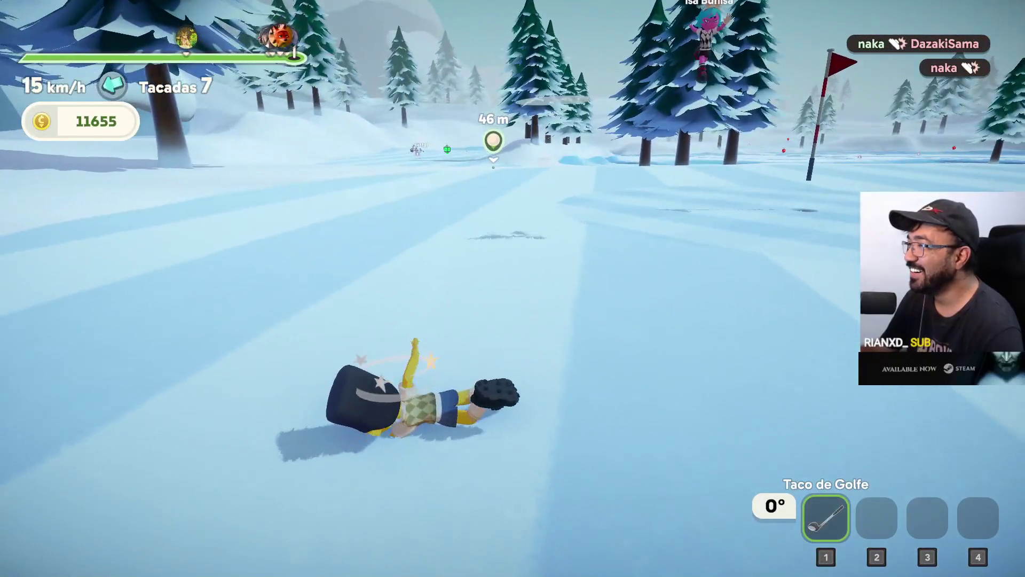
key(w)
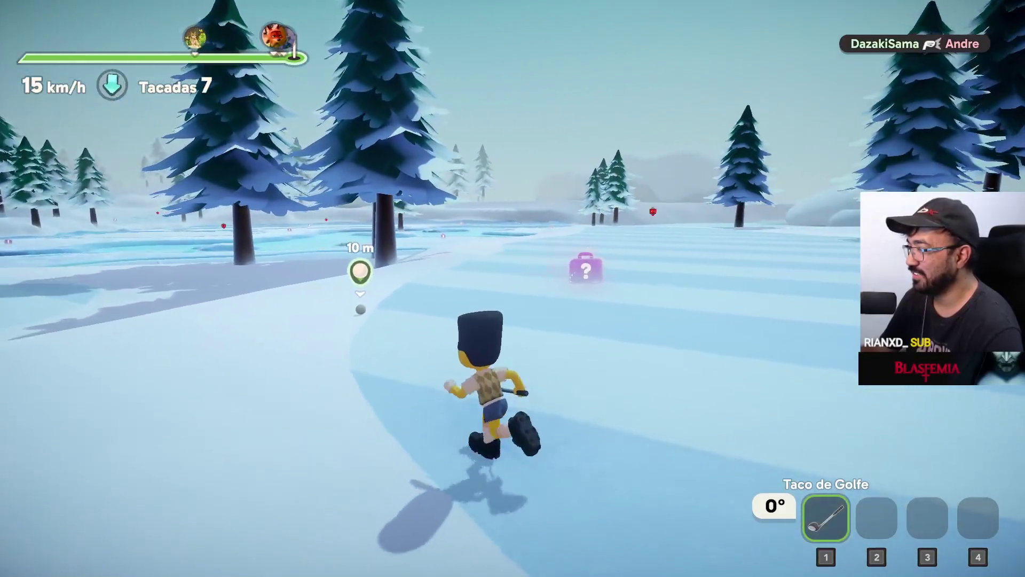
Step: Putt toward the hole, then open and close the pause menu while waiting for Alto da Colina
key(e)
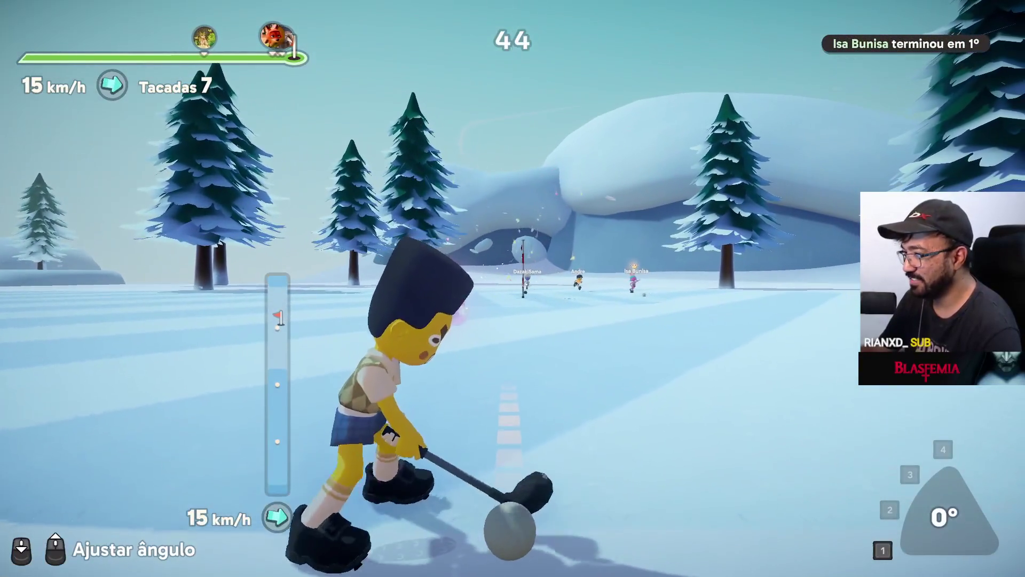
click(513, 289)
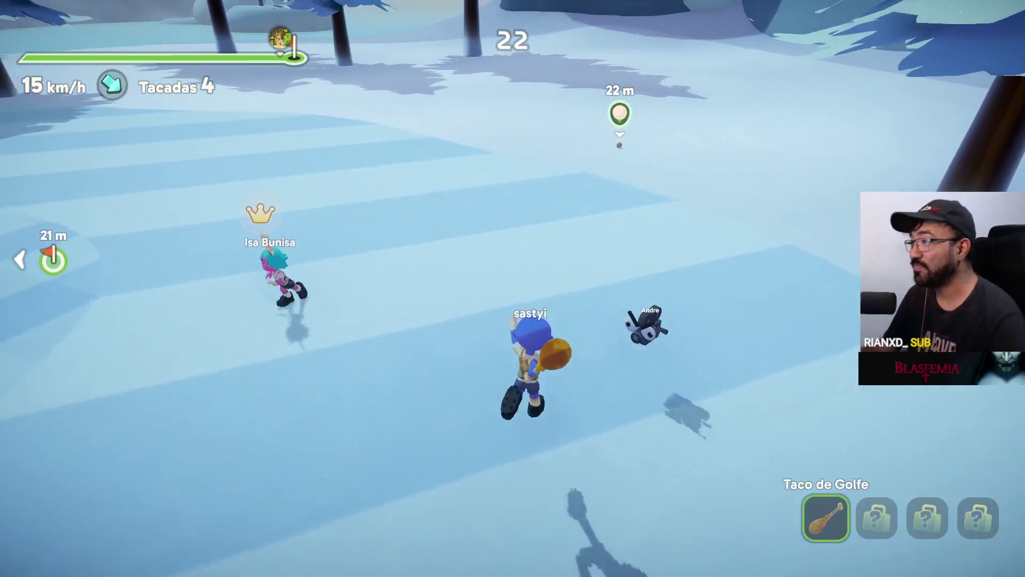
key(Escape)
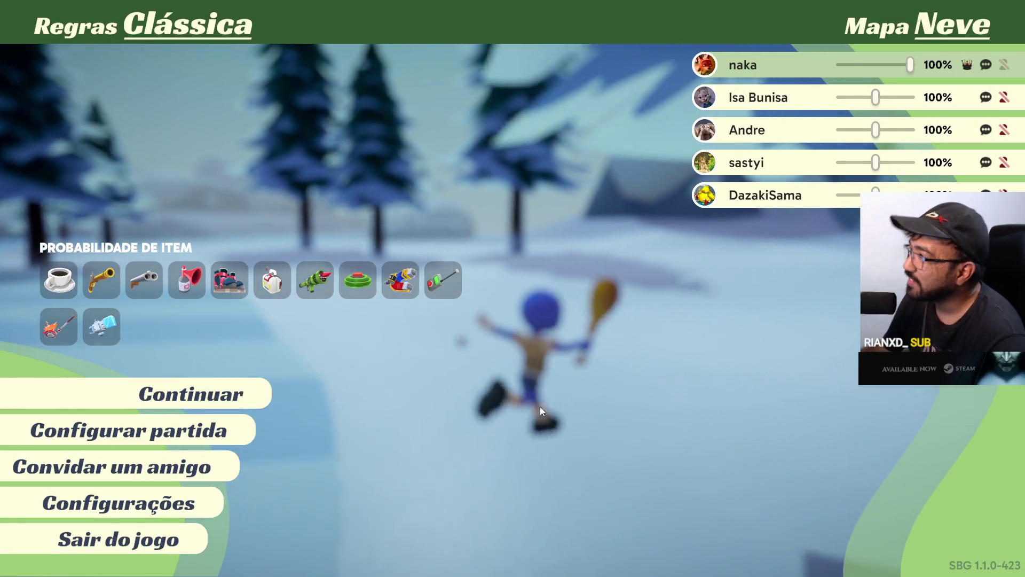
click(225, 394)
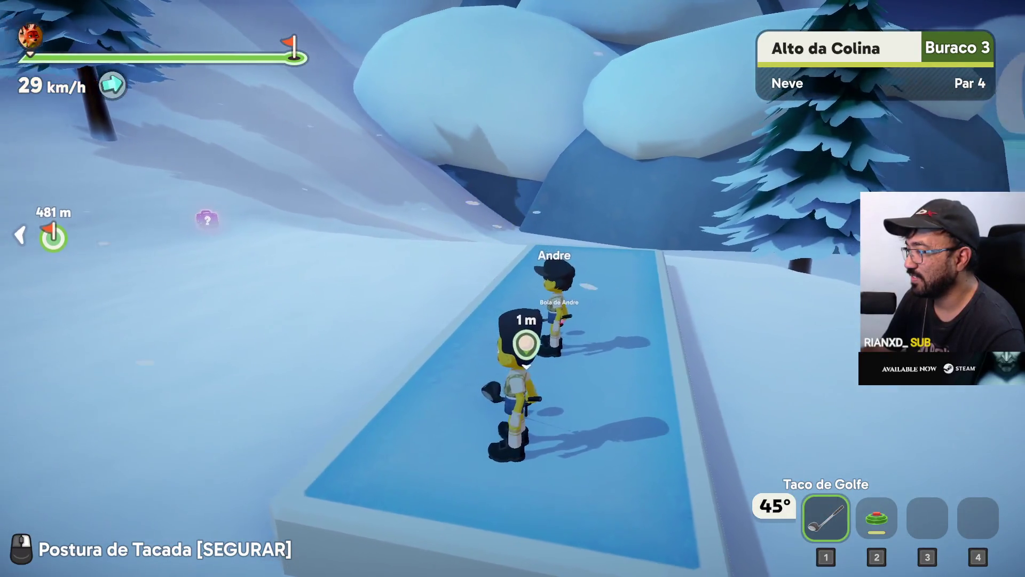
Step: Tee off on Alto da Colina and run up the snowy fairway after the ball
right_click(513, 288)
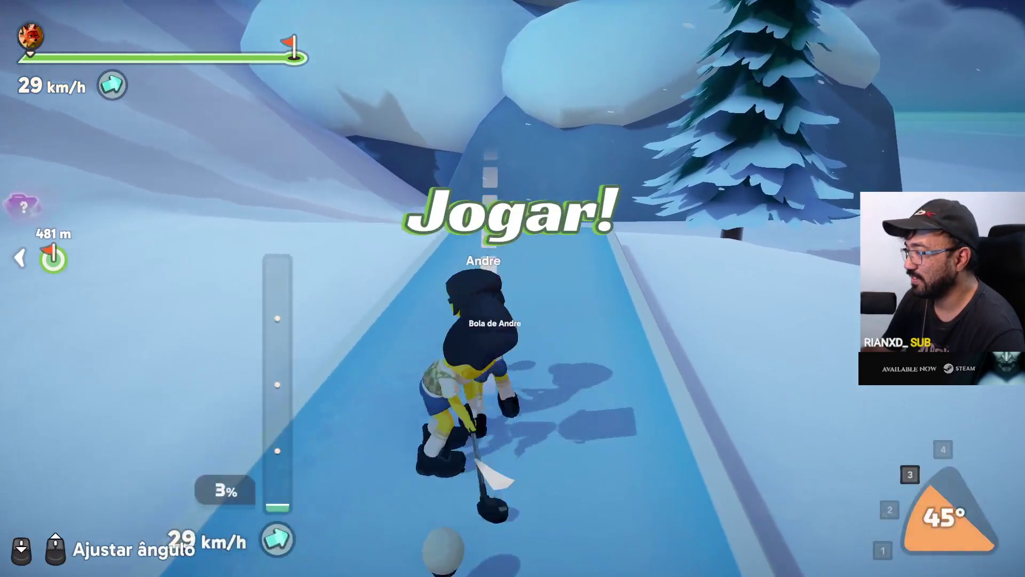
click(328, 549)
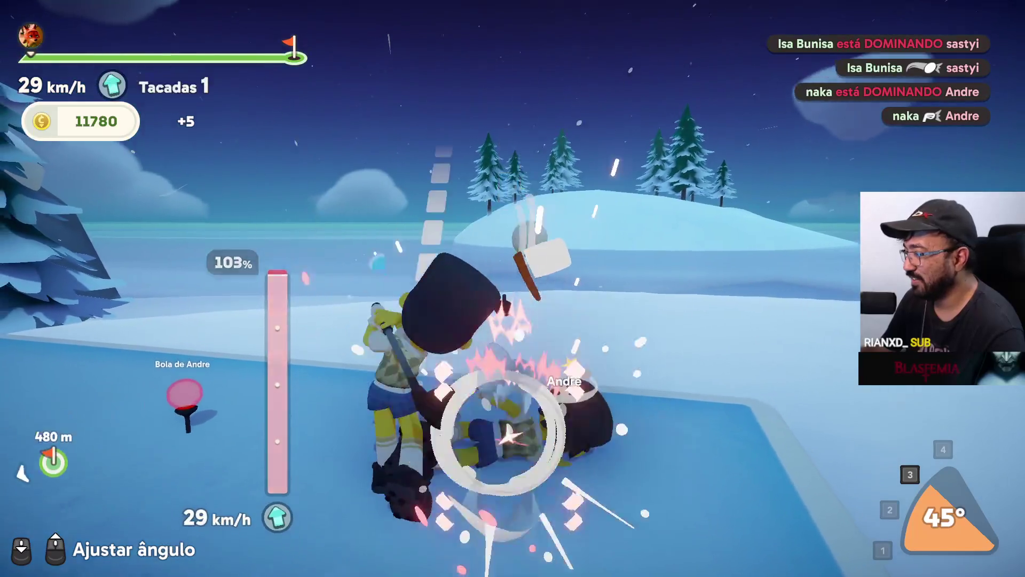
key(2)
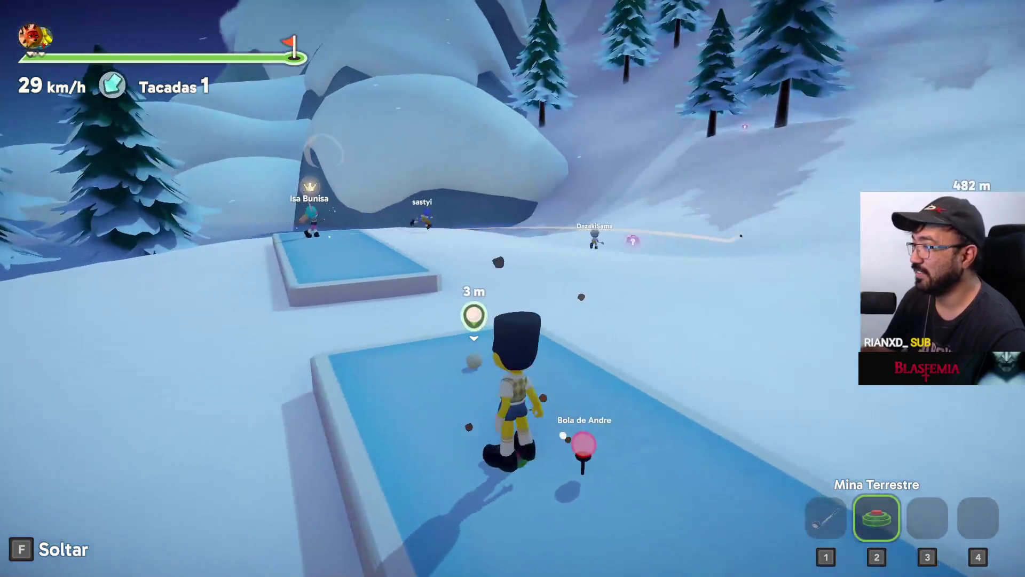
right_click(513, 289)
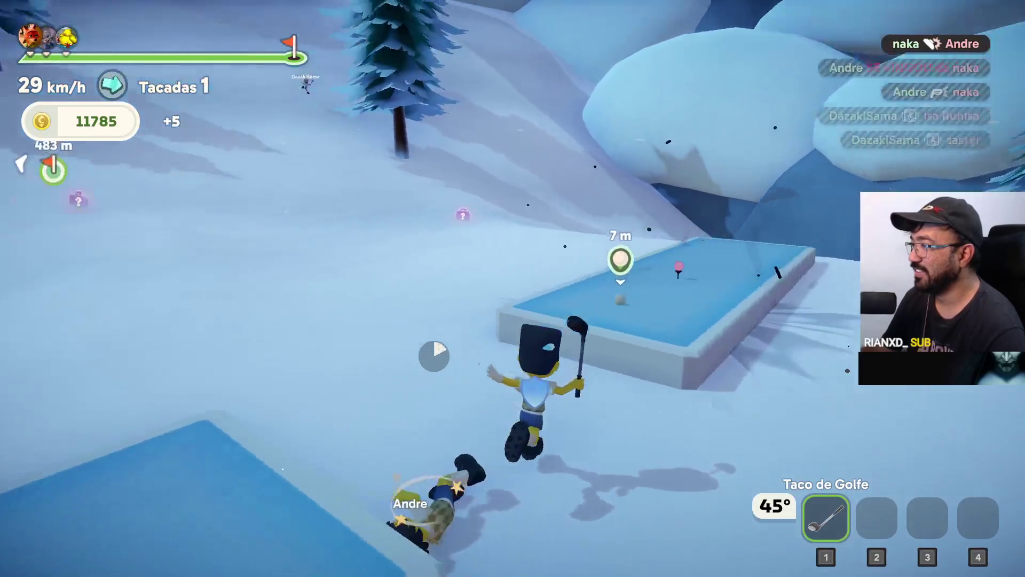
key(w)
right_click(513, 288)
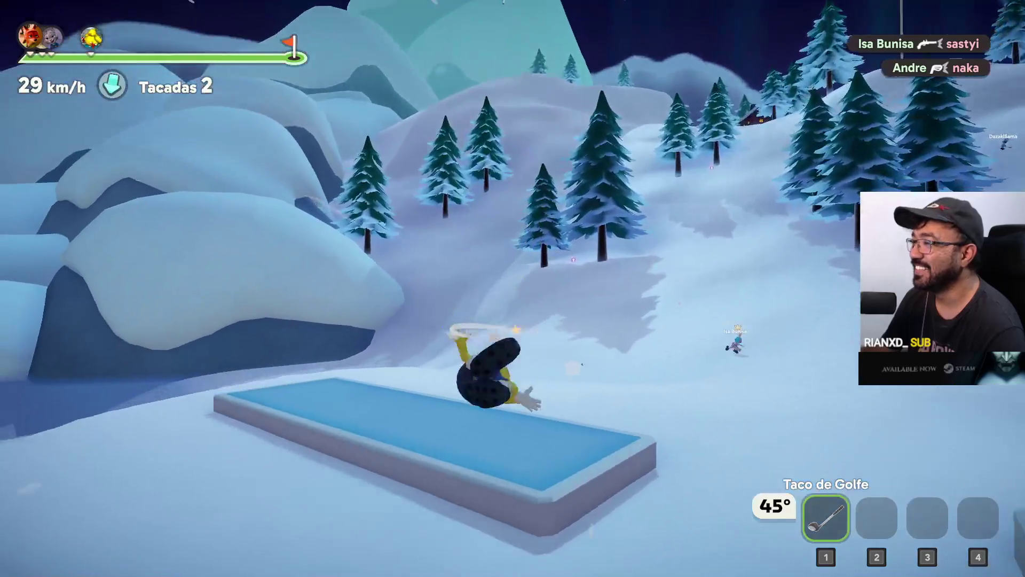
key(w)
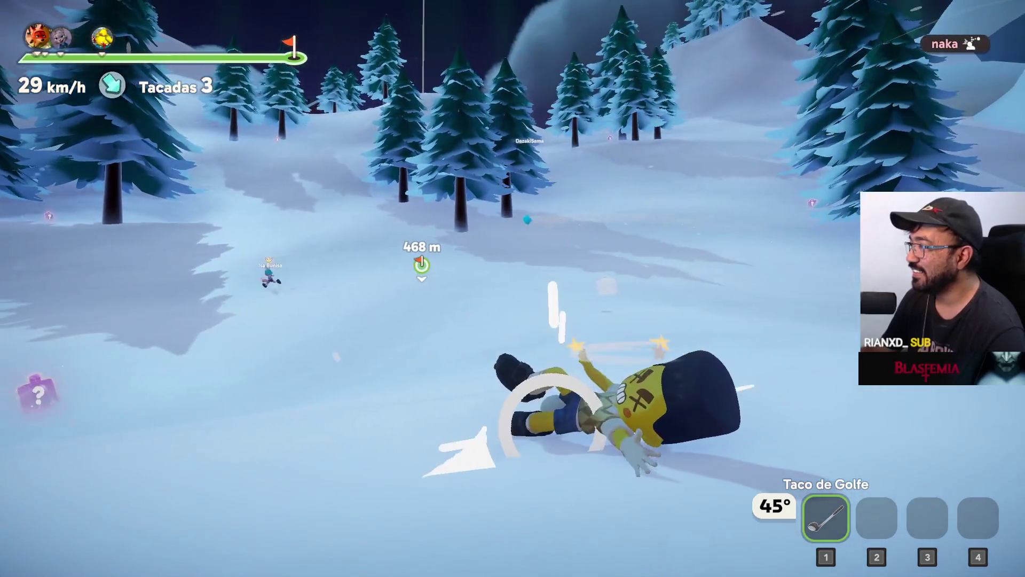
Step: Re-aim and hit the fifth stroke, then bring out a golf cart and climb in
key(e)
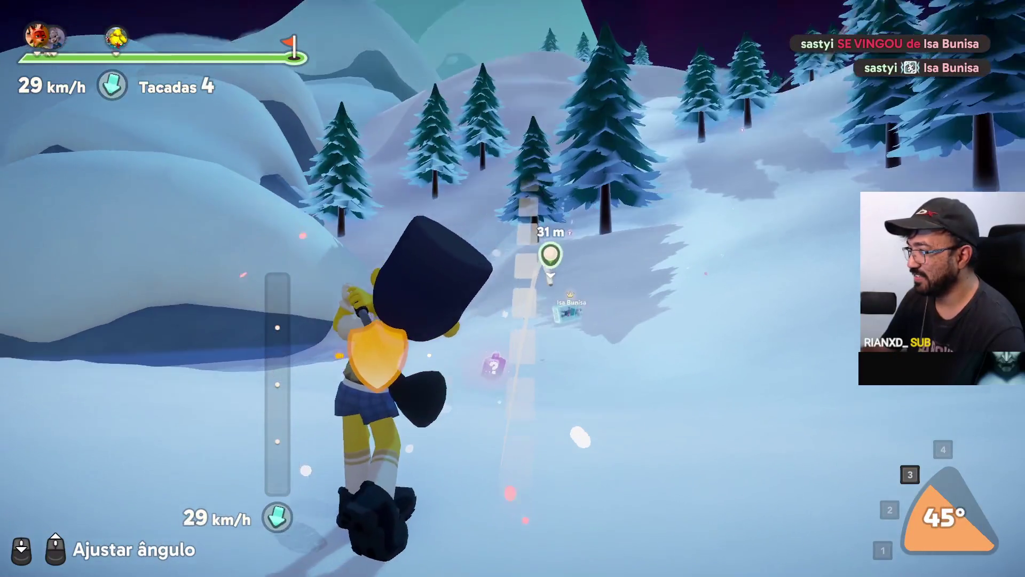
key(f)
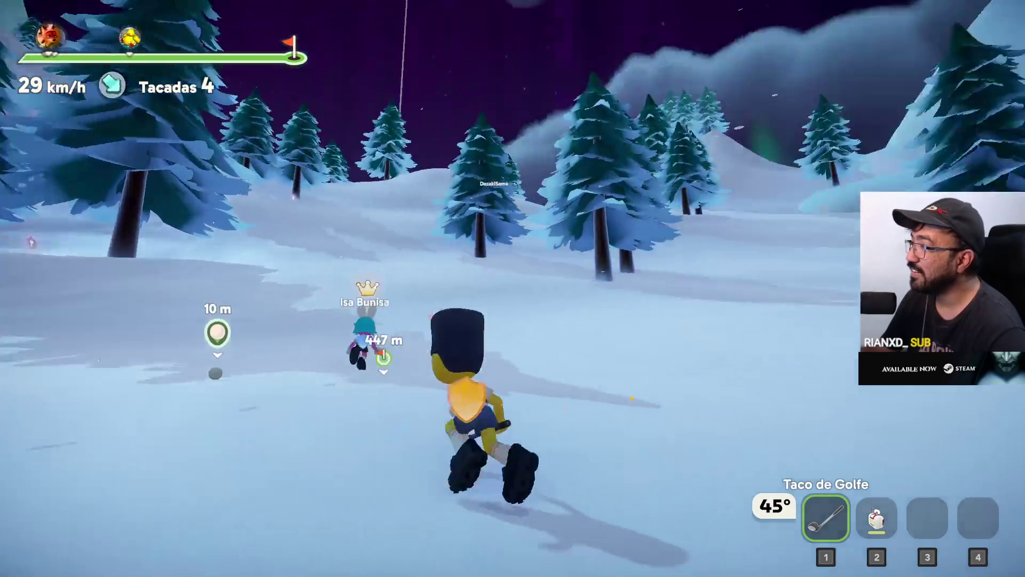
key(e)
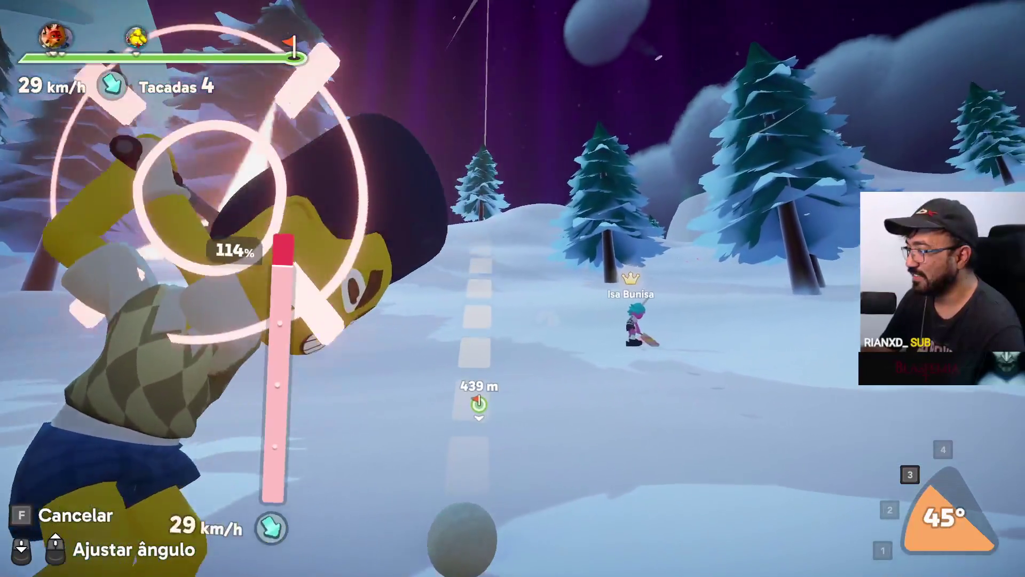
click(513, 289)
key(2)
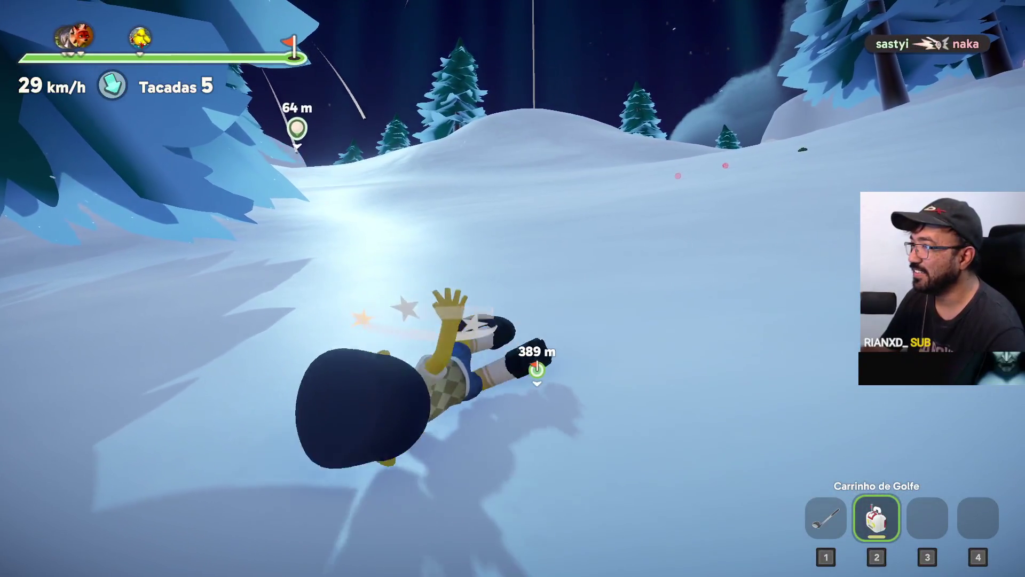
click(512, 289)
key(e)
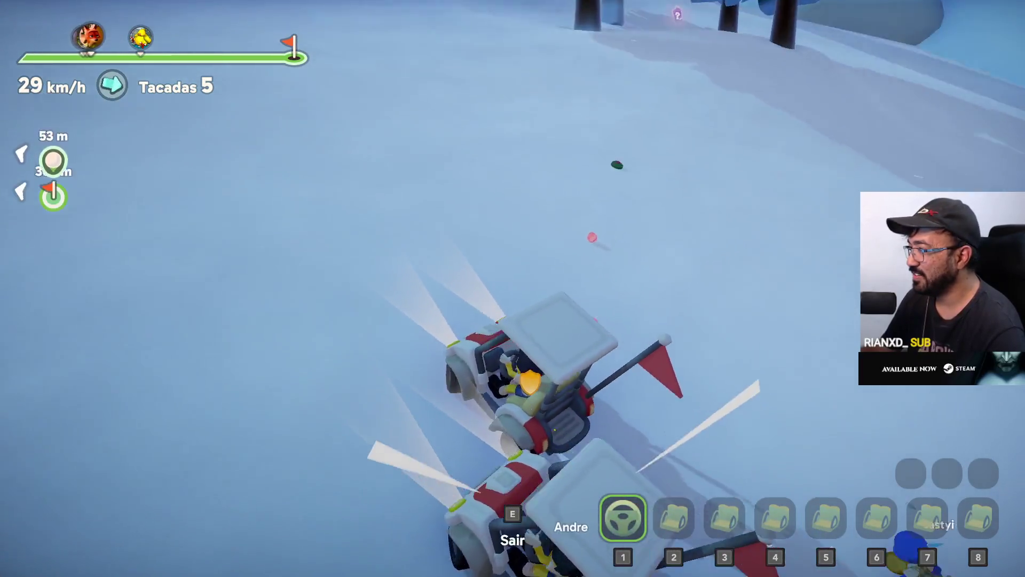
Step: Drive the golf cart across the snow and up the slope to the ball
key(w)
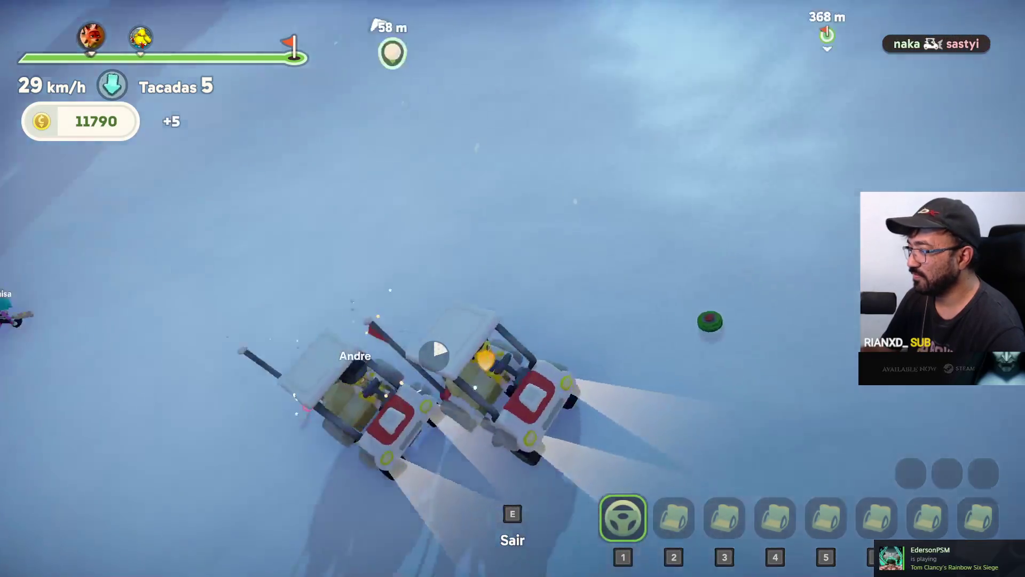
key(e)
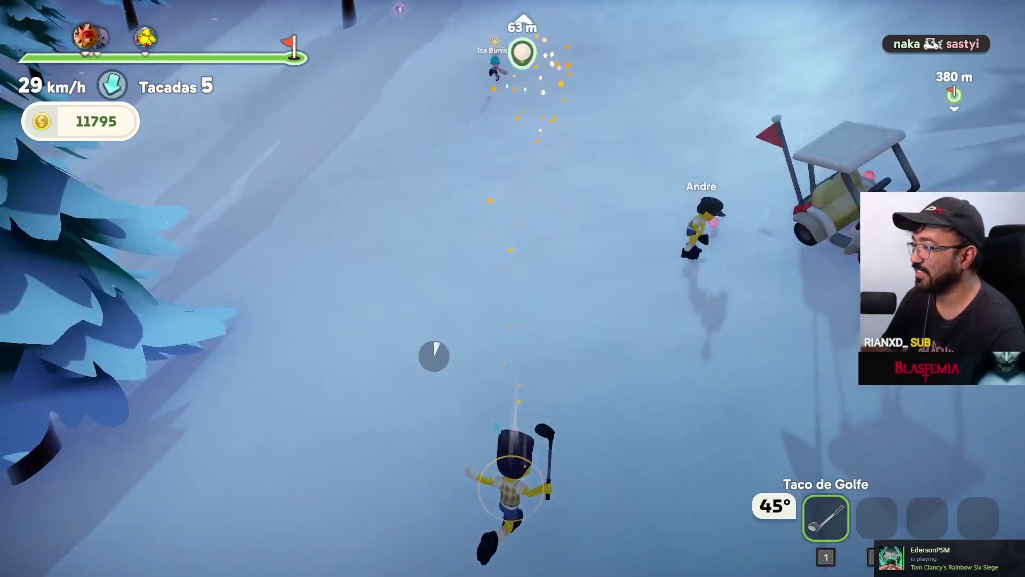
key(e)
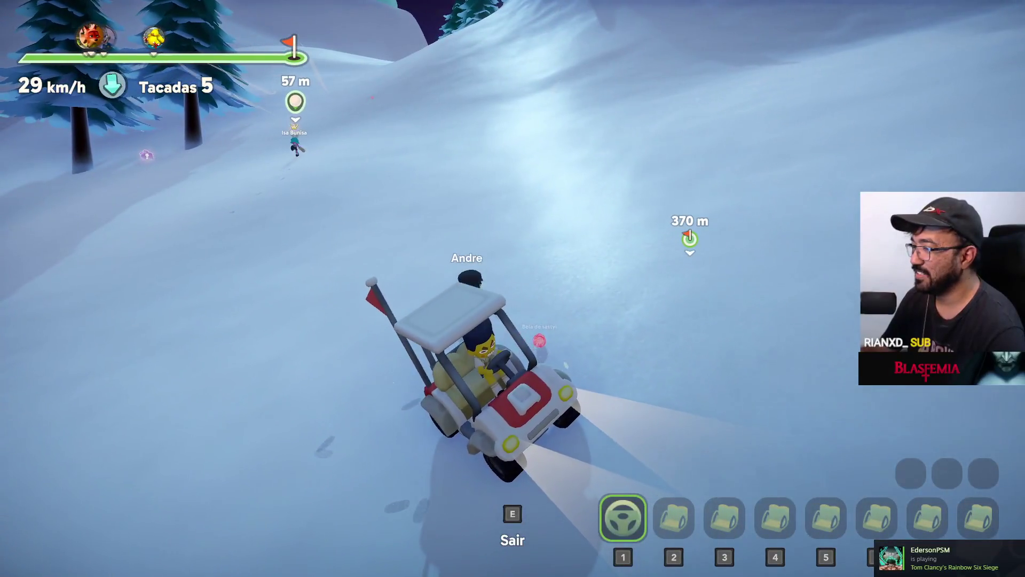
key(w)
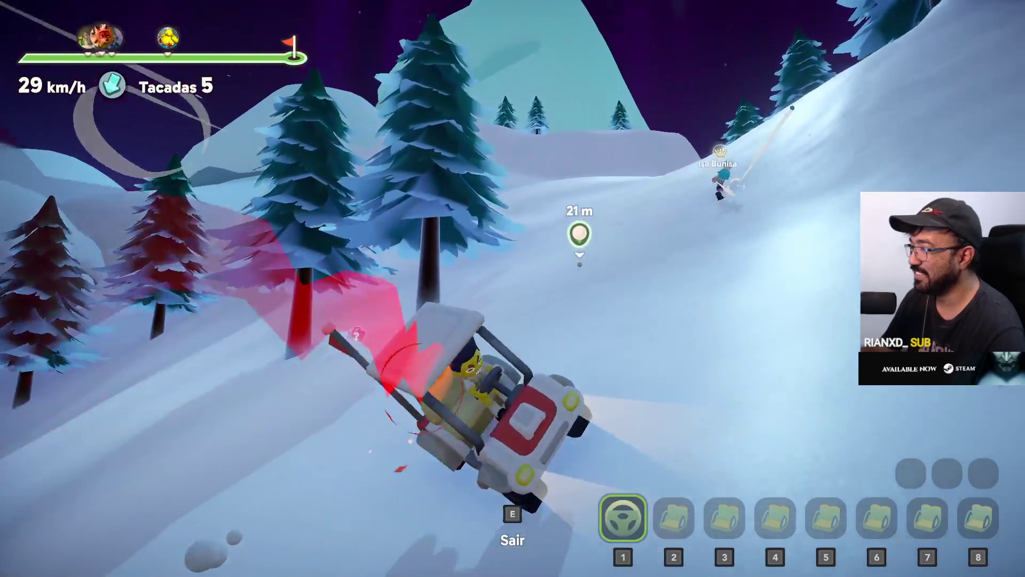
key(w)
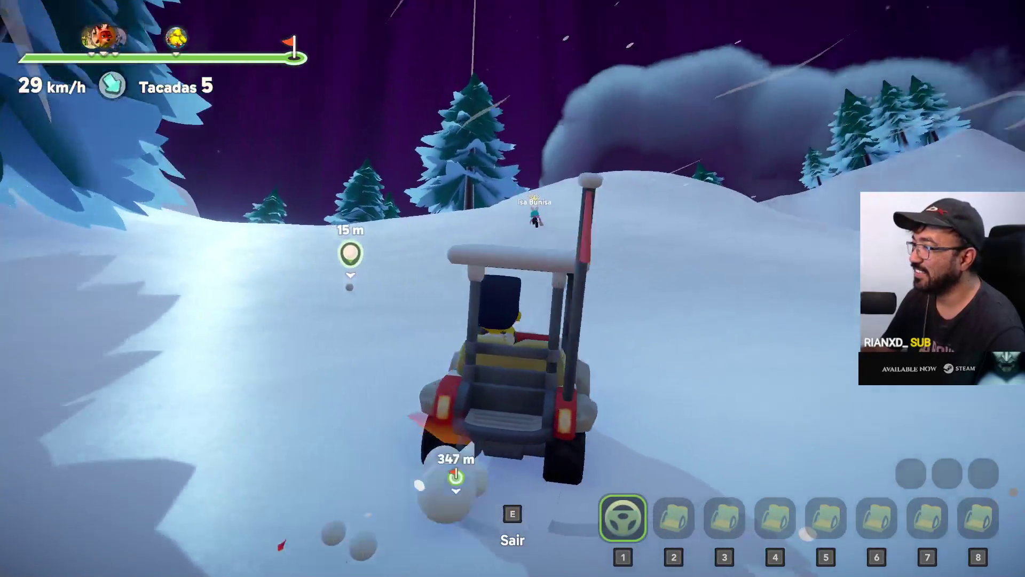
Step: Hit the sixth stroke at full power, then get back in the cart and drive after the ball
key(e)
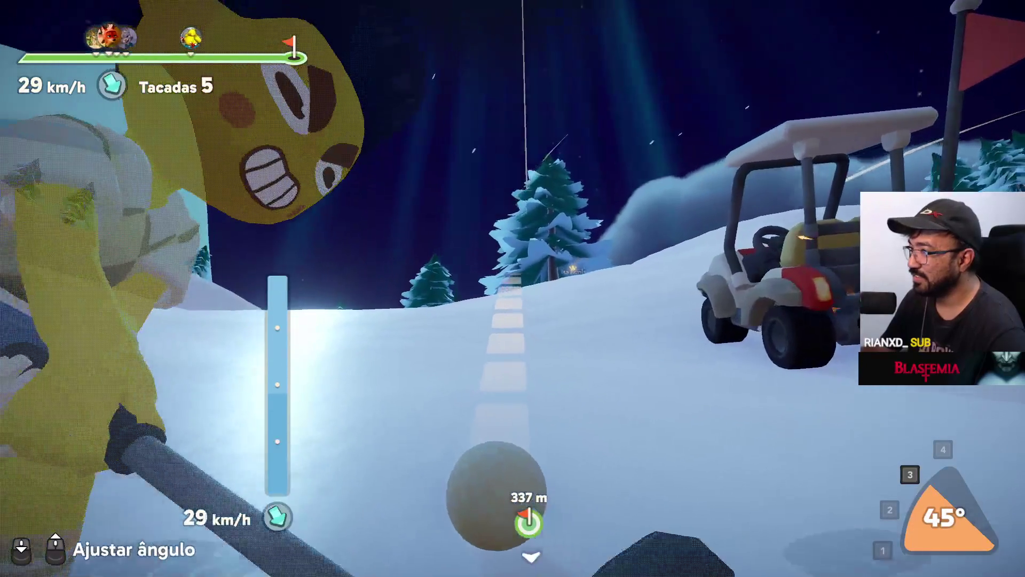
drag(513, 289, 513, 288)
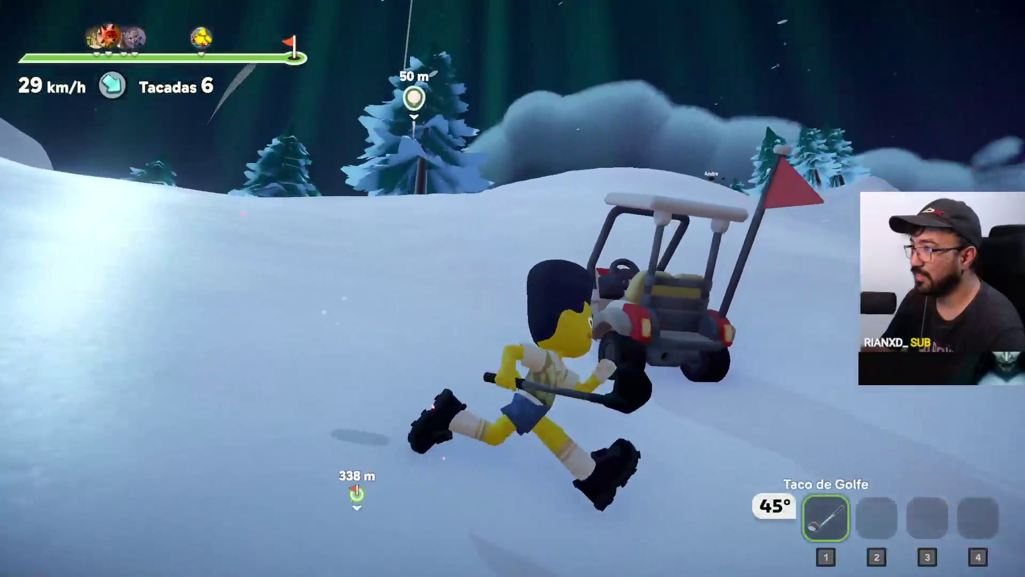
key(e)
key(w)
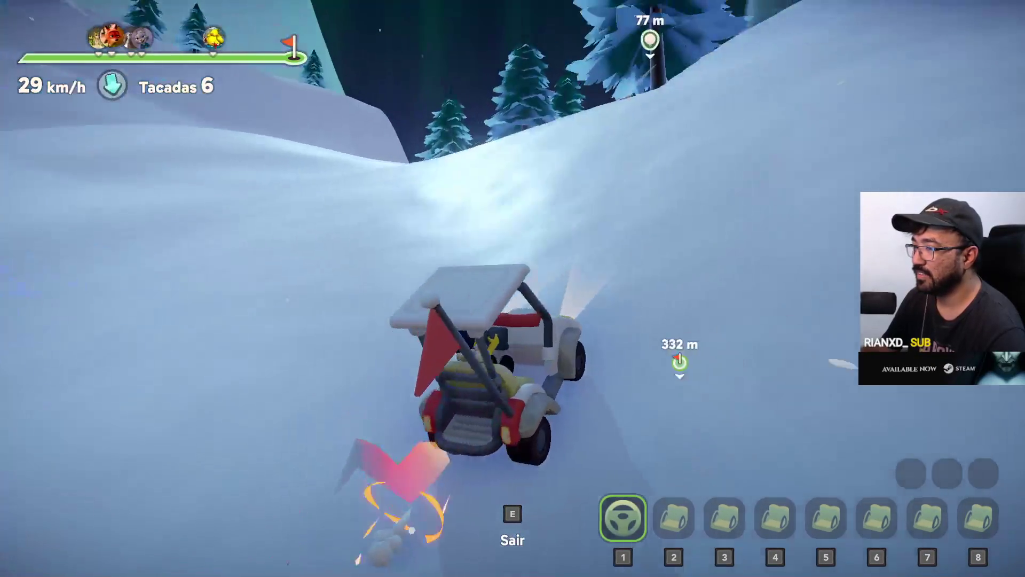
key(w)
key(w)
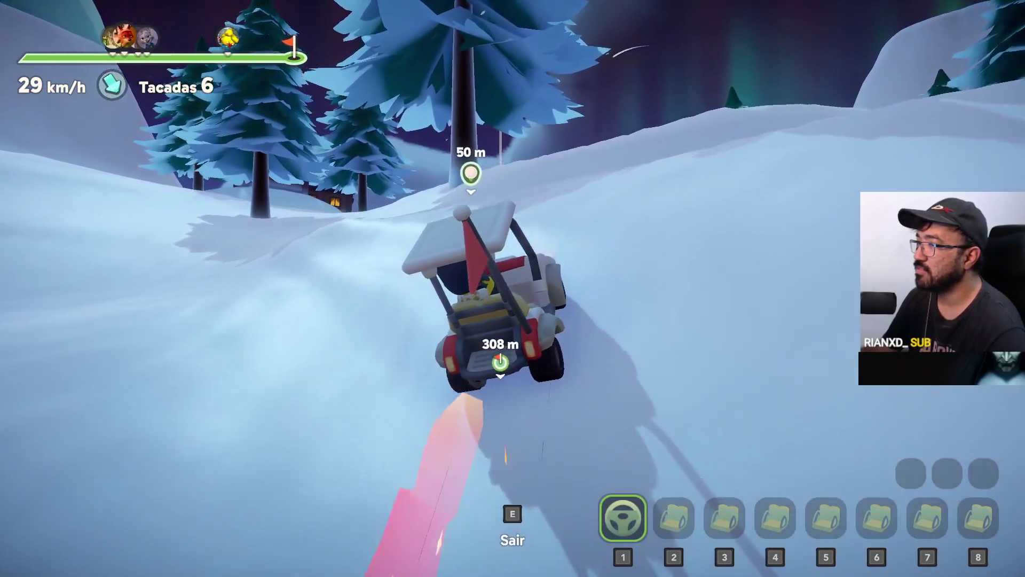
Step: Drive the cart on toward the flag, get out and run after the ball past the cabins
key(w)
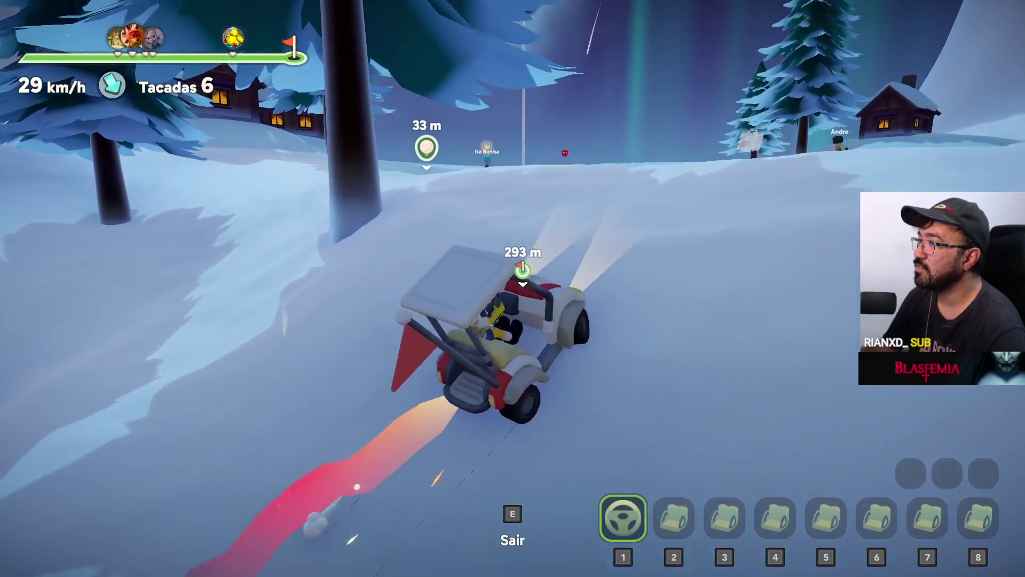
key(w)
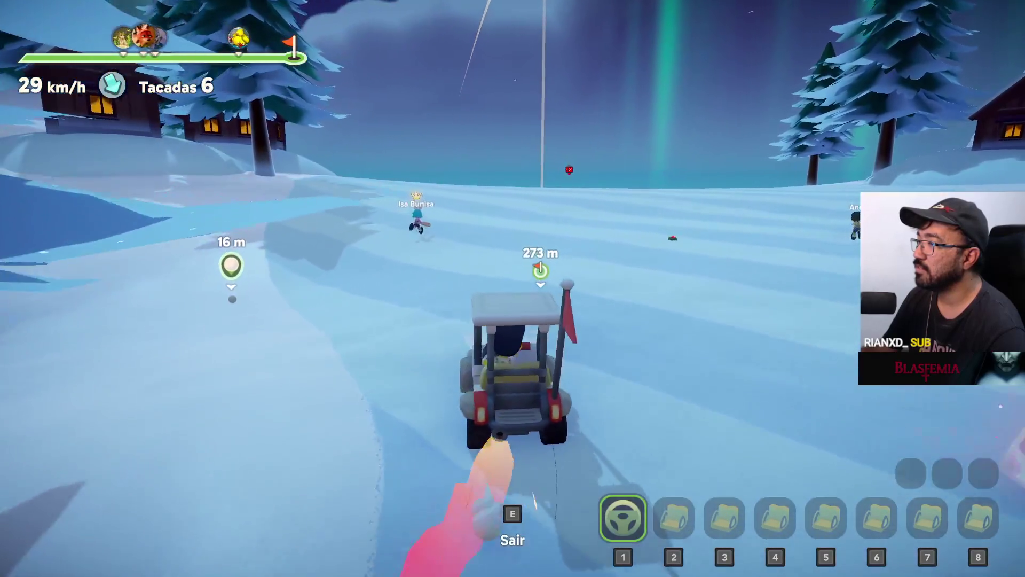
key(w)
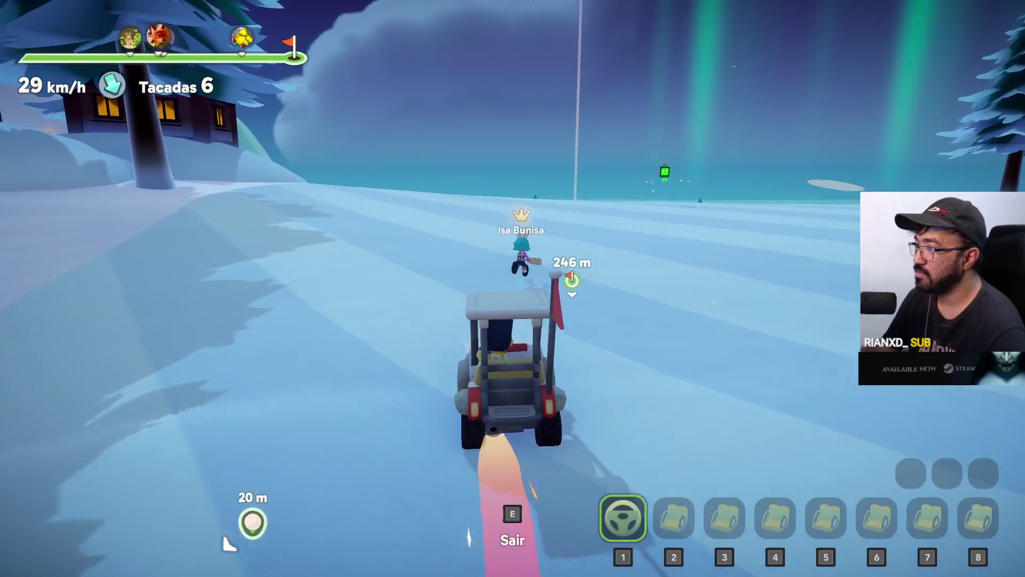
key(e)
key(w)
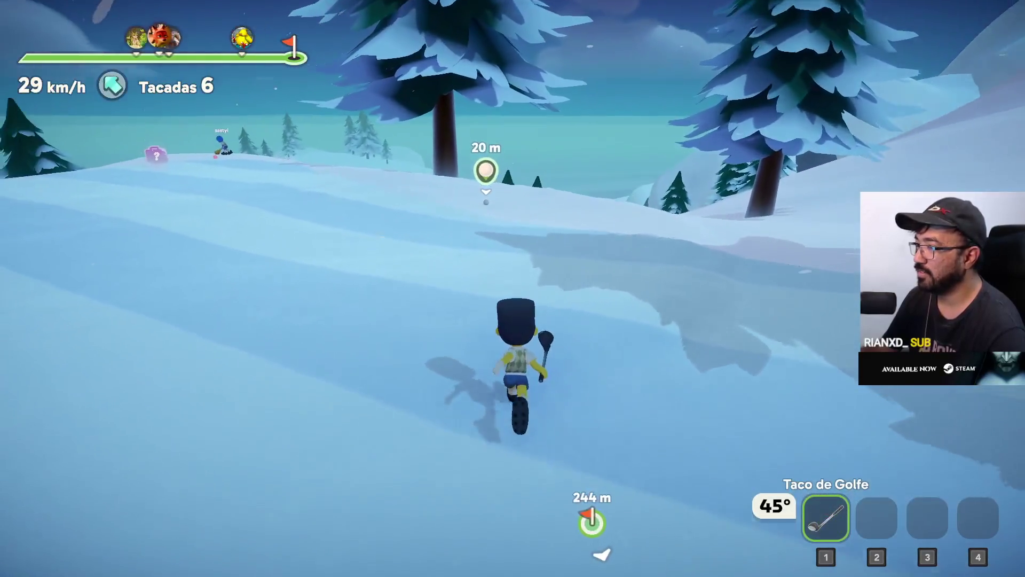
key(w)
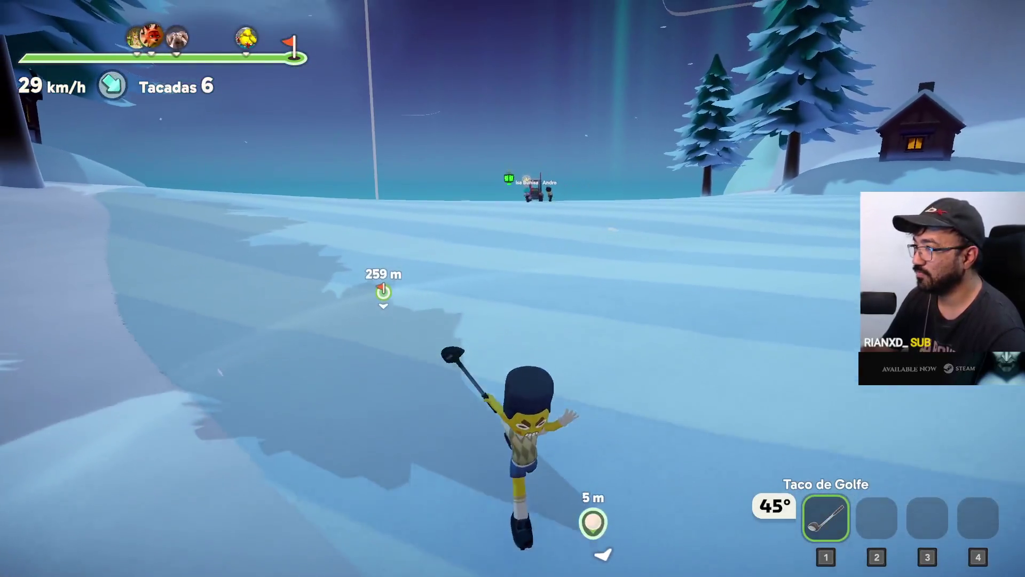
key(w)
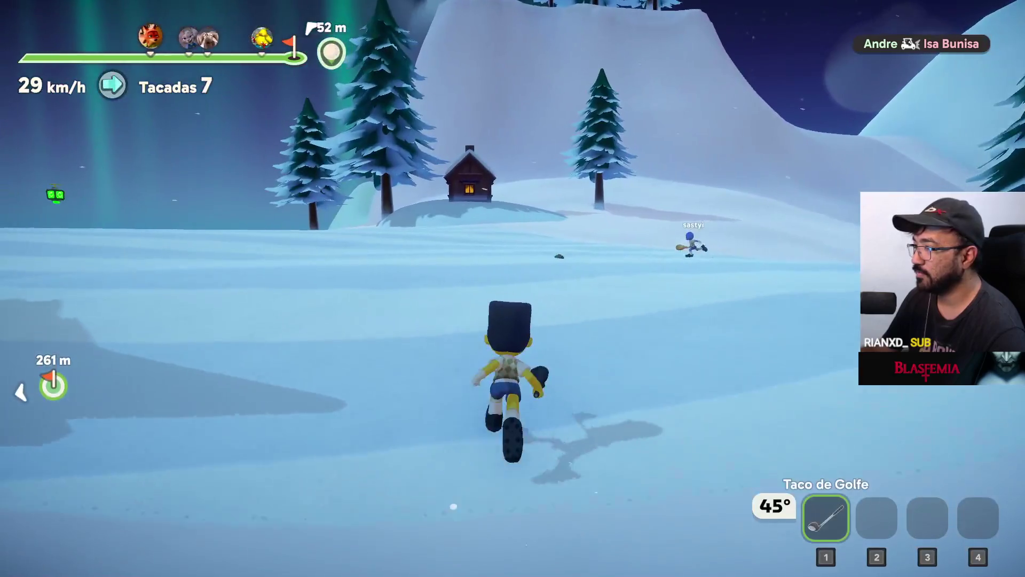
key(w)
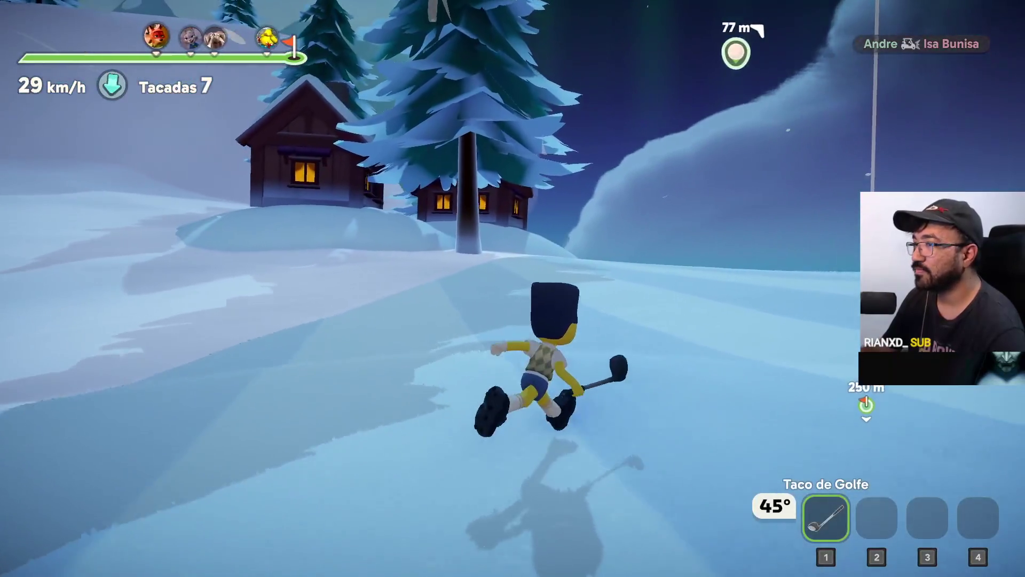
key(w)
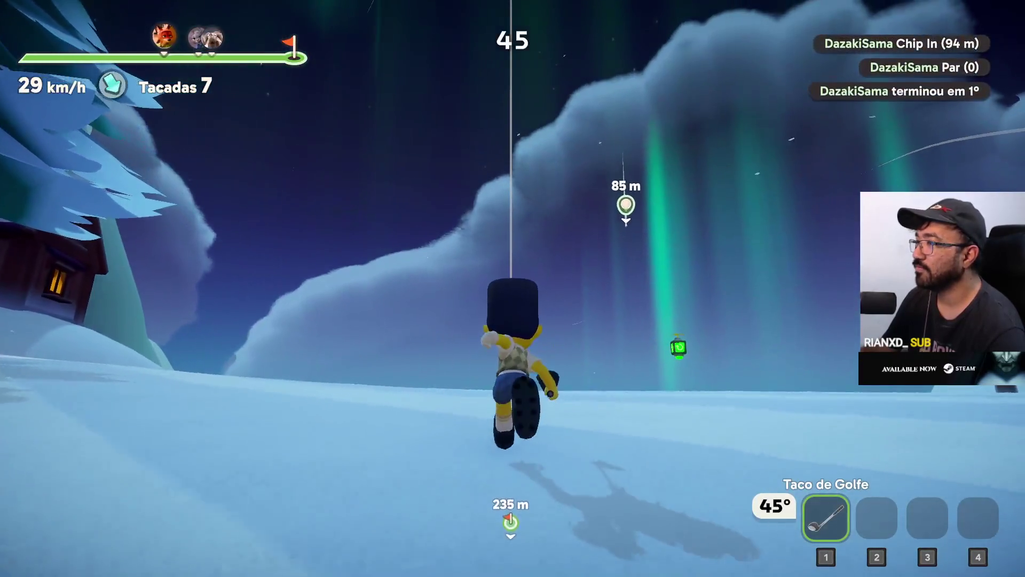
key(w)
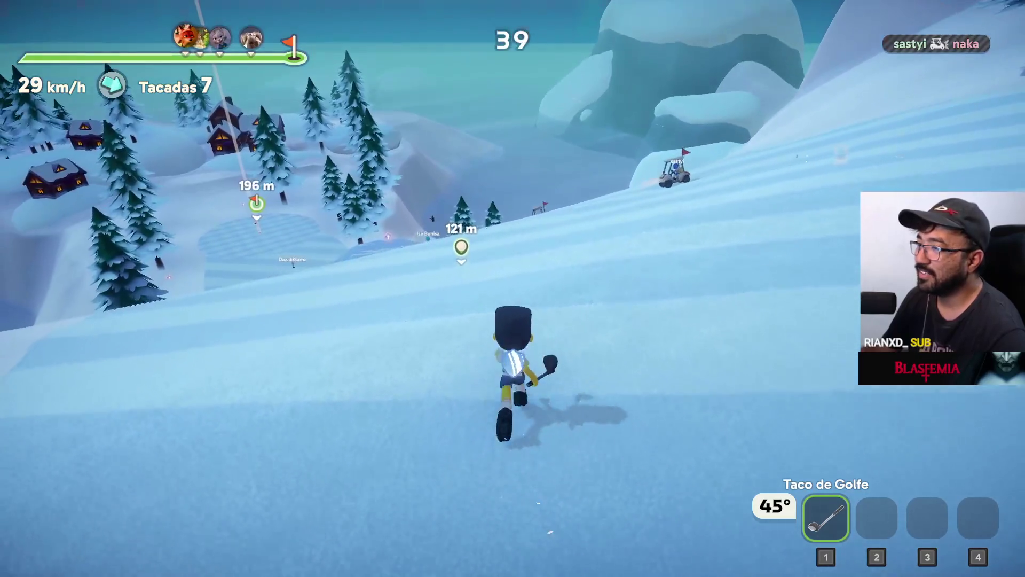
Step: Run uphill past the pond to the ball and launch it with the Taco Foguete rocket club
key(w)
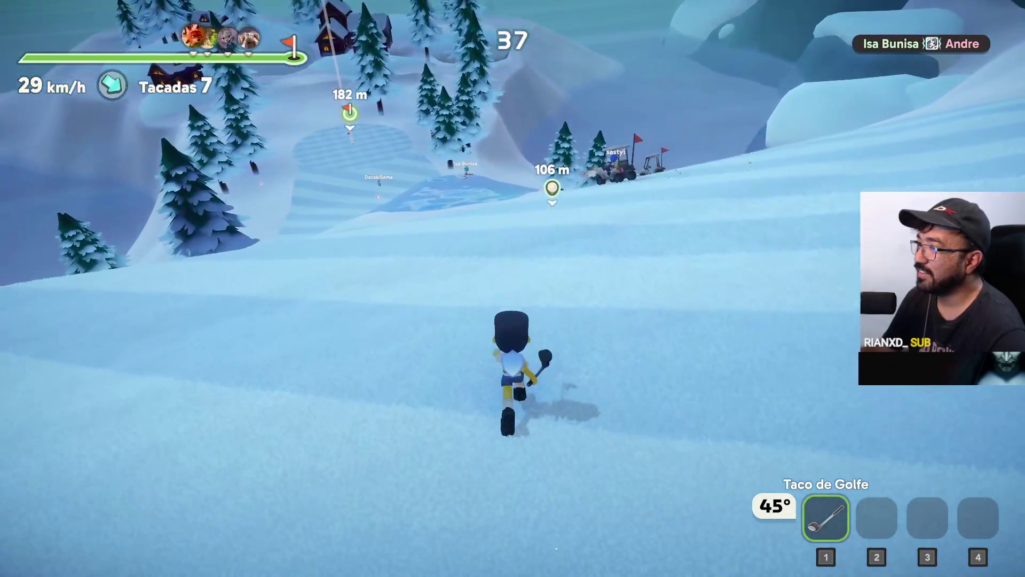
key(w)
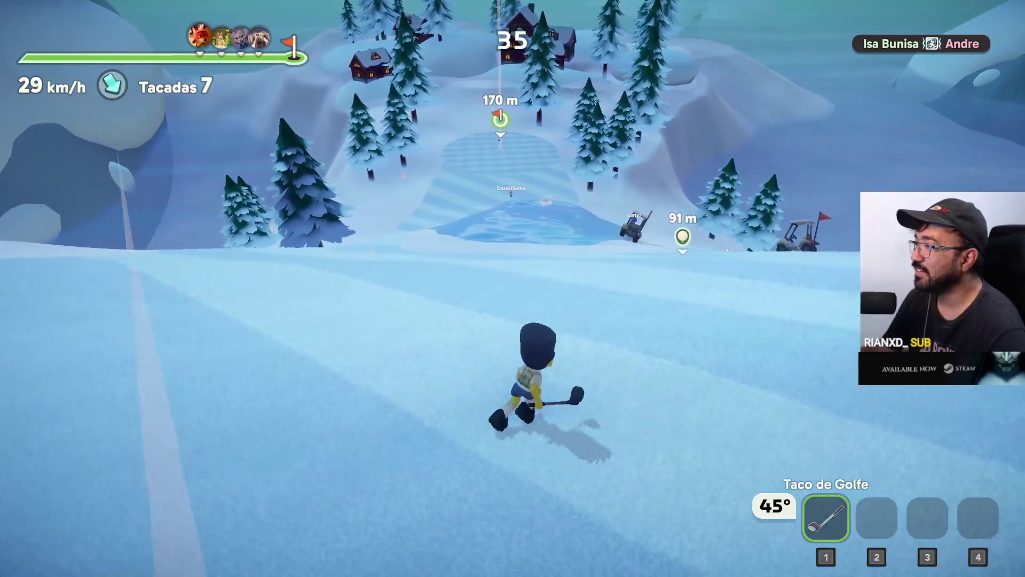
key(w)
key(w)
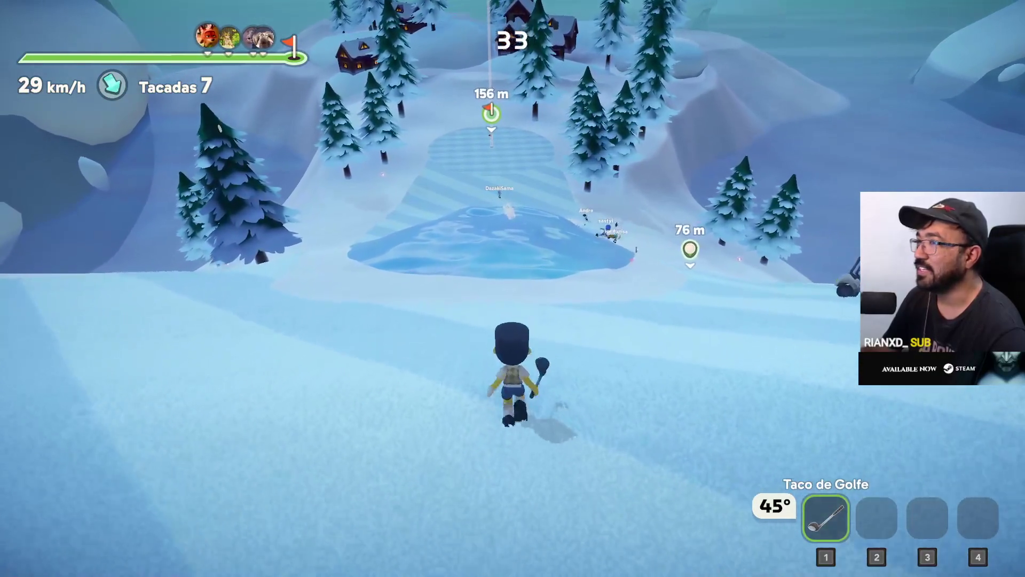
key(w)
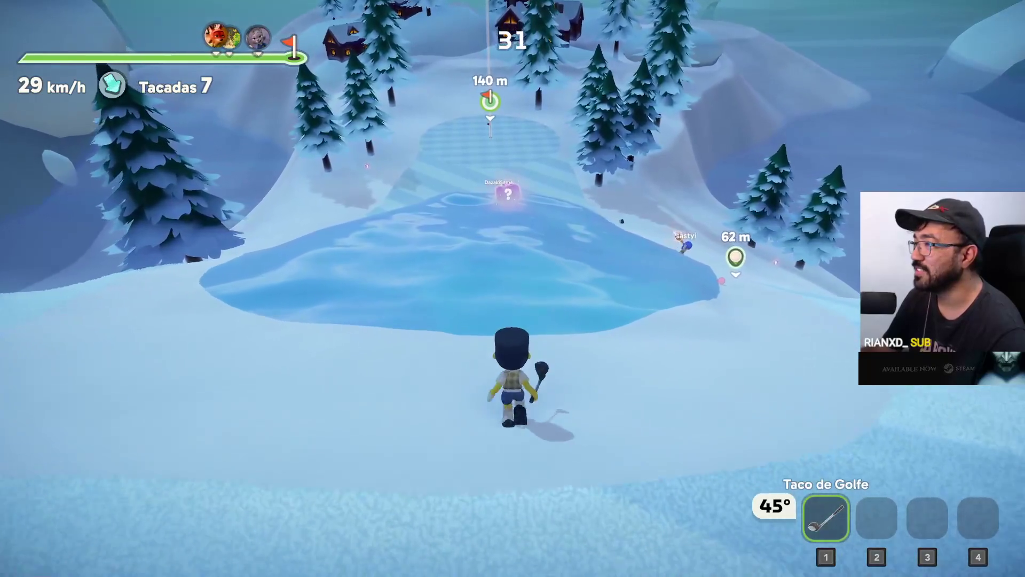
key(w)
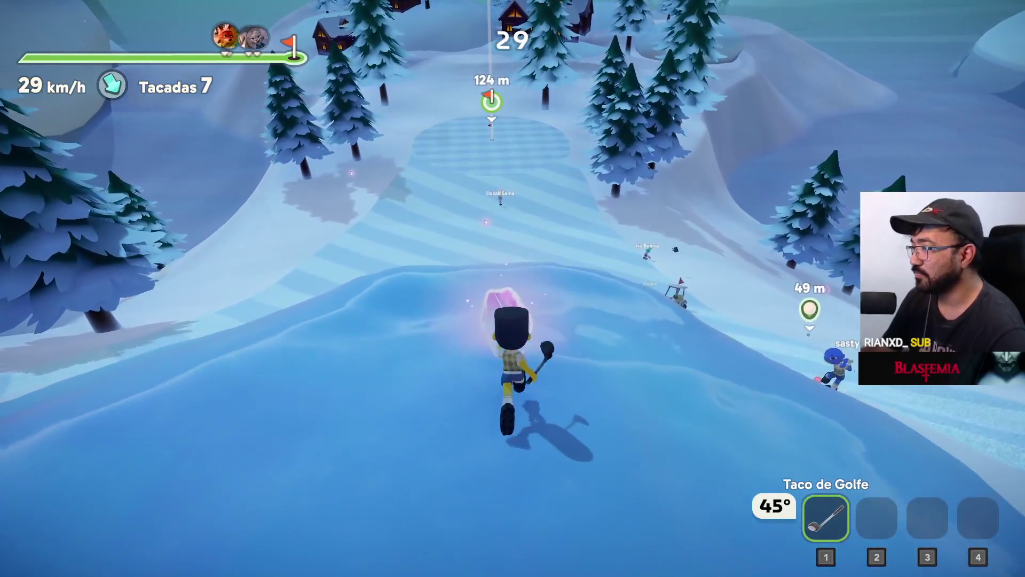
key(w)
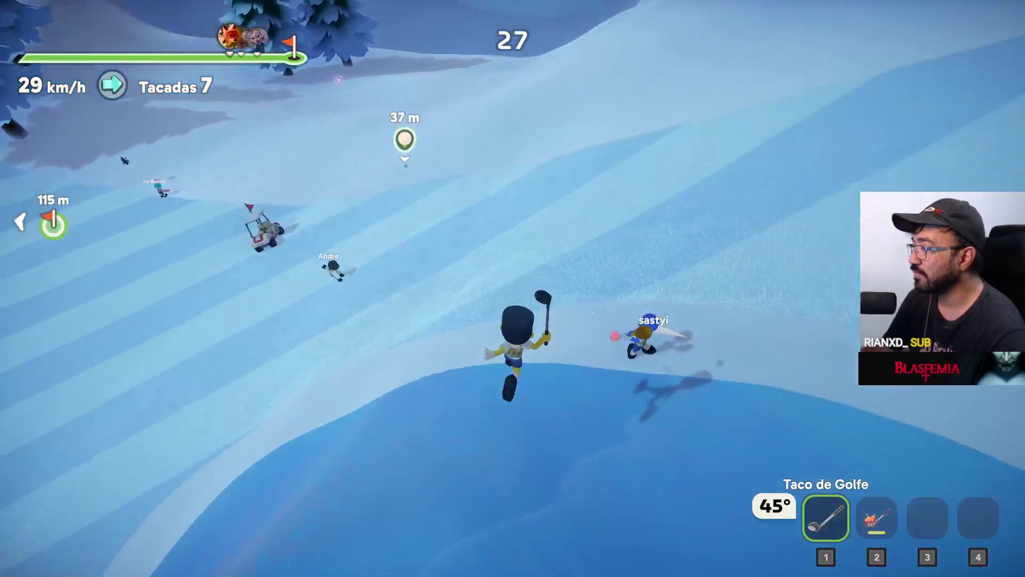
key(w)
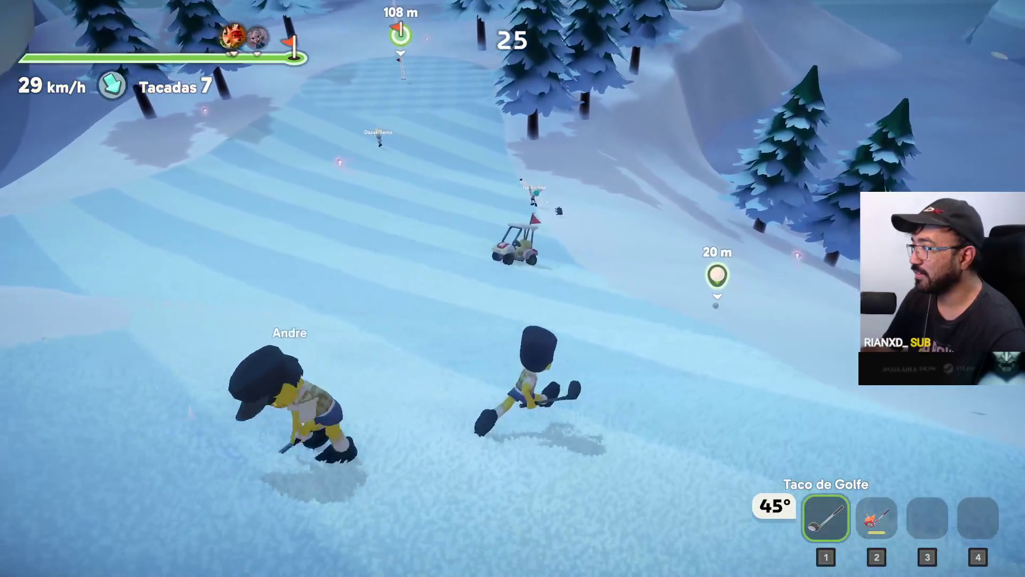
key(w)
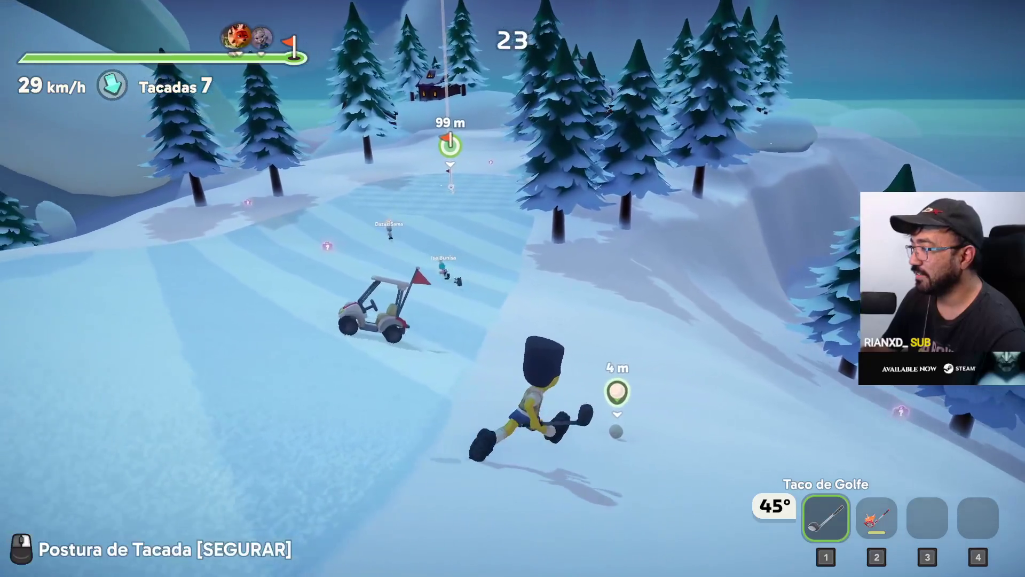
right_click(512, 288)
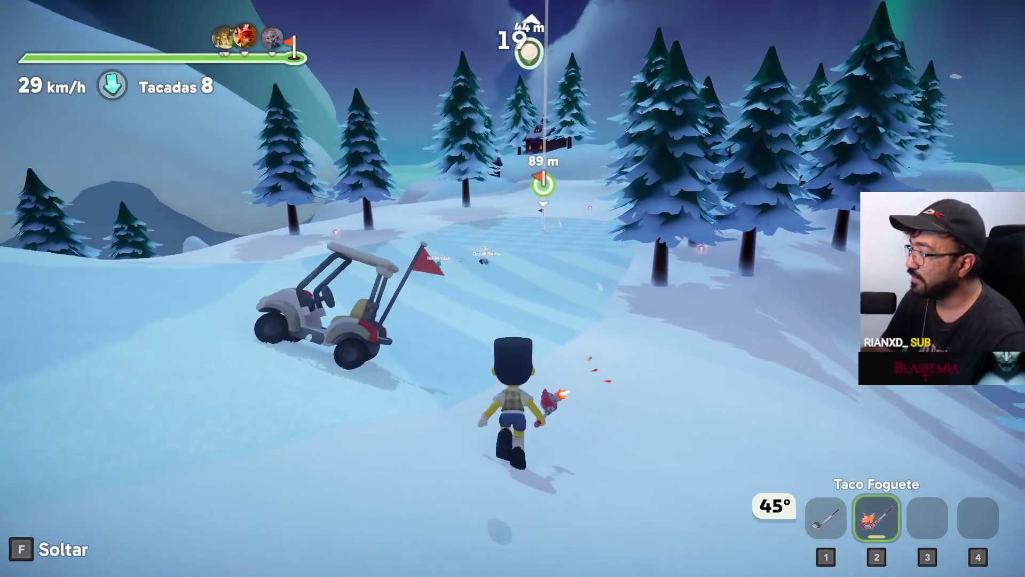
click(513, 289)
click(514, 288)
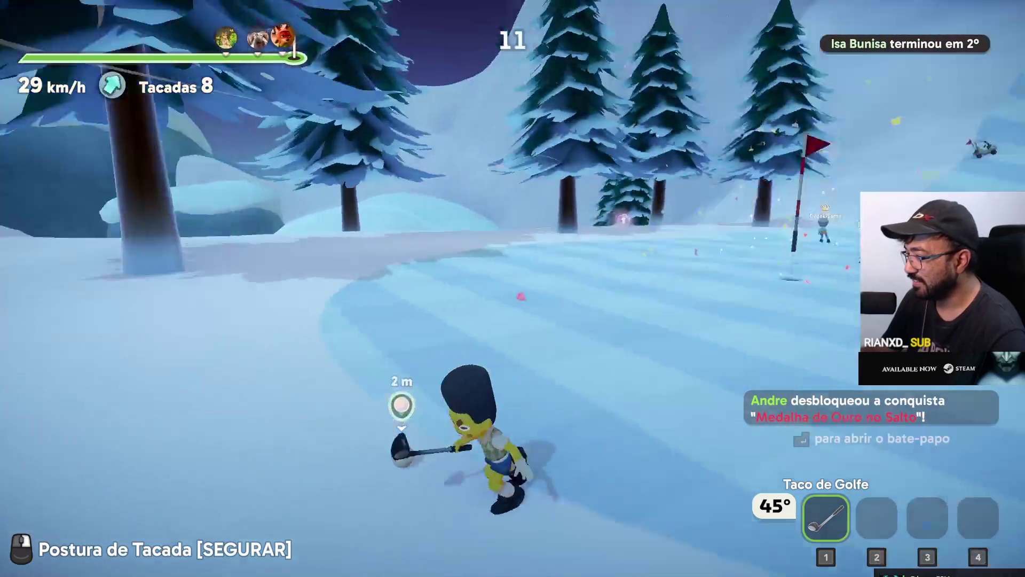
click(513, 288)
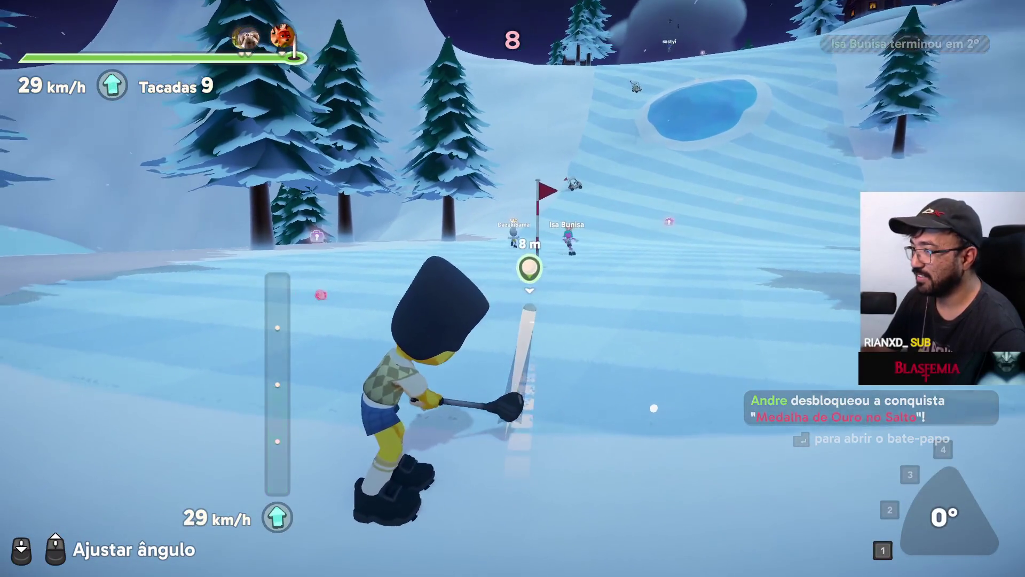
Step: Putt to within 3 m of the hole, then tap the short putt in to finish third
click(513, 289)
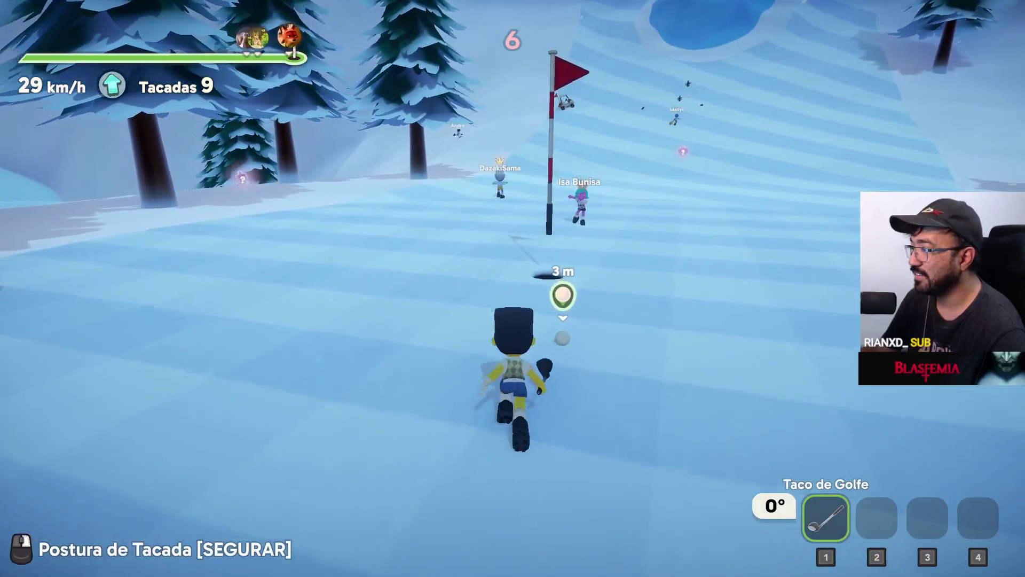
click(513, 289)
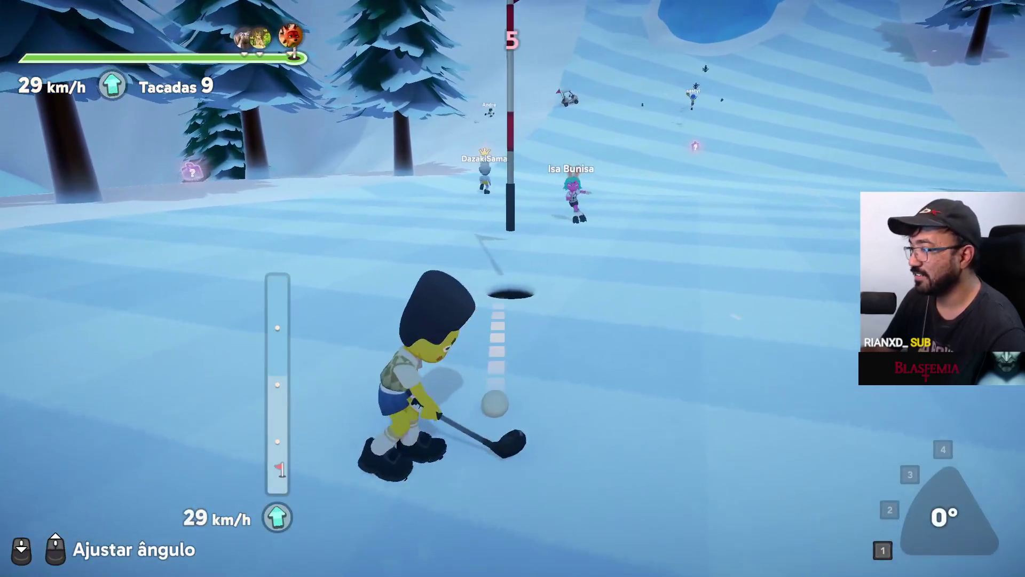
click(512, 288)
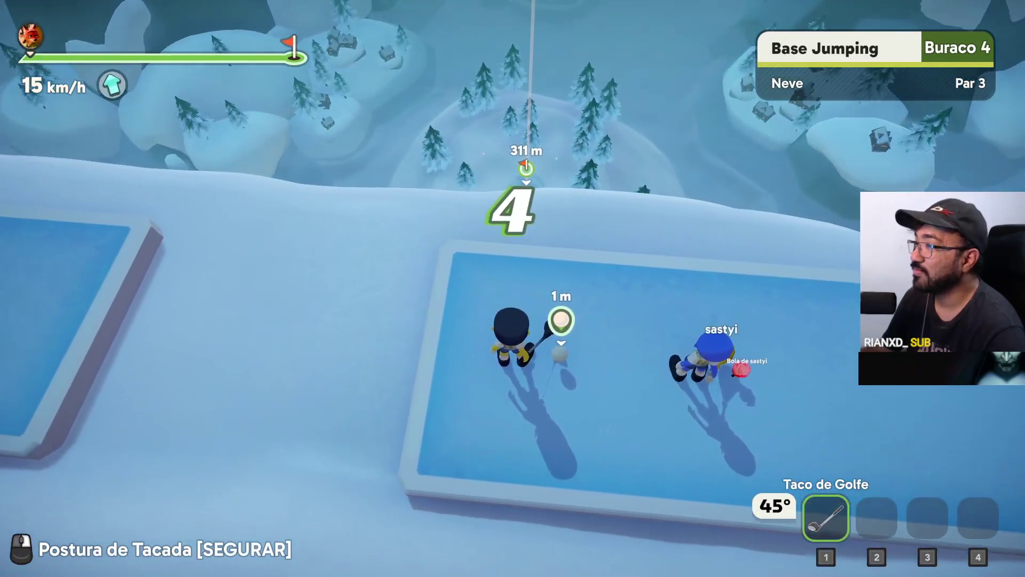
Step: Tee off down the Base Jumping hole from the hole 4 tee
right_click(513, 288)
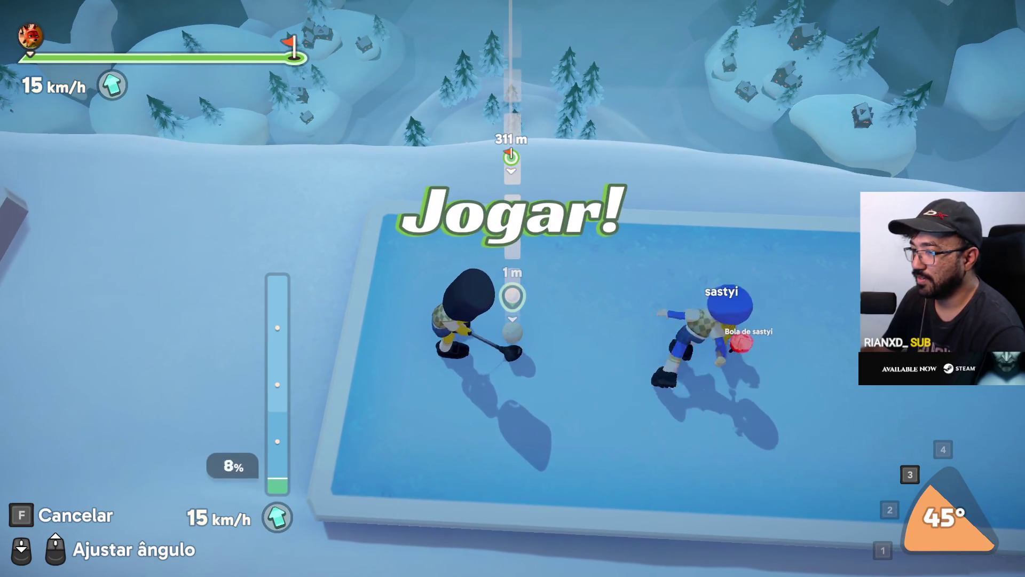
click(513, 288)
key(w)
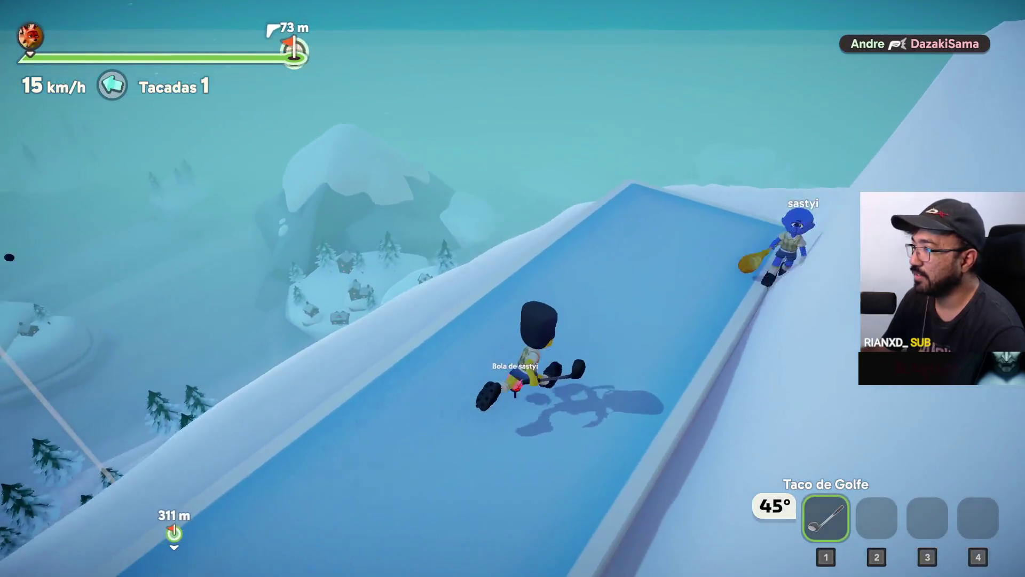
Step: Re-enter swing stance several times to re-aim, then run down the snowy slope after the ball
right_click(513, 288)
key(f)
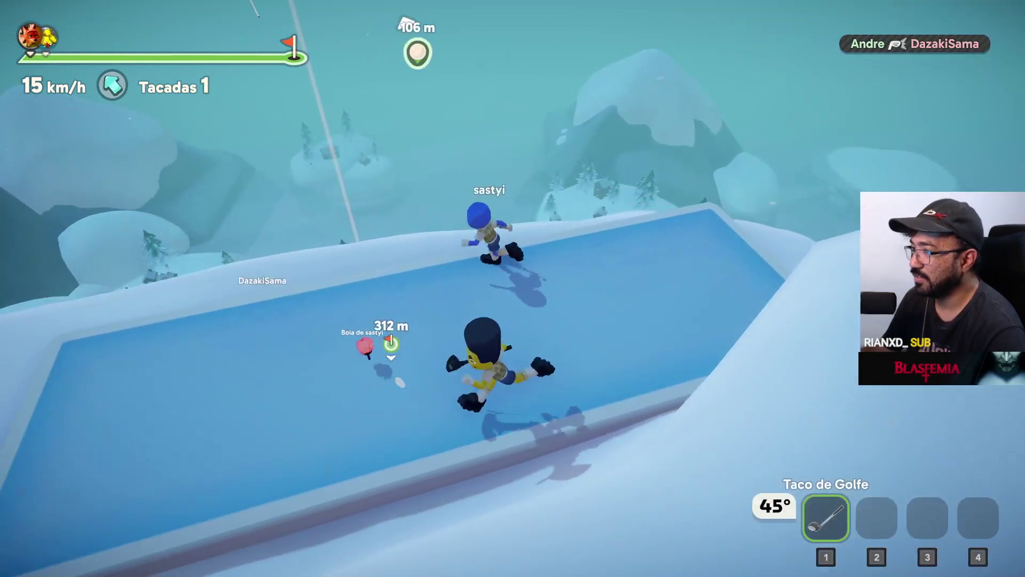
right_click(512, 288)
key(f)
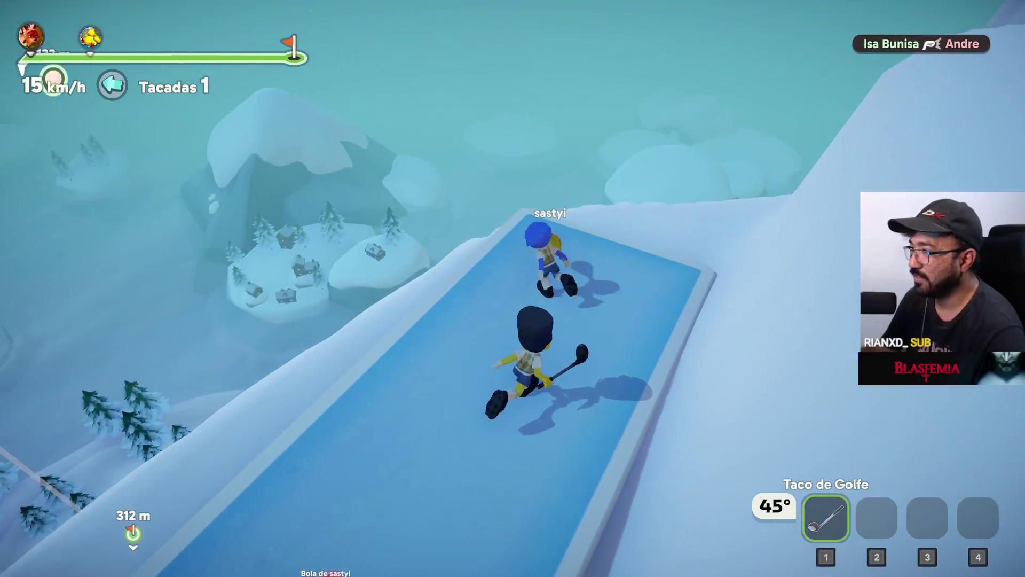
right_click(513, 288)
key(f)
right_click(512, 288)
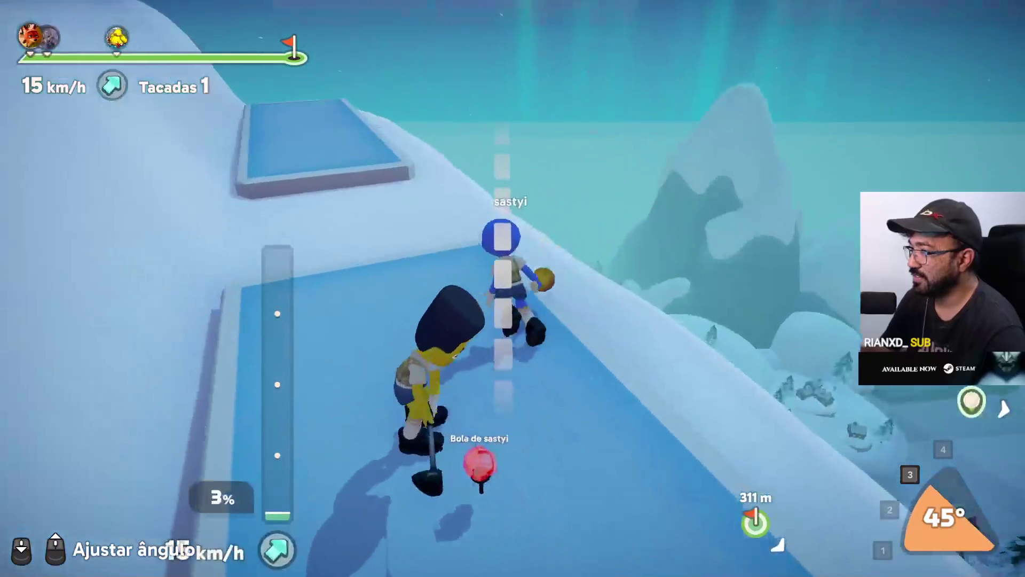
key(f)
key(w)
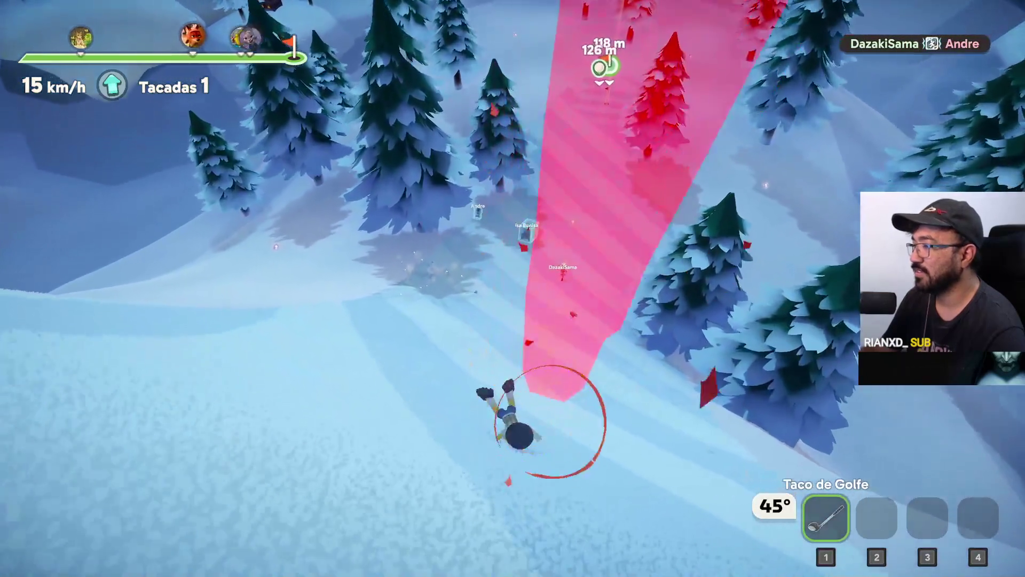
Step: Run and jump uphill to the ball near the hole, switch back to the golf club and set a 0° putt
key(w)
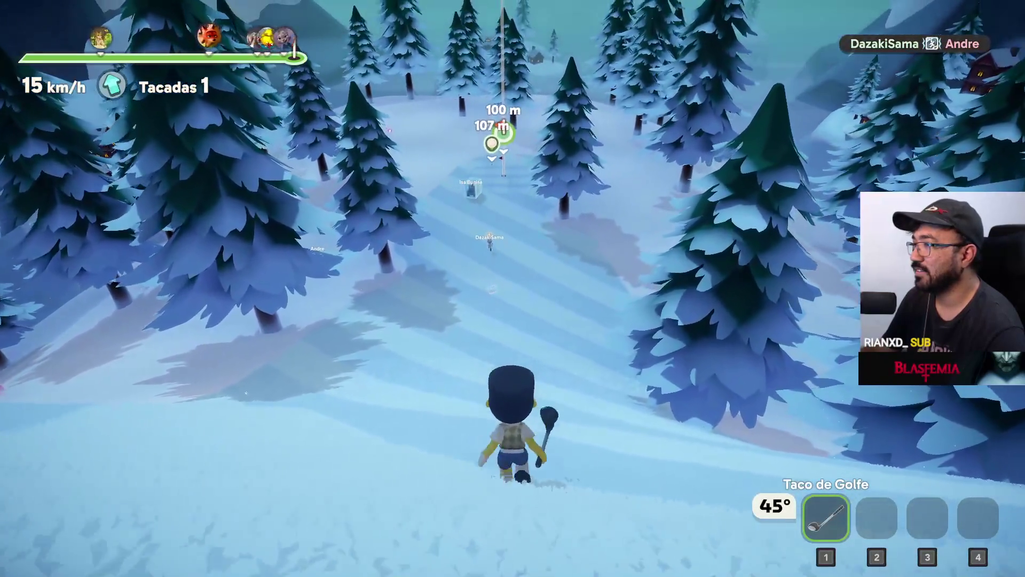
key(w)
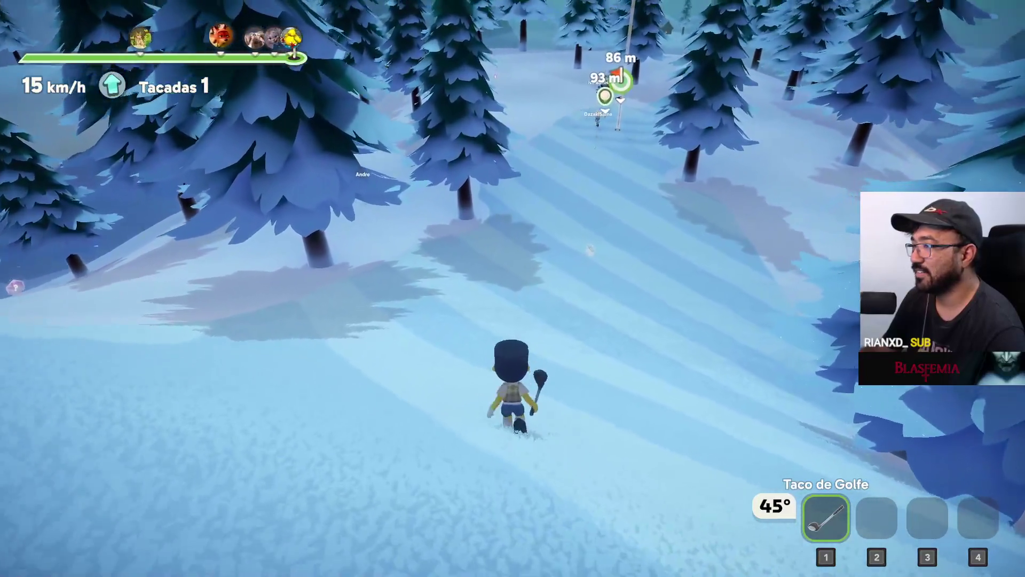
key(w)
key(w)
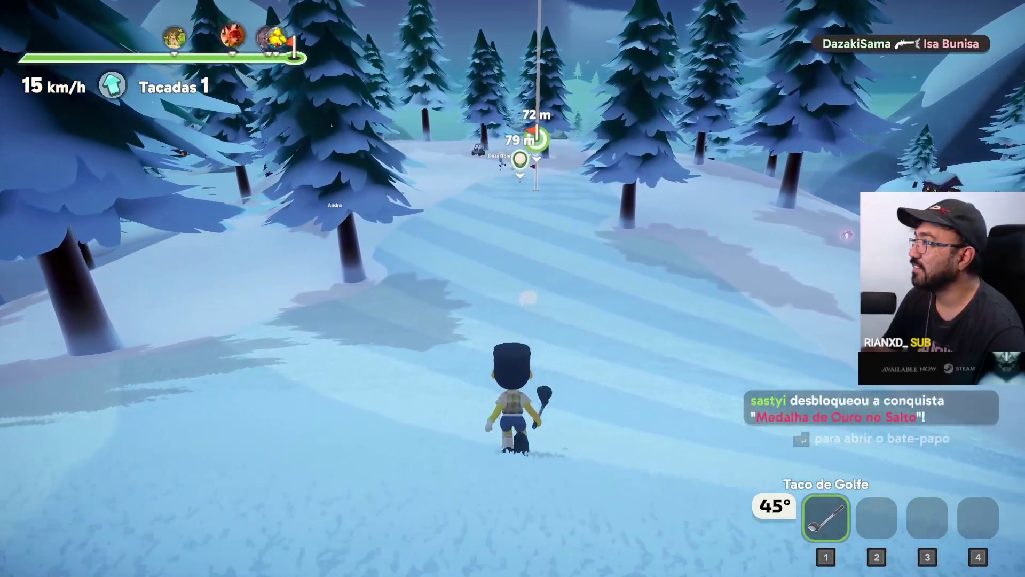
key(w)
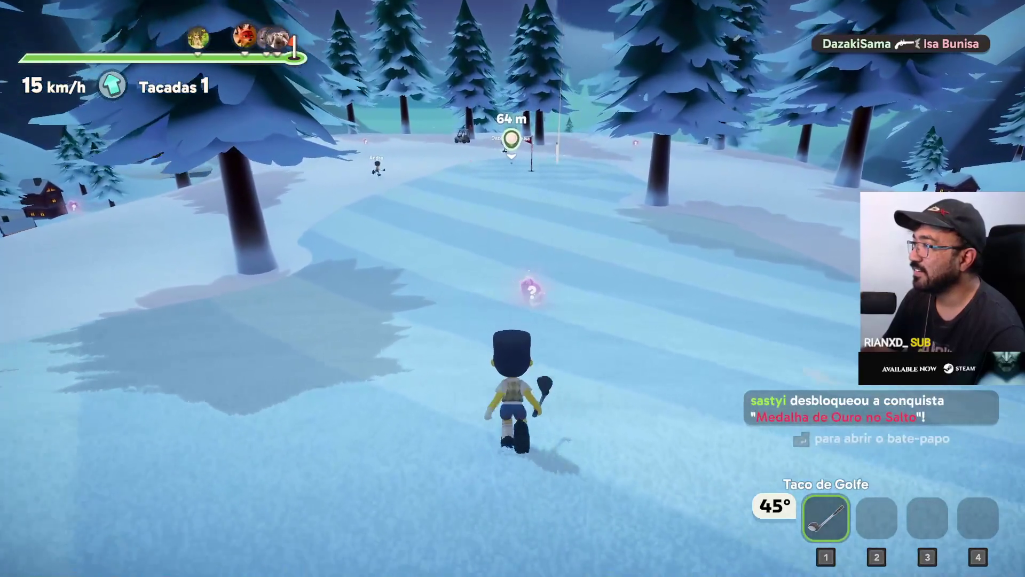
key(space)
key(w)
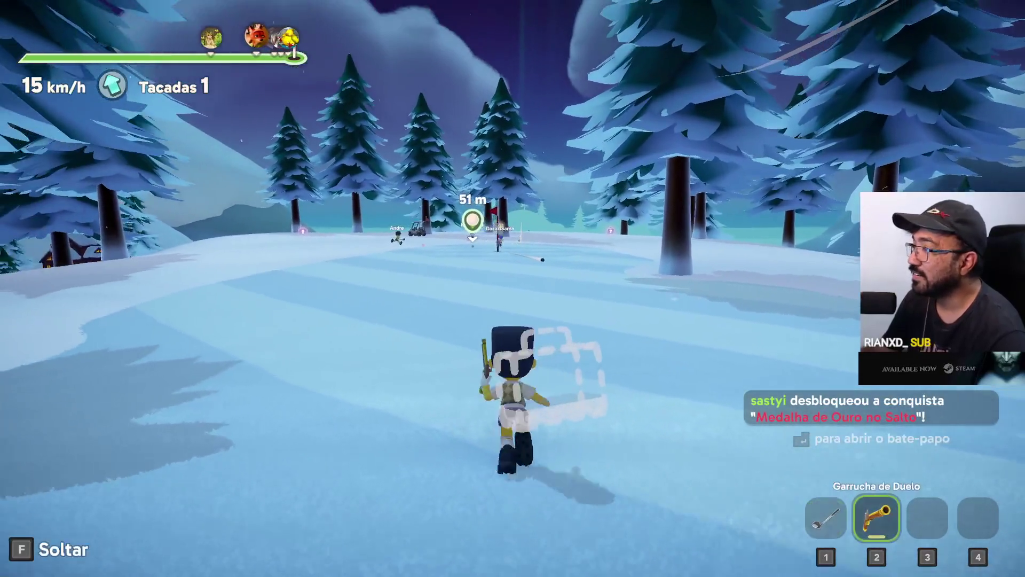
key(w)
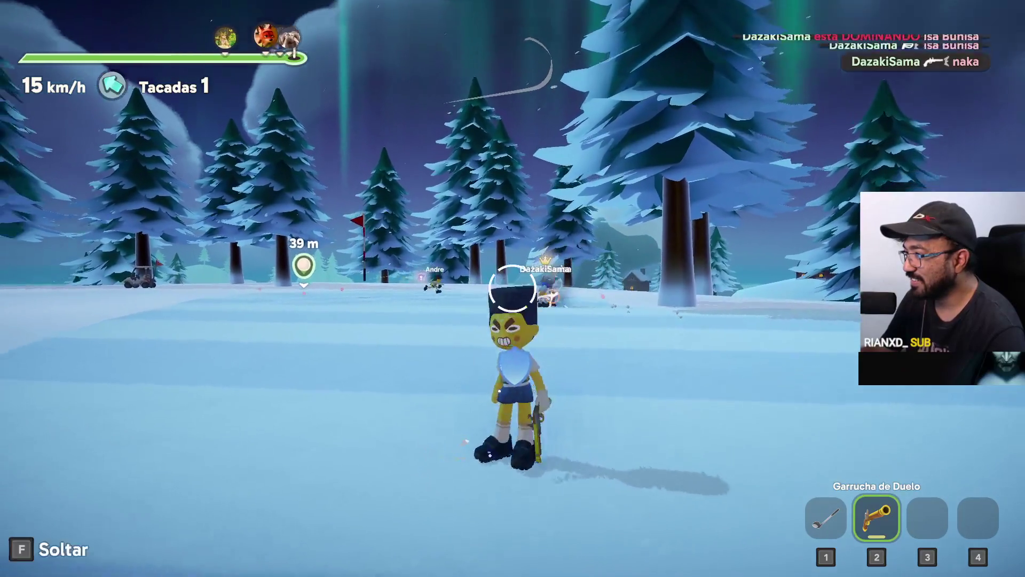
key(w)
key(1)
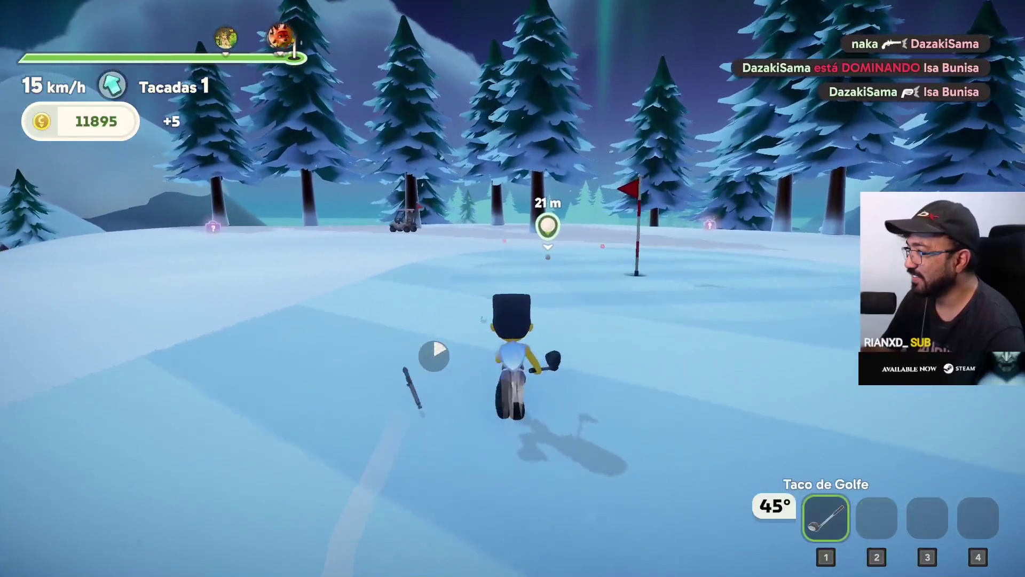
key(w)
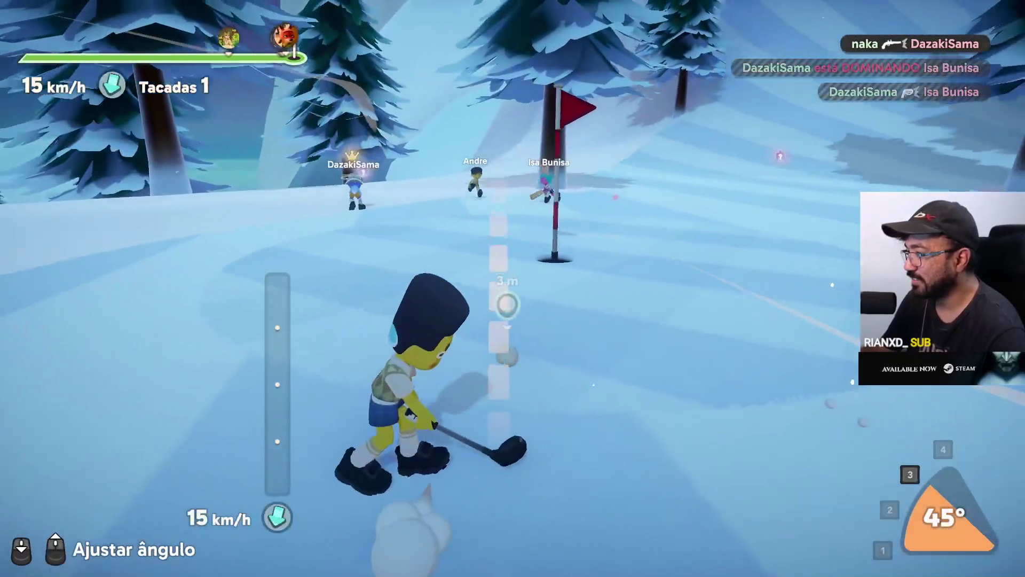
scroll(513, 289, down, 2)
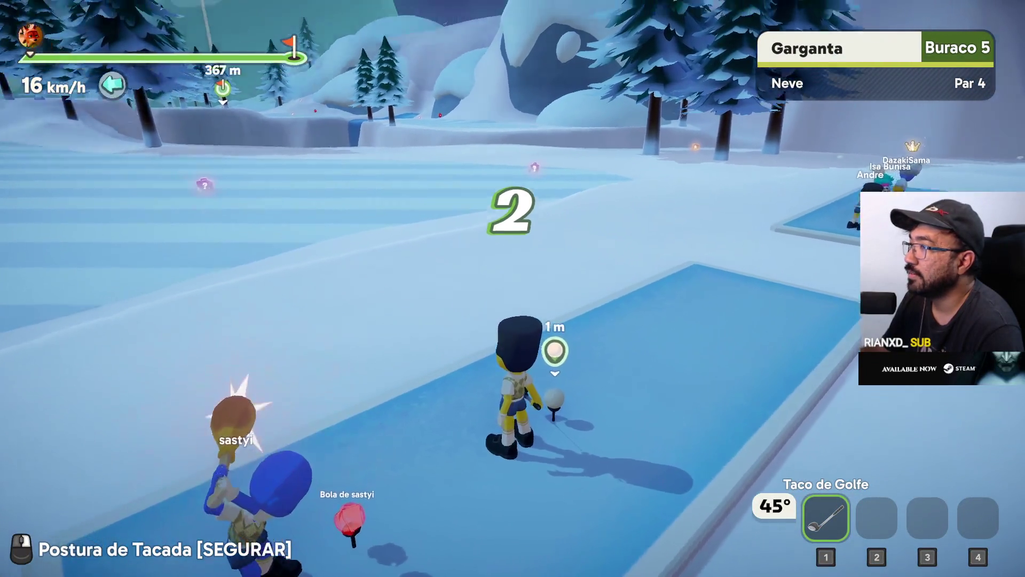
Step: Tee off on hole 5 at full power and chase the ball across the course
click(513, 289)
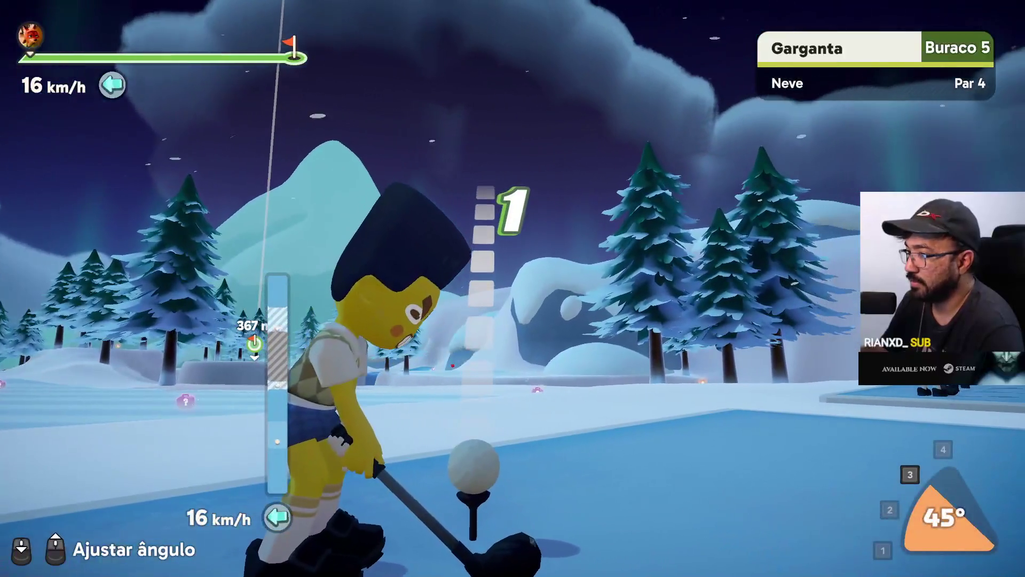
drag(513, 289, 513, 289)
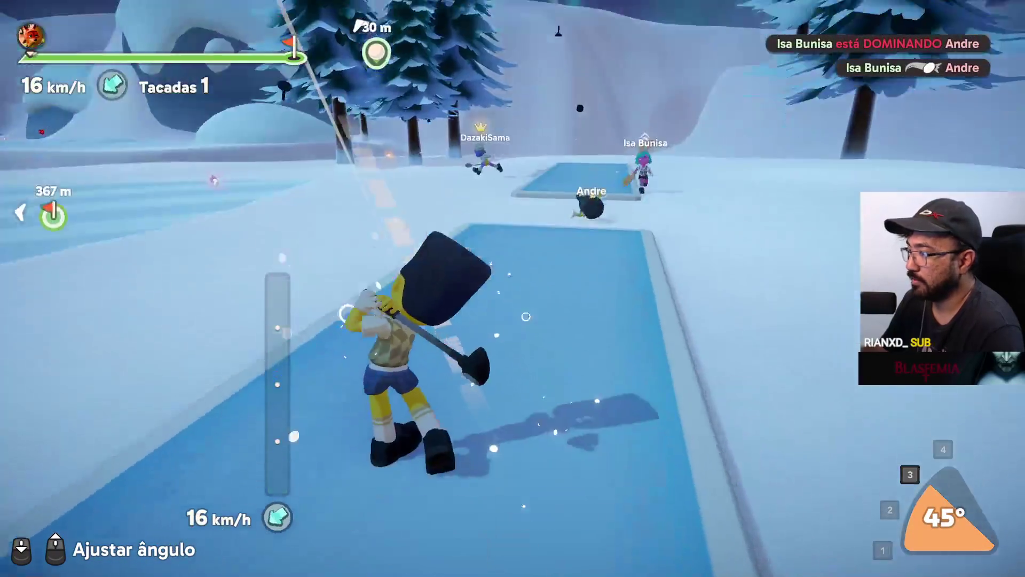
key(w)
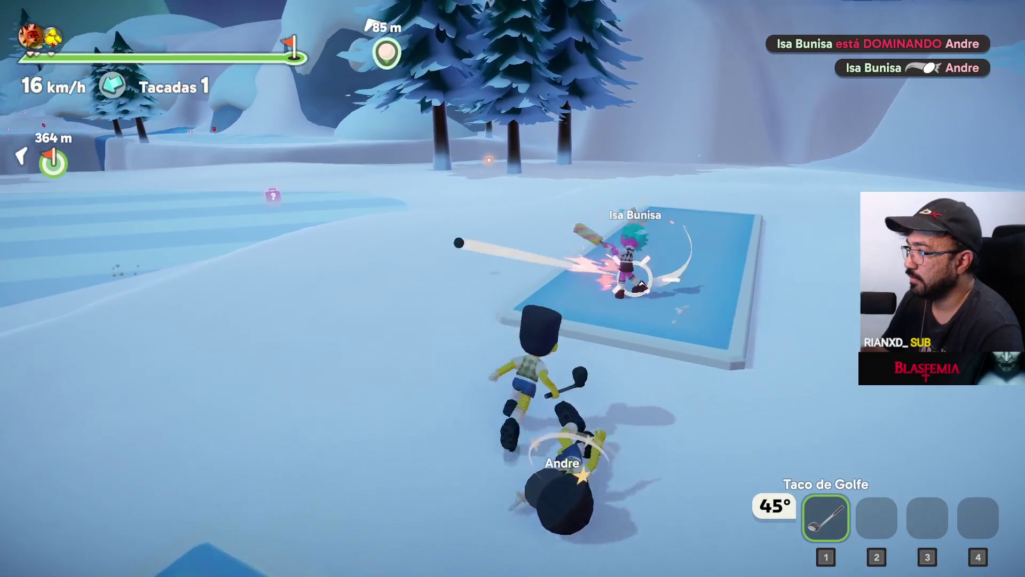
key(w)
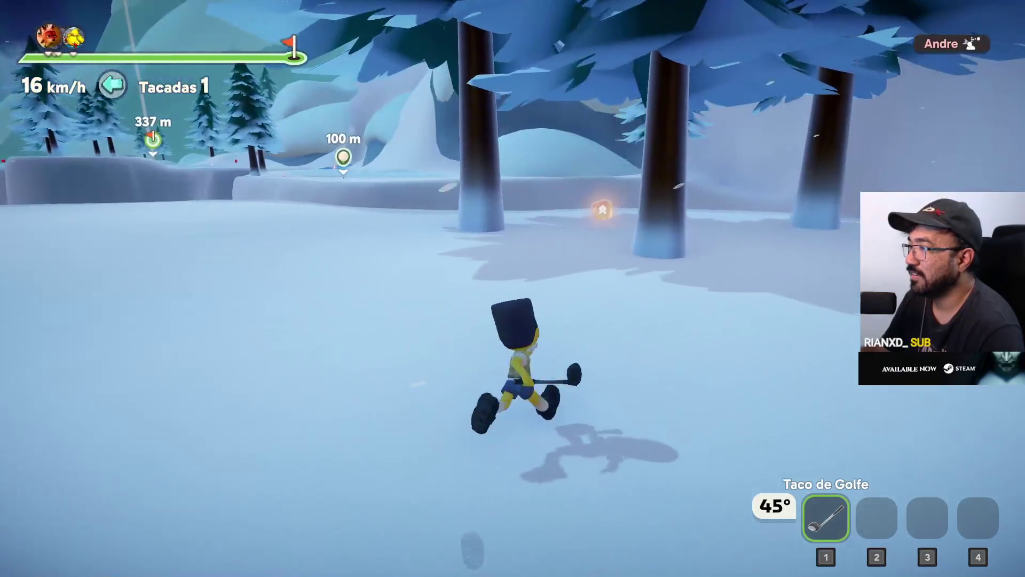
Step: Grab coffee from an item box, then rocket the ball toward the flag with the Taco Foguete
key(w)
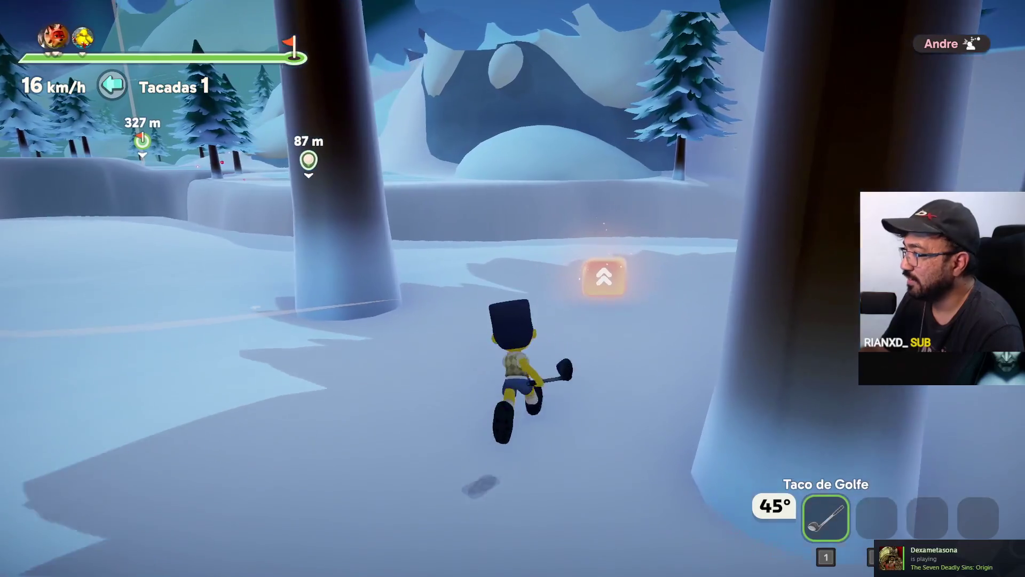
key(w)
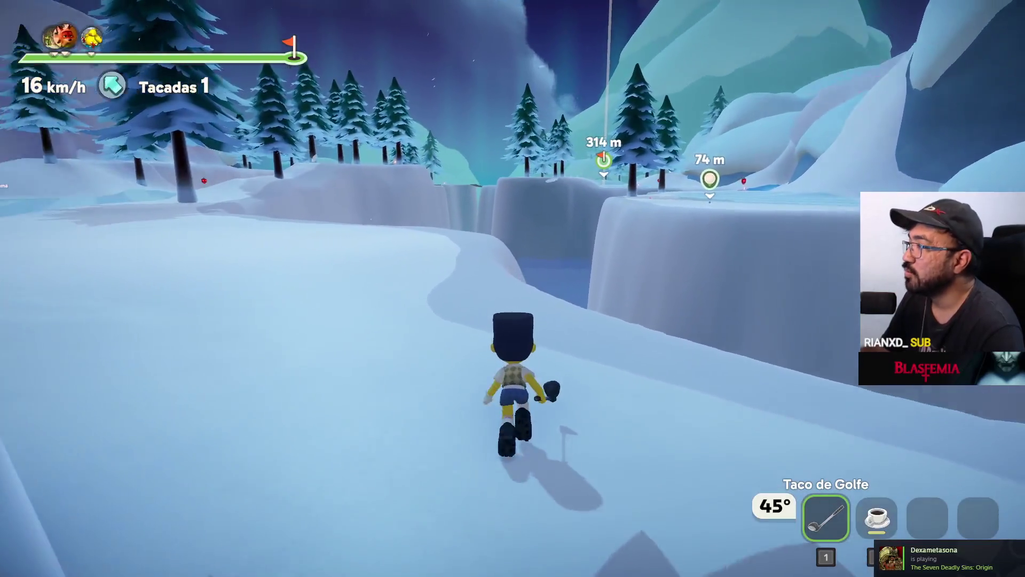
key(w)
key(w)
key(w)
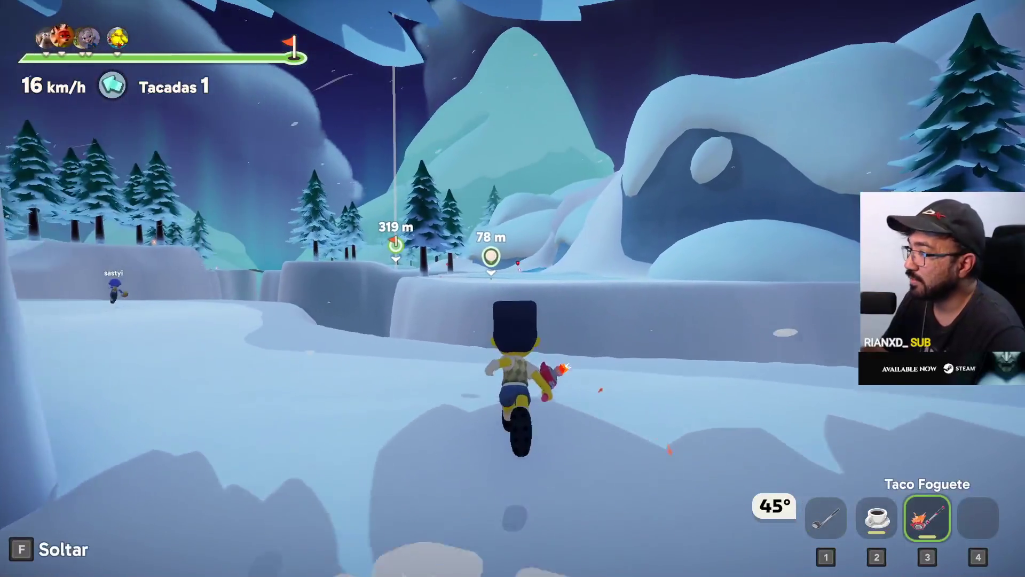
click(513, 288)
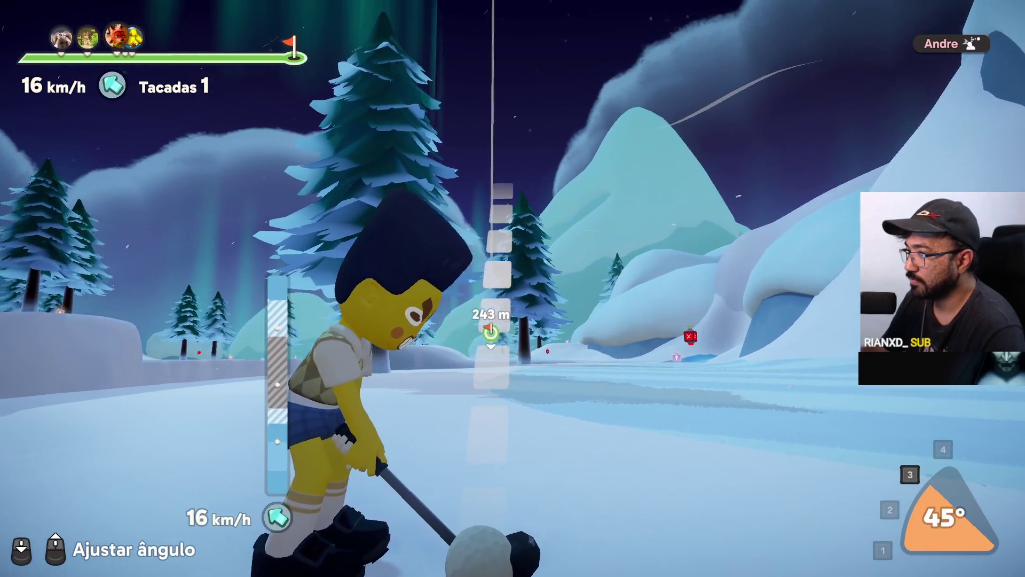
Step: Bounce with spring boots, drop them, and drive the ball up onto the green near the flag
key(w)
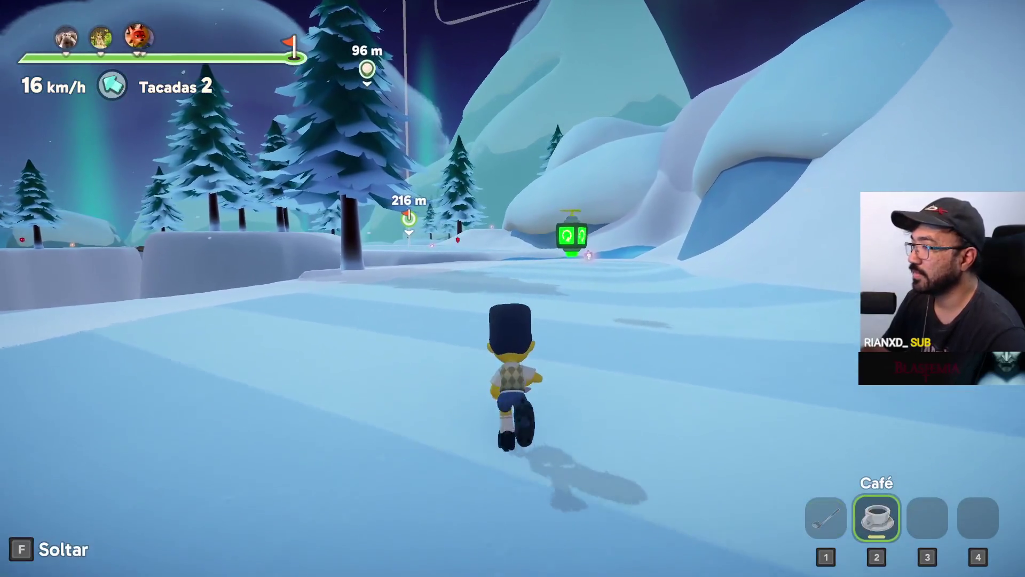
key(1)
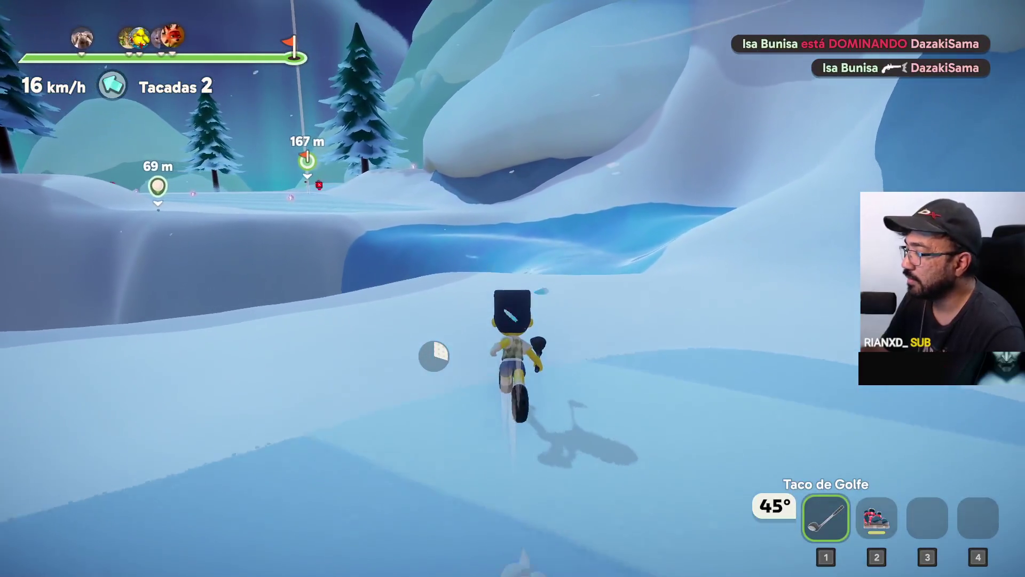
key(2)
key(space)
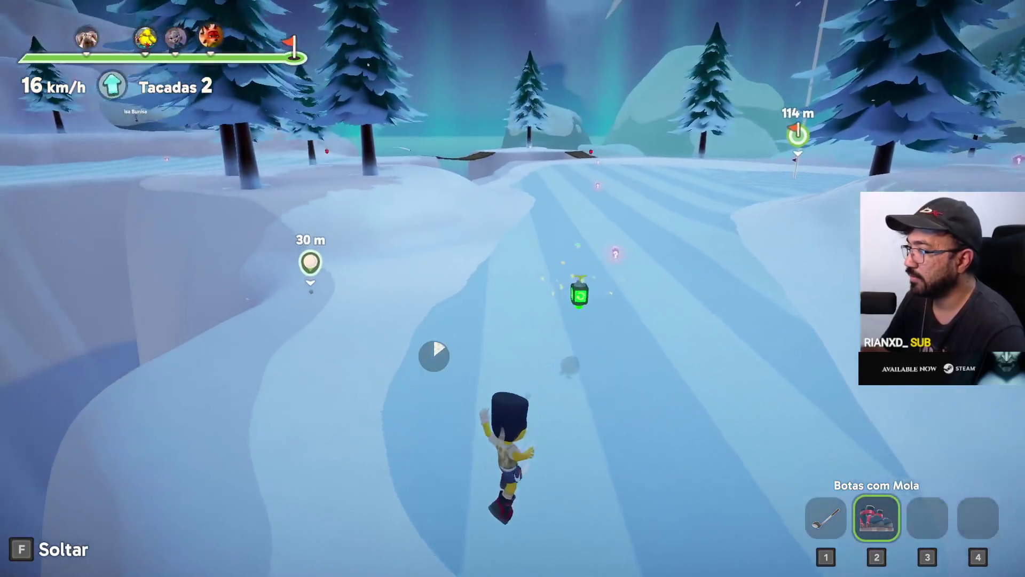
key(f)
right_click(513, 288)
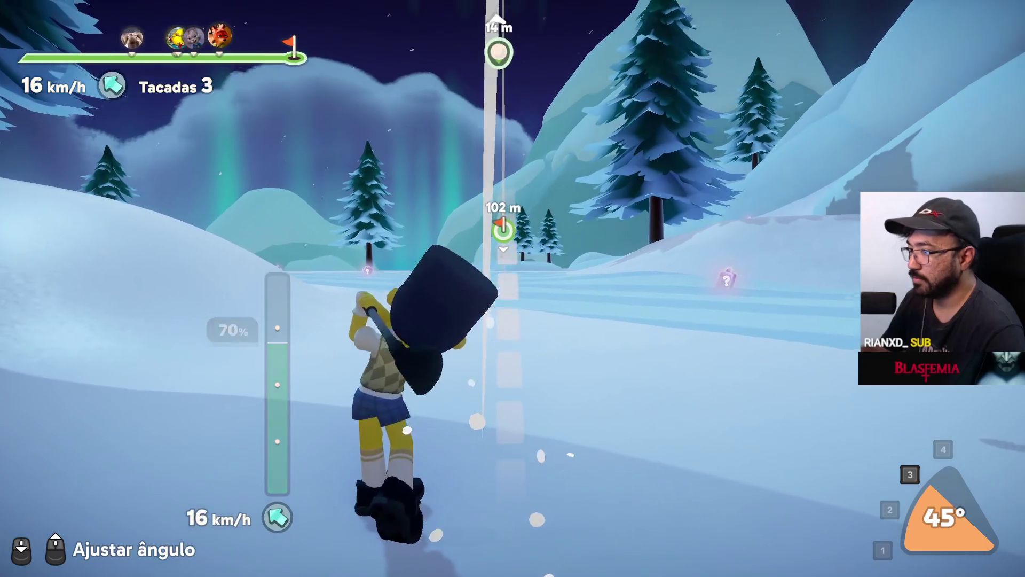
click(513, 288)
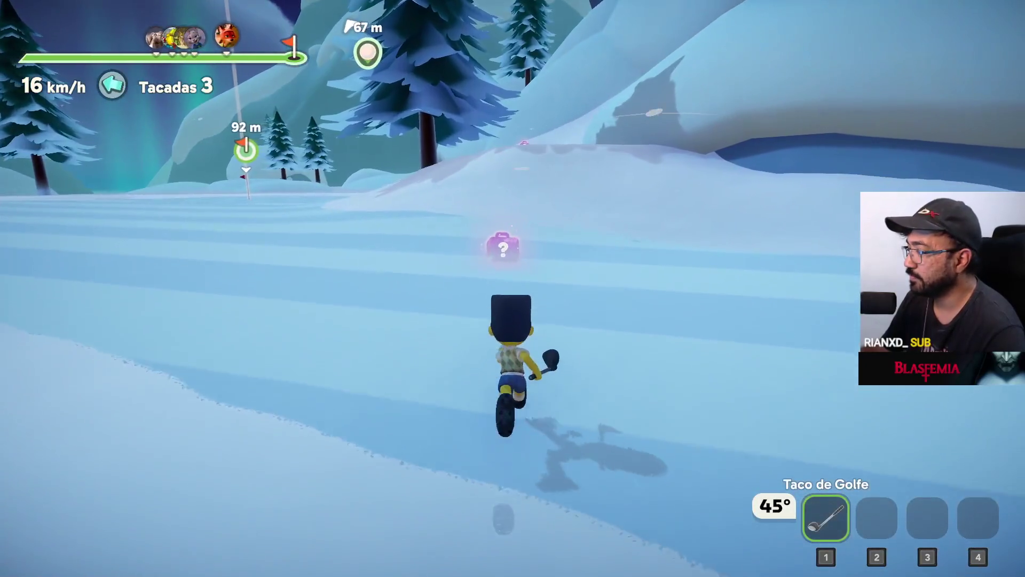
Step: Equip and aim the duel pistol, then drop it and go back to the golf club
key(2)
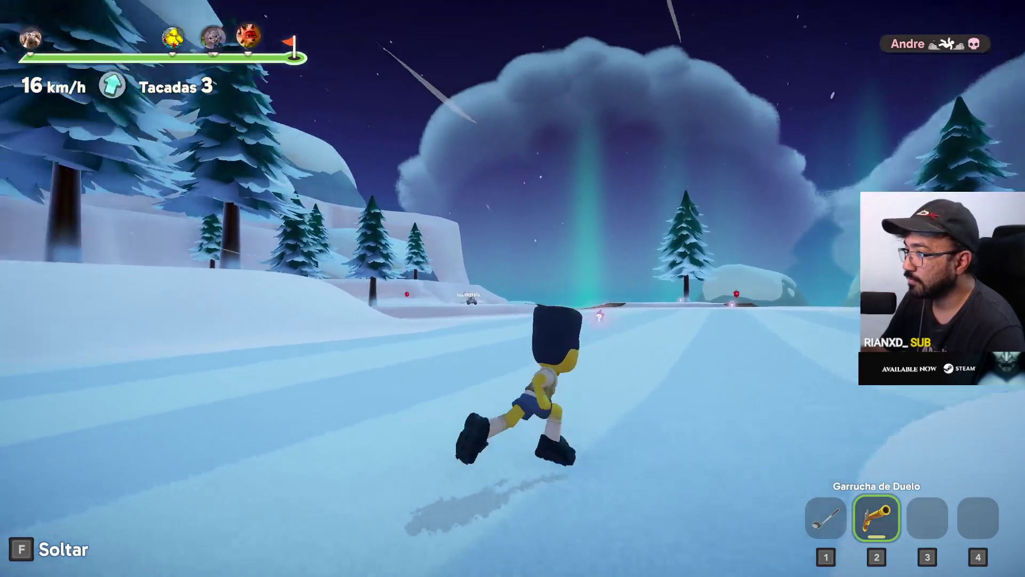
right_click(512, 289)
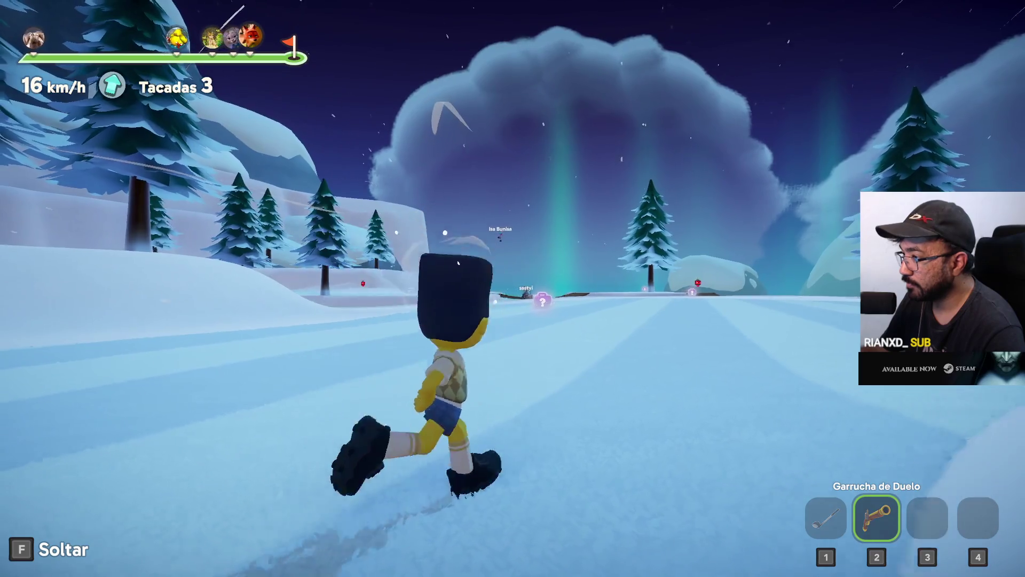
key(f)
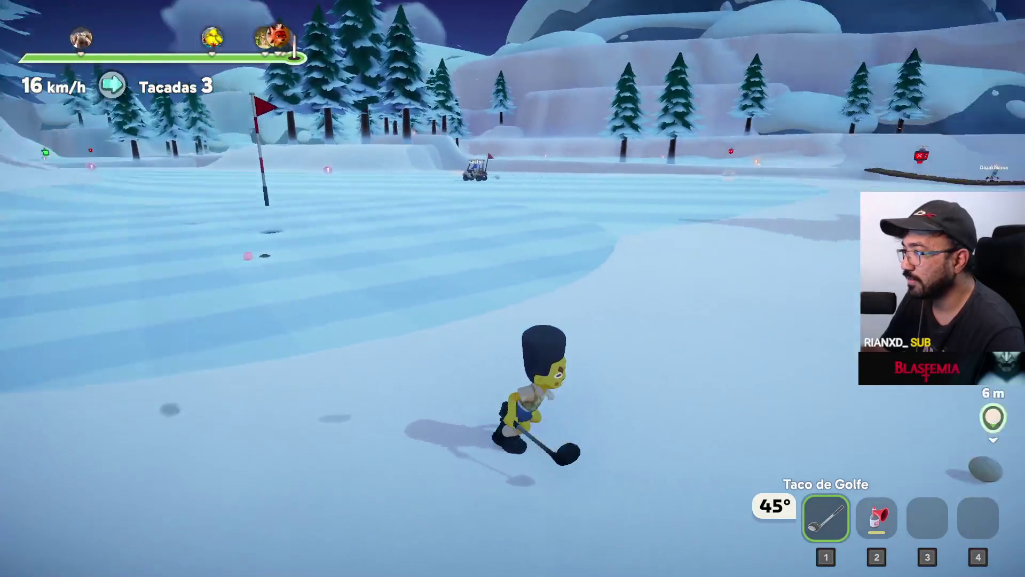
Step: Lower the shot angle to 0°, putt toward the hole, and drop the air horn
scroll(513, 289, down, 3)
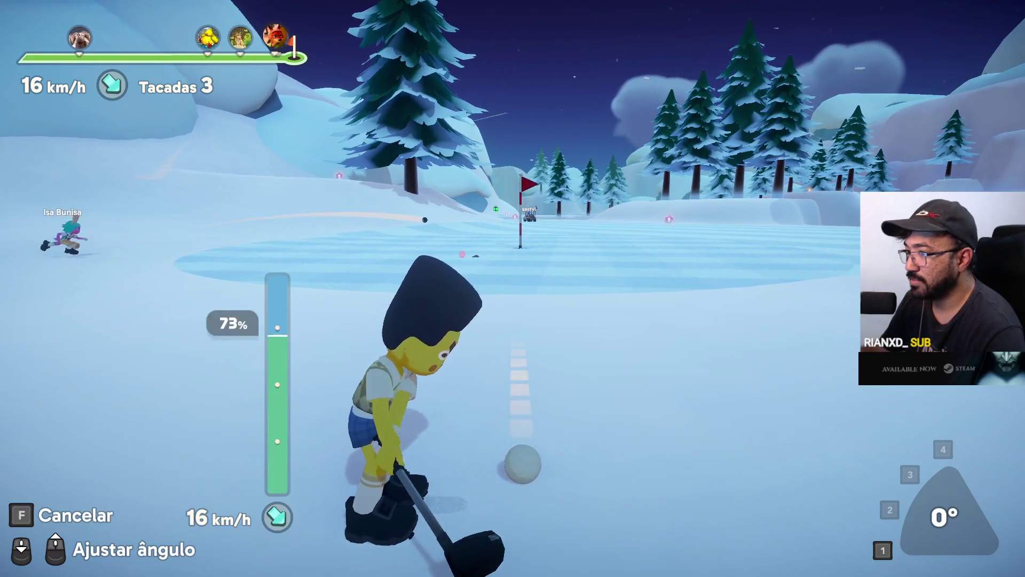
key(w)
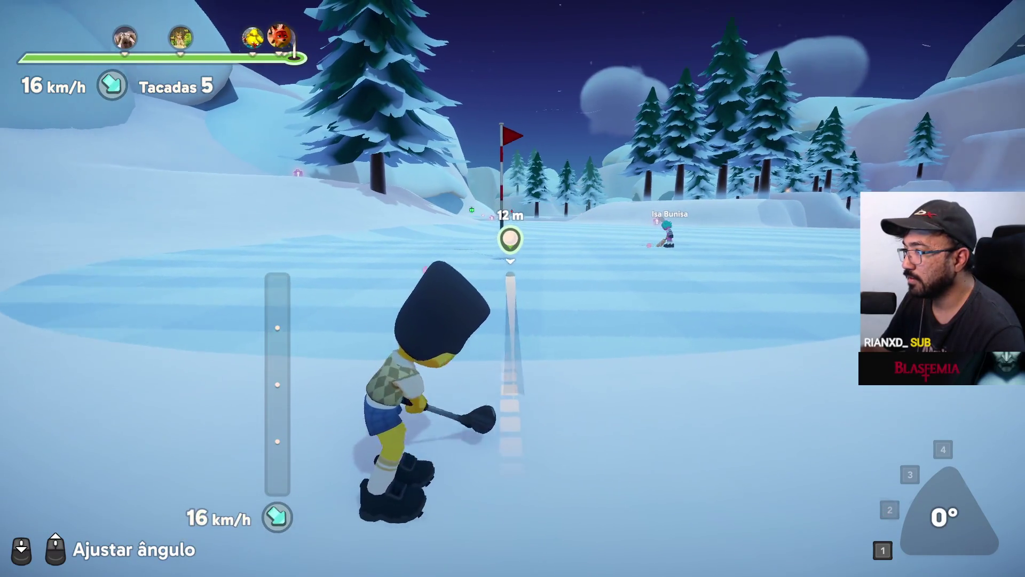
key(w)
key(2)
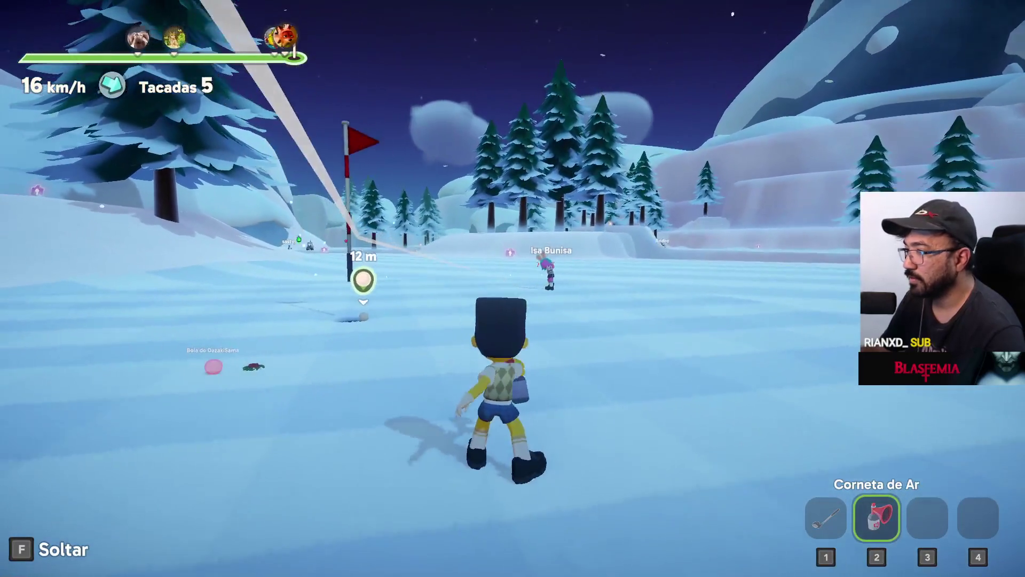
key(f)
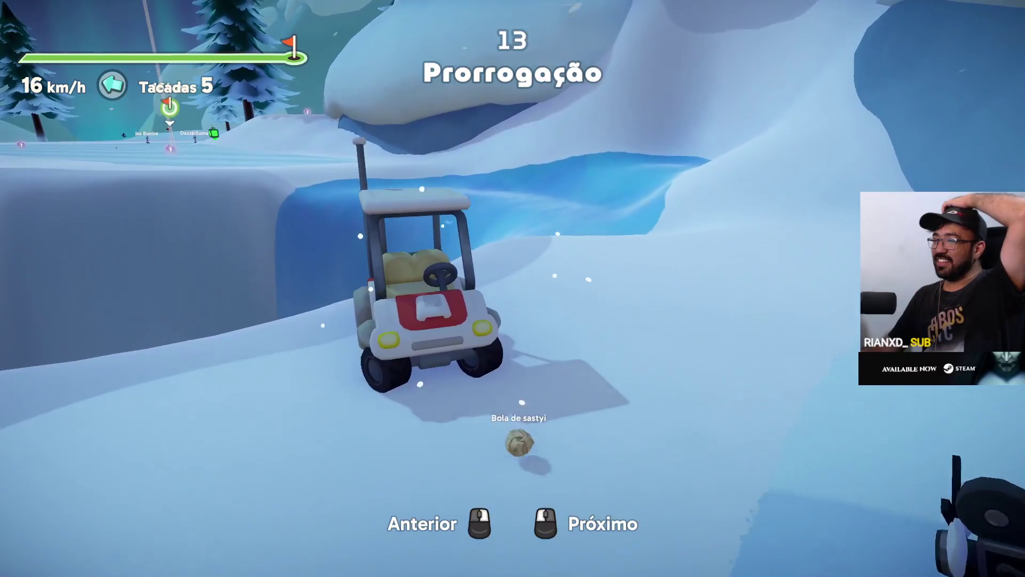
Step: Switch the spectator camera to another player's ball while the next hole loads
click(512, 289)
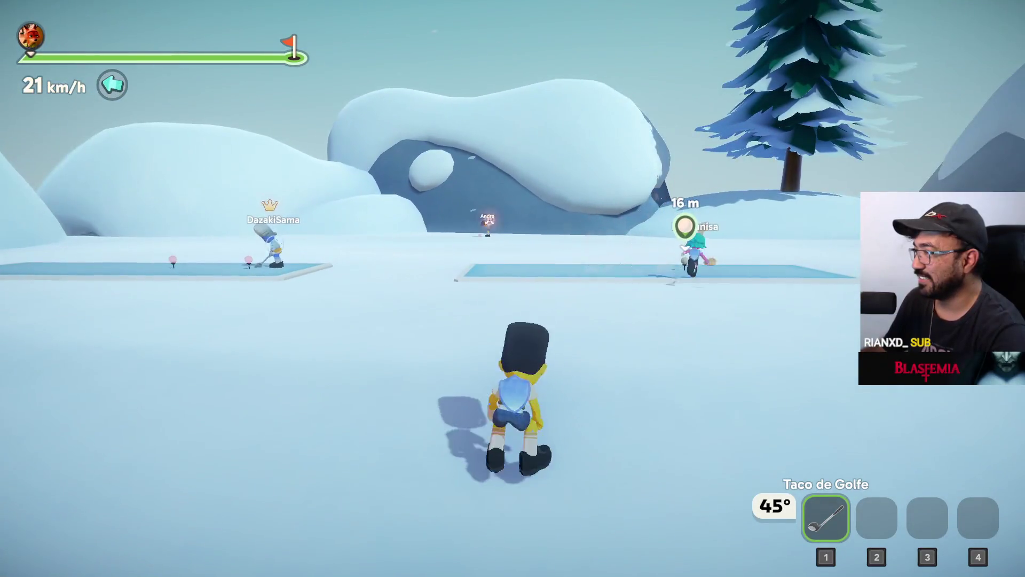
Step: Hit a full-power tee shot, club a rival for coins, and play the second shot up the fairway
key(w)
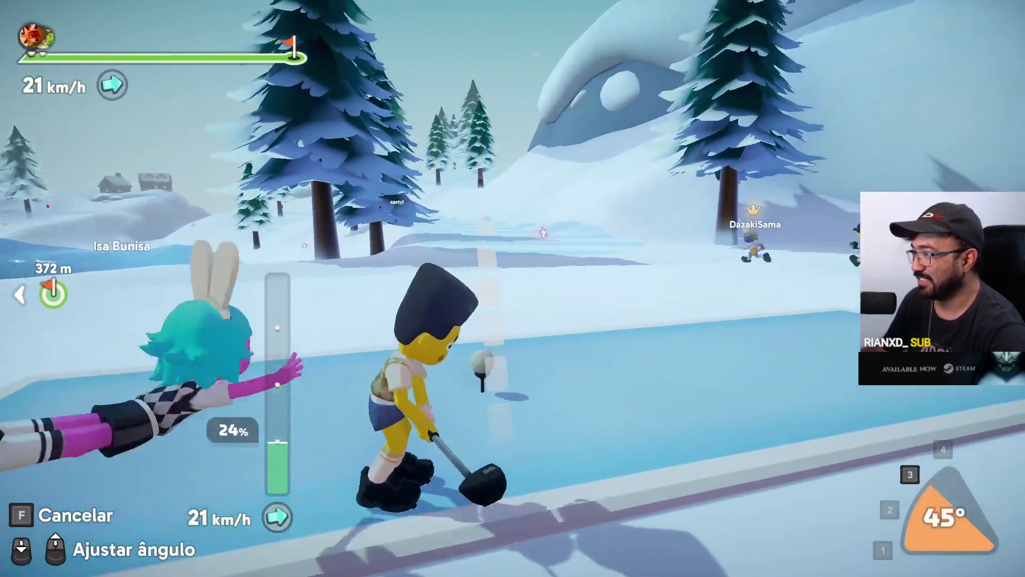
drag(513, 288, 512, 288)
key(w)
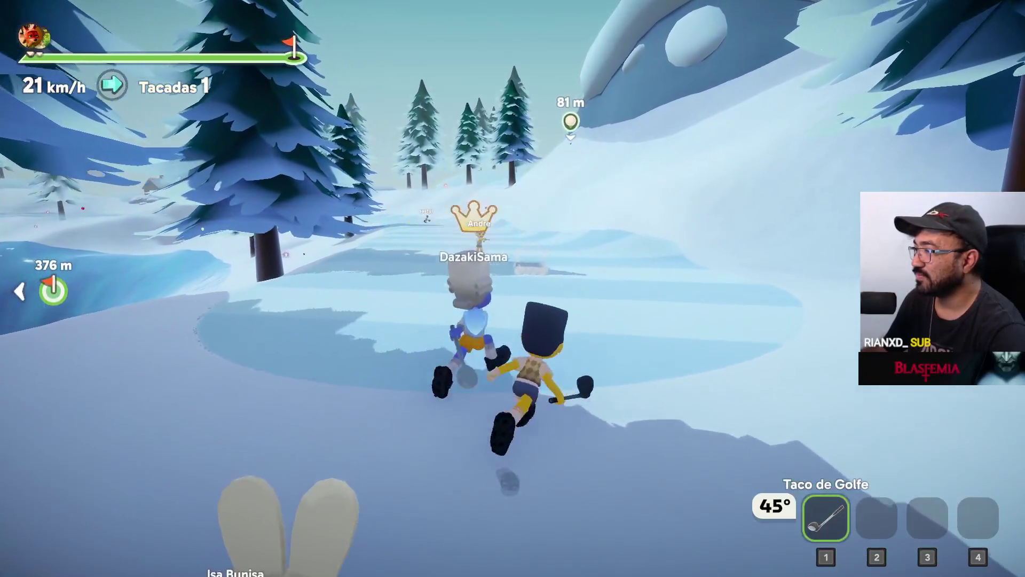
drag(513, 289, 513, 289)
click(512, 288)
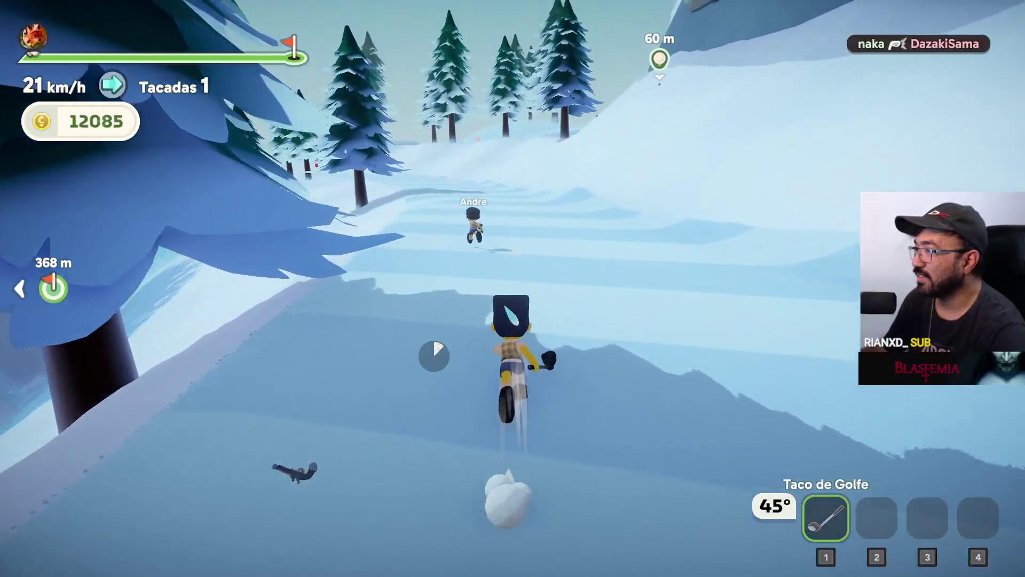
key(space)
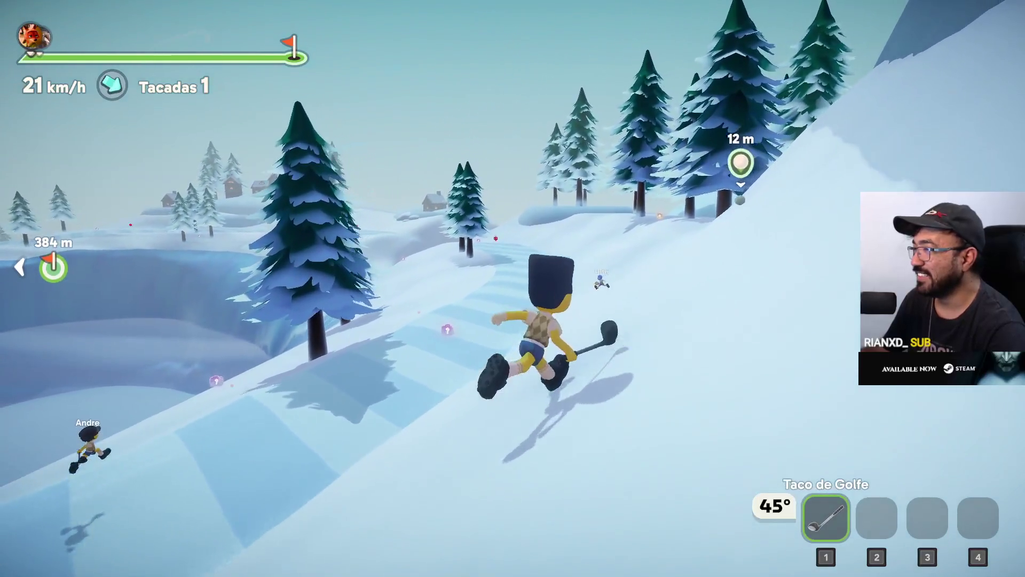
click(512, 289)
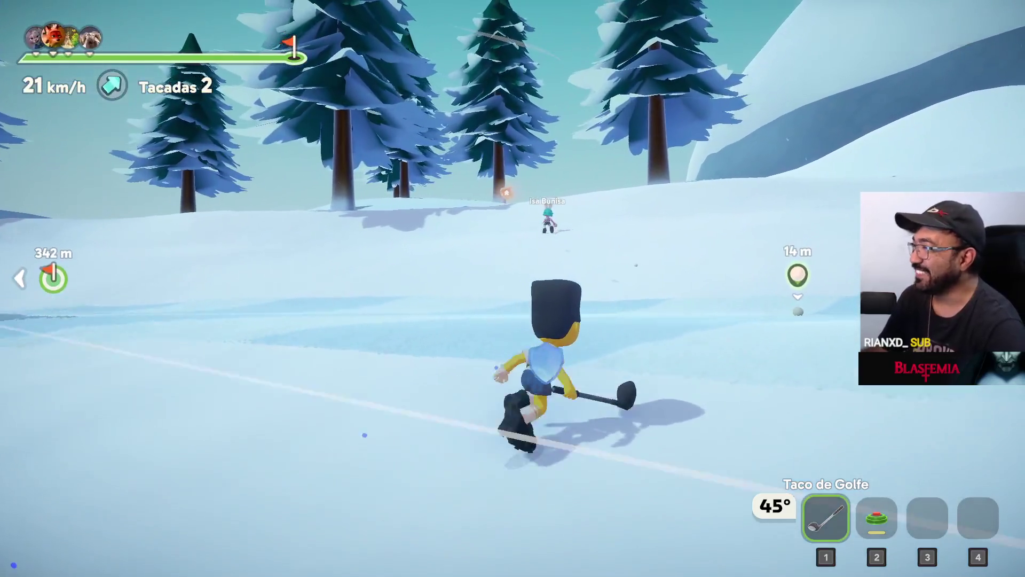
Step: Play the third shot, hop in and out of a golf cart, and equip the Bomba Congelante
key(w)
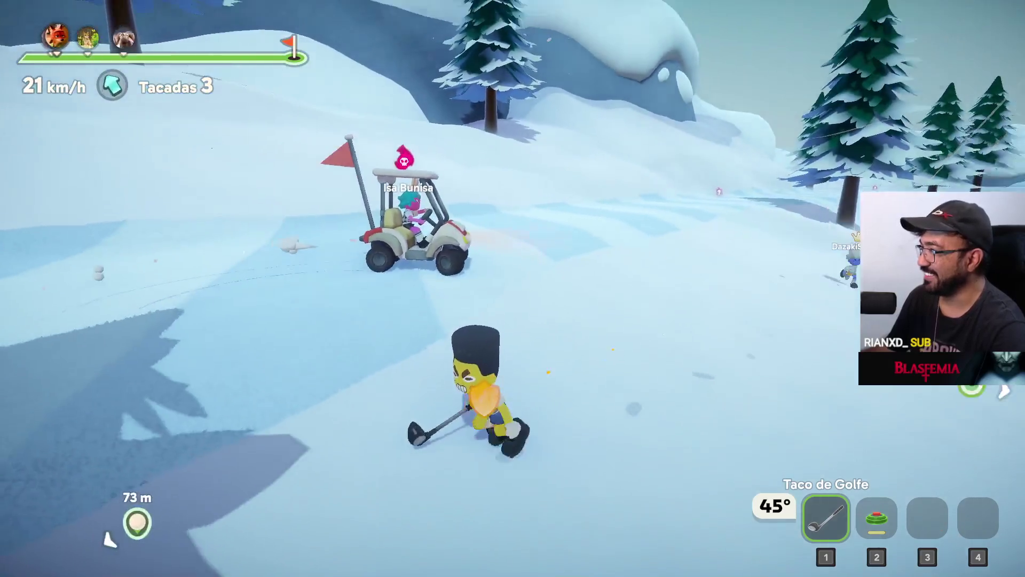
key(w)
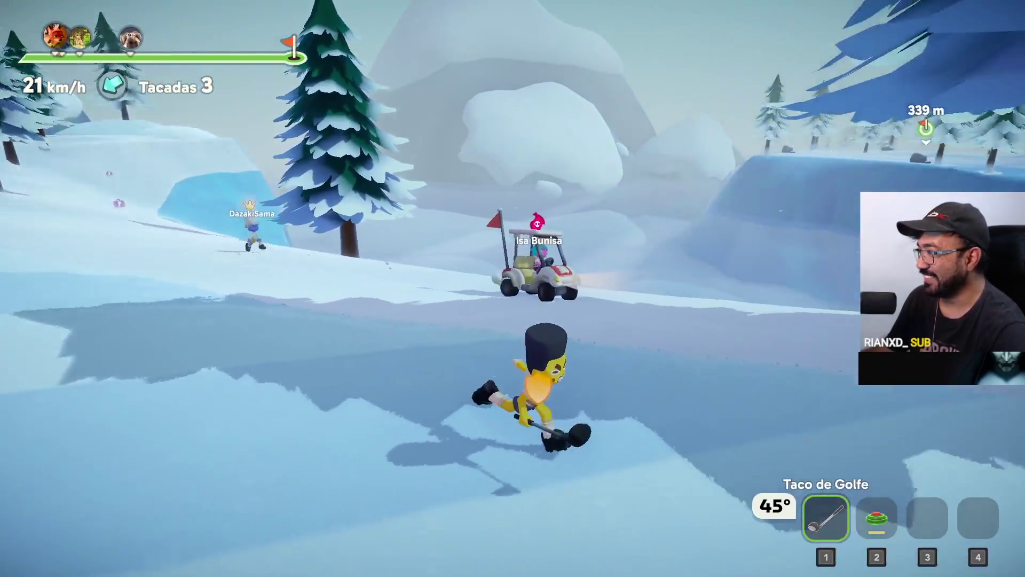
key(e)
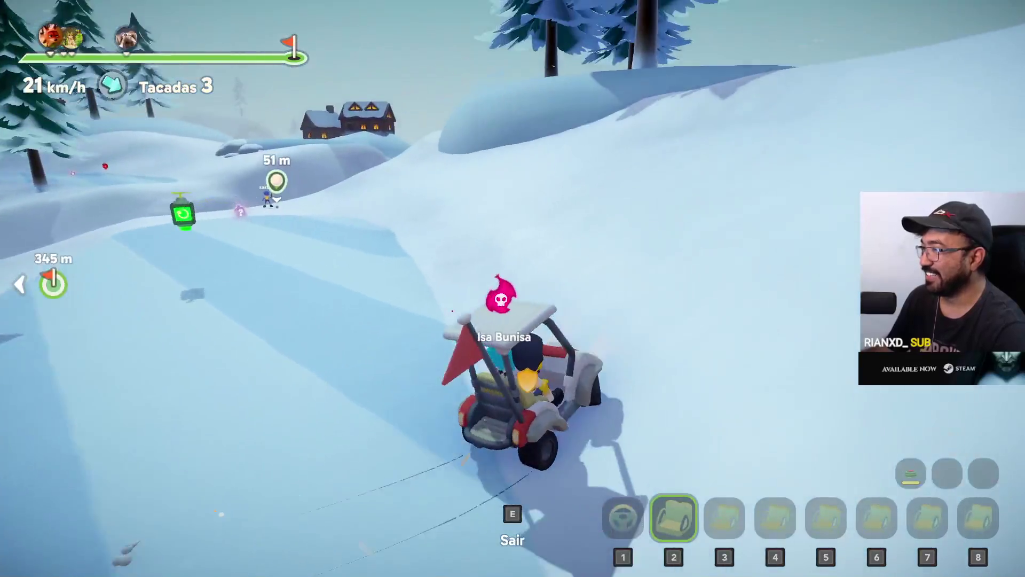
key(e)
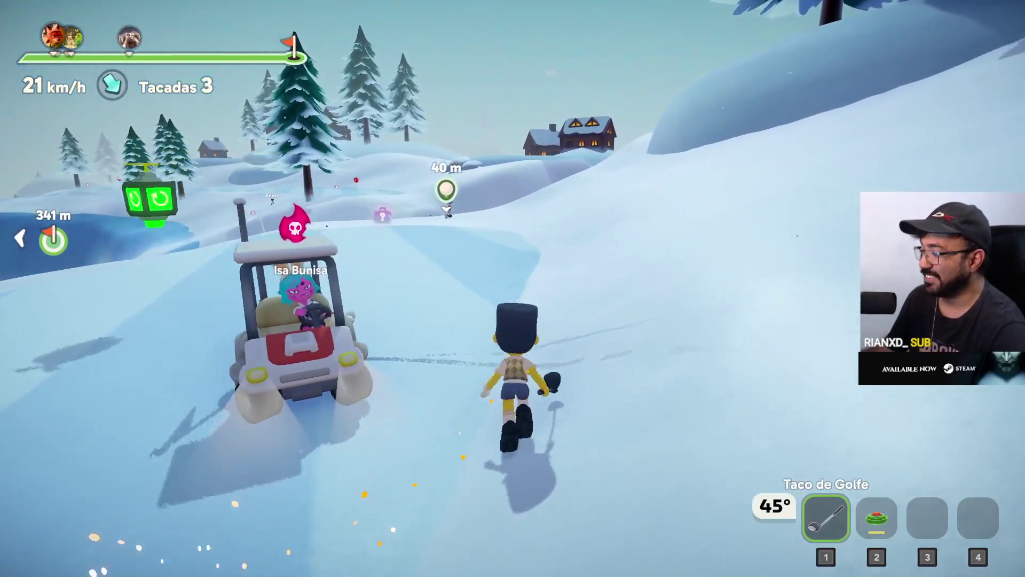
key(w)
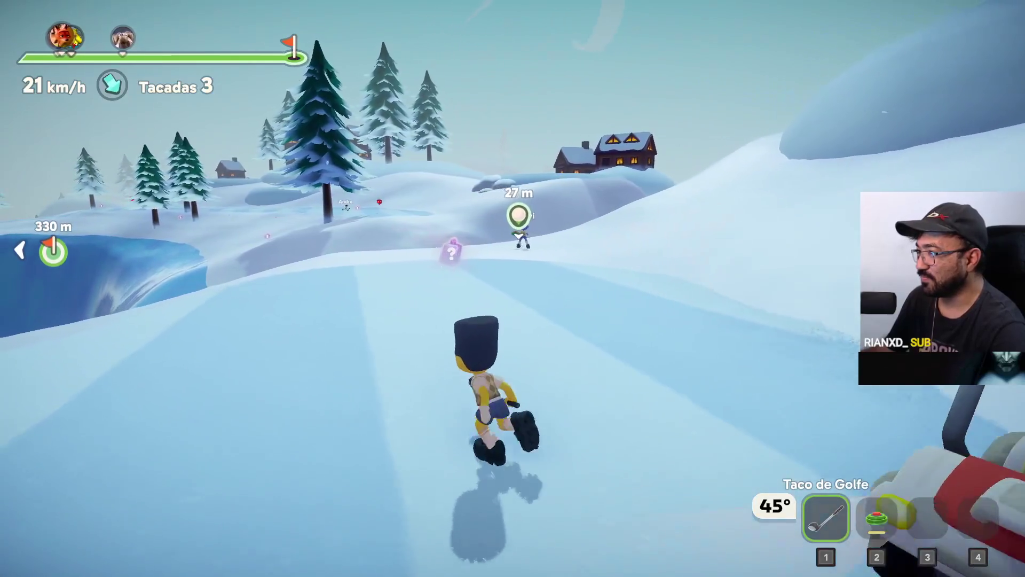
key(w)
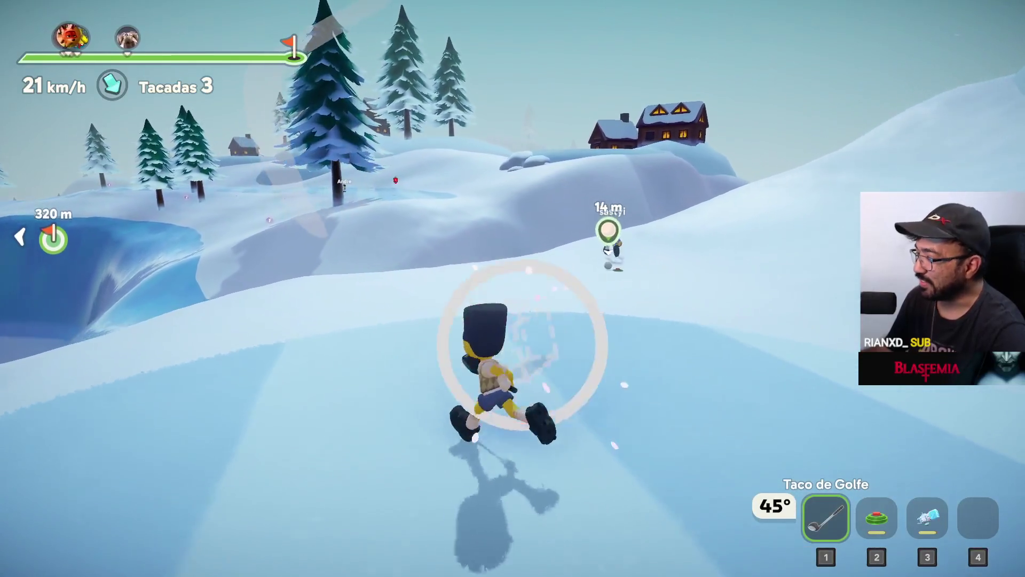
key(3)
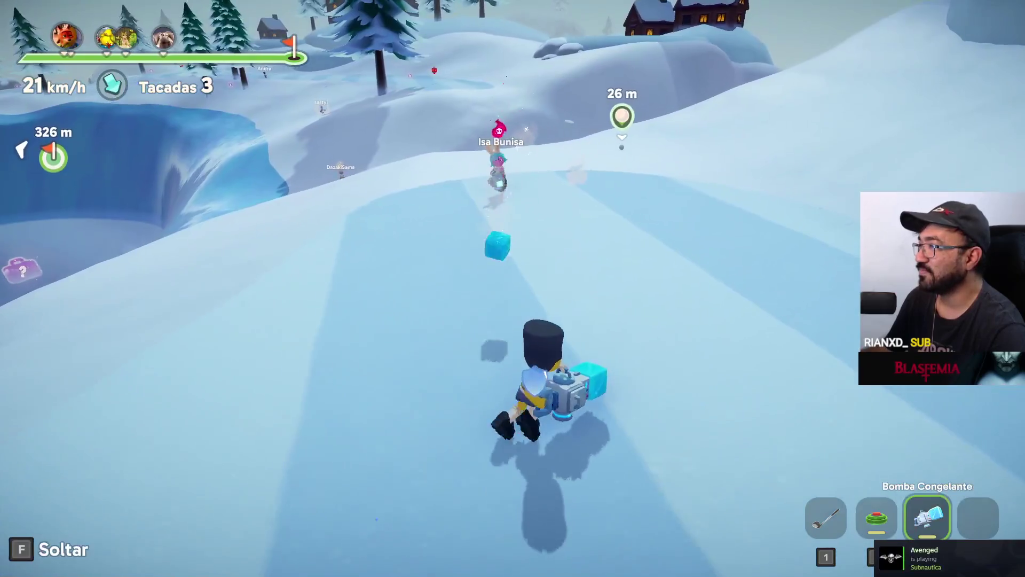
Step: Hit the fourth stroke and chase the ball uphill past another player
key(w)
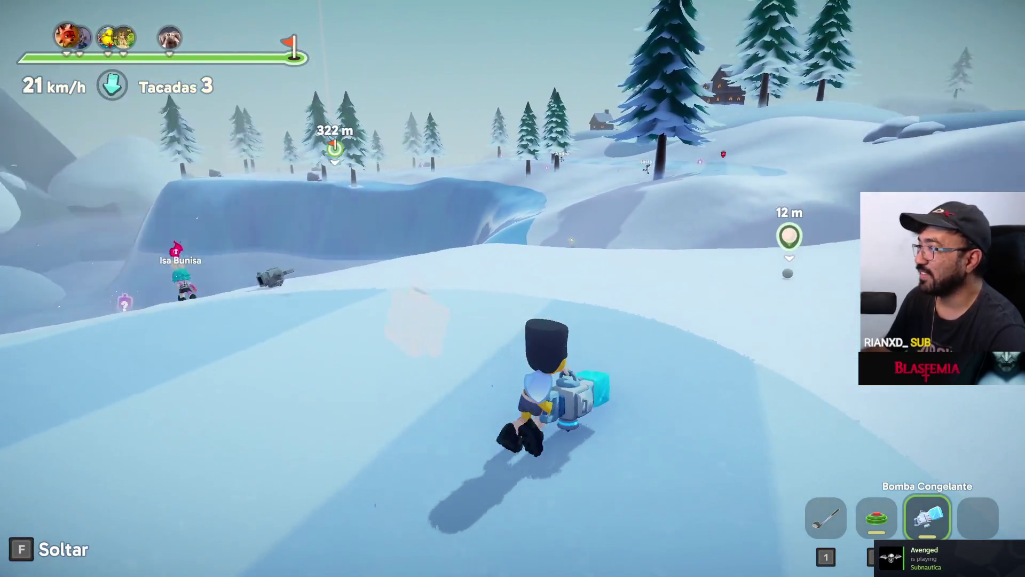
key(1)
key(w)
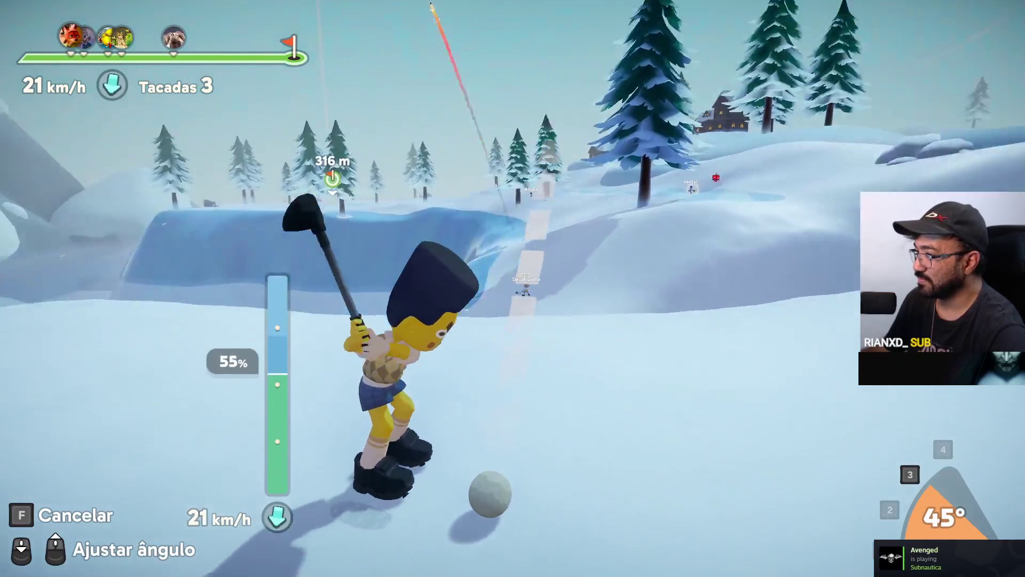
click(513, 289)
key(w)
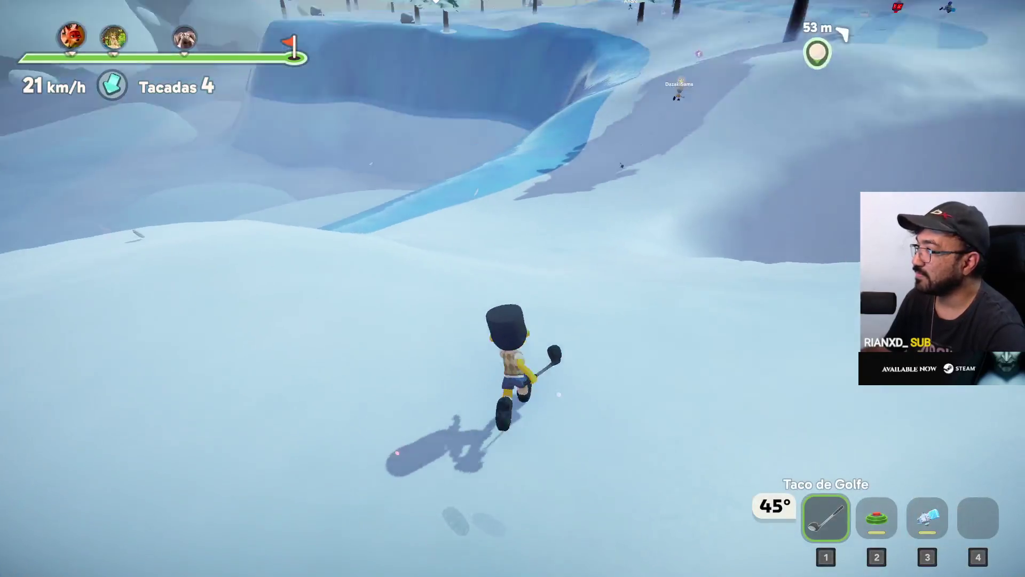
key(w)
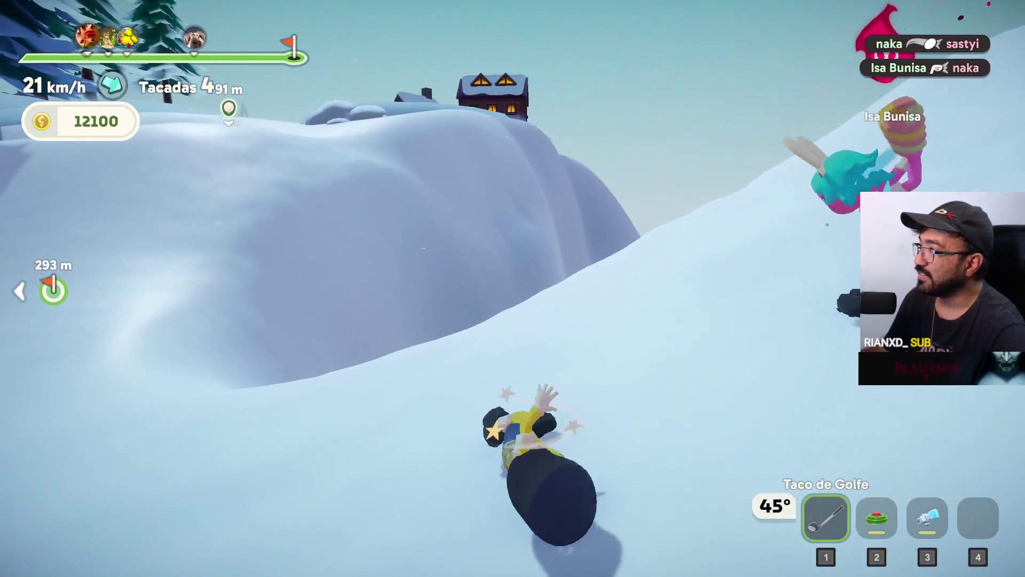
key(w)
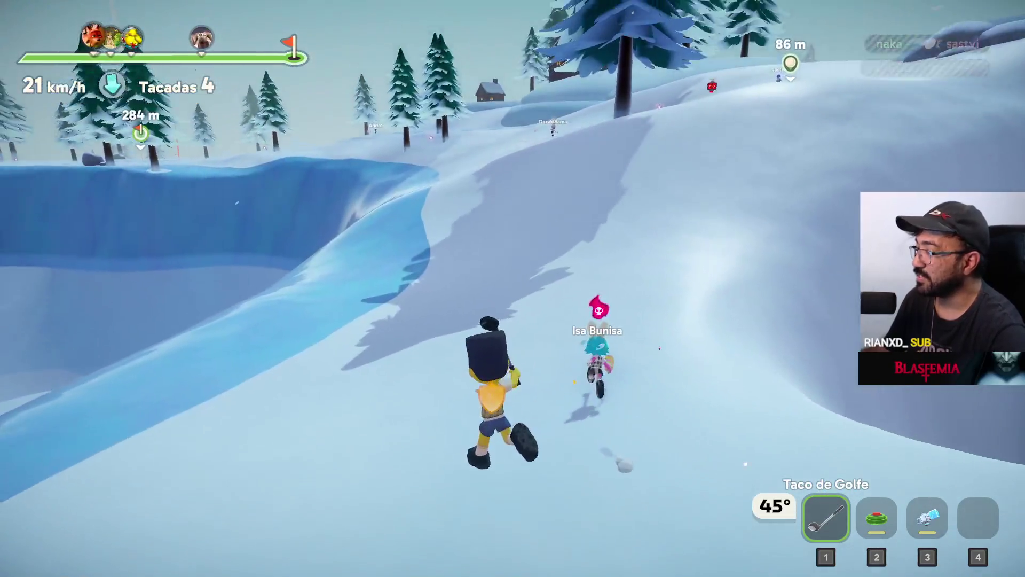
key(w)
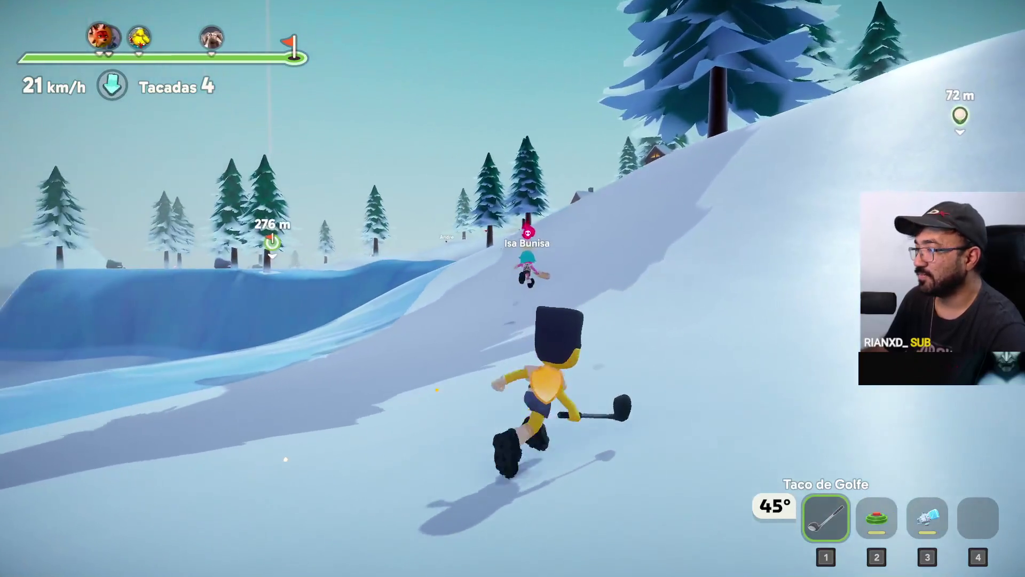
Step: Run on uphill with the golf club and take the stroke stance behind the ball
key(3)
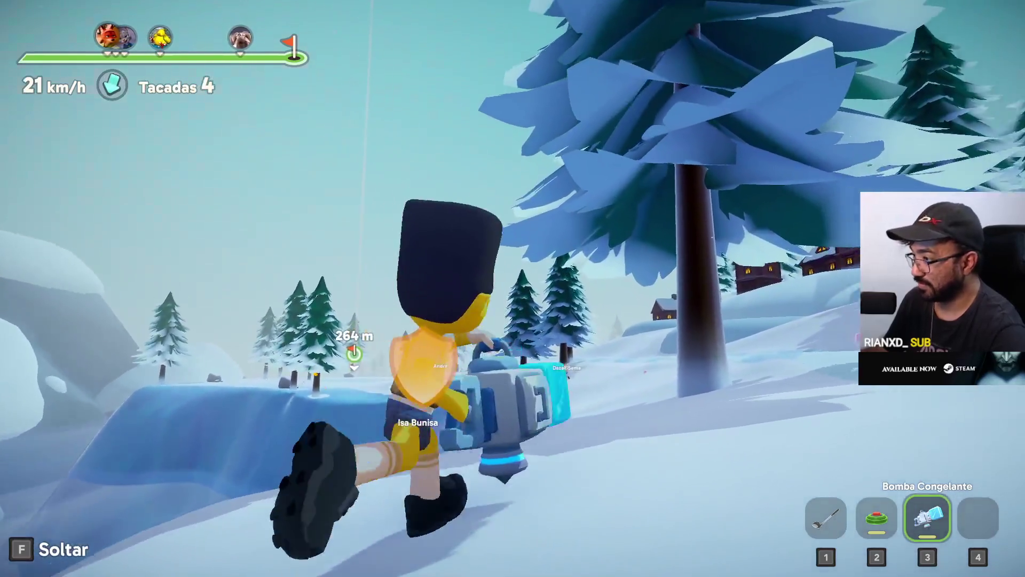
key(1)
key(w)
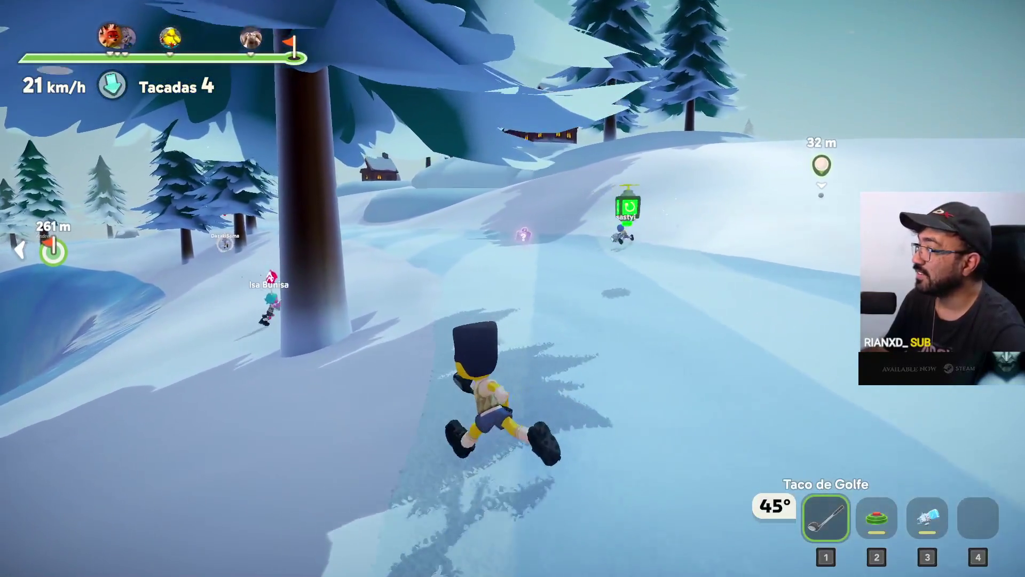
key(w)
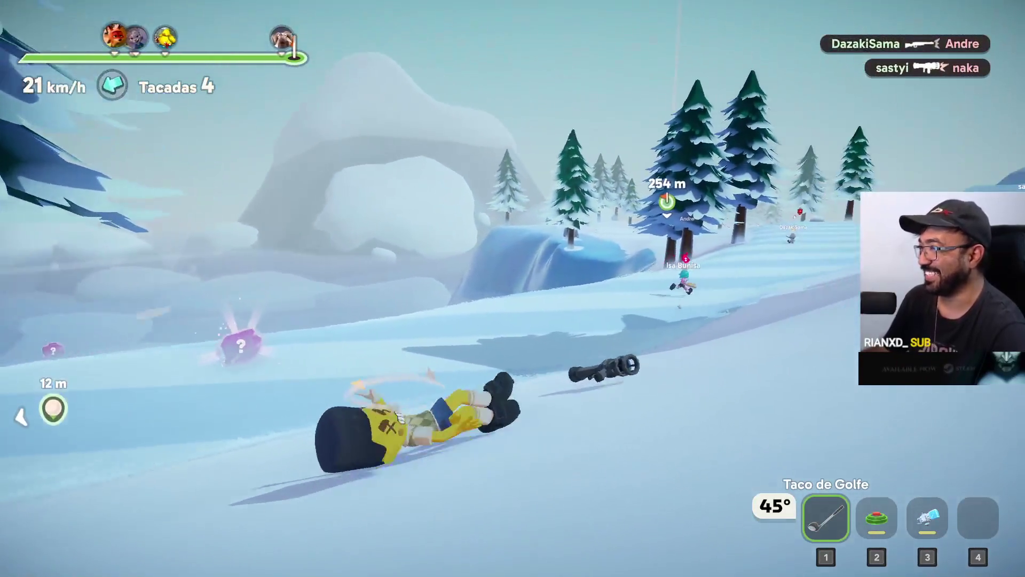
key(w)
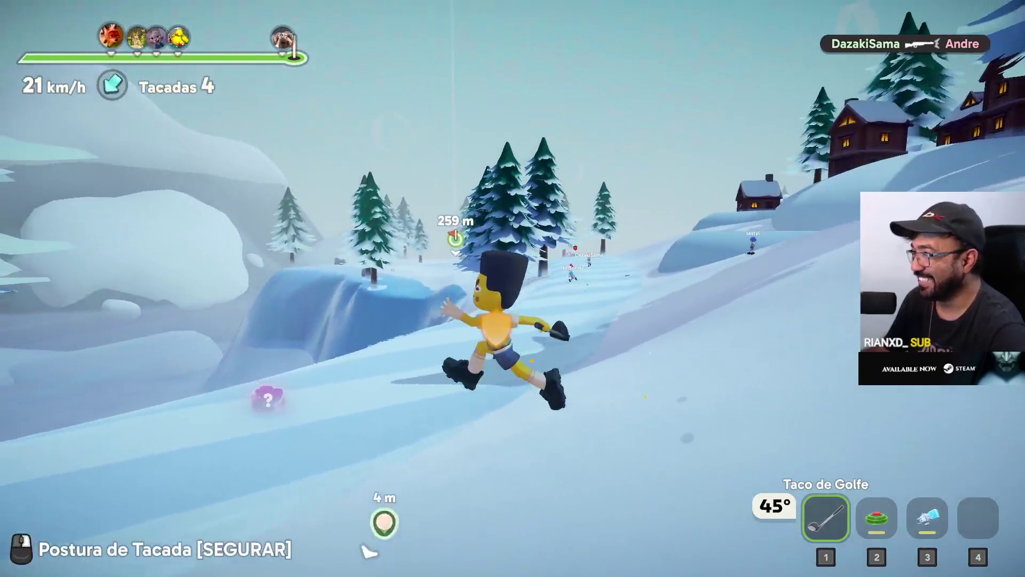
click(512, 288)
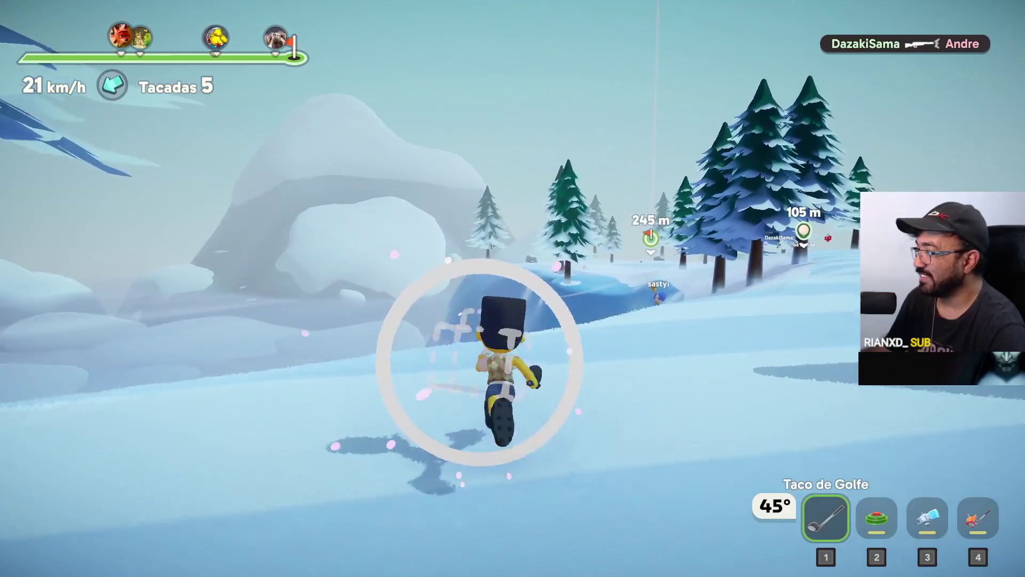
Step: Blast up the slope with the Taco Foguete rocket club, then strike the ball toward the flag
key(4)
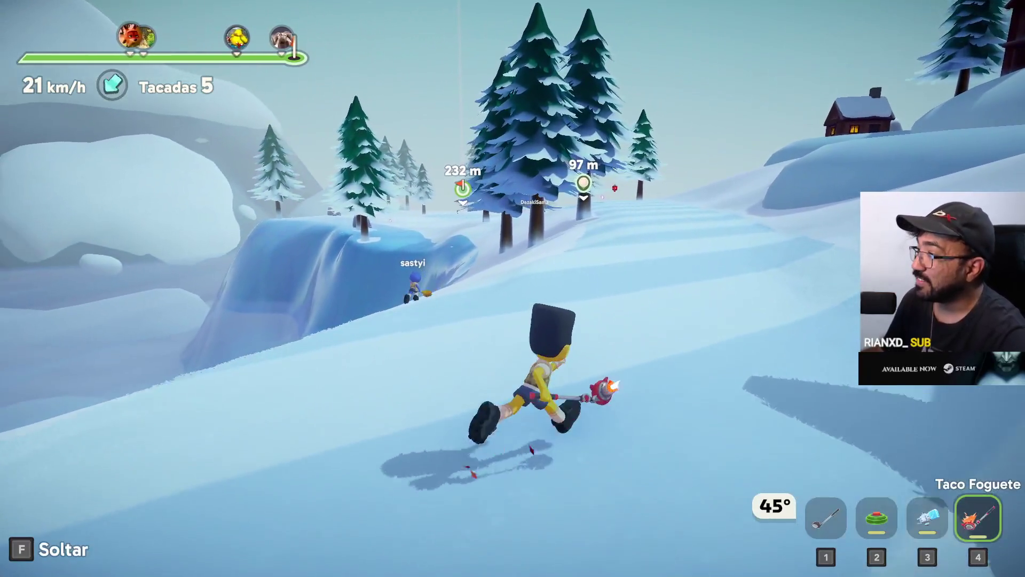
drag(512, 289, 513, 288)
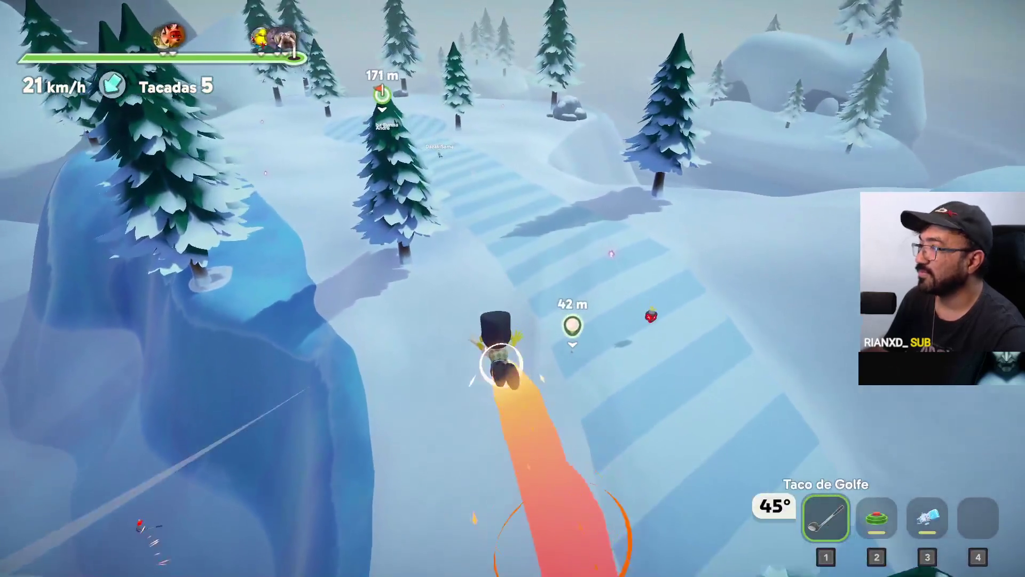
key(w)
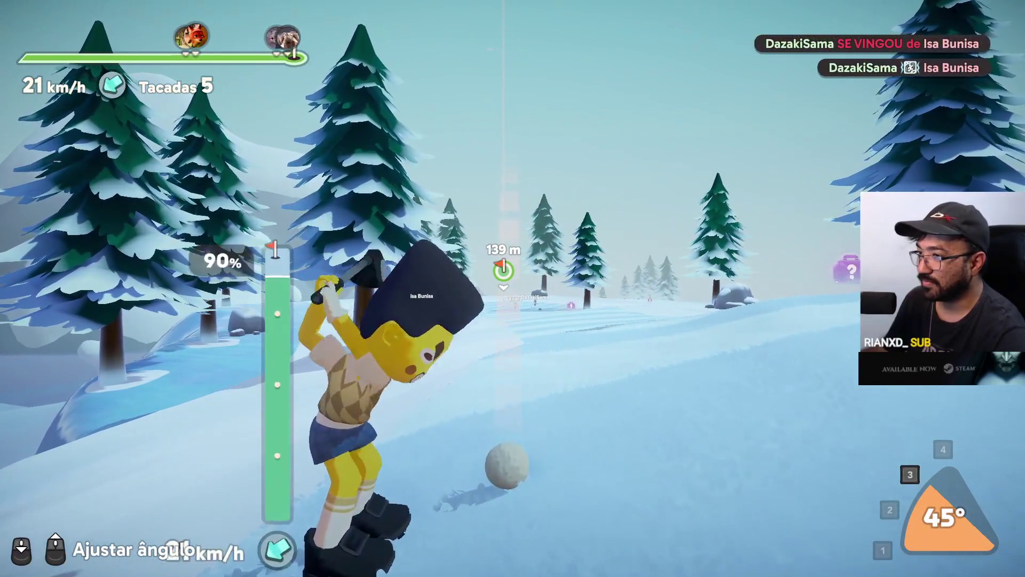
click(513, 288)
key(w)
key(3)
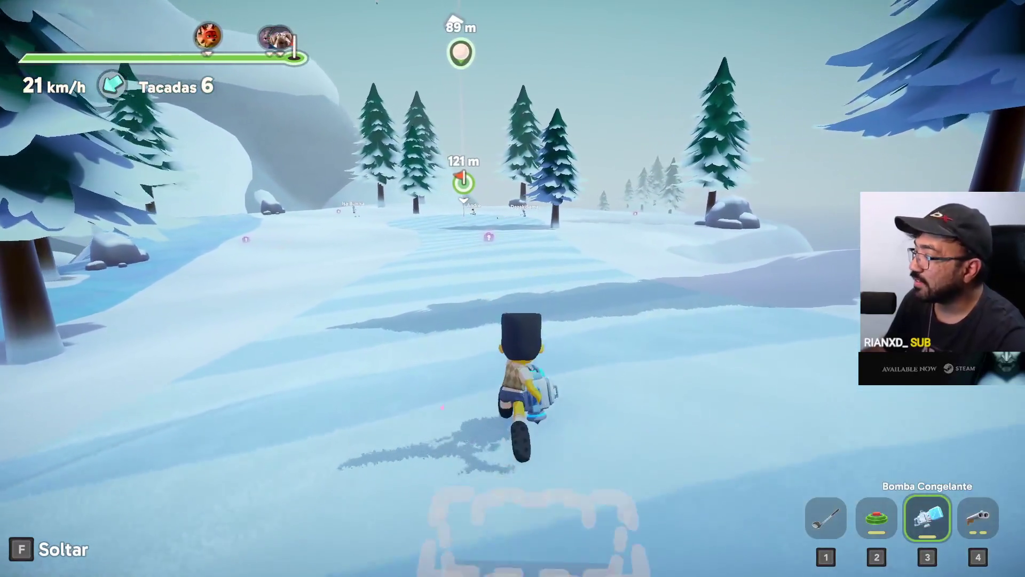
Step: Shoot two rivals with the Fuzil de Elefante and throw the freeze bomb near the flag
key(4)
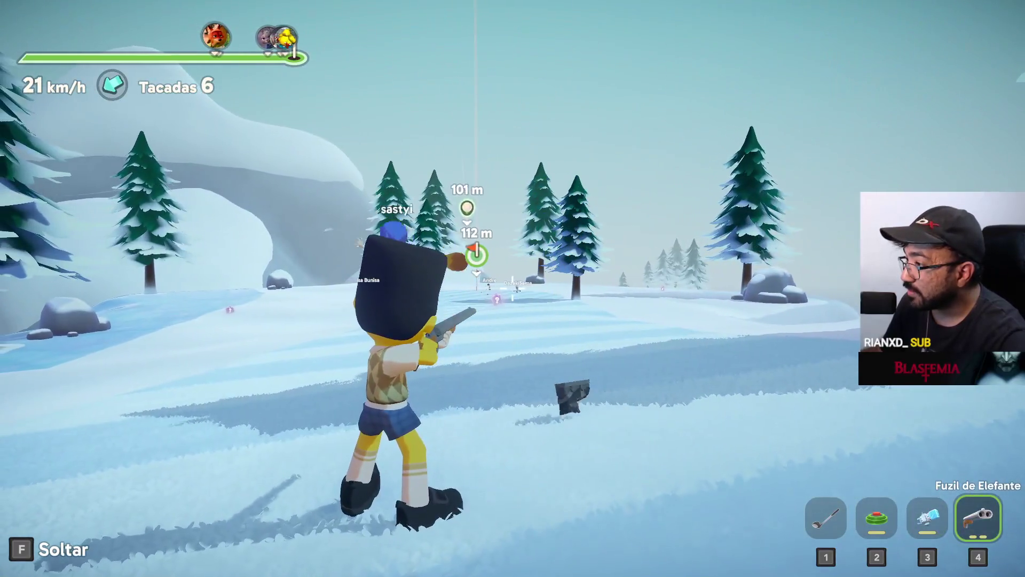
click(513, 289)
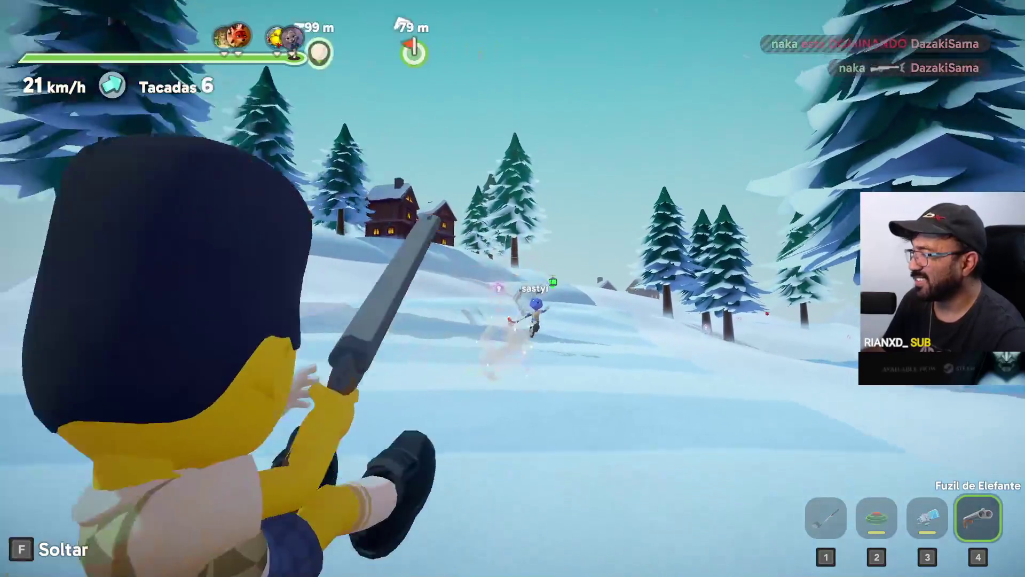
click(513, 289)
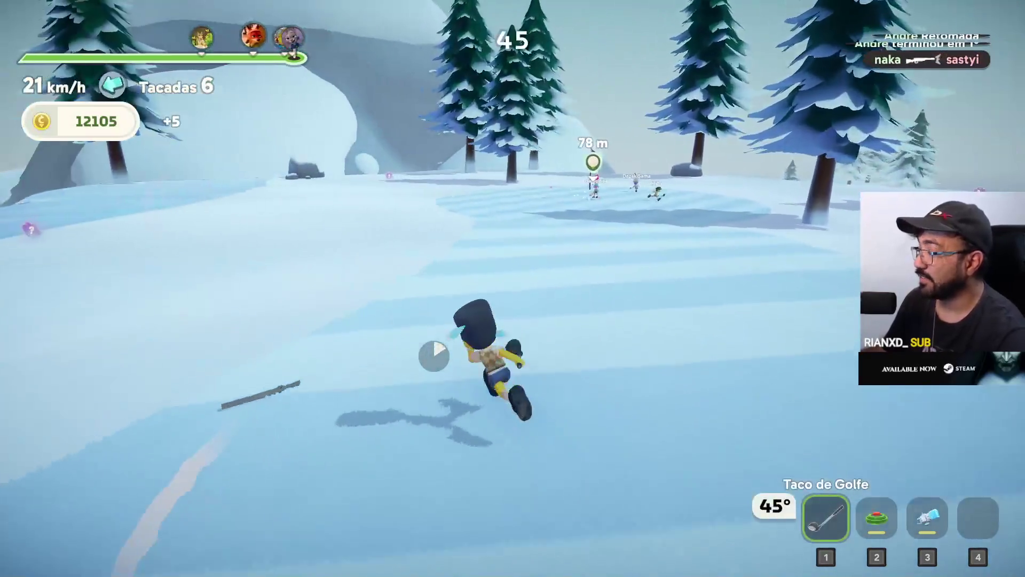
key(3)
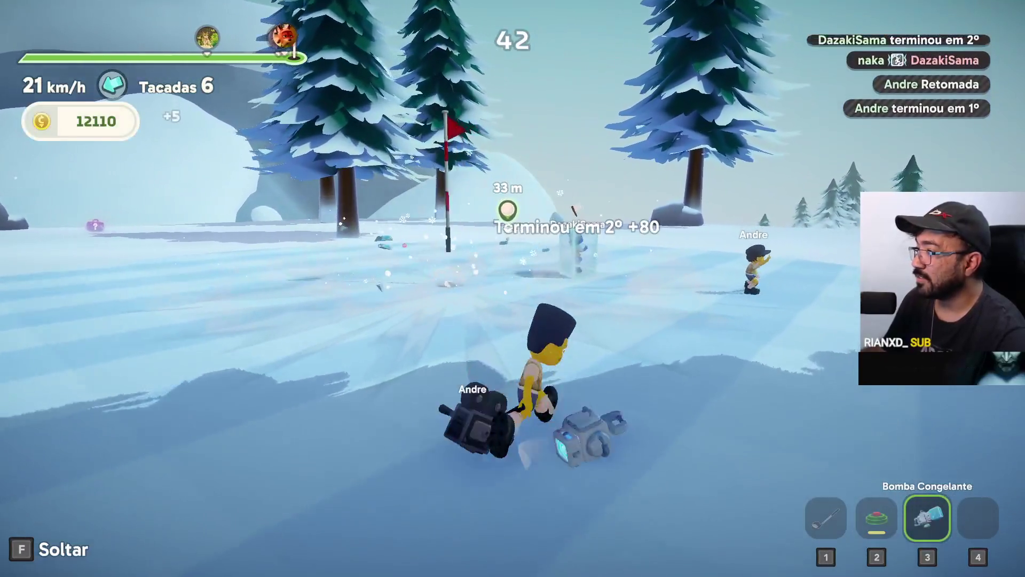
click(513, 289)
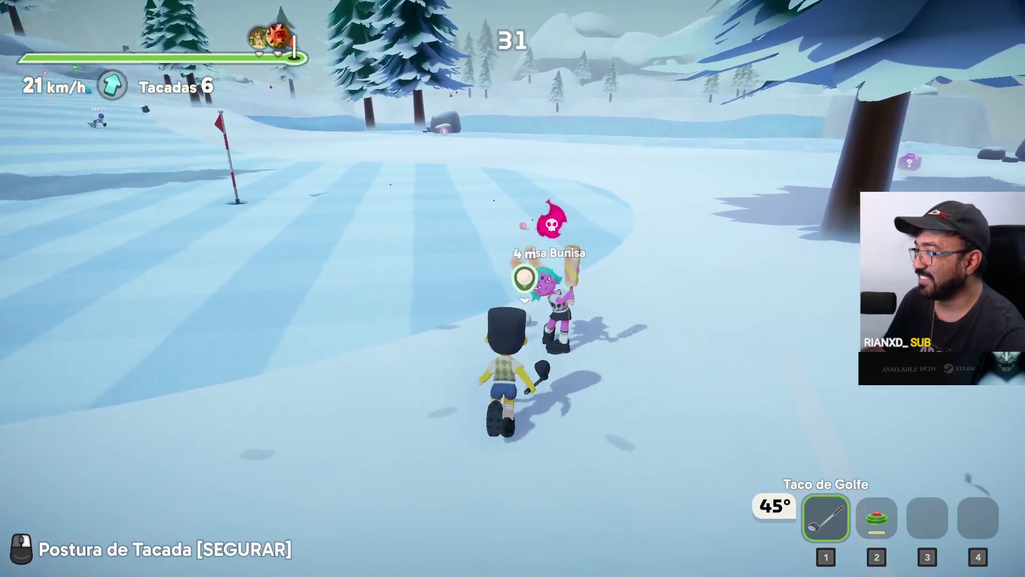
Step: Hit the remaining shots into the hole to finish 4th
right_click(512, 289)
click(512, 288)
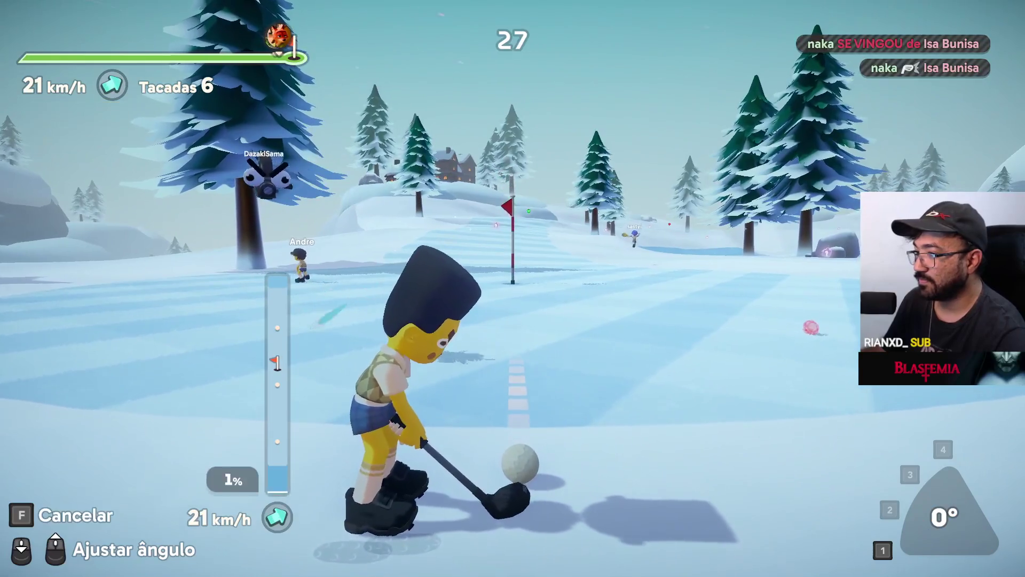
click(512, 289)
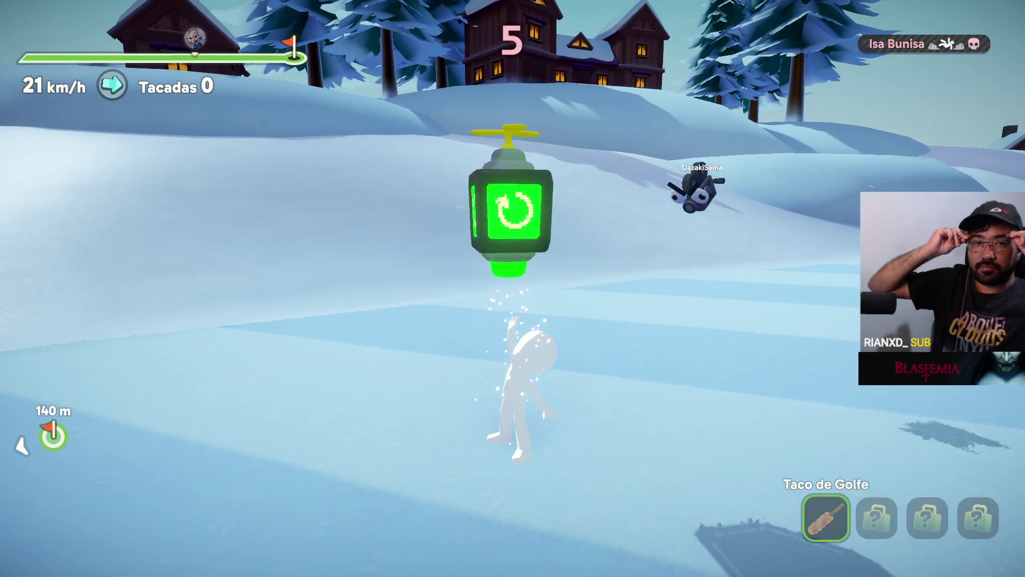
Step: Dismiss the accidental Windows Start menu and return to the hole 7 tee
key(w)
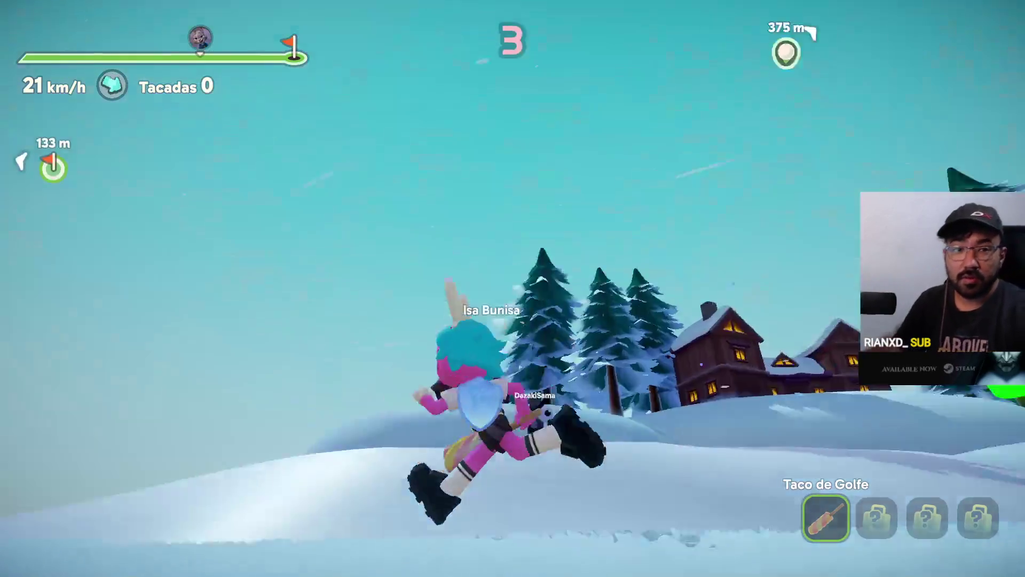
key(super)
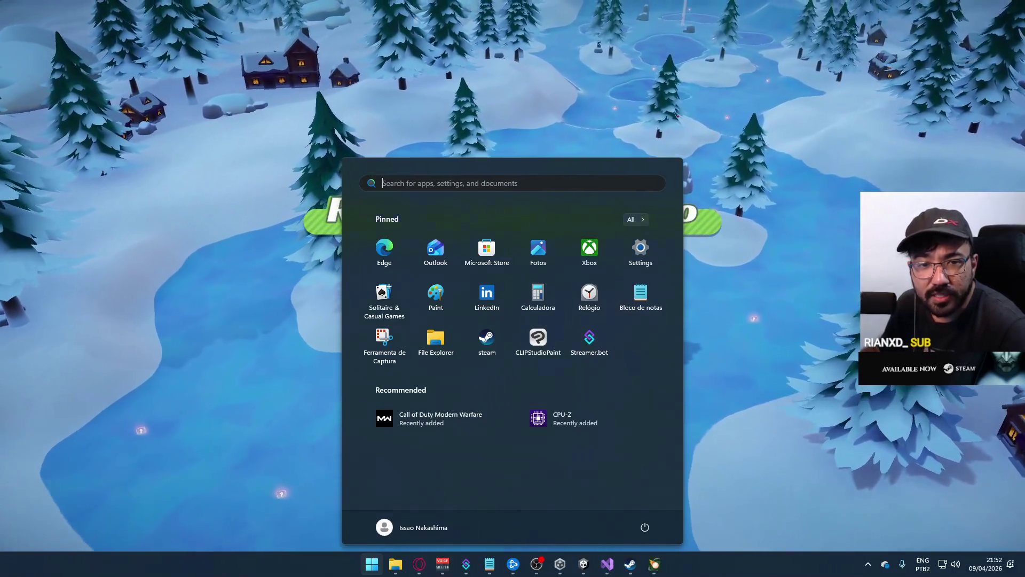
click(341, 100)
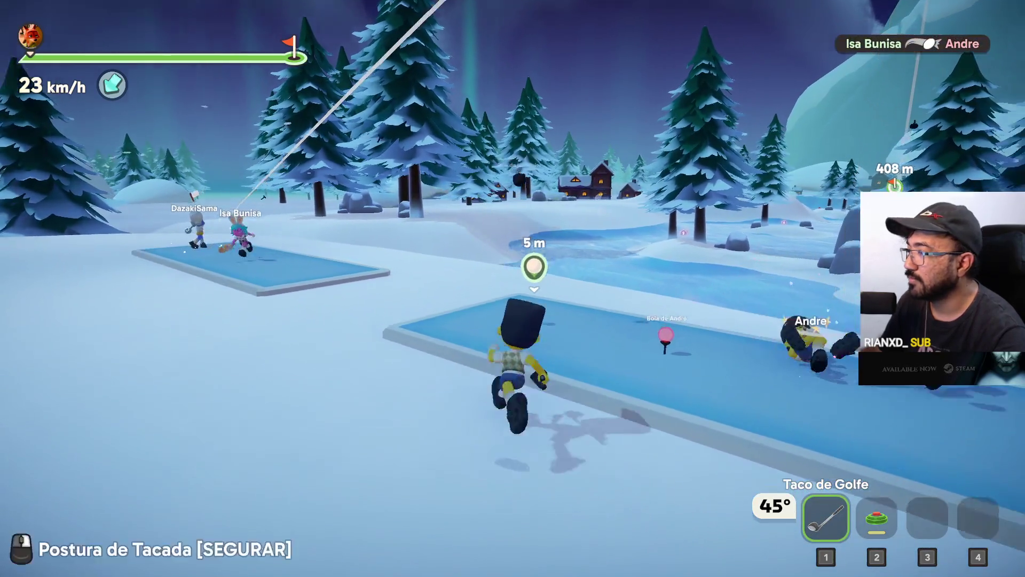
Step: Drop the Mina Terrestre landmine beside the tee and hit the hole 7 tee shot
key(2)
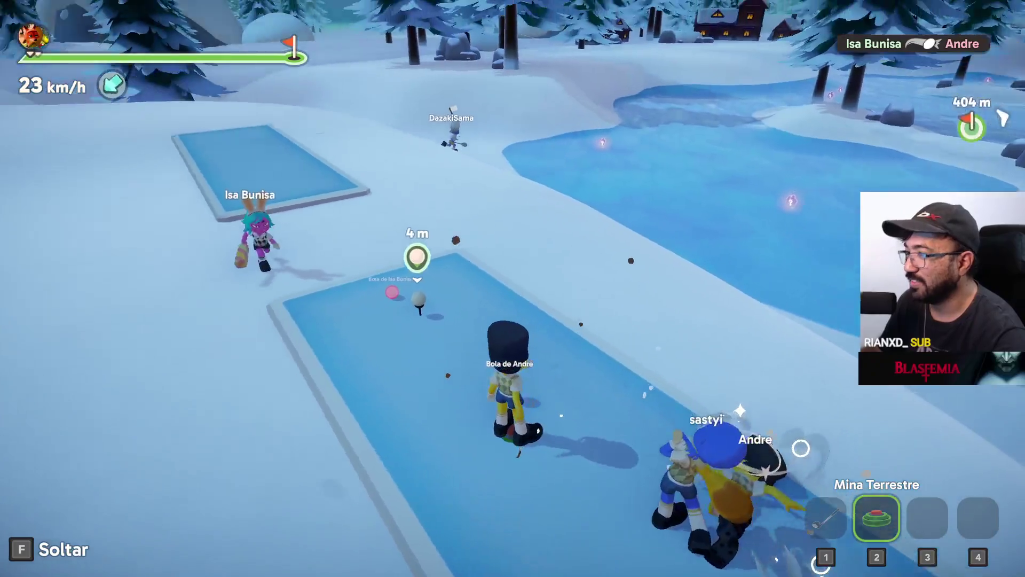
key(f)
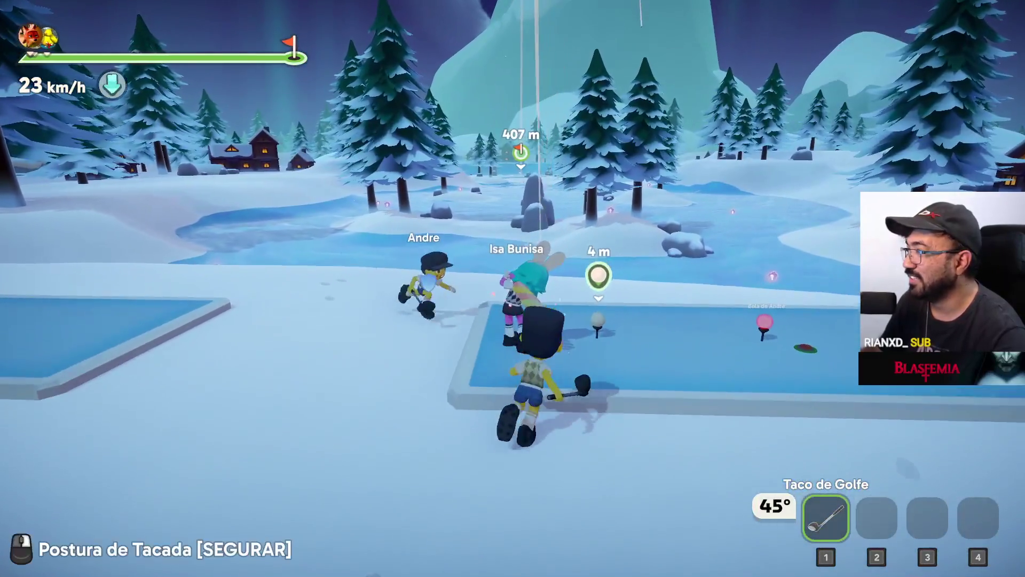
drag(513, 289, 513, 288)
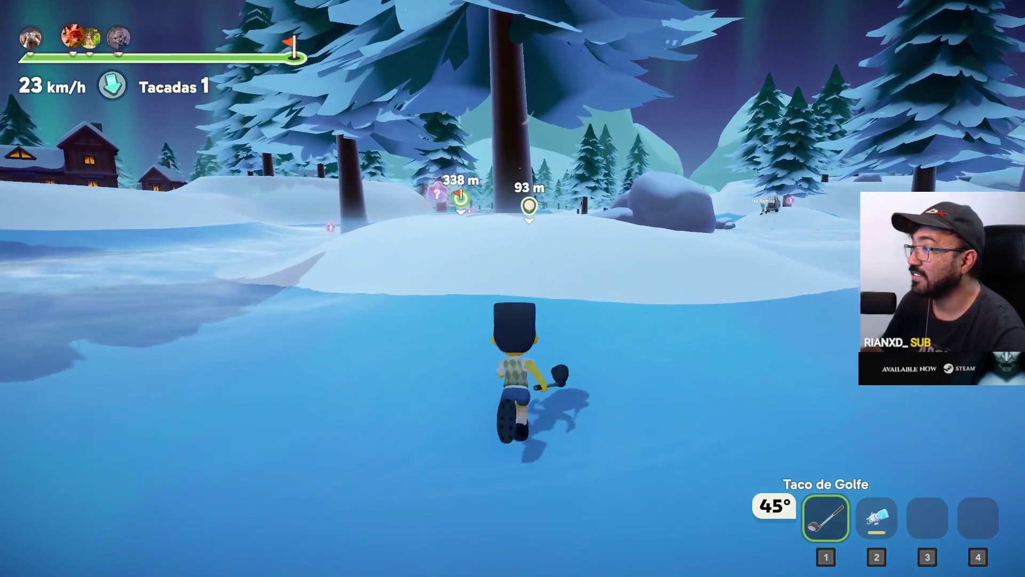
Step: Grab the Fuzil de Elefante from the mystery box and shoot a rival golfer
key(w)
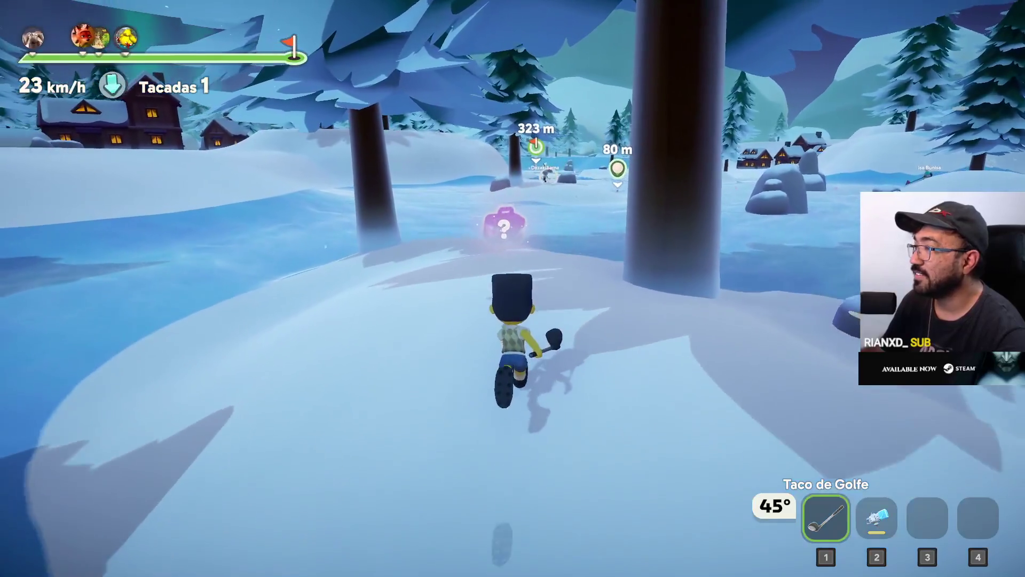
scroll(513, 288, down, 2)
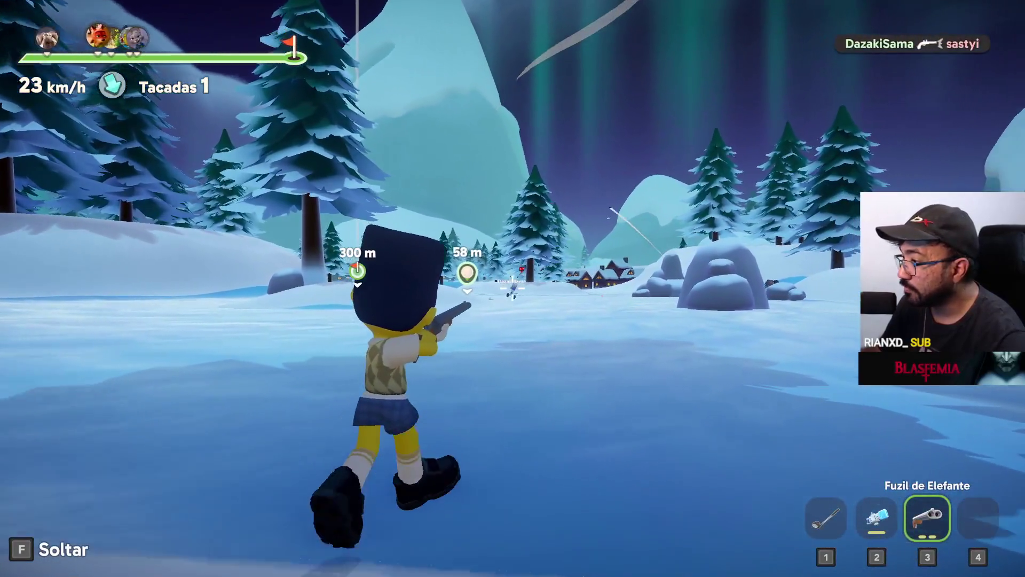
click(512, 288)
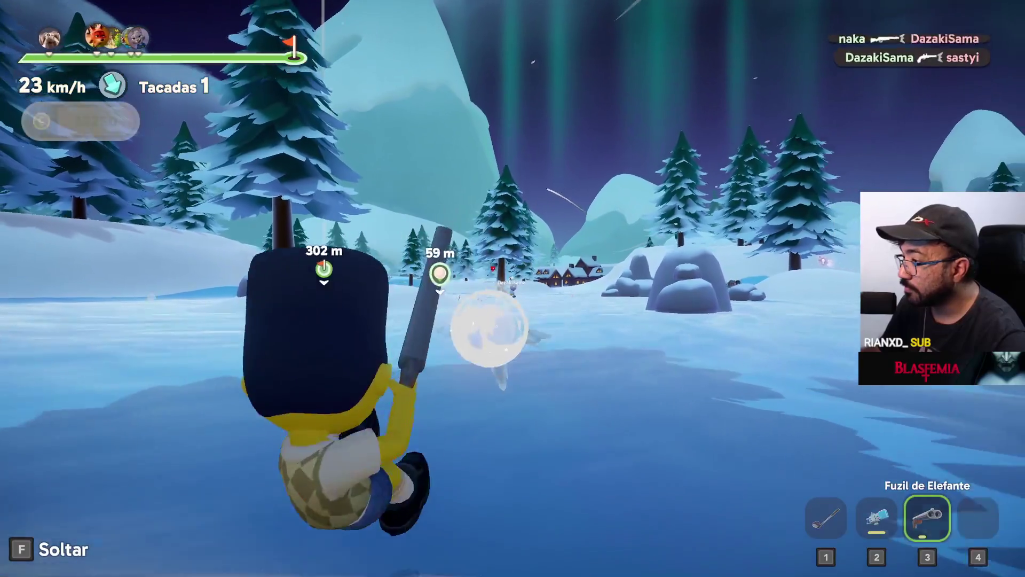
key(w)
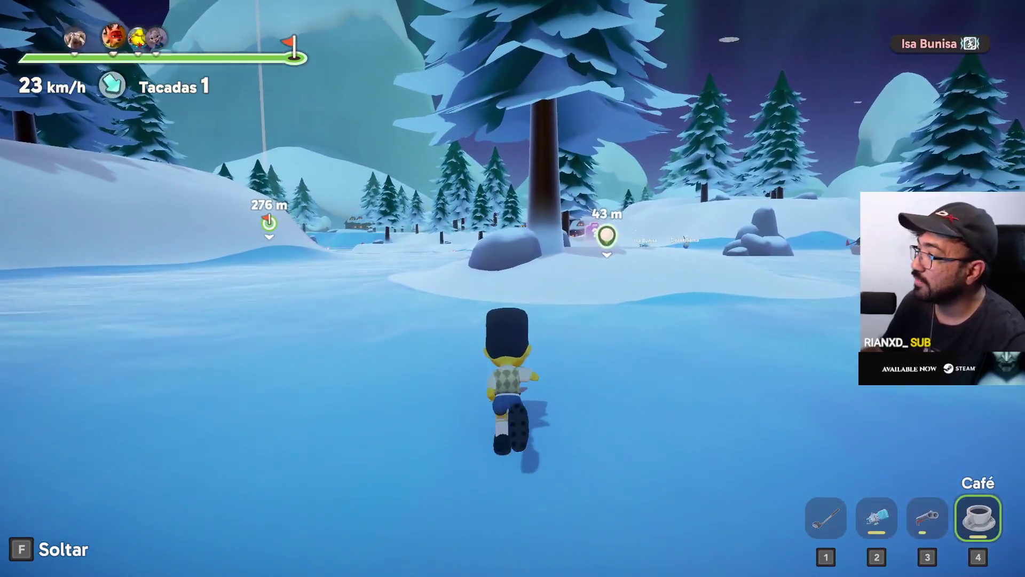
Step: Drop a freeze bomb on the ice and ready the second one
key(1)
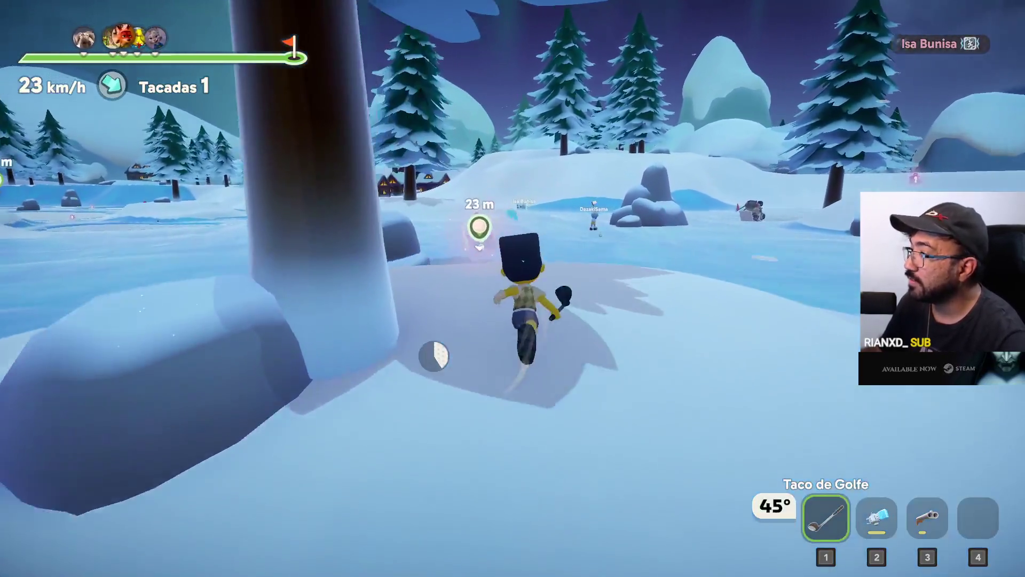
key(3)
key(2)
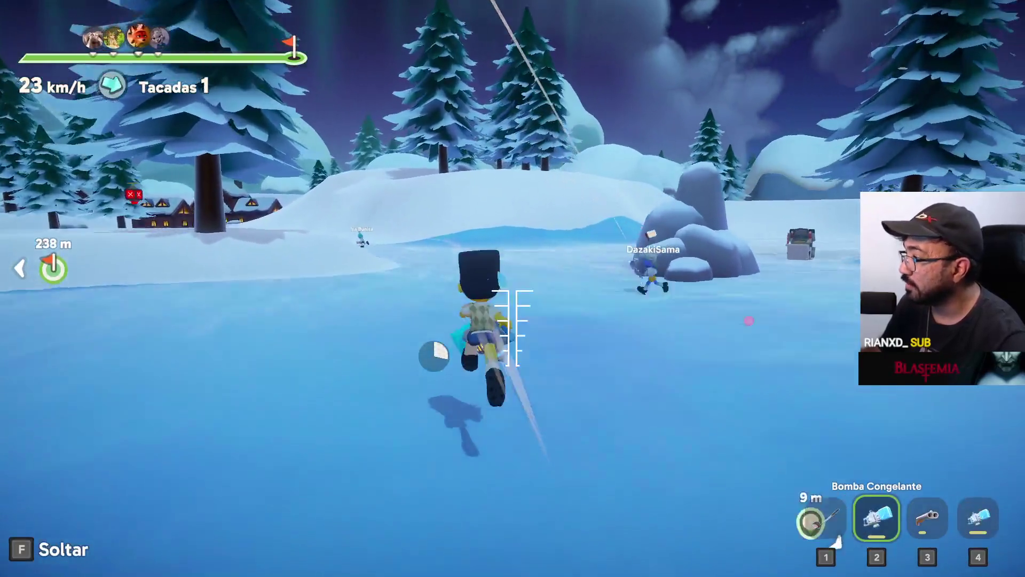
key(f)
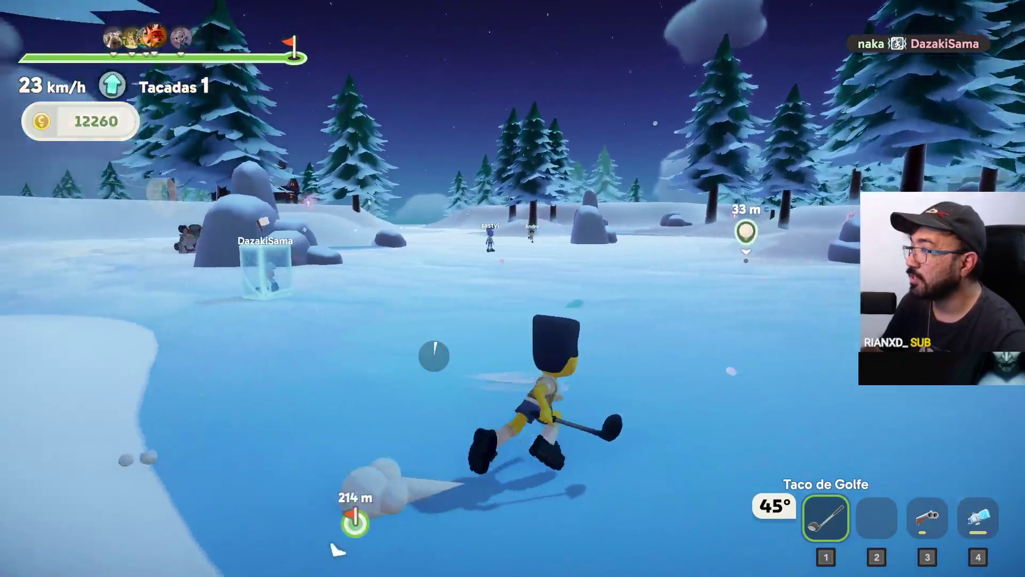
key(4)
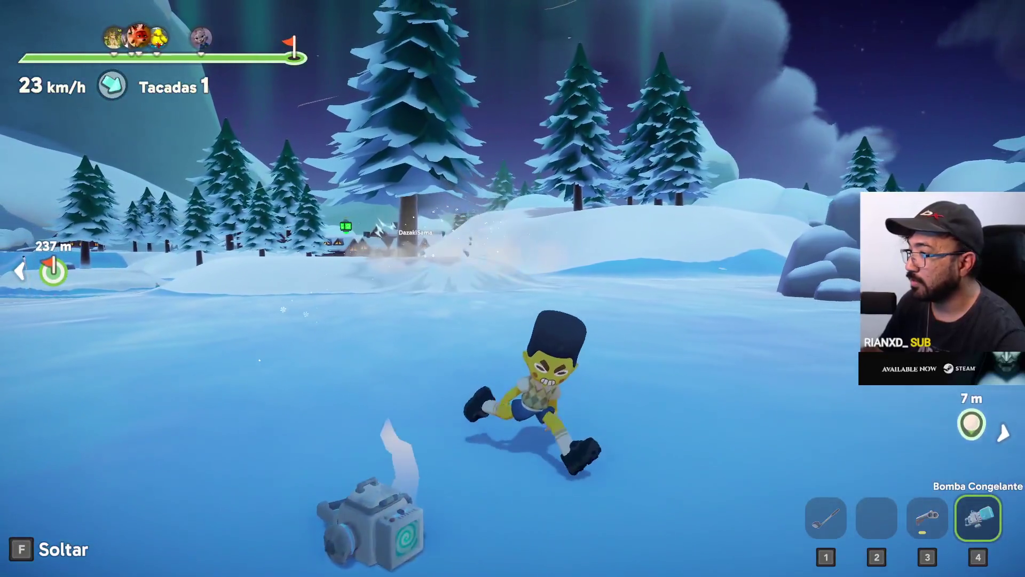
Step: Drop the freeze bomb on the ice and hit the third stroke at full power
key(f)
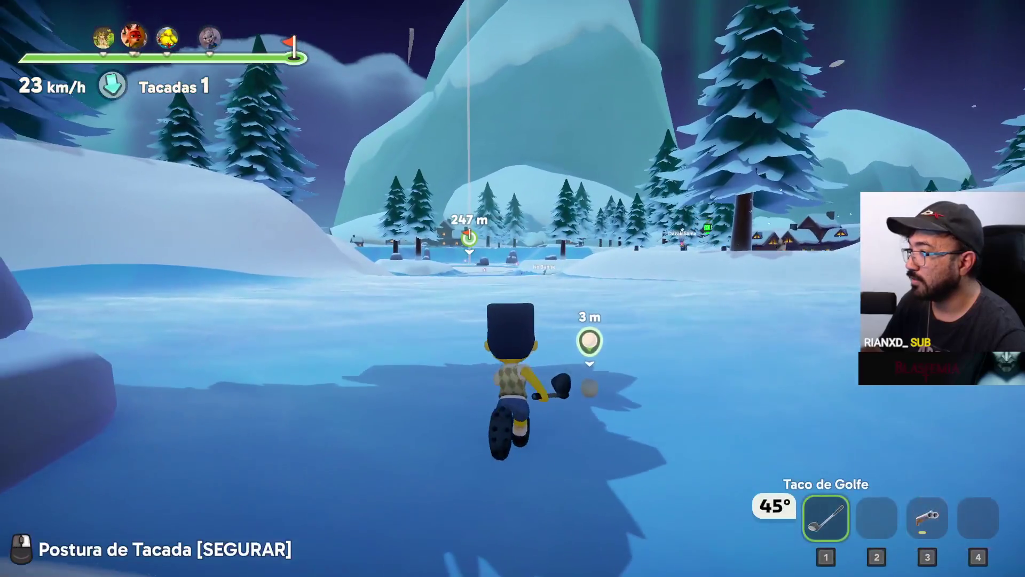
right_click(513, 289)
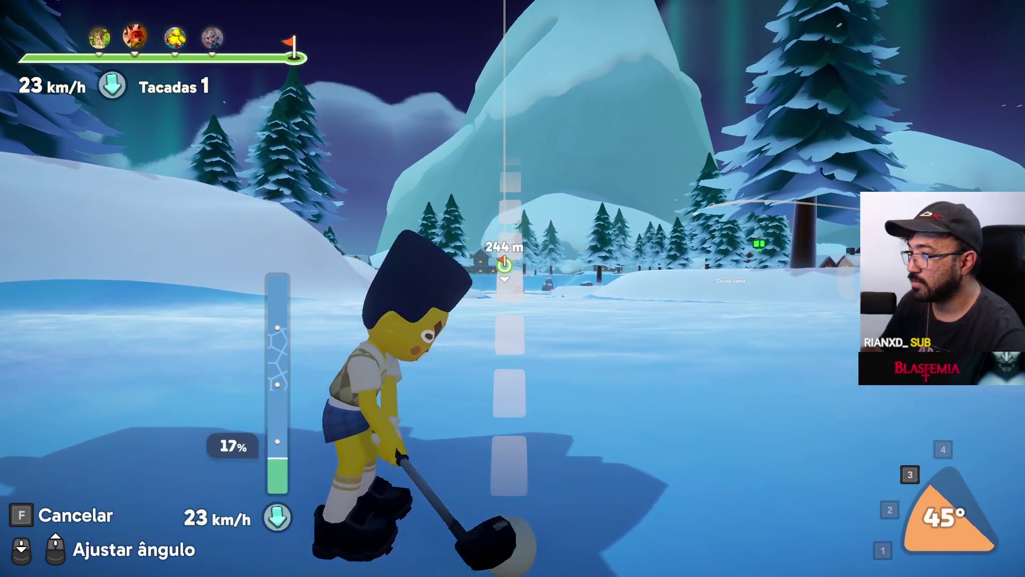
click(512, 289)
key(w)
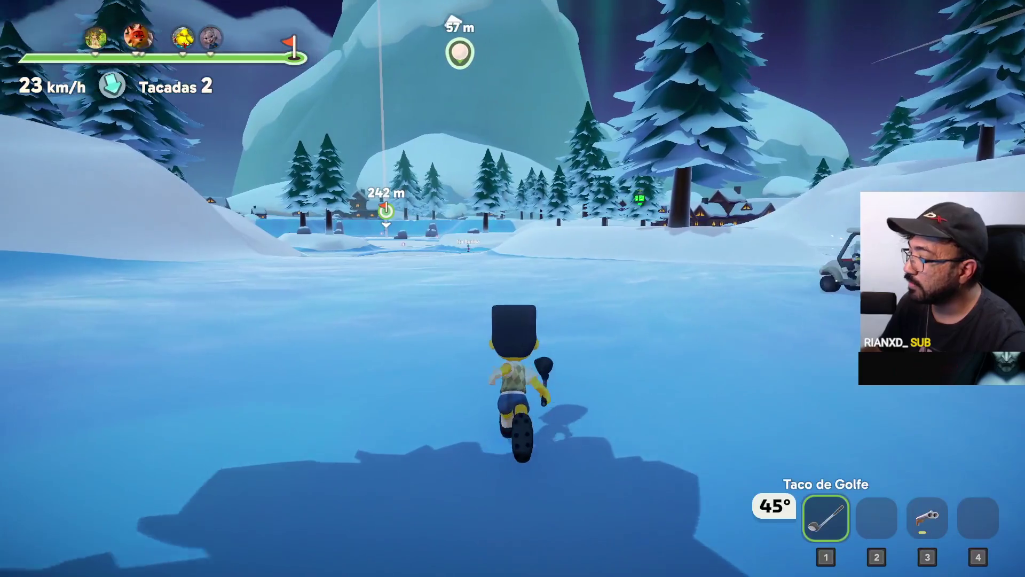
Step: Shoot a rival's golf cart into the air, then fire the elephant rifle at rivals ahead
key(3)
click(512, 288)
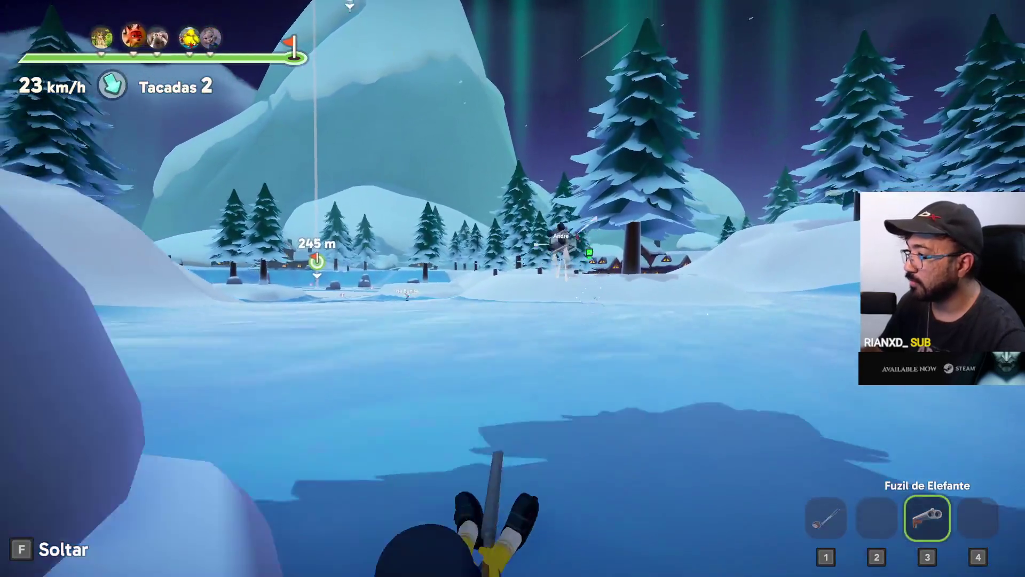
key(1)
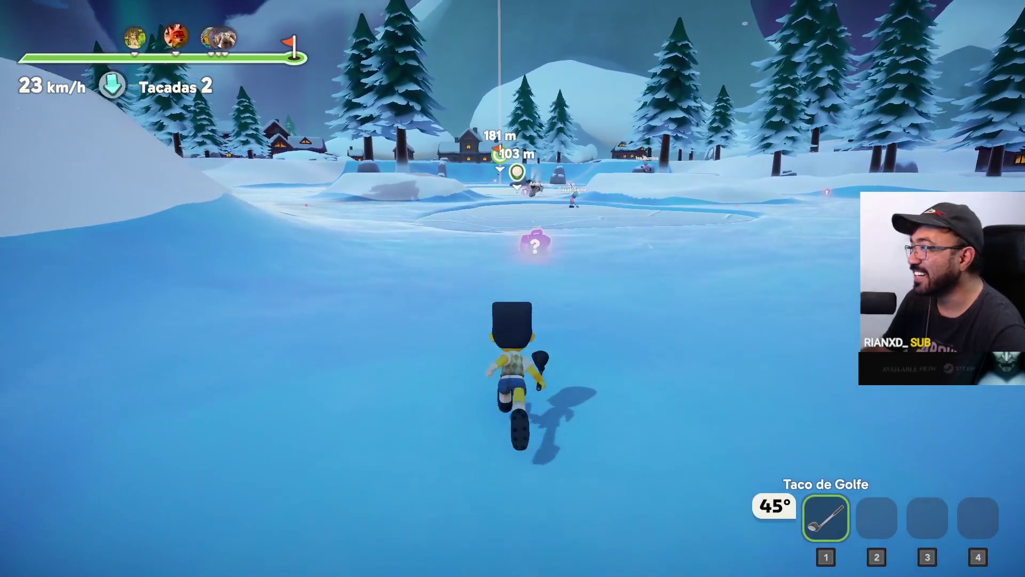
key(2)
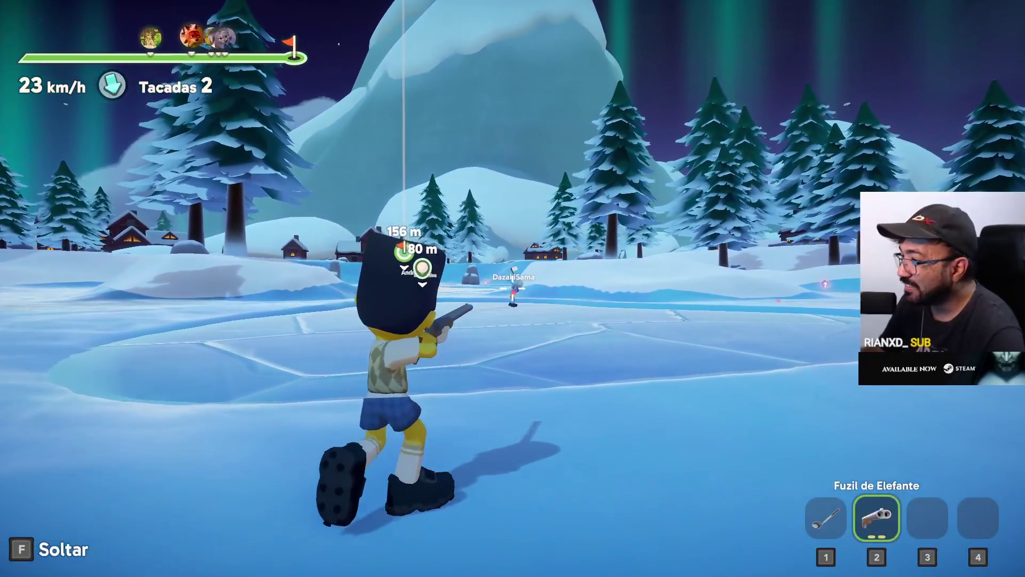
click(513, 289)
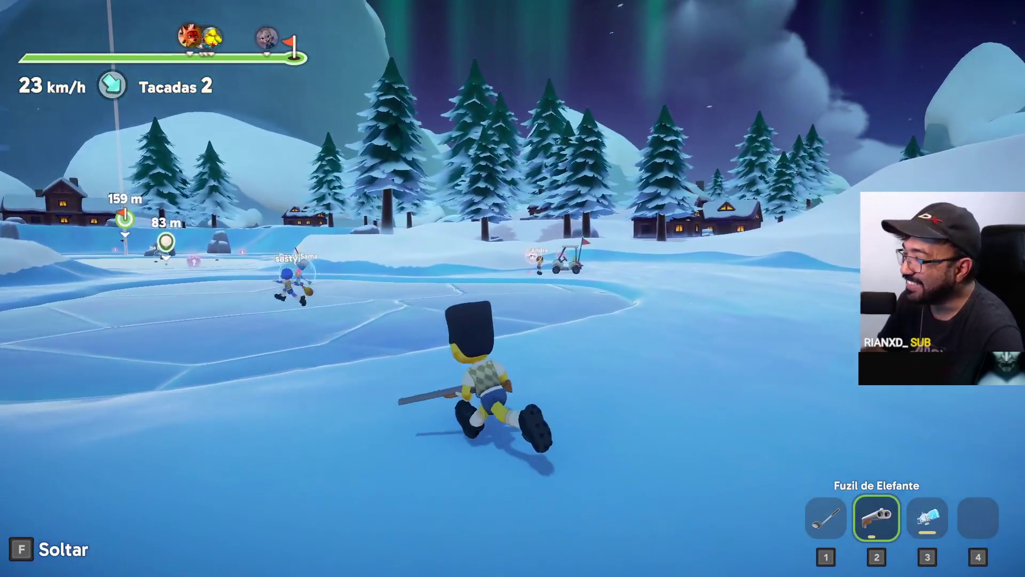
Step: Run across the ice toward the flag while cycling between the rifle and the golf club
key(w)
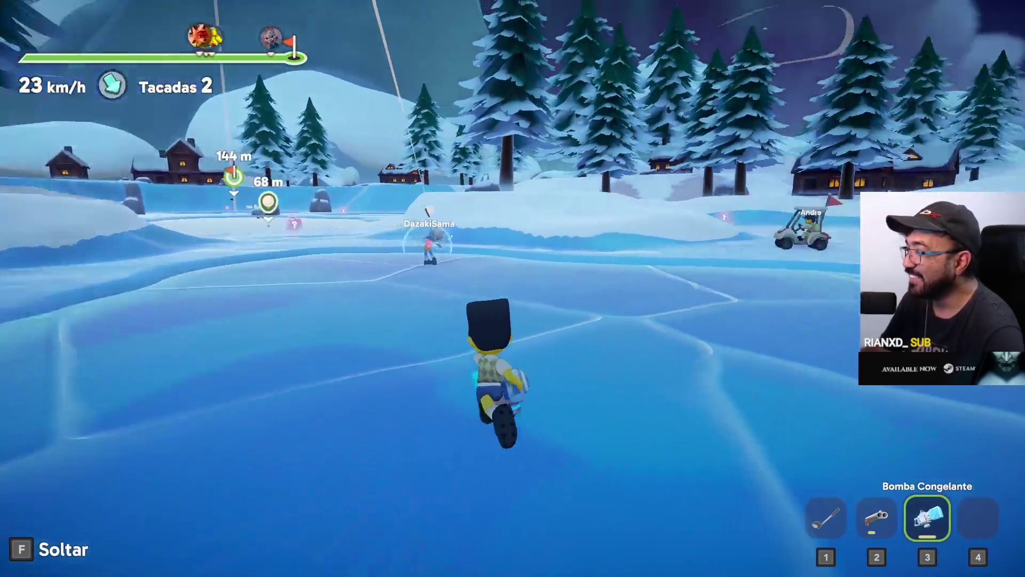
key(w)
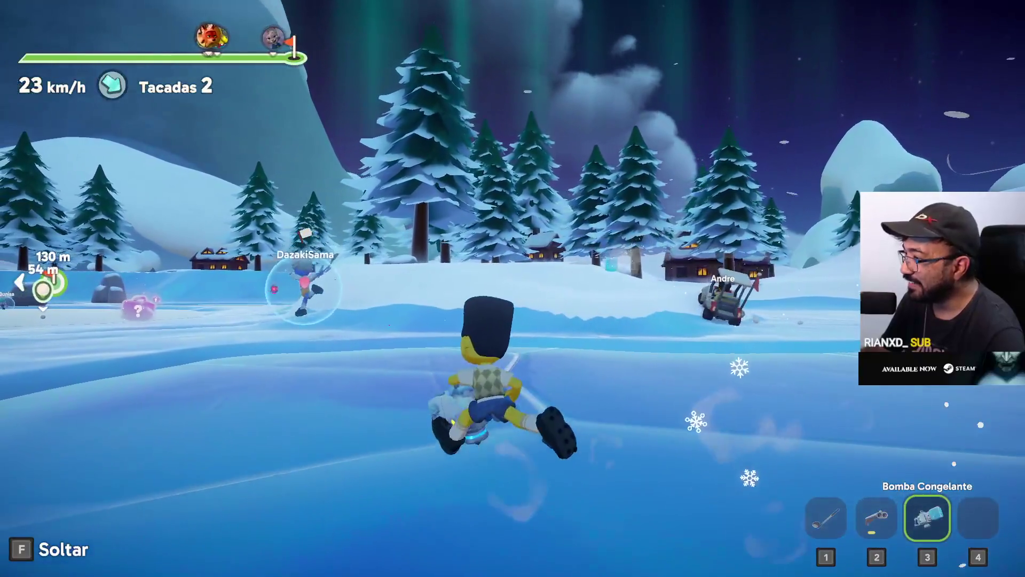
key(w)
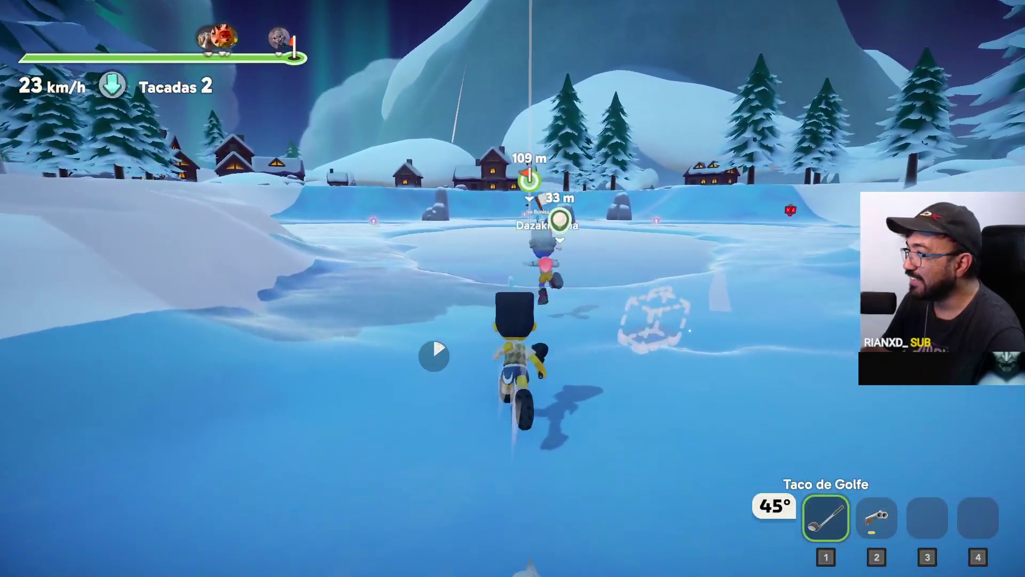
key(w)
key(w)
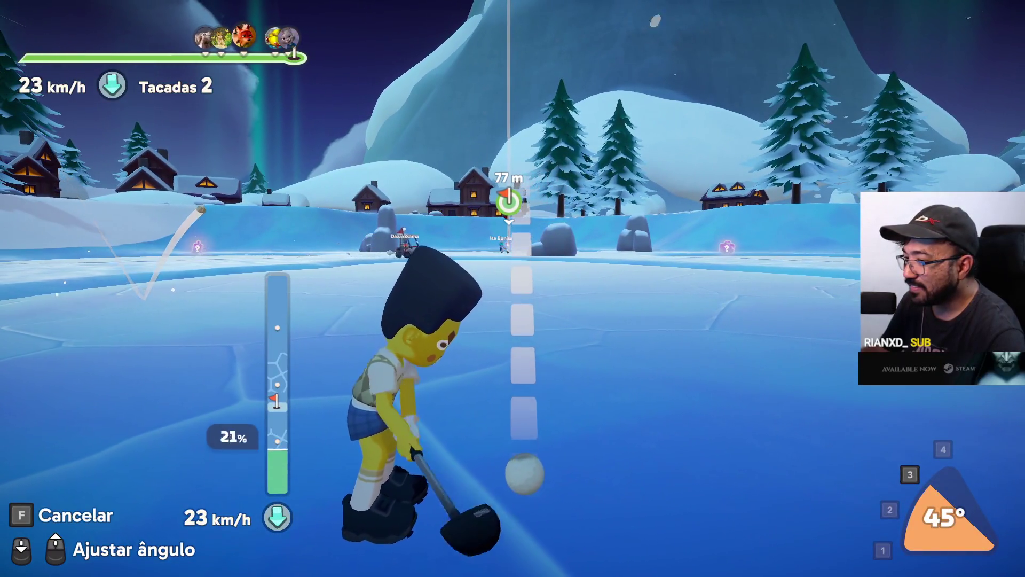
key(2)
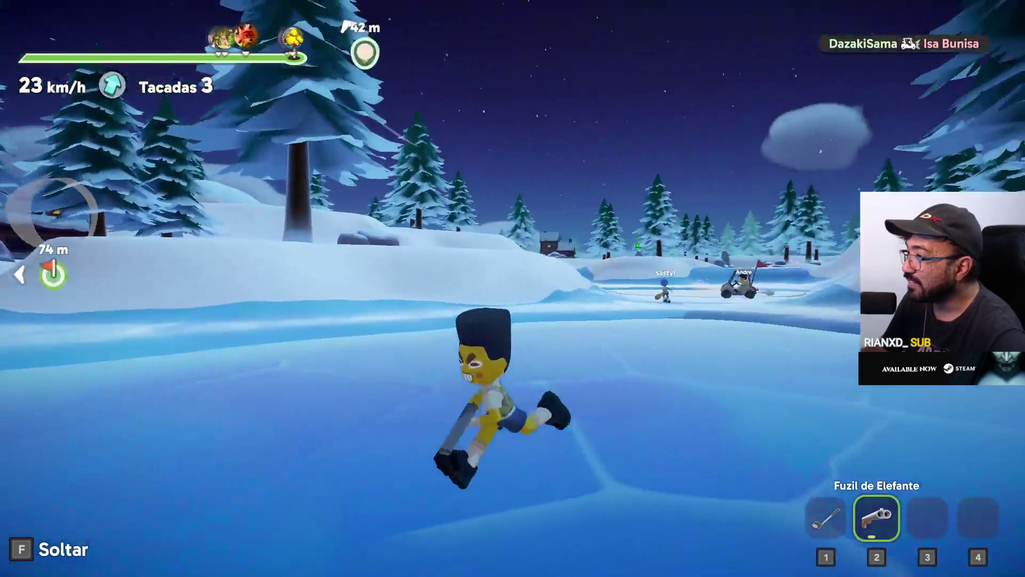
key(w)
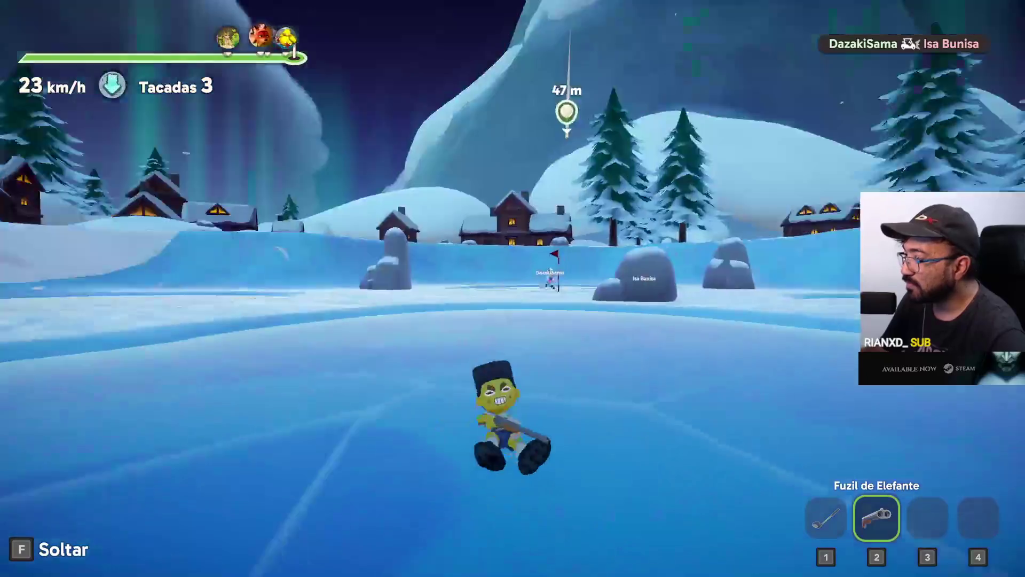
key(f)
key(w)
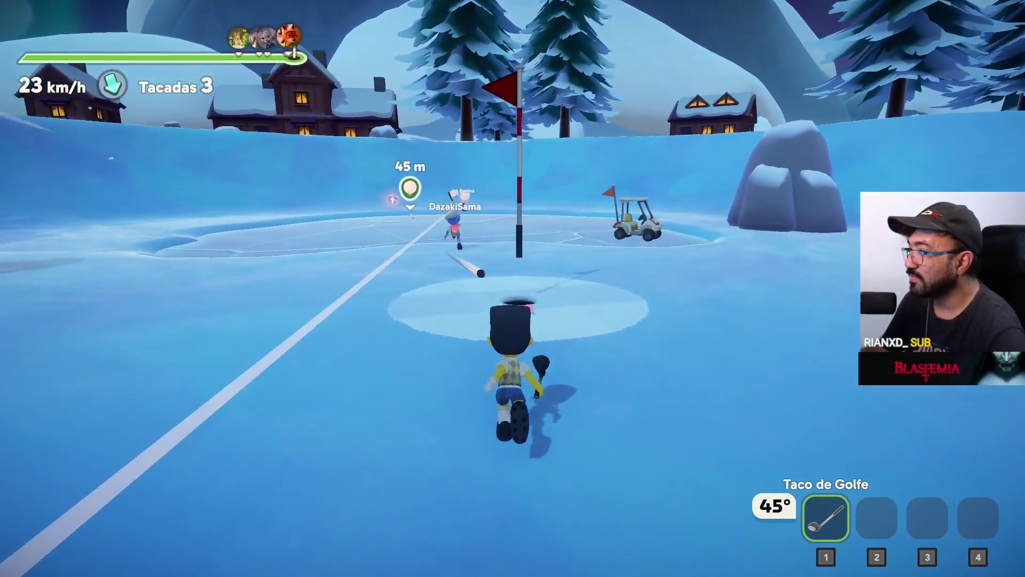
key(w)
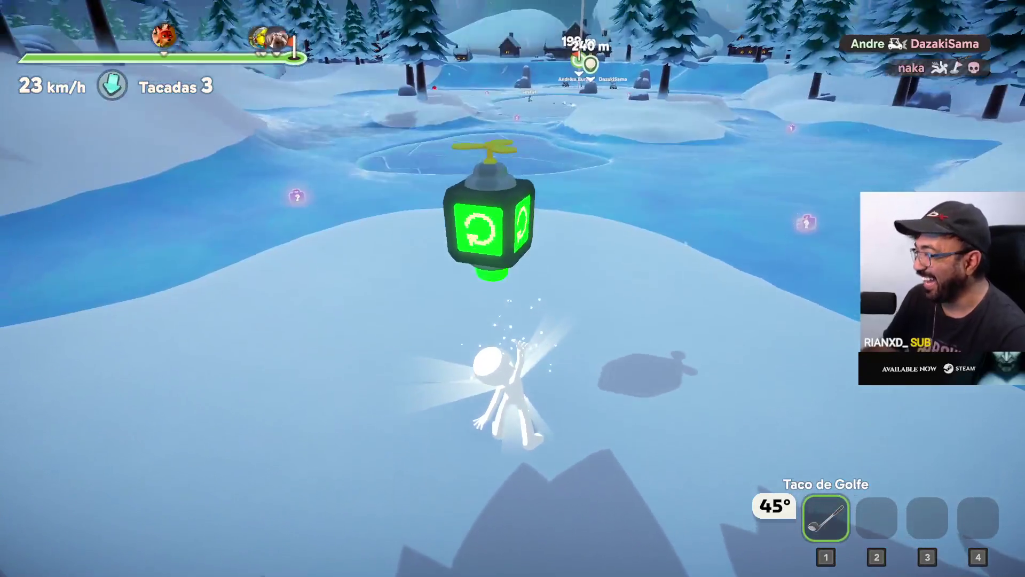
Step: Run from the respawn point across the ice to the ball, taking the club and bouncing with spring boots
key(w)
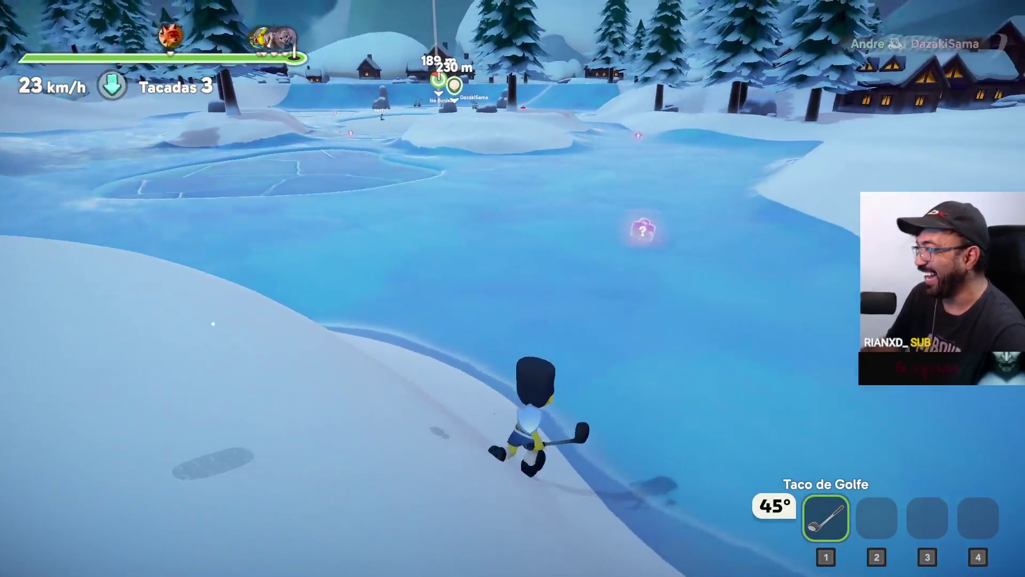
key(w)
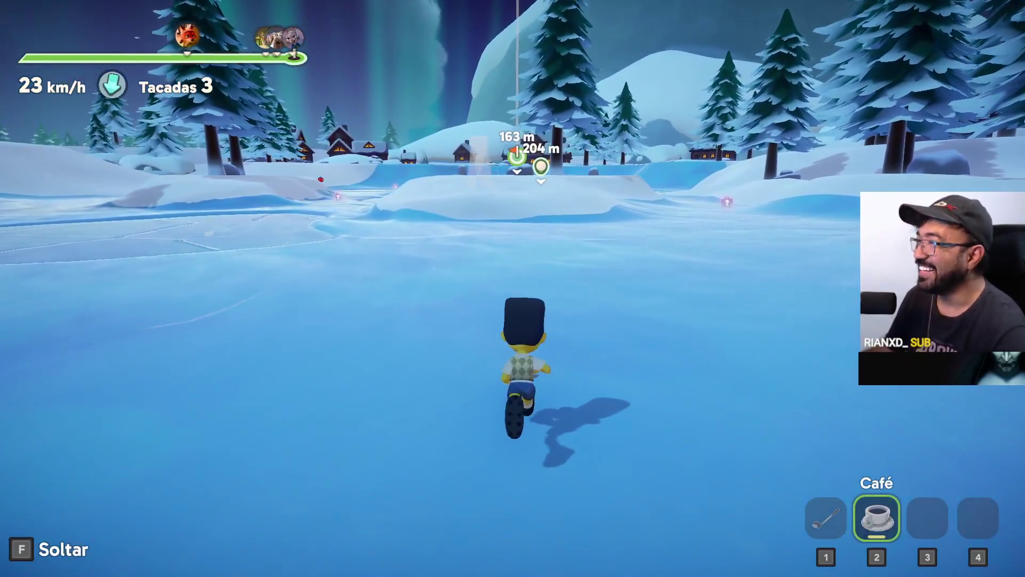
key(1)
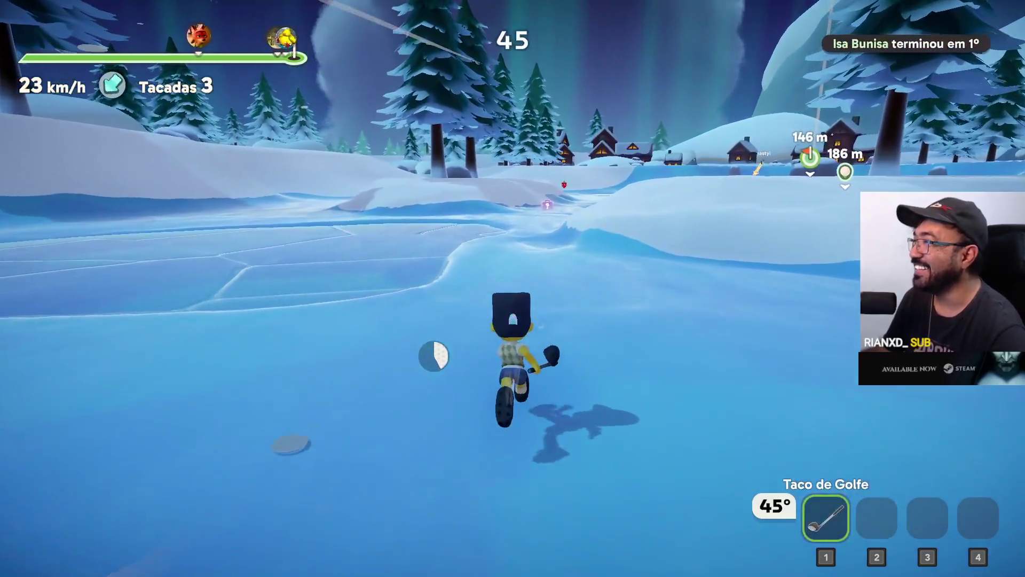
key(w)
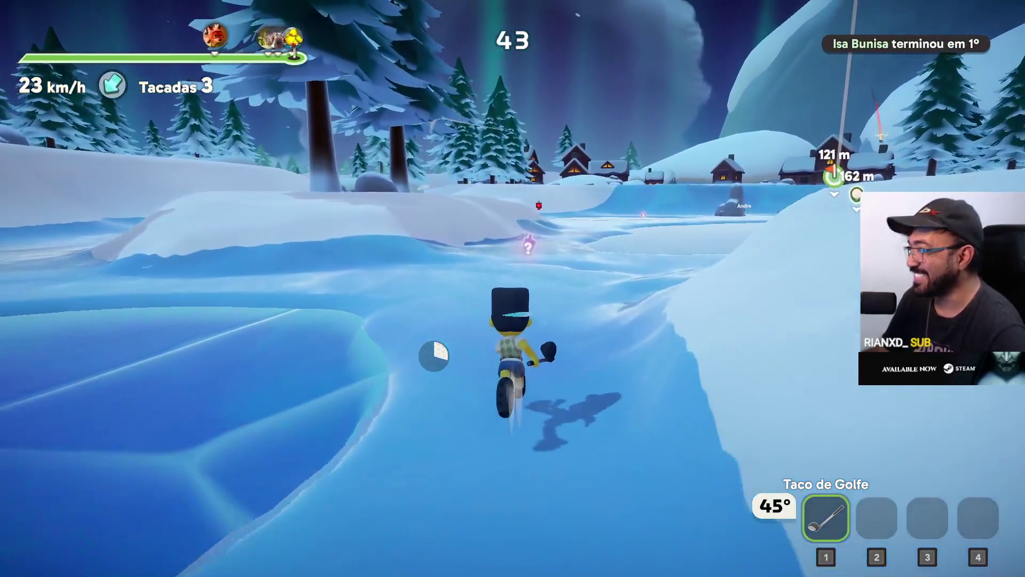
key(w)
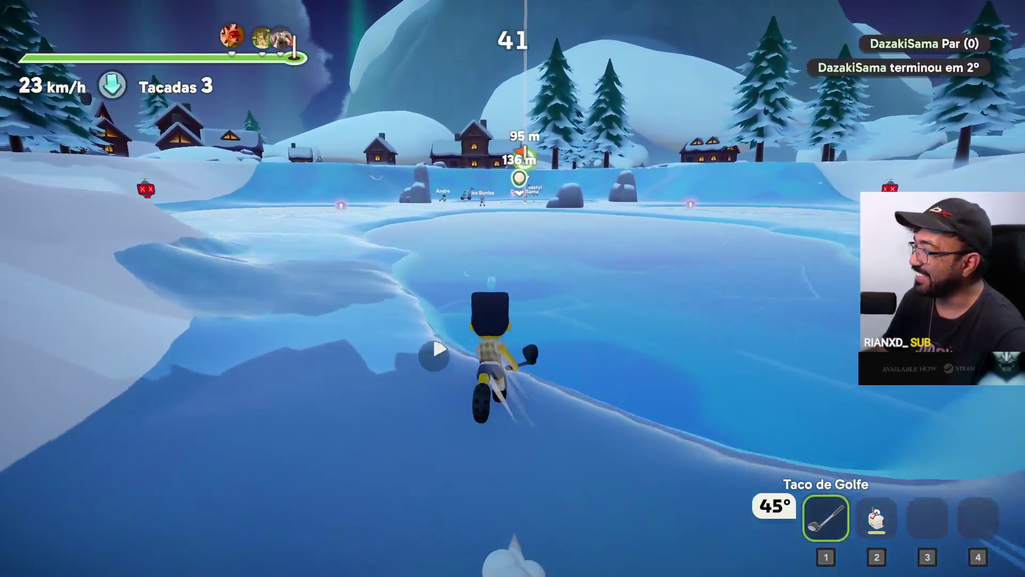
key(w)
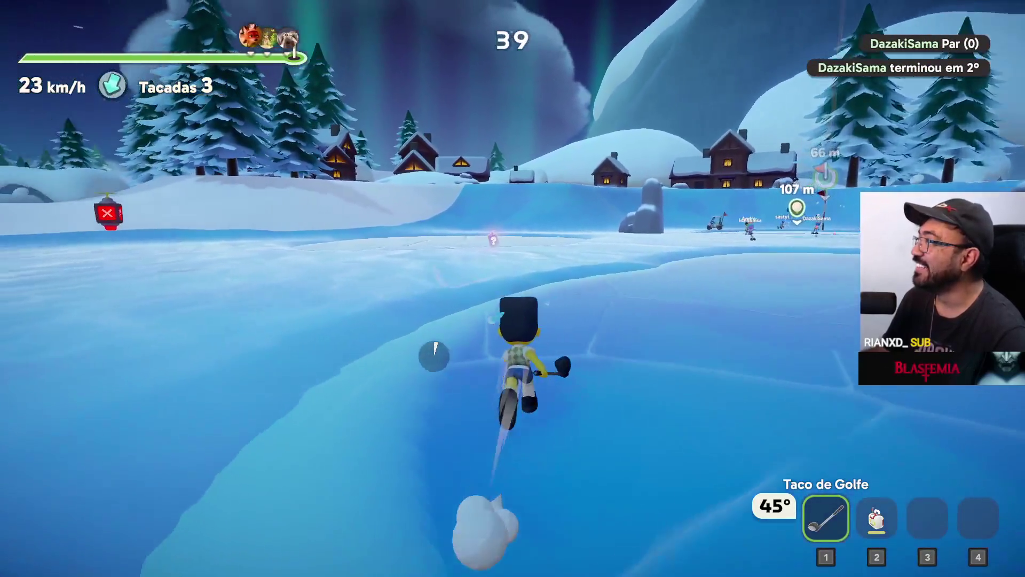
key(w)
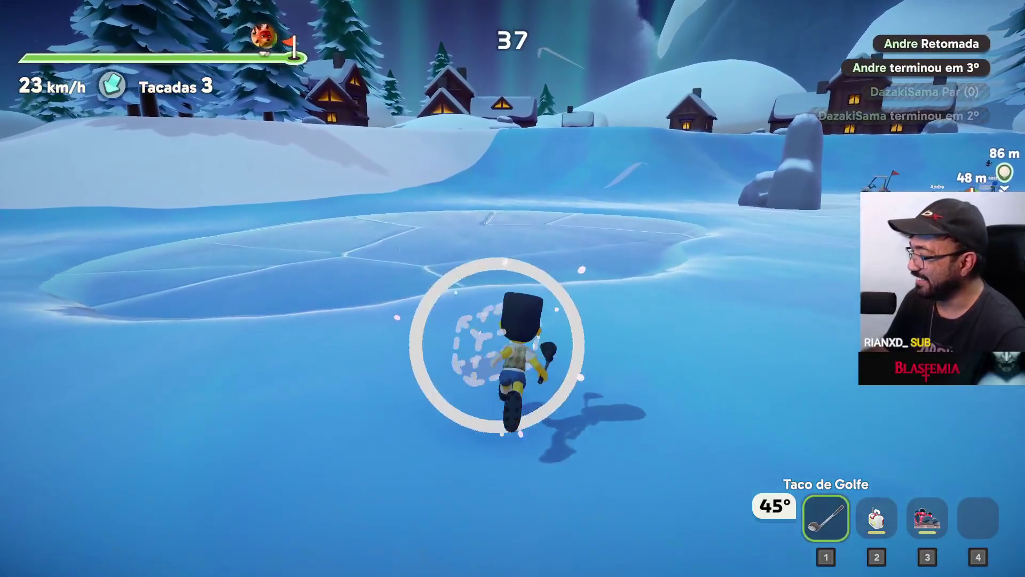
key(w)
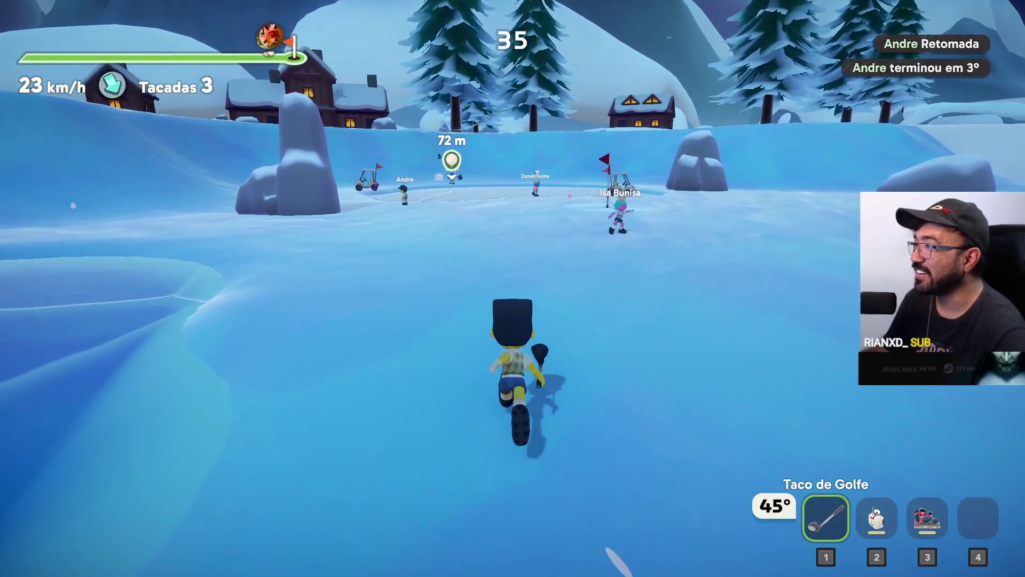
key(w)
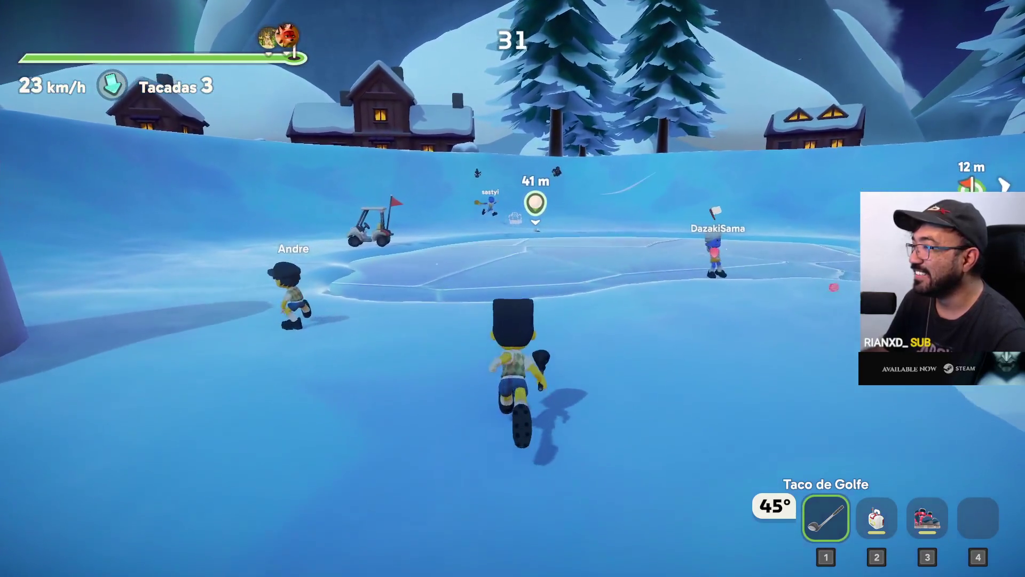
key(3)
key(space)
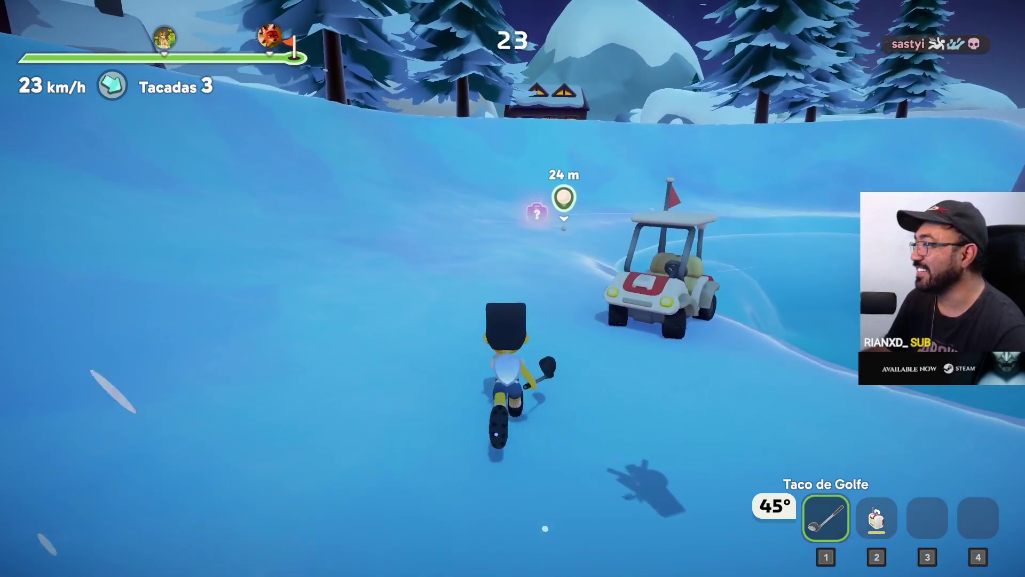
Step: Run past the item box to the ball and hit the fourth stroke toward the flag
key(w)
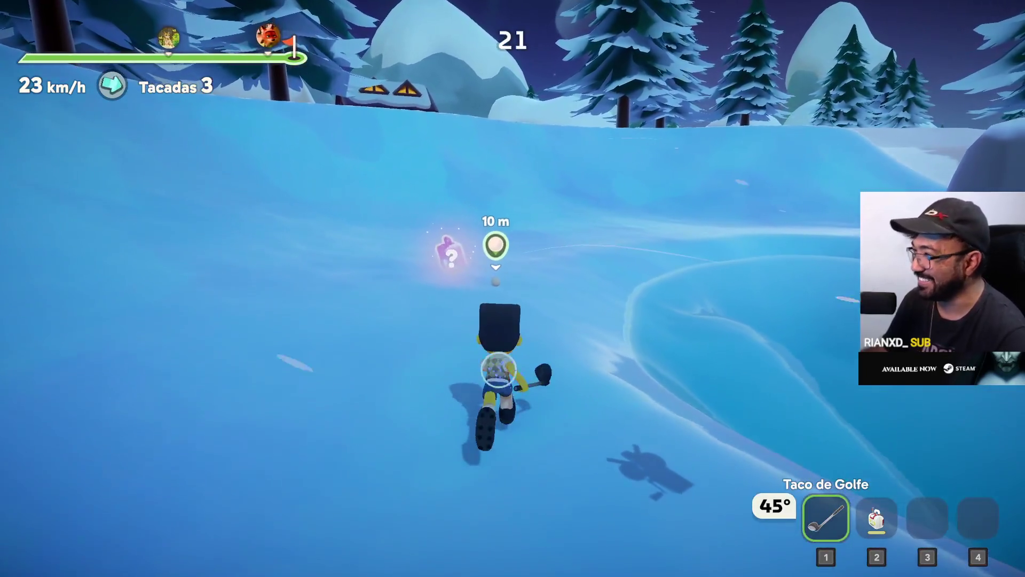
key(w)
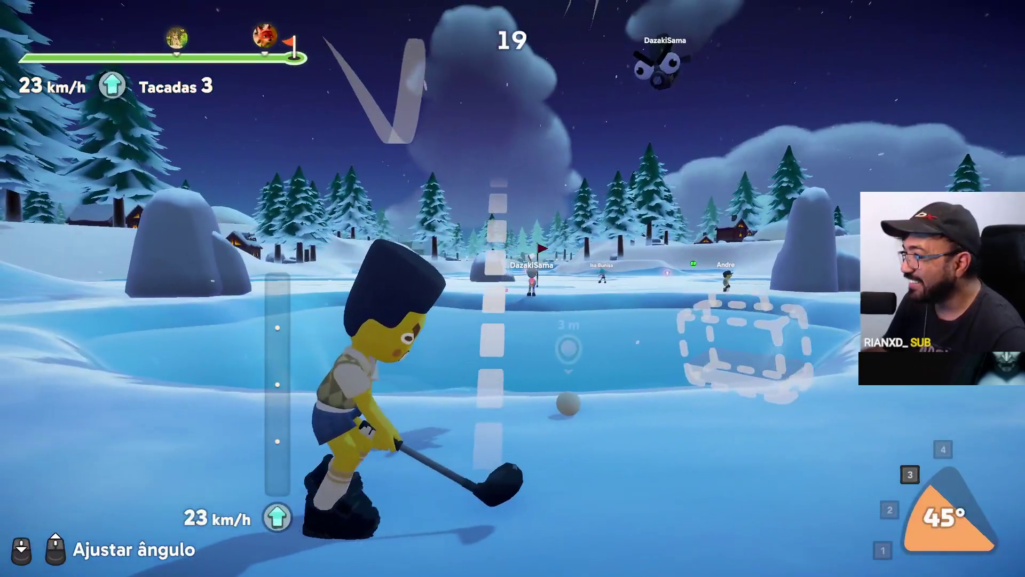
right_click(512, 289)
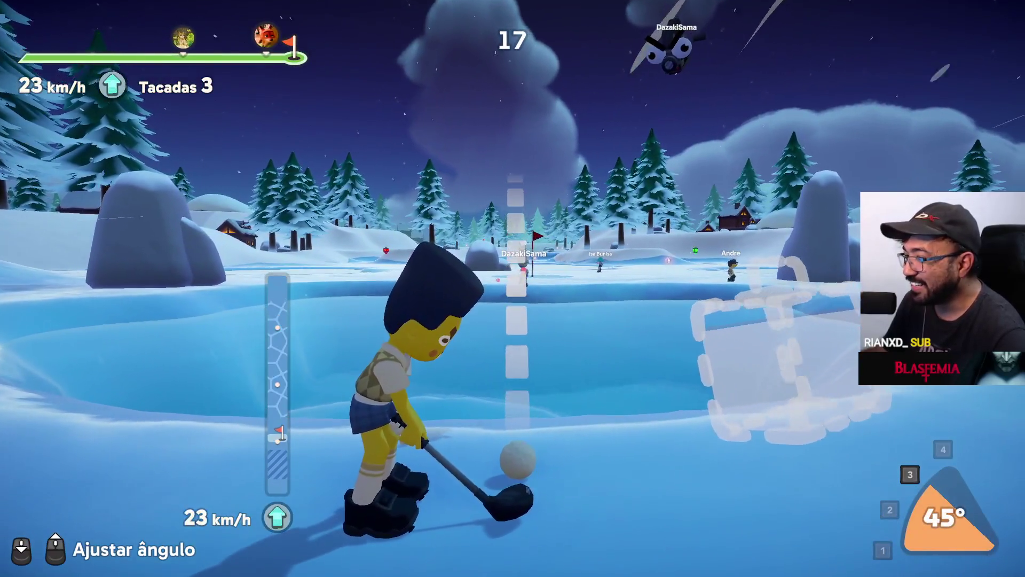
drag(512, 289, 513, 289)
key(w)
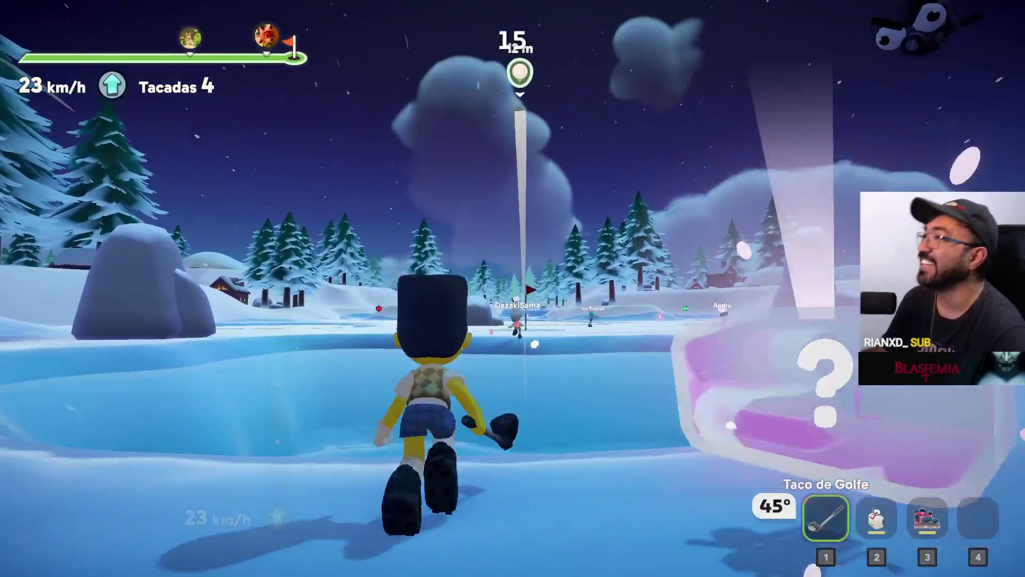
Step: Chase the ball across the icy pond toward the flag until the countdown ends
key(w)
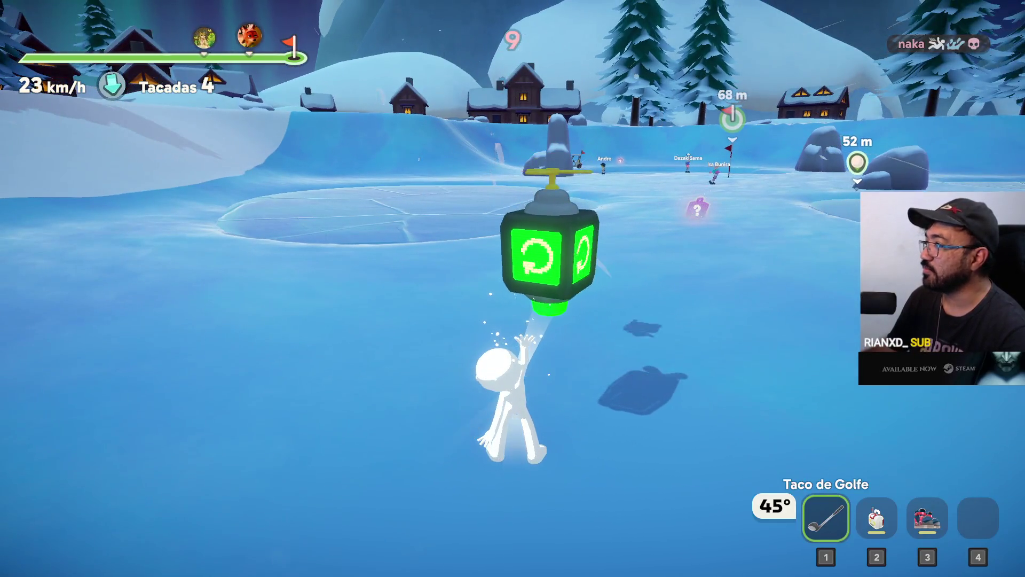
key(w)
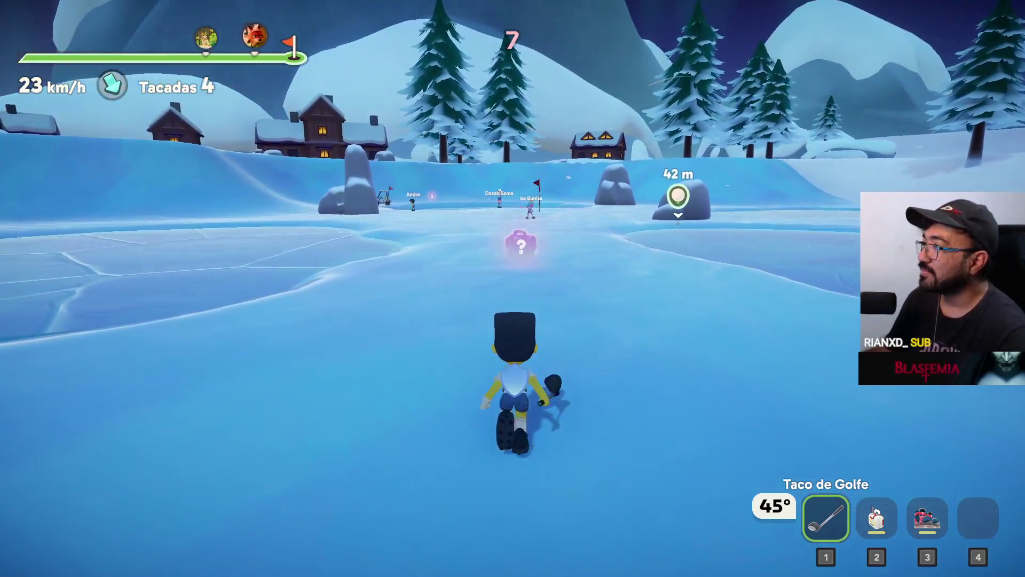
key(w)
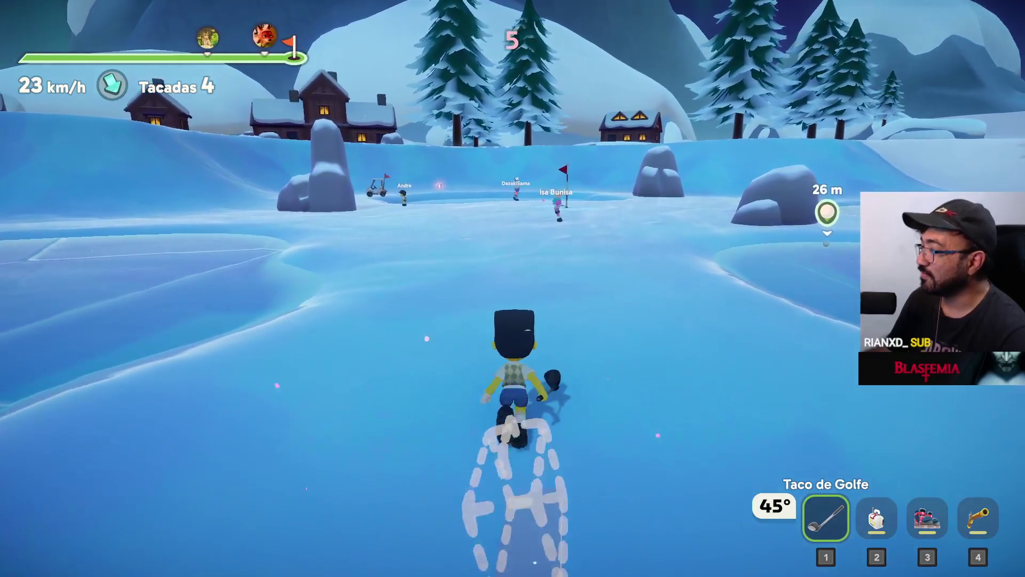
key(w)
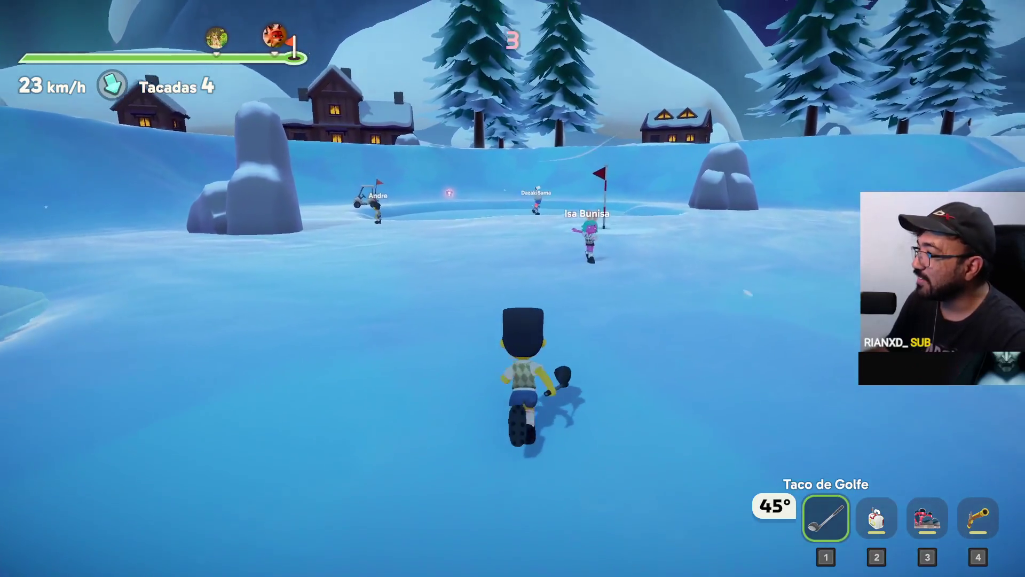
key(w)
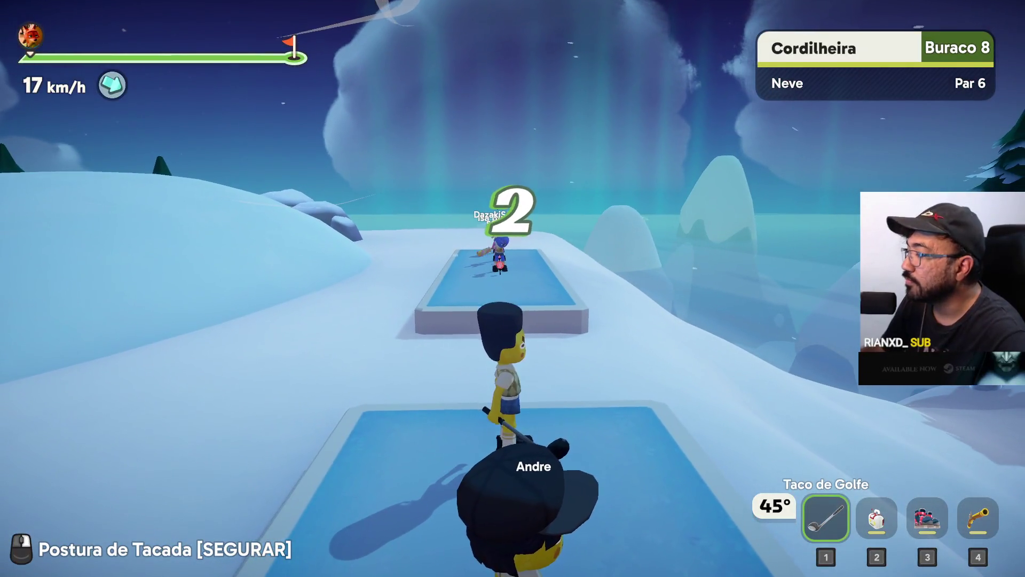
Step: Equip the dueling pistol, run onto the hole 8 tee, and drive the ball about 42 m
key(4)
key(w)
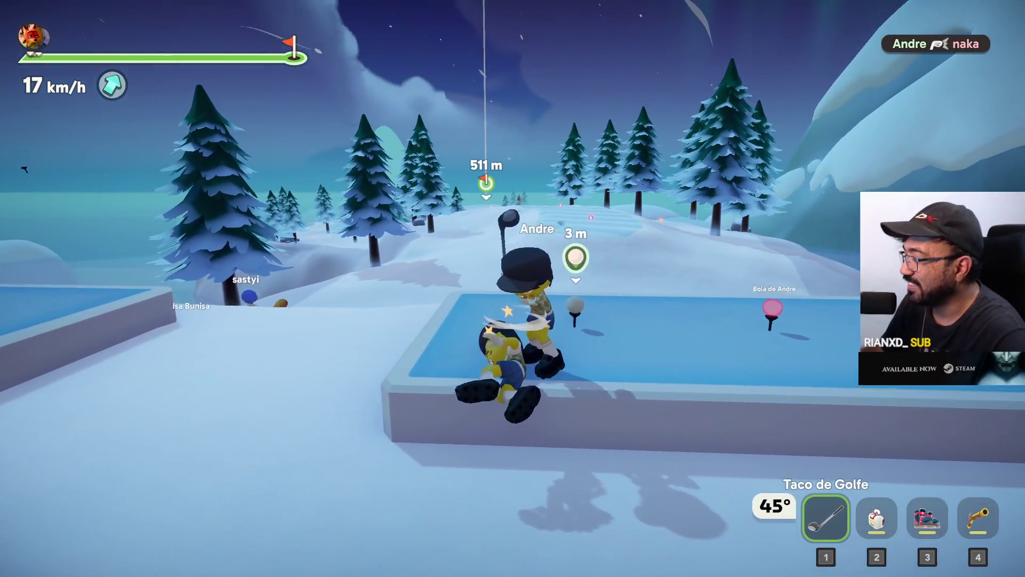
key(w)
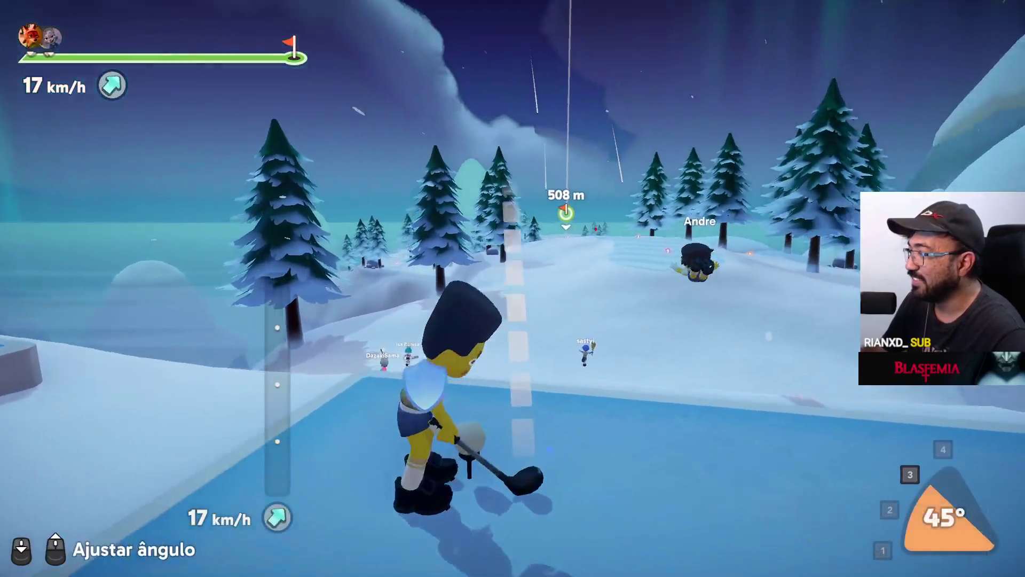
drag(513, 288, 512, 289)
Step: Run uphill to the ball and strike the second stroke on hole 8
key(w)
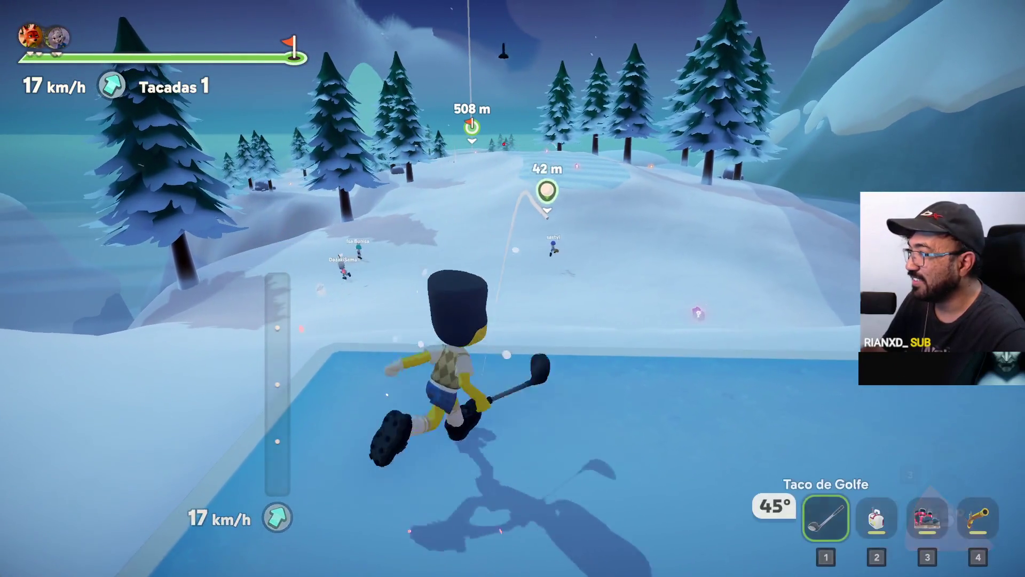
key(w)
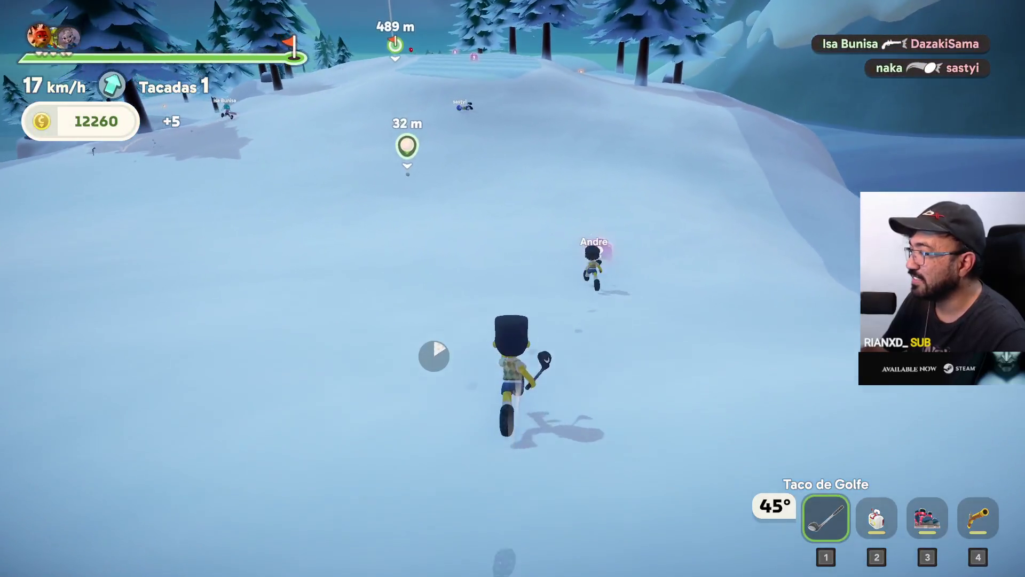
key(w)
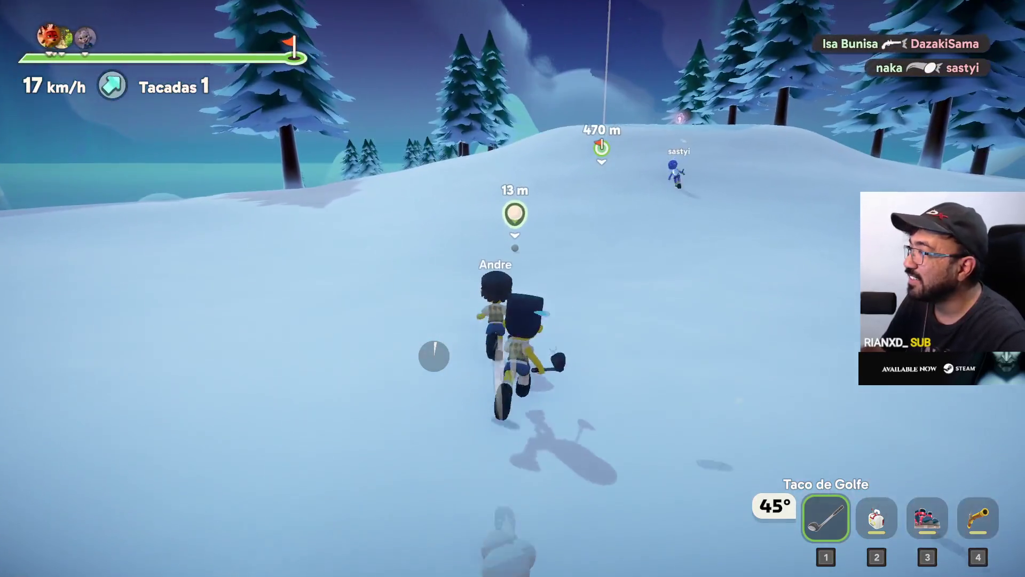
click(513, 289)
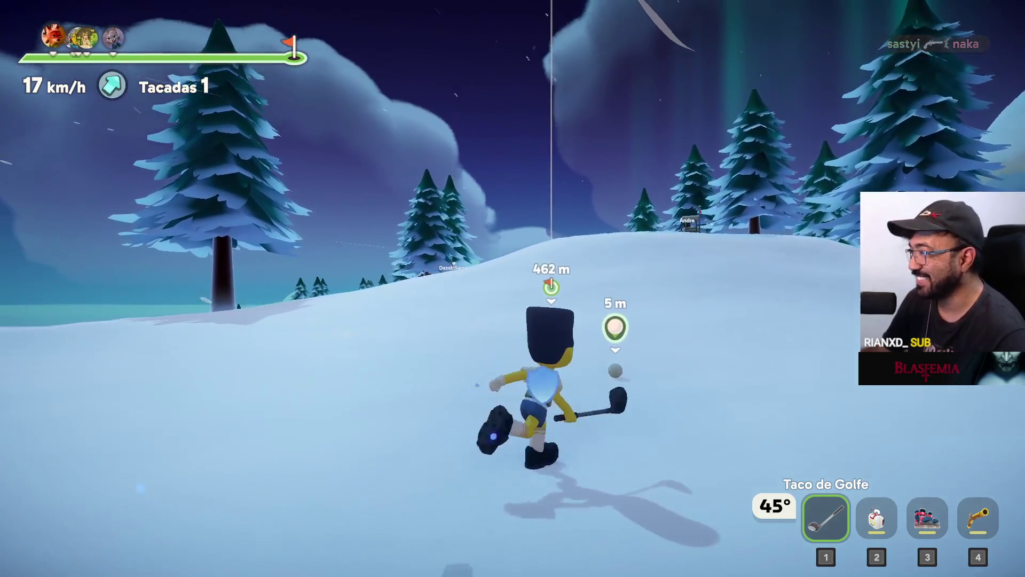
click(513, 289)
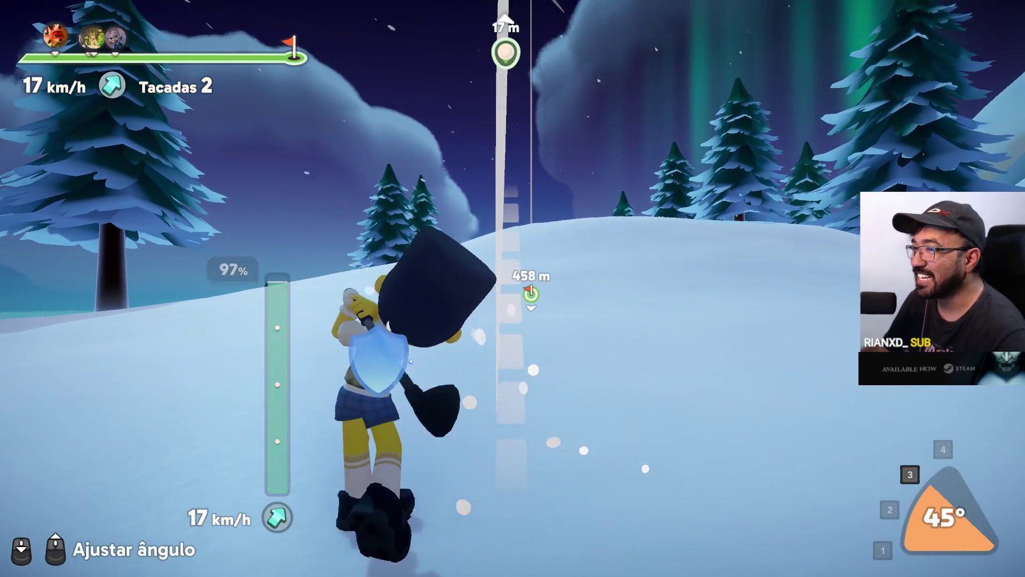
Step: Deploy the golf cart, drive it down the fairway, and get out beside the ball
key(3)
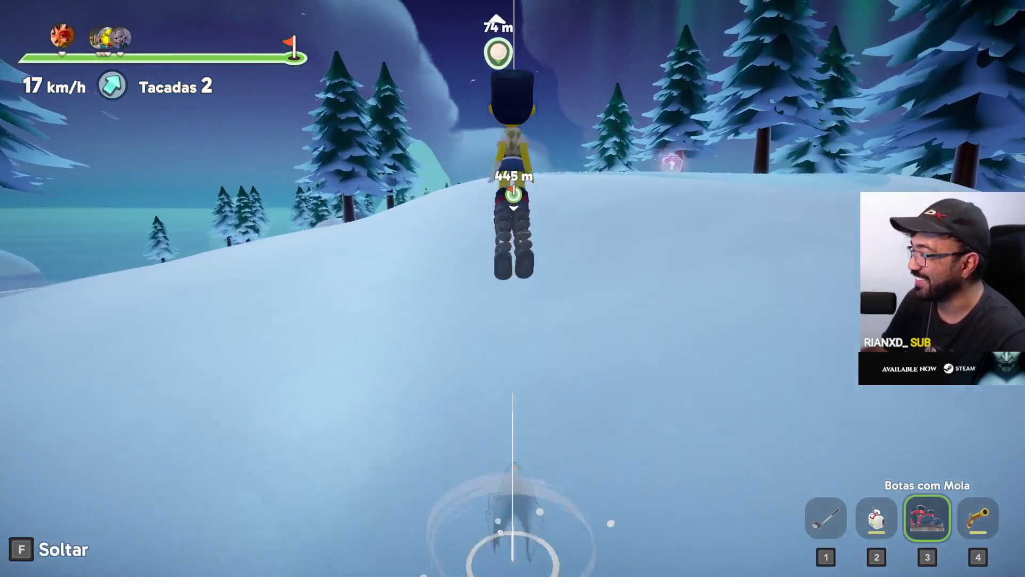
key(1)
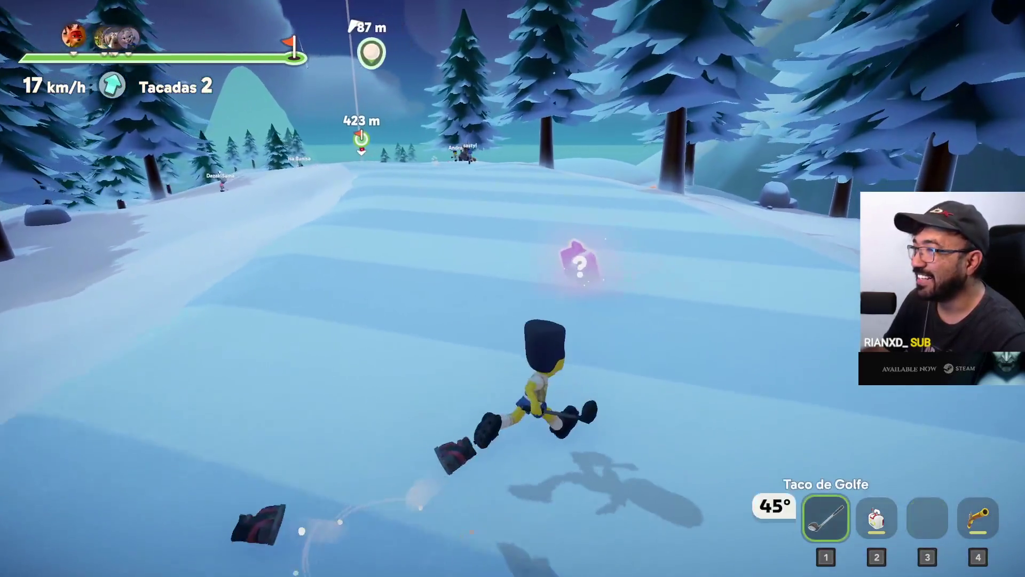
key(2)
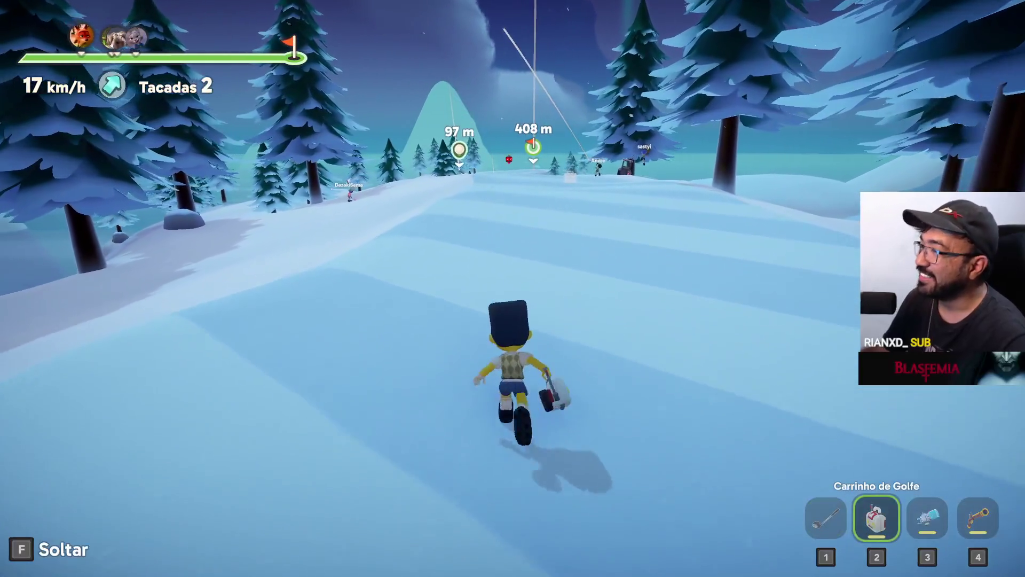
key(w)
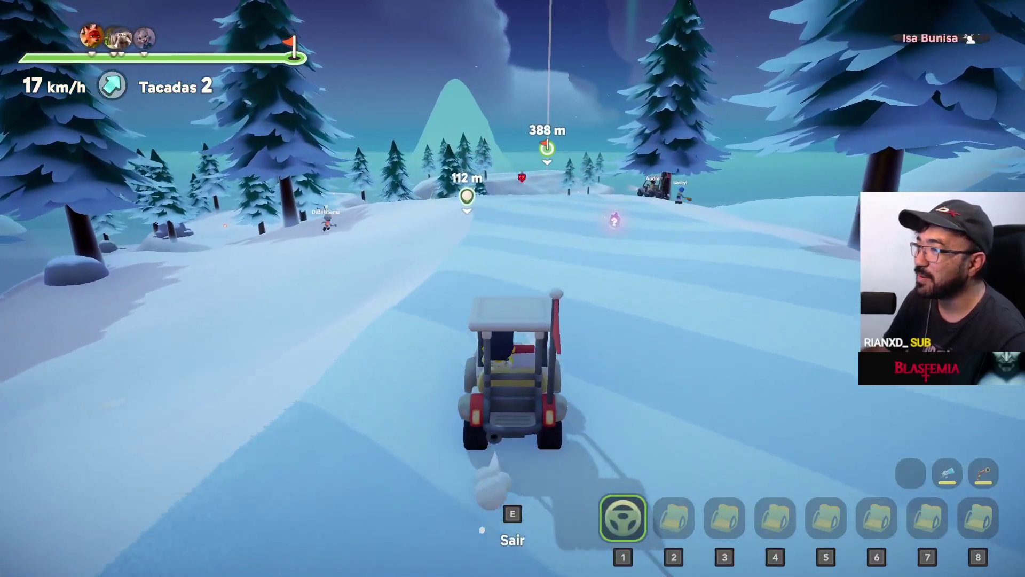
key(a)
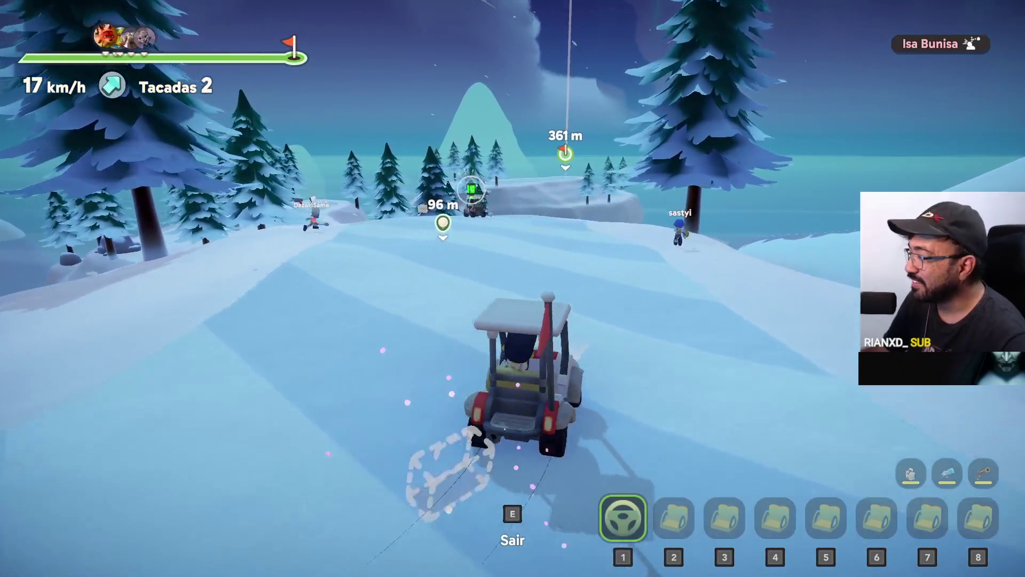
key(w)
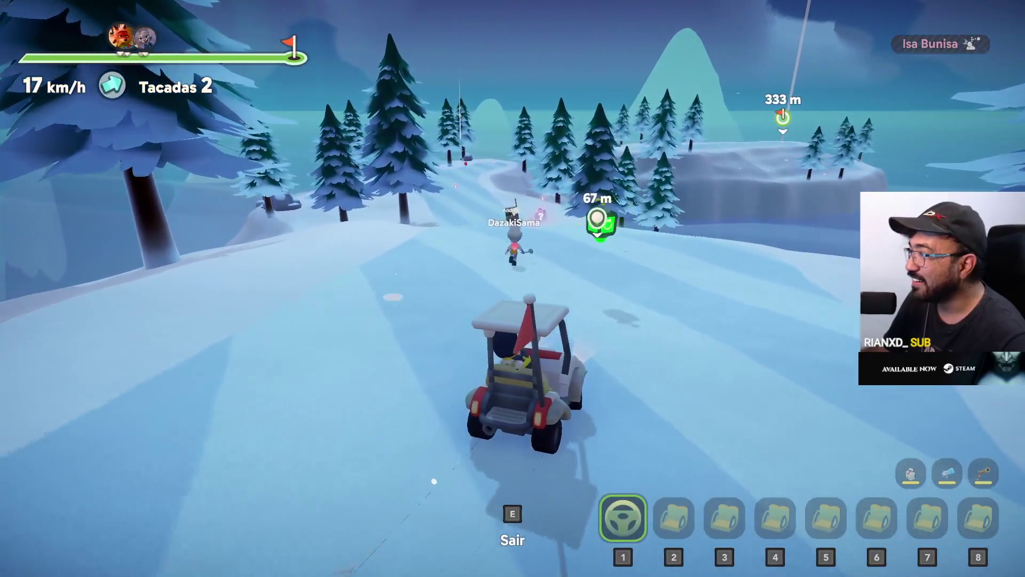
key(w)
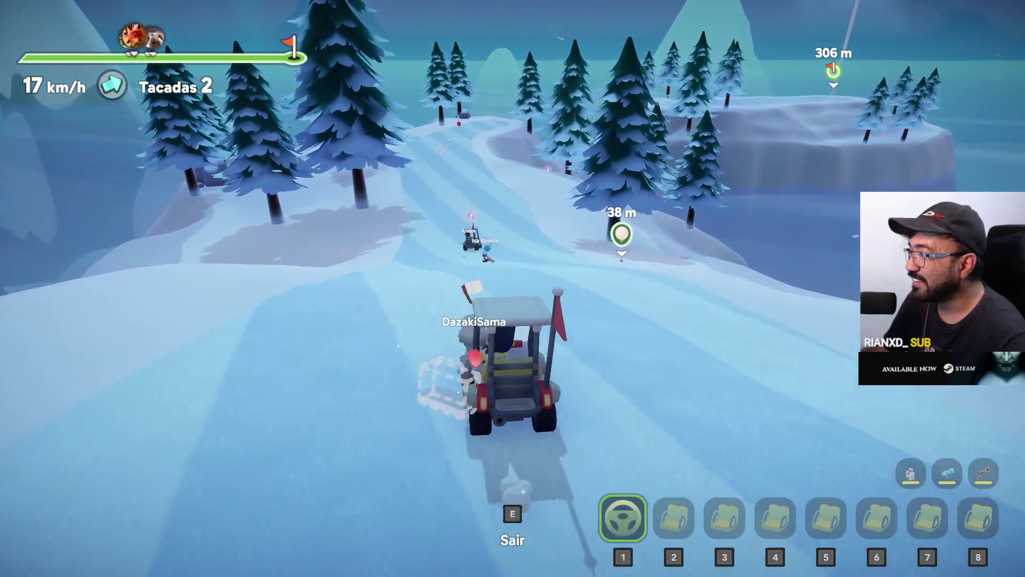
key(w)
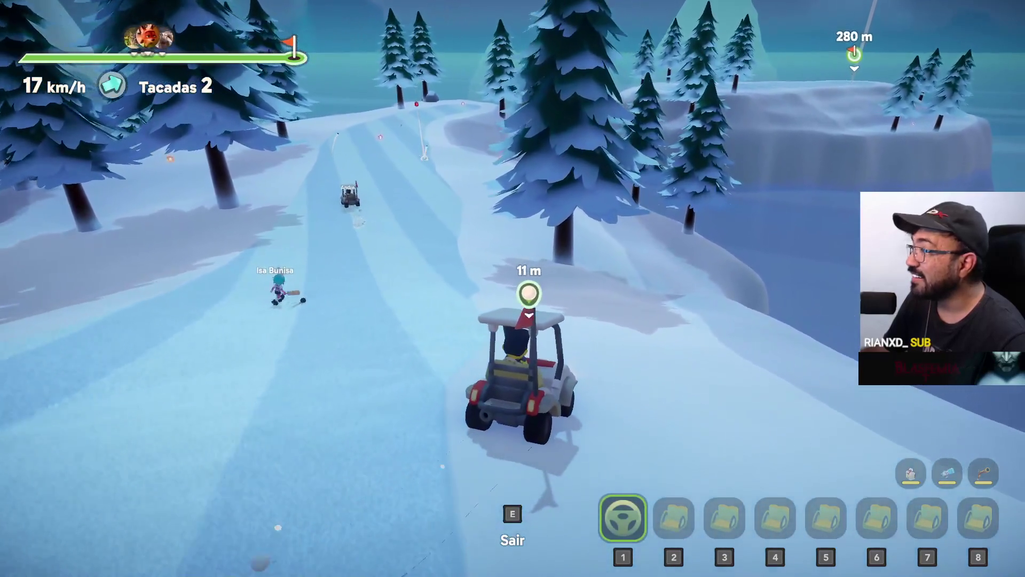
key(e)
Step: Charge the third swing, throw a freeze bomb down the fairway, and return to the club
key(w)
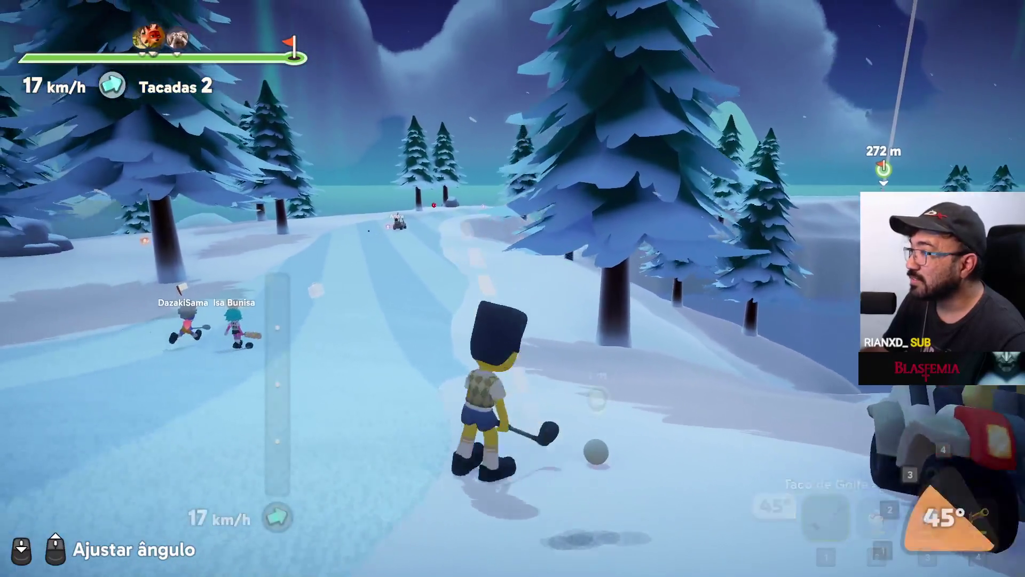
click(514, 288)
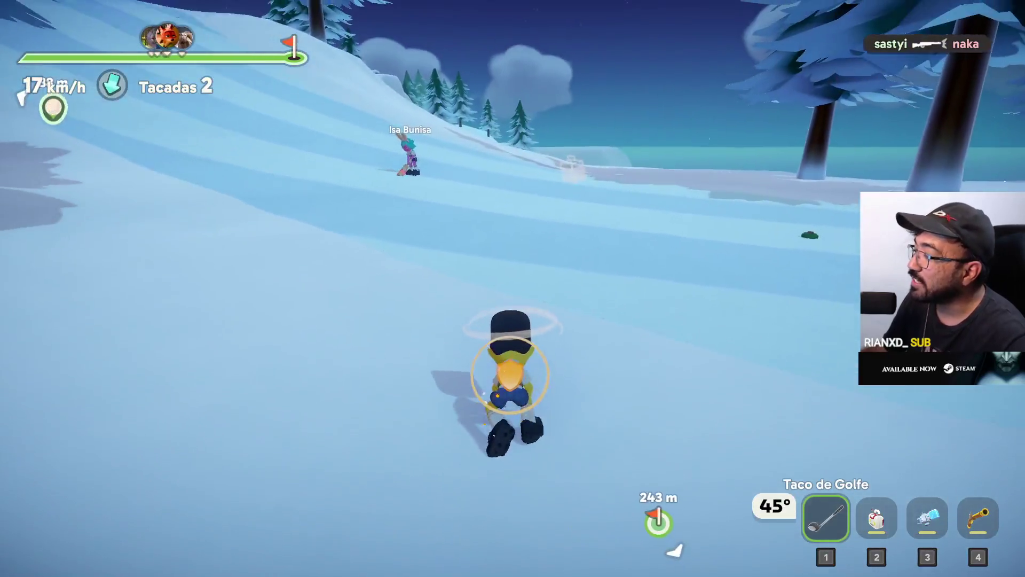
key(3)
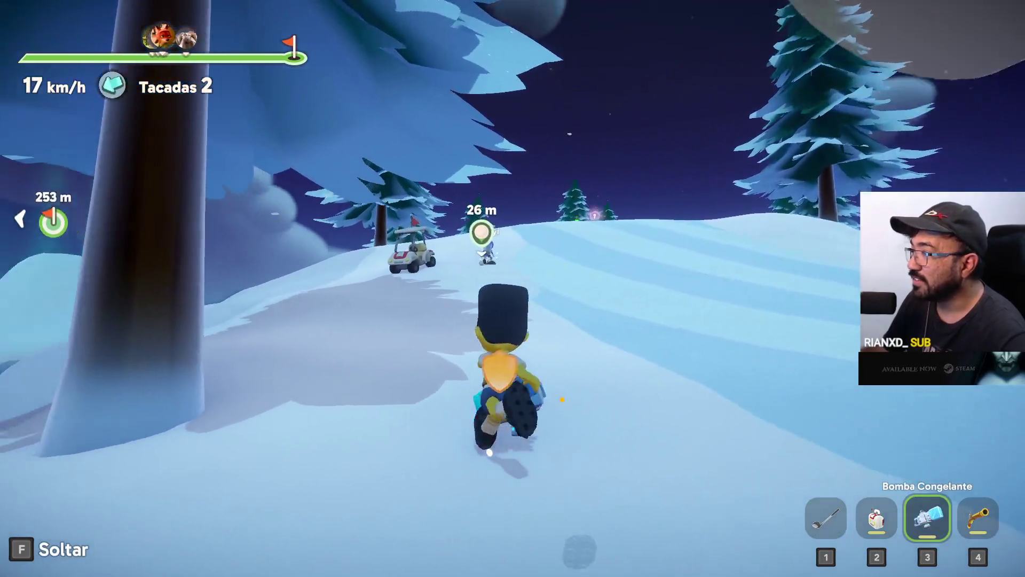
click(513, 289)
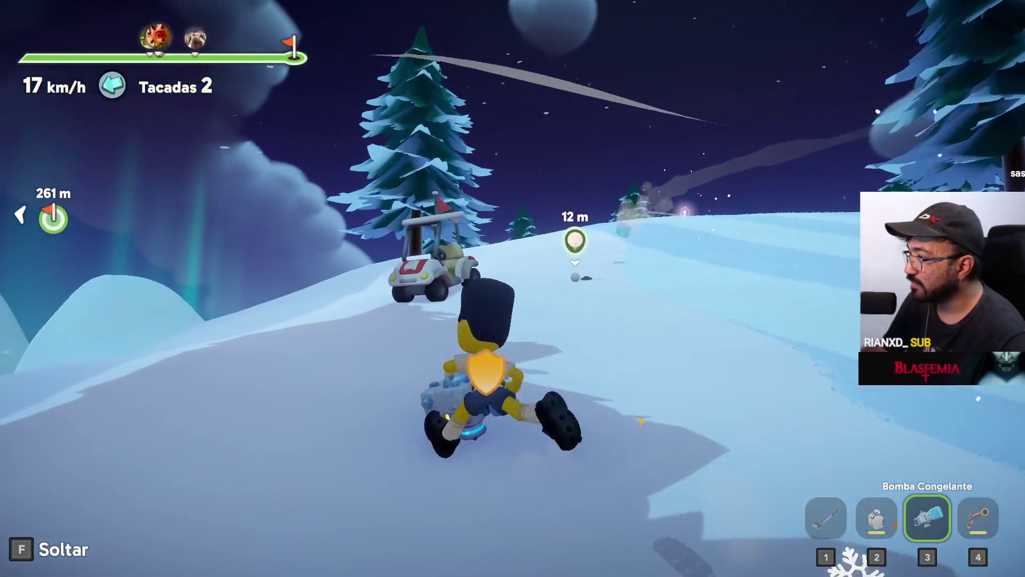
key(1)
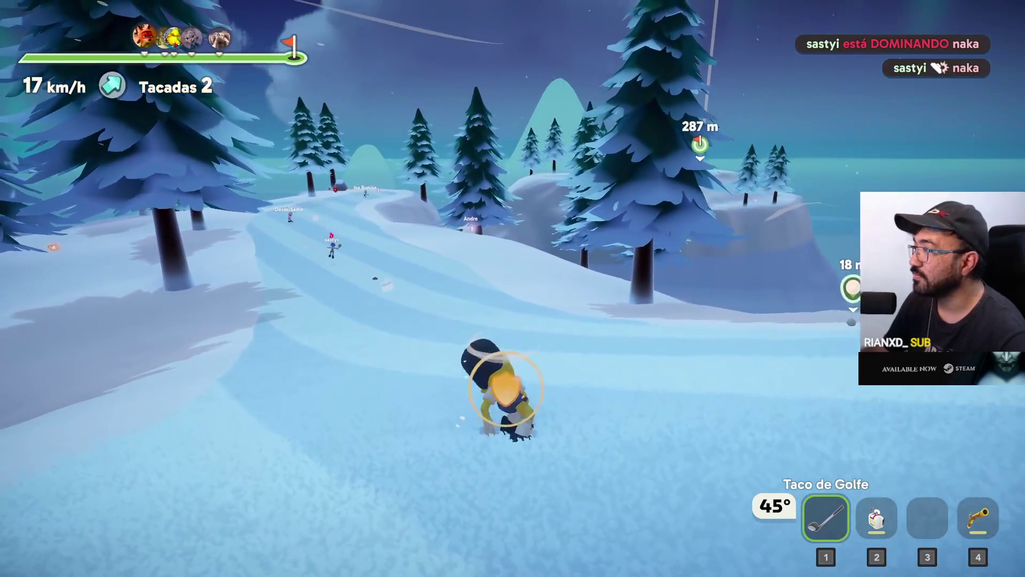
key(w)
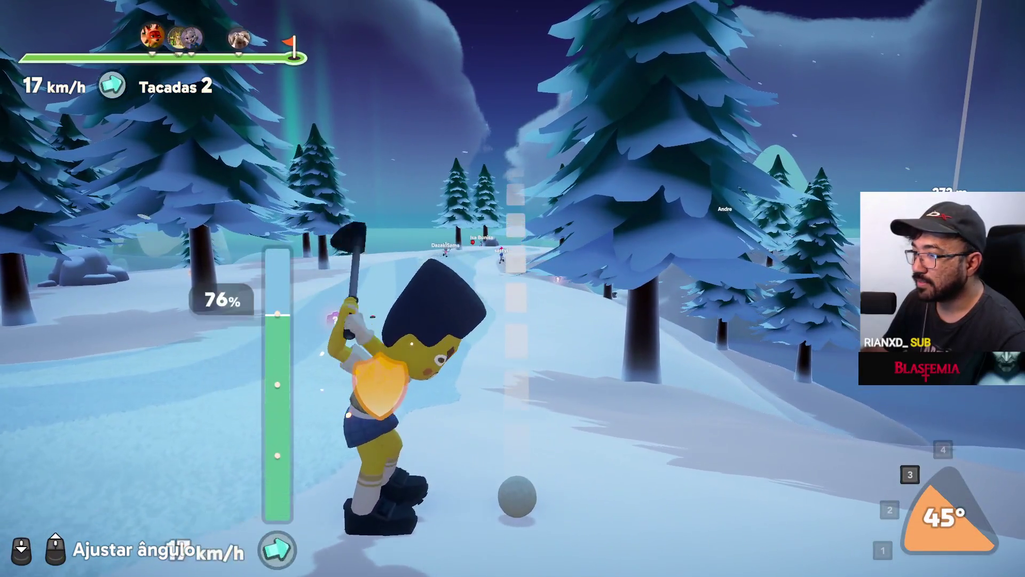
Step: Deploy the golf cart, drive it along the snowy path through the item box, and exit beside the ball
key(w)
key(2)
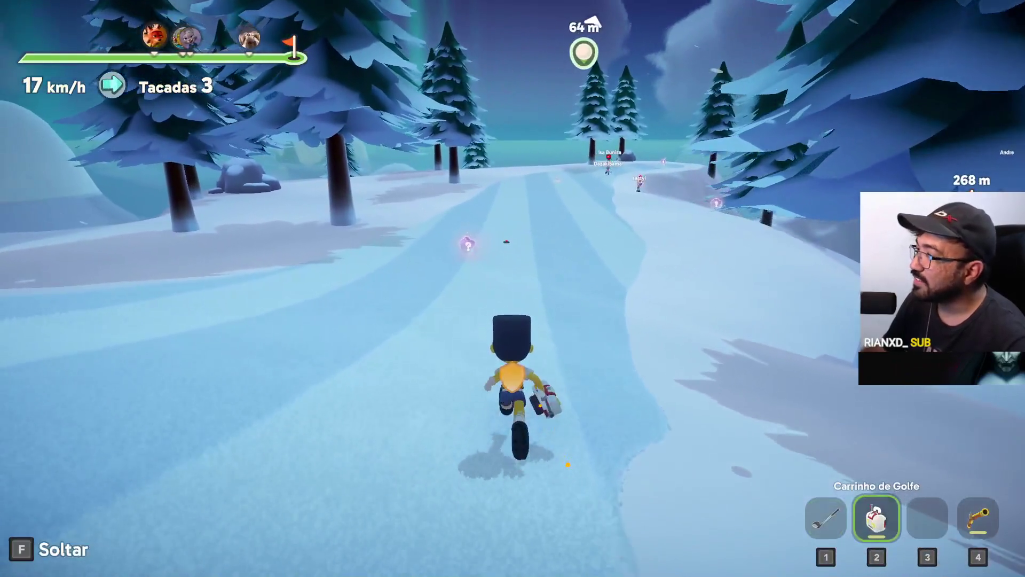
key(f)
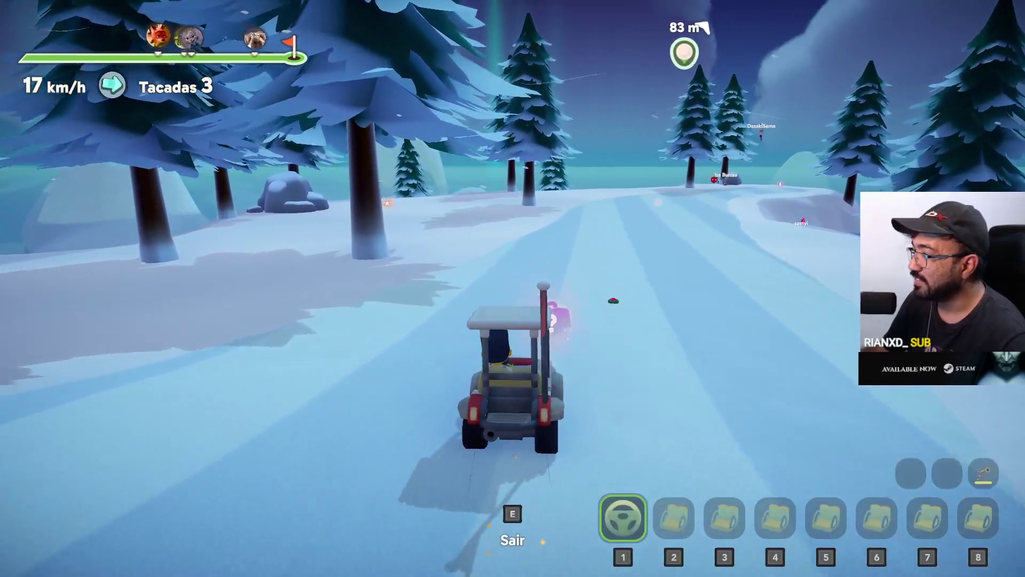
key(w)
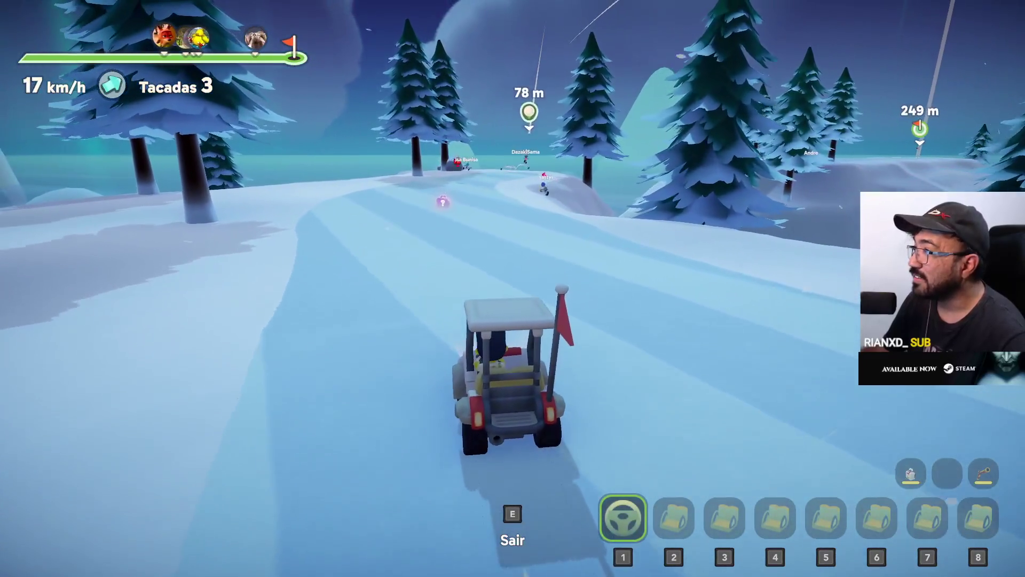
key(w)
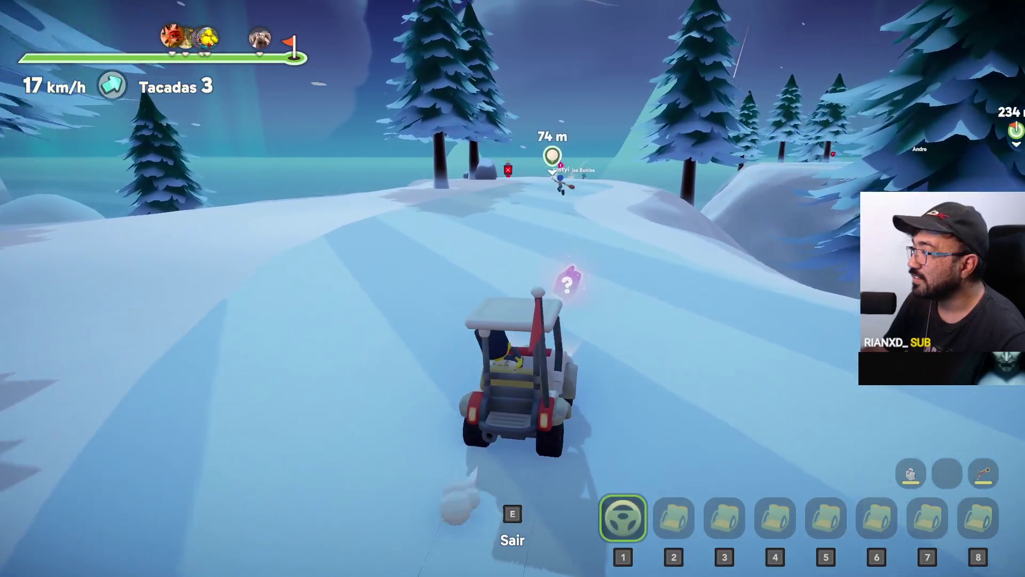
key(w)
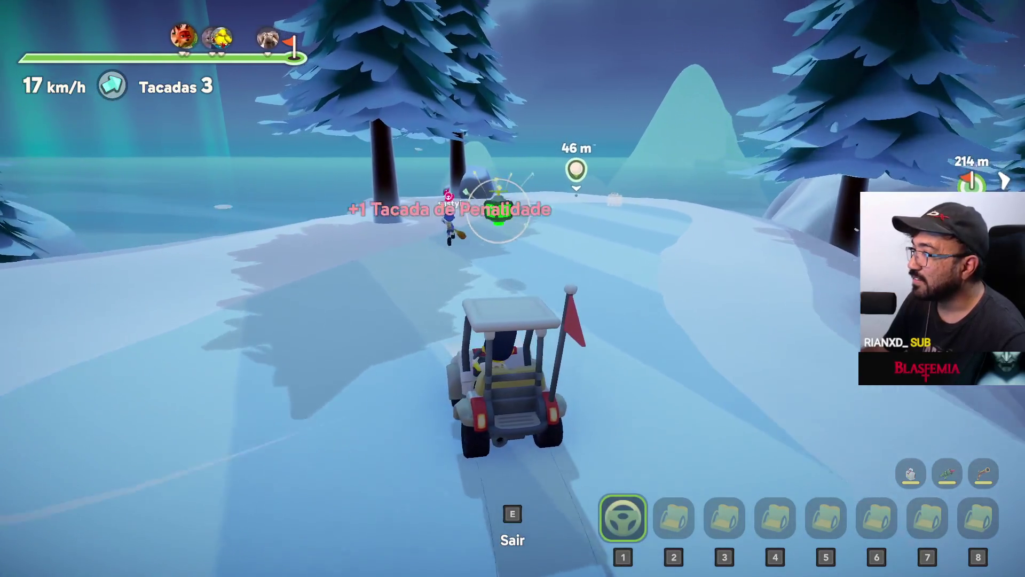
key(w)
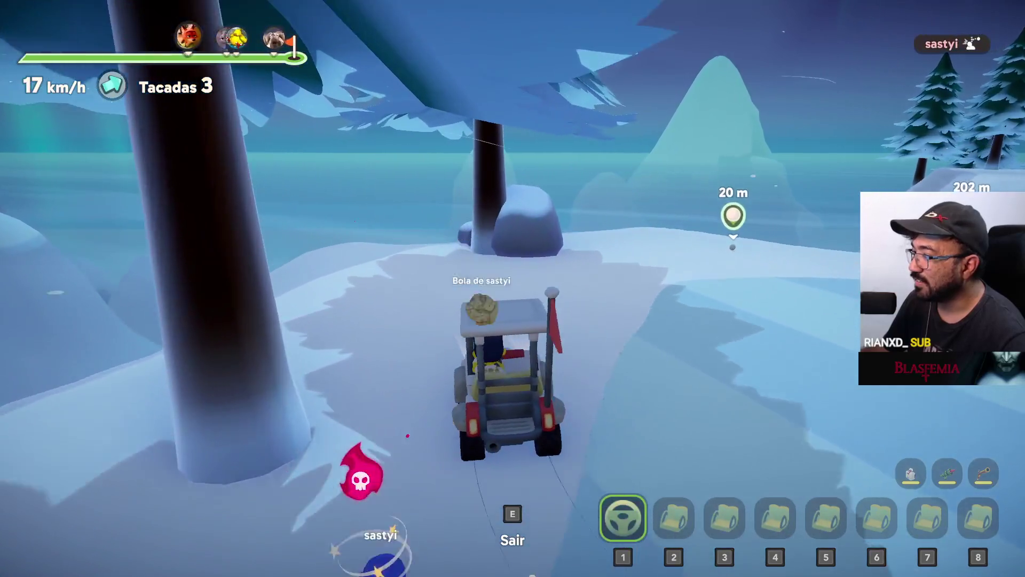
key(w)
key(e)
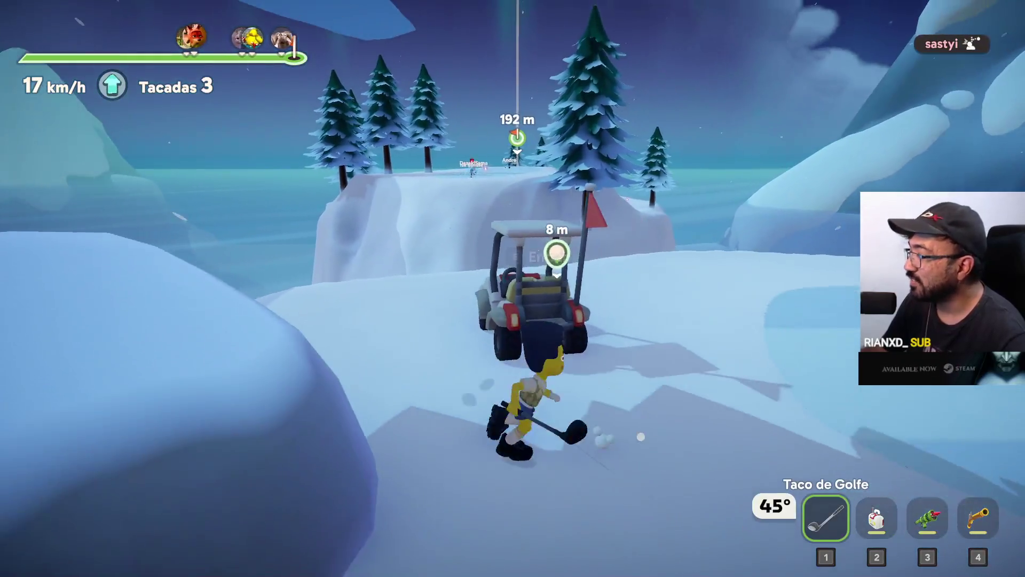
Step: Fire the rocket launcher, then hit the fourth stroke slightly left toward the flag
key(3)
click(508, 286)
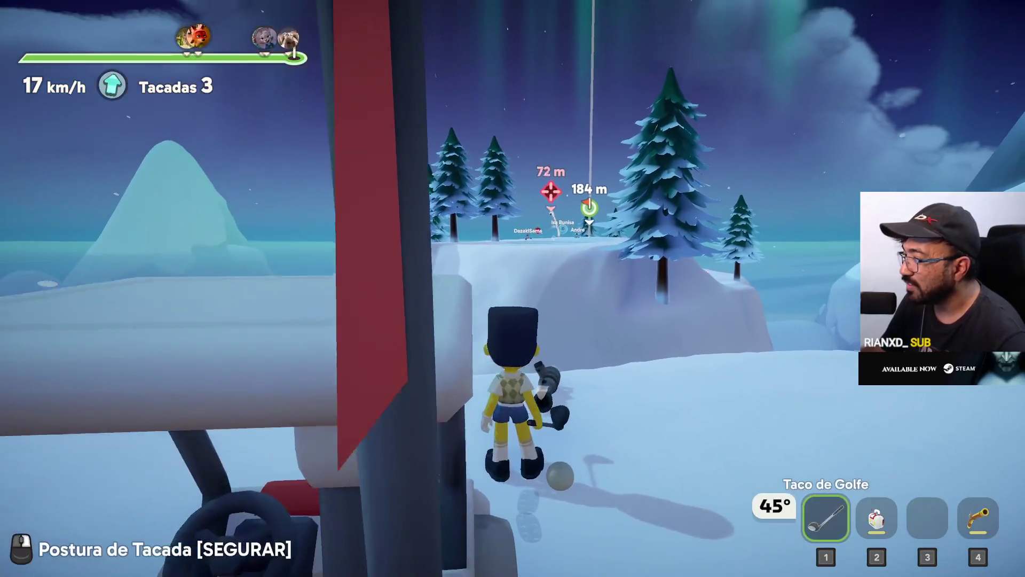
right_click(514, 289)
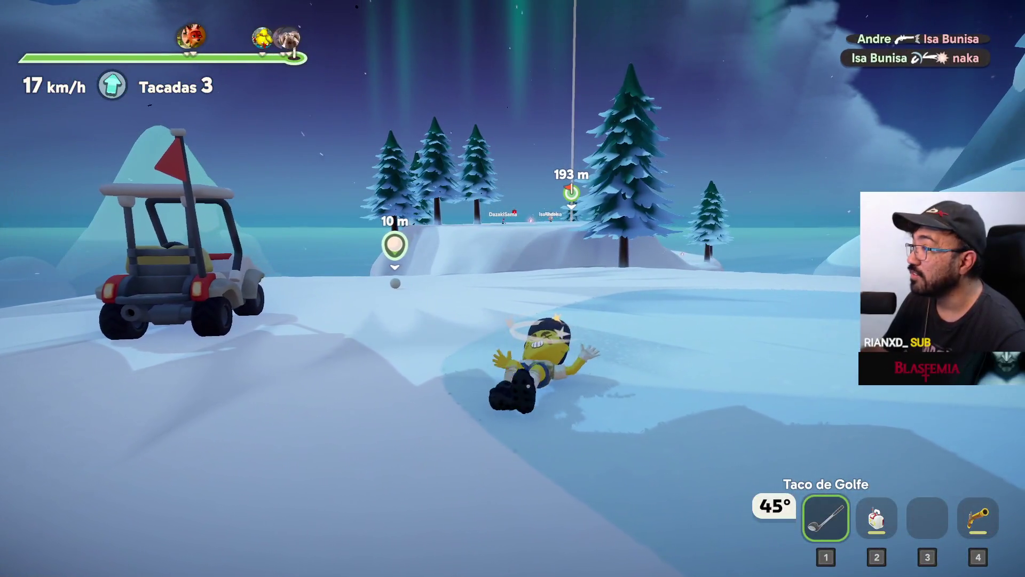
key(w)
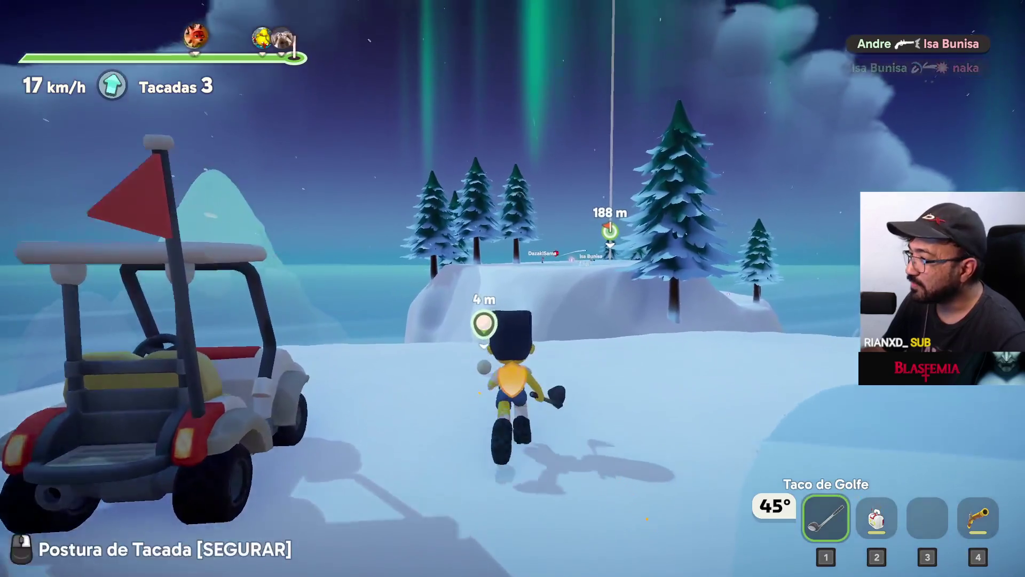
right_click(513, 289)
drag(513, 289, 513, 289)
Step: Leave the cart on the snowy slope, run uphill, then climb back in
key(e)
key(w)
key(e)
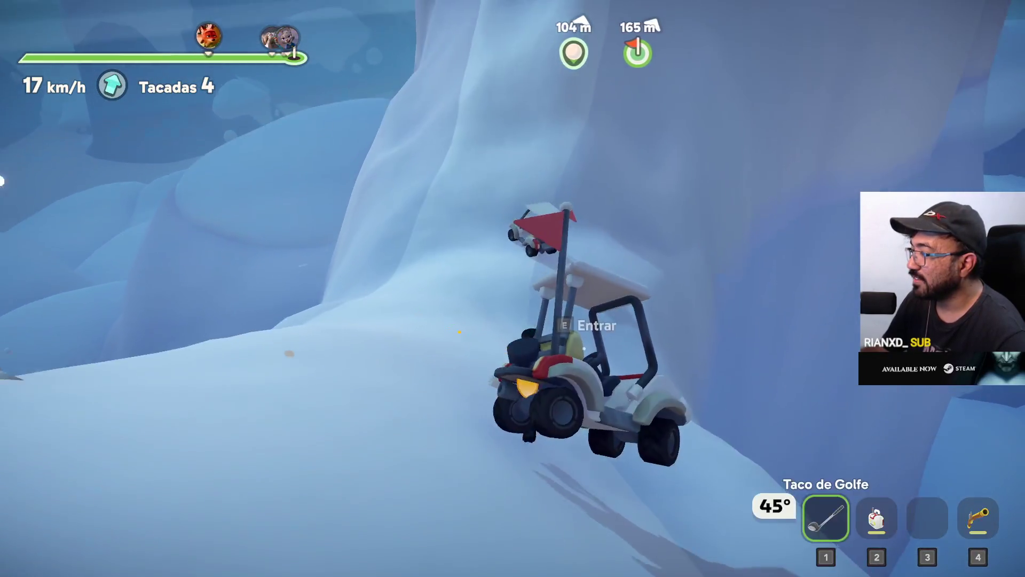
key(w)
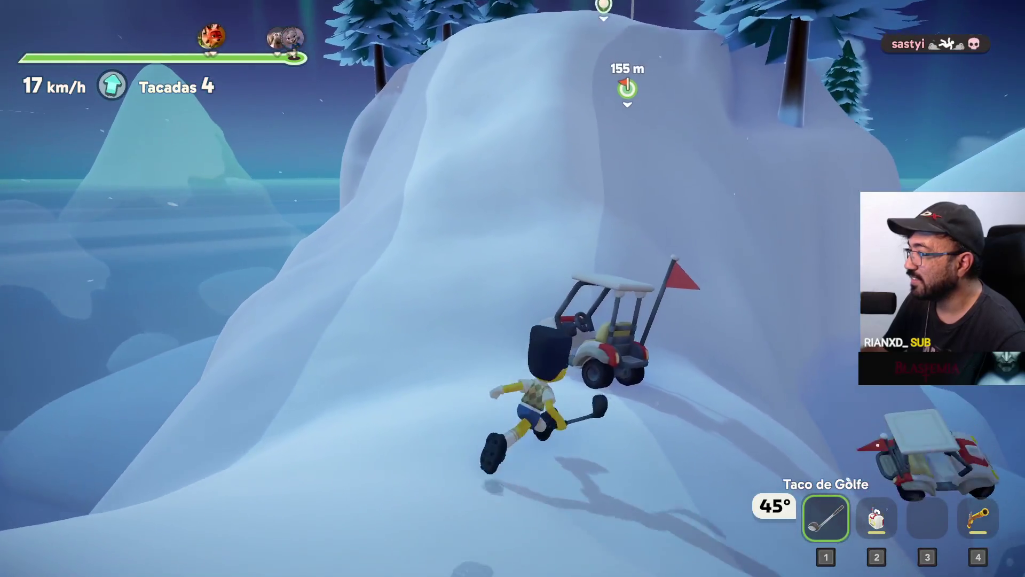
key(e)
Step: Drive the cart up the slope and around beside the flag, then hop out
key(w)
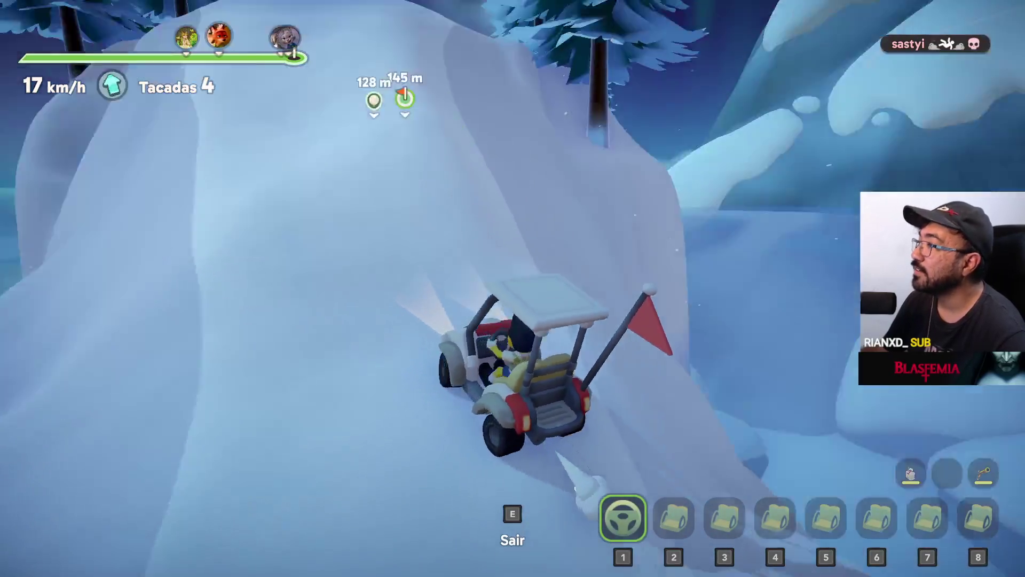
key(w)
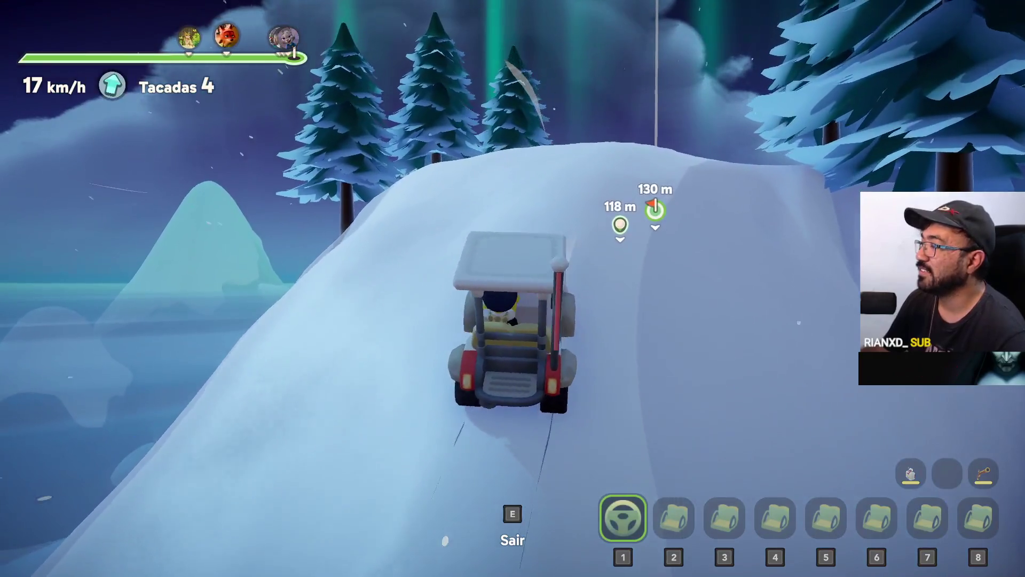
key(w)
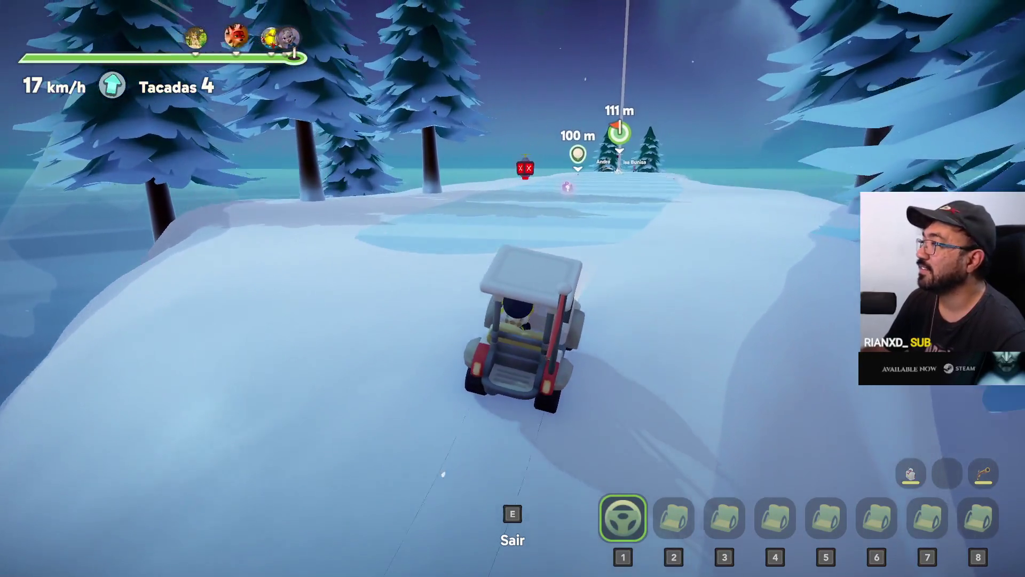
key(w)
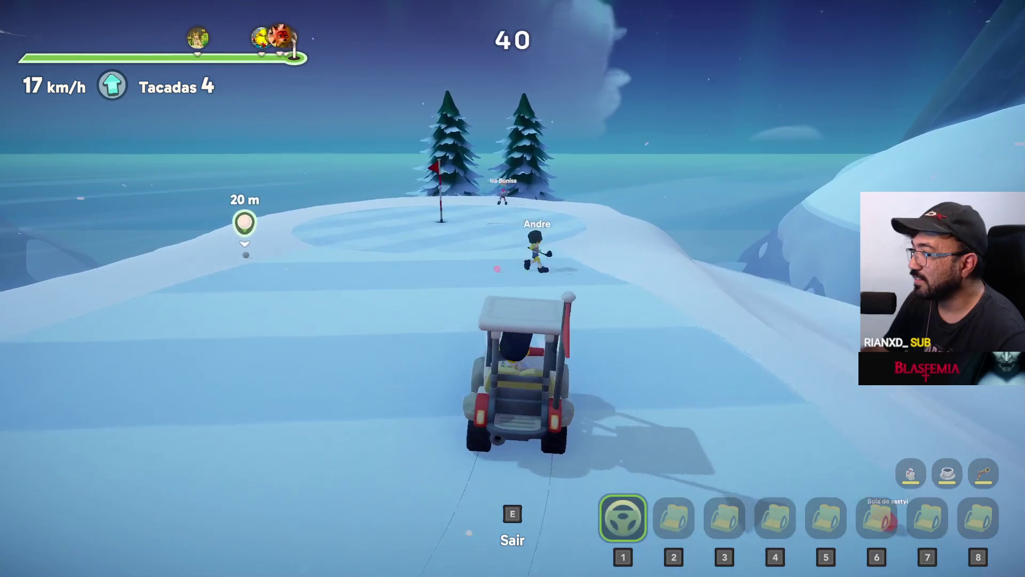
key(a)
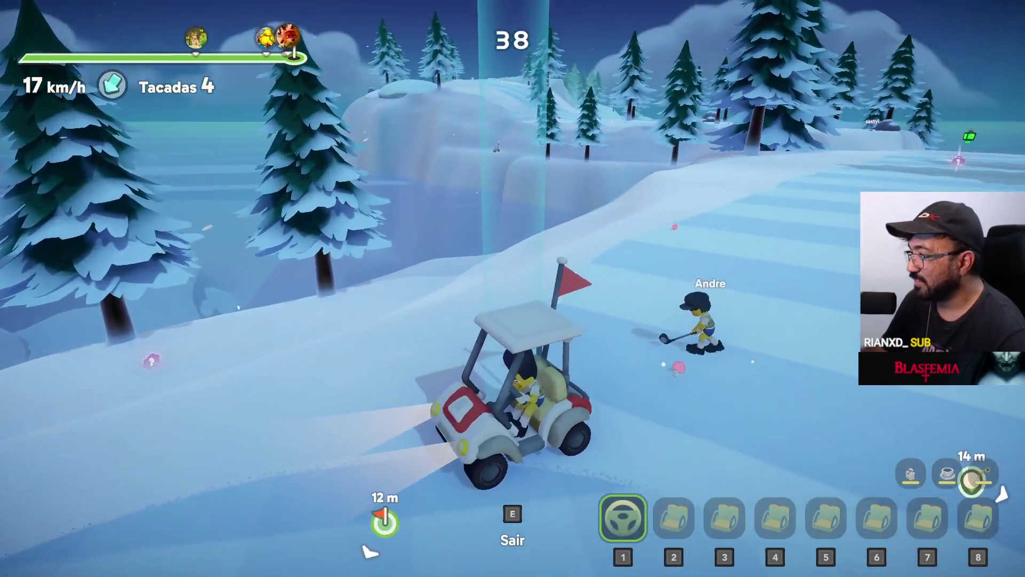
key(w)
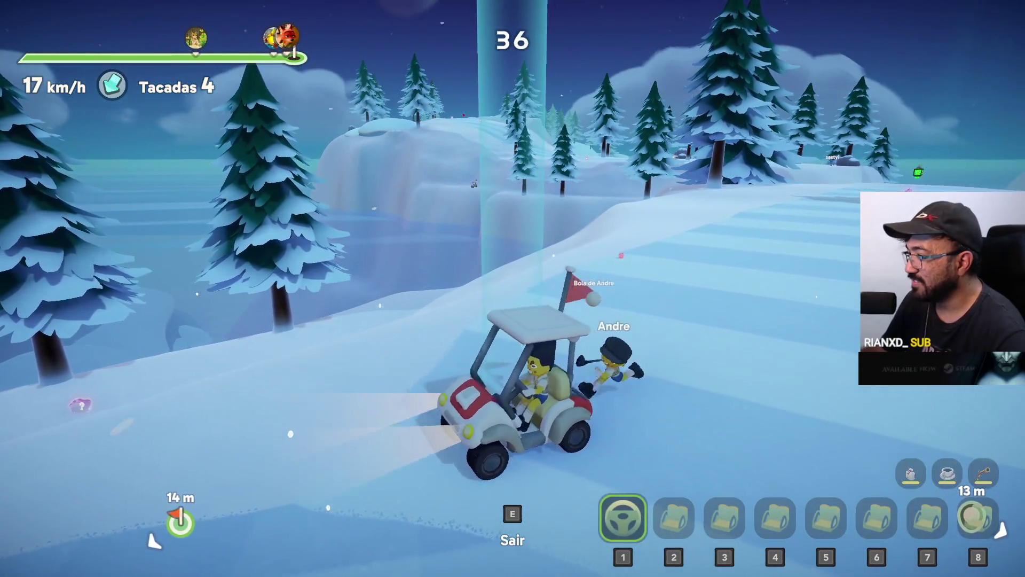
key(d)
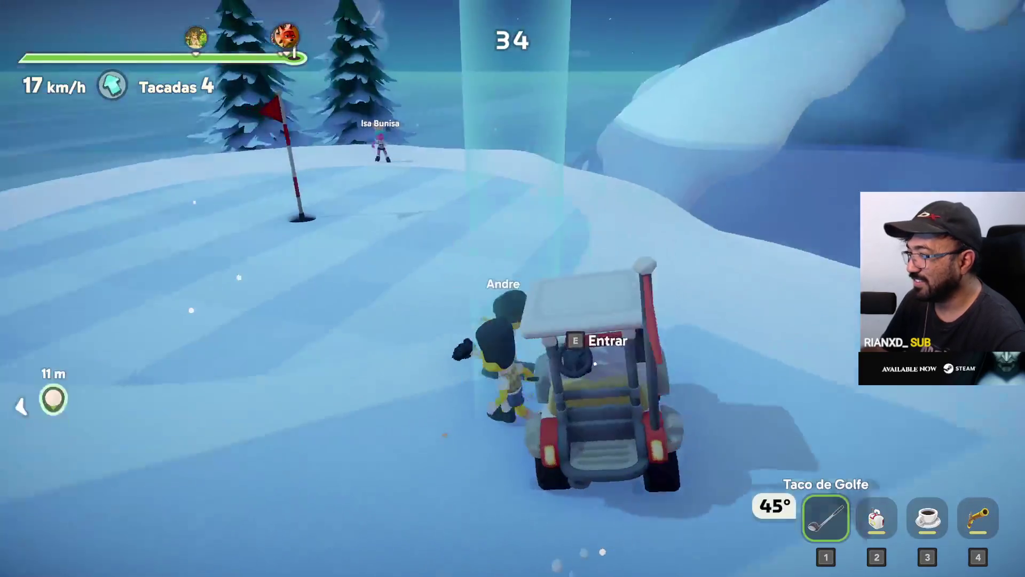
key(e)
key(w)
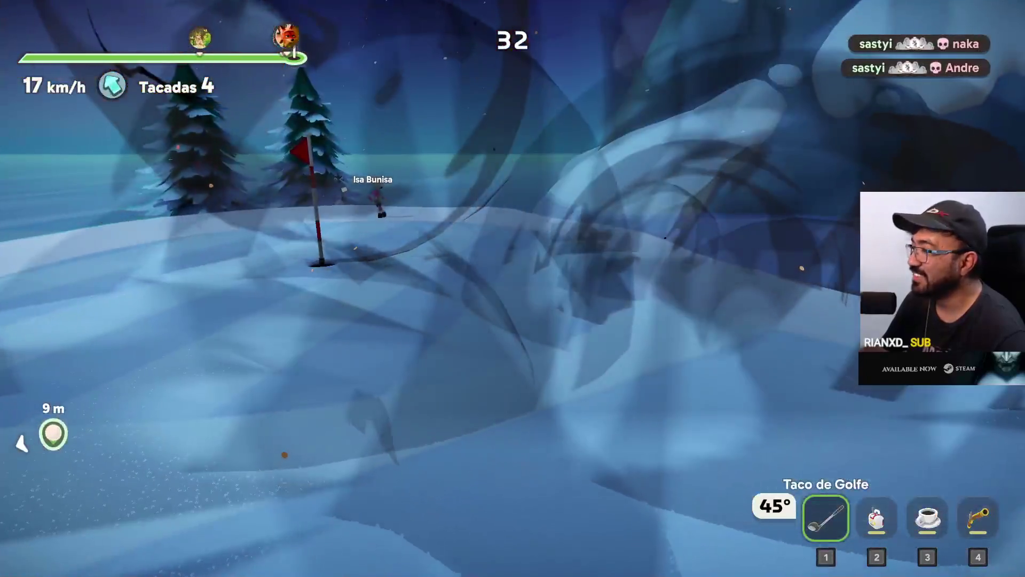
Step: Drive the cart toward the ball, step out to it, then board the cart again
key(w)
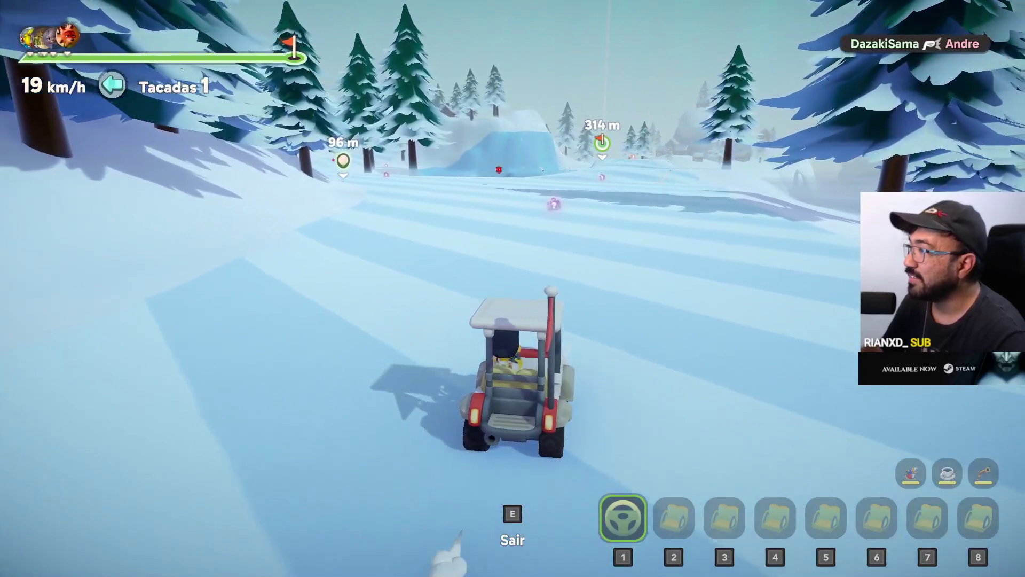
key(w)
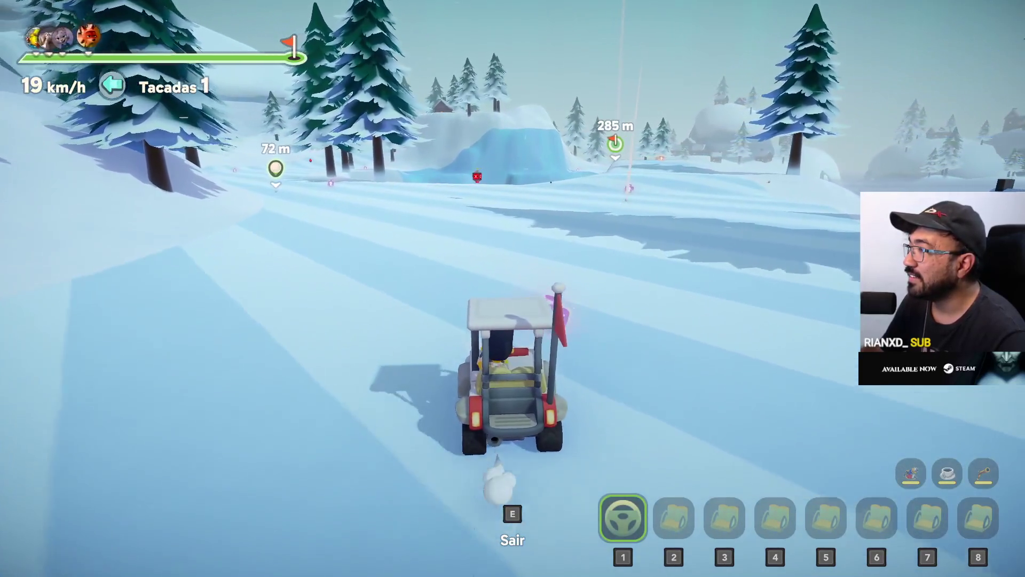
key(w)
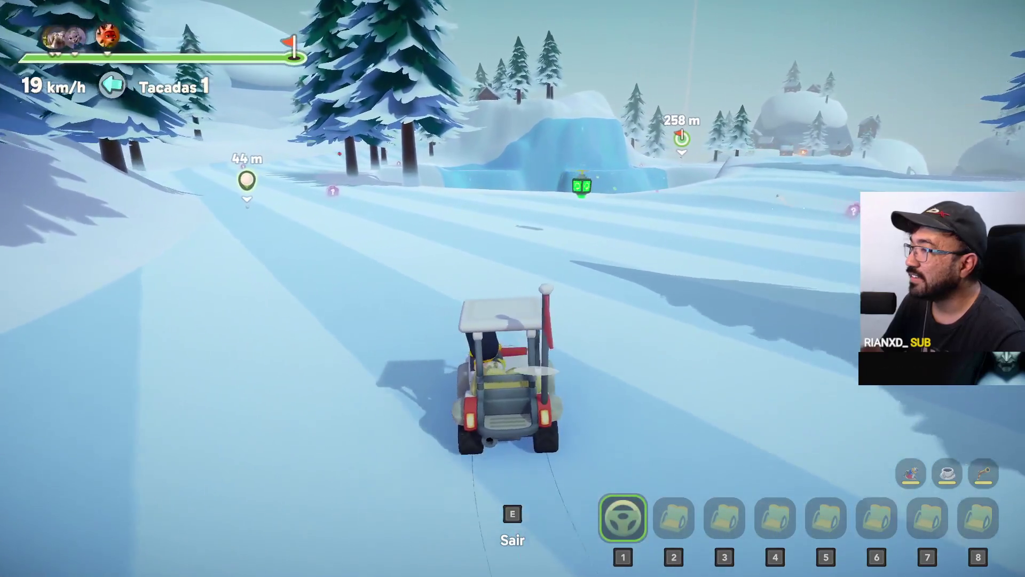
key(w)
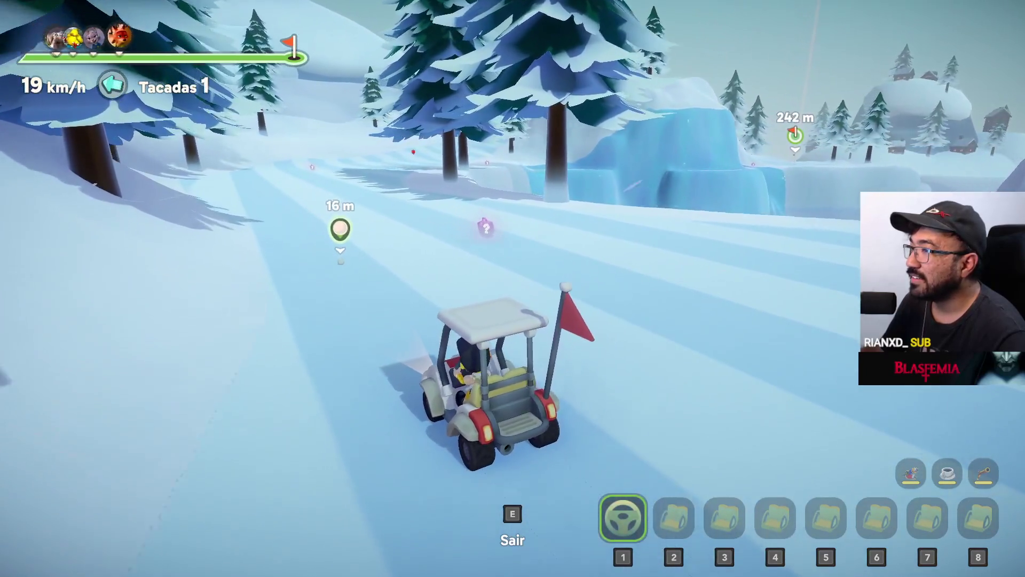
key(e)
key(w)
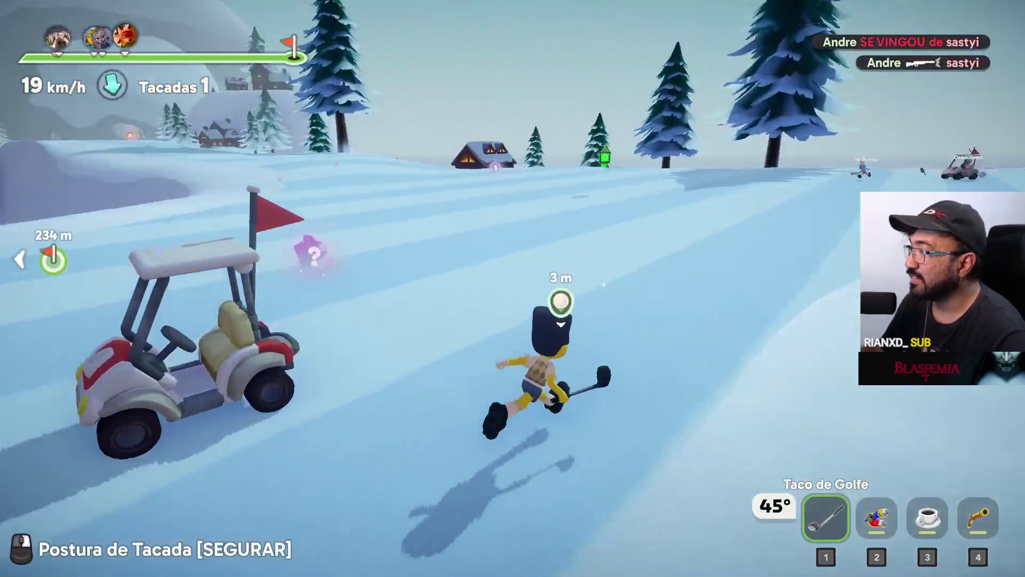
key(w)
key(e)
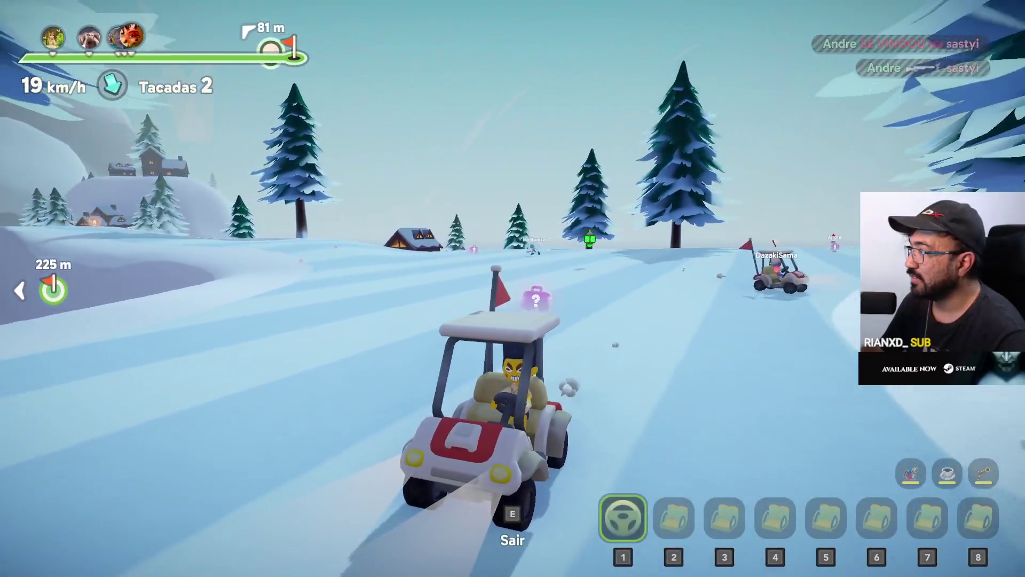
Step: Drive the cart along the forest path and pull up beside the hole
key(w)
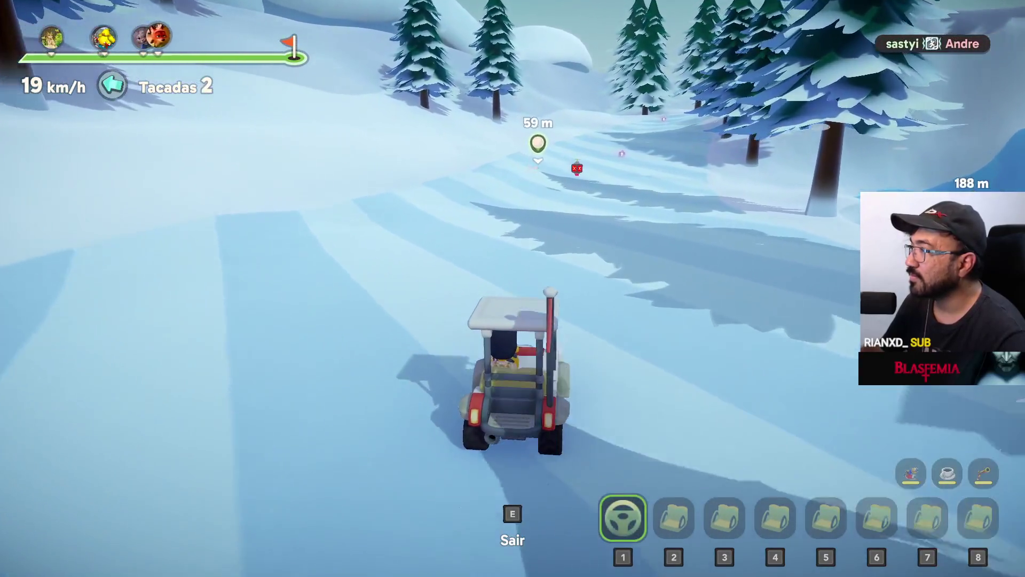
key(a)
key(w)
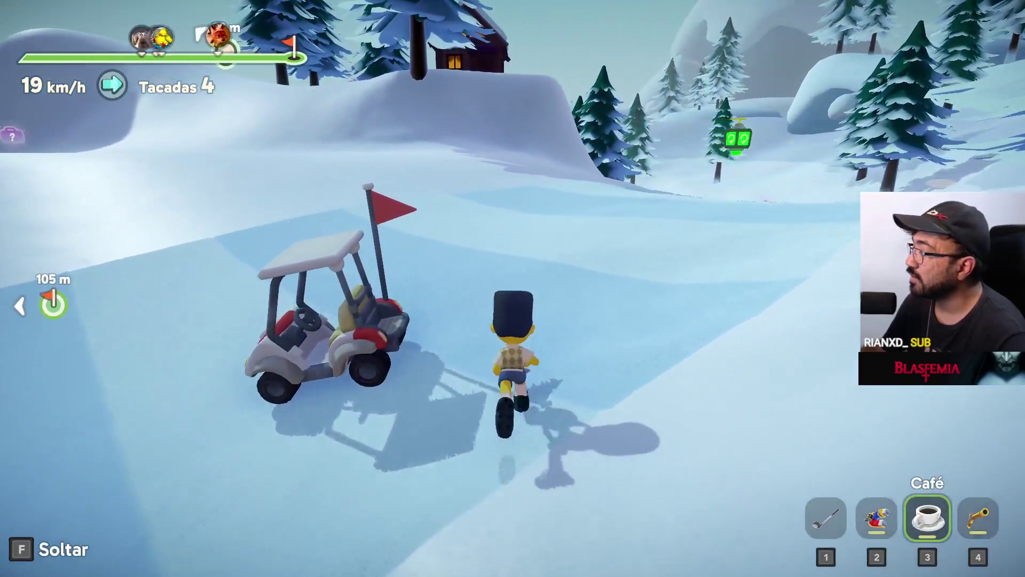
key(e)
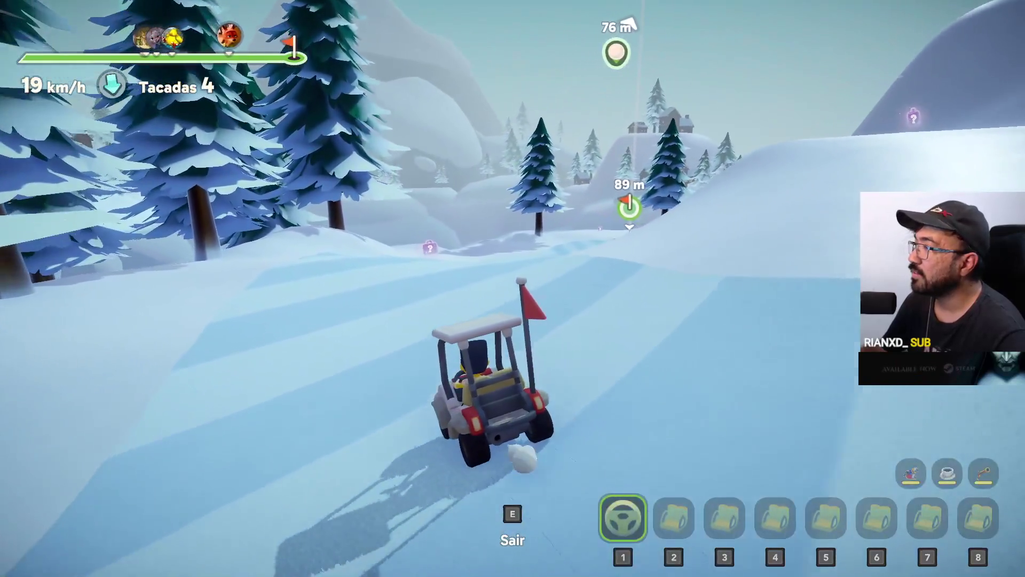
key(d)
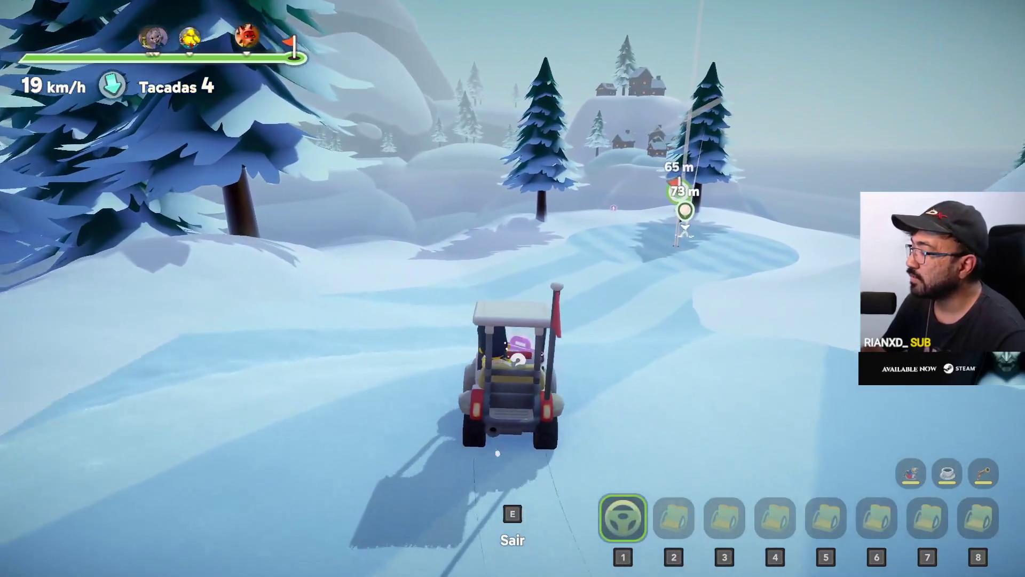
key(w)
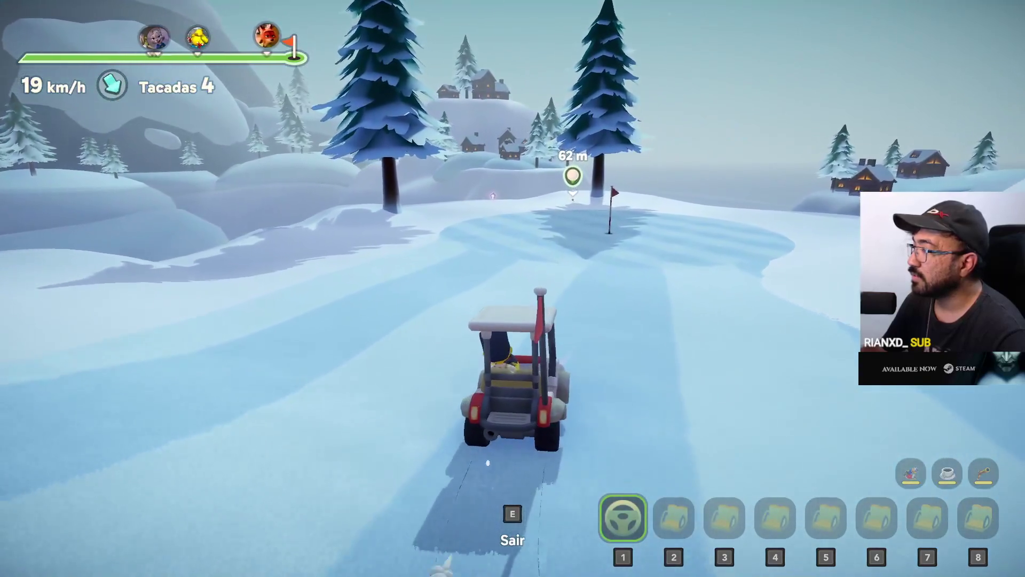
key(a)
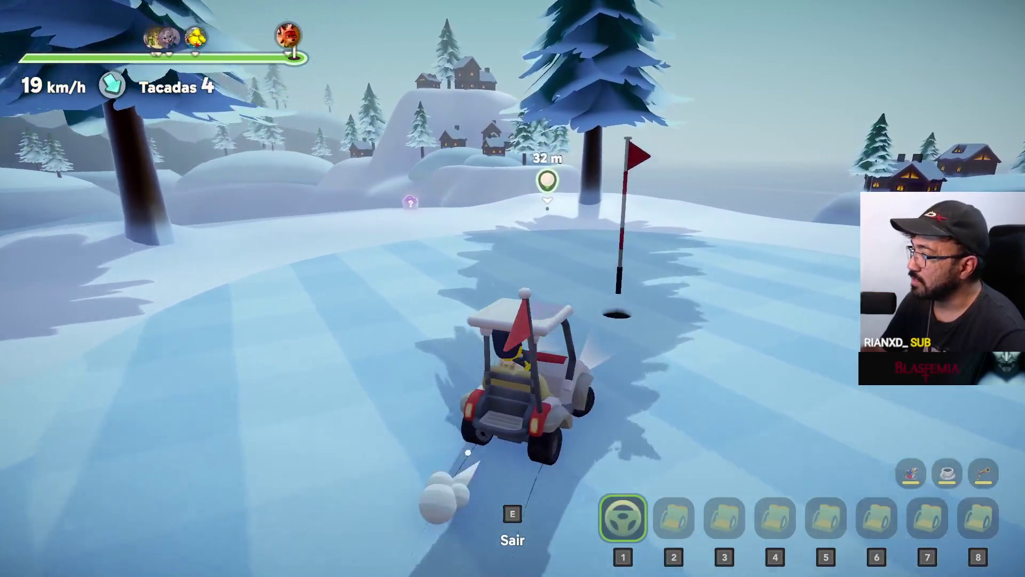
key(d)
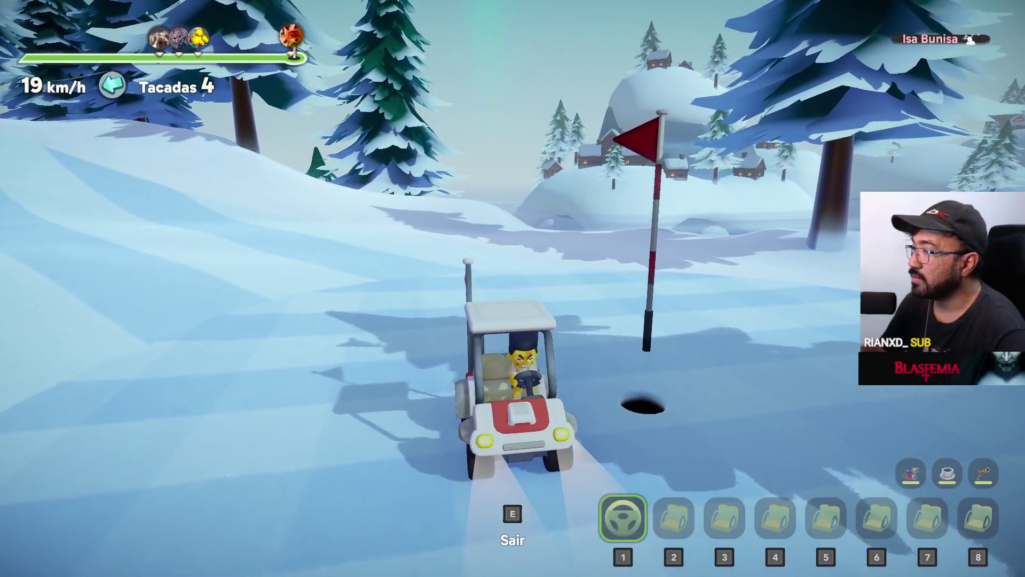
Step: Run across the snow to the ball and putt it toward the hole
key(e)
key(w)
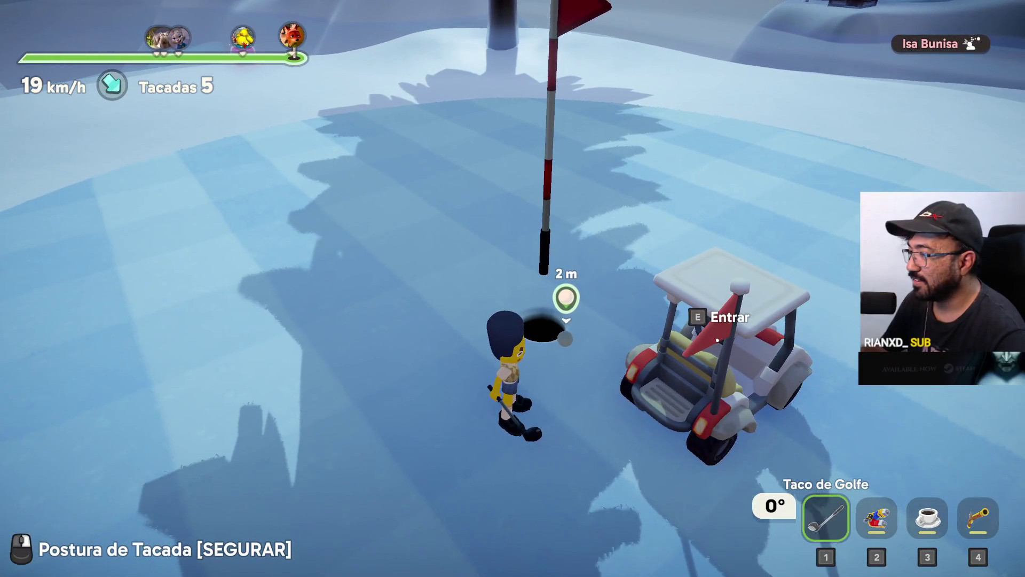
right_drag(513, 289, 513, 289)
click(512, 288)
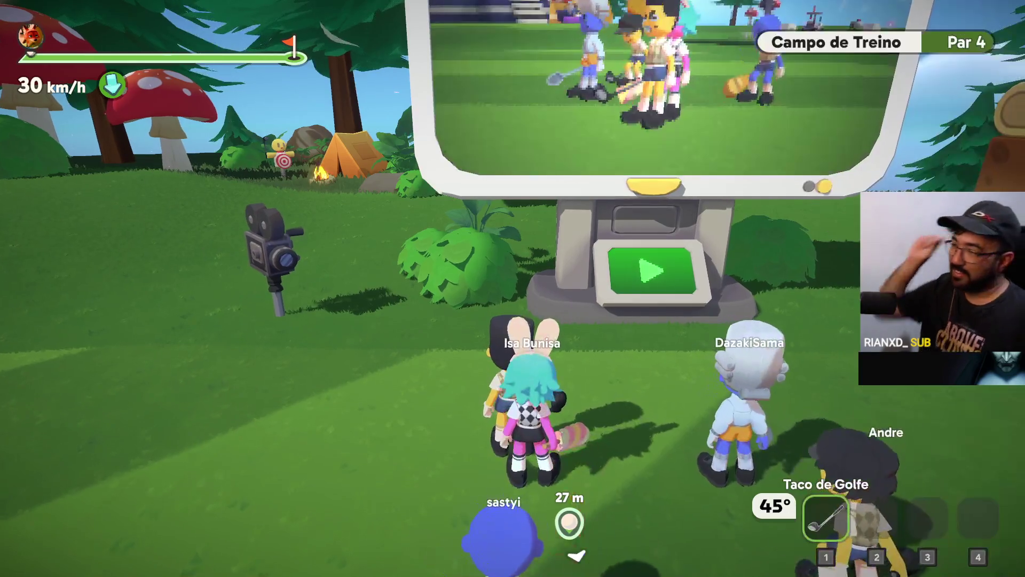
Step: In match setup's Campos tab, choose the Especialista category and start the match with Iniciar Partida
key(e)
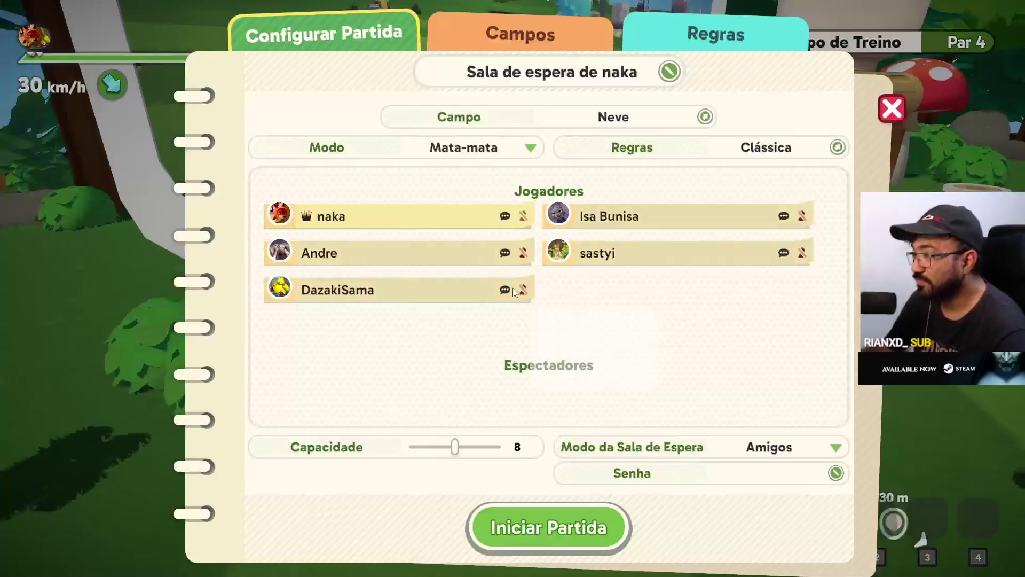
click(561, 39)
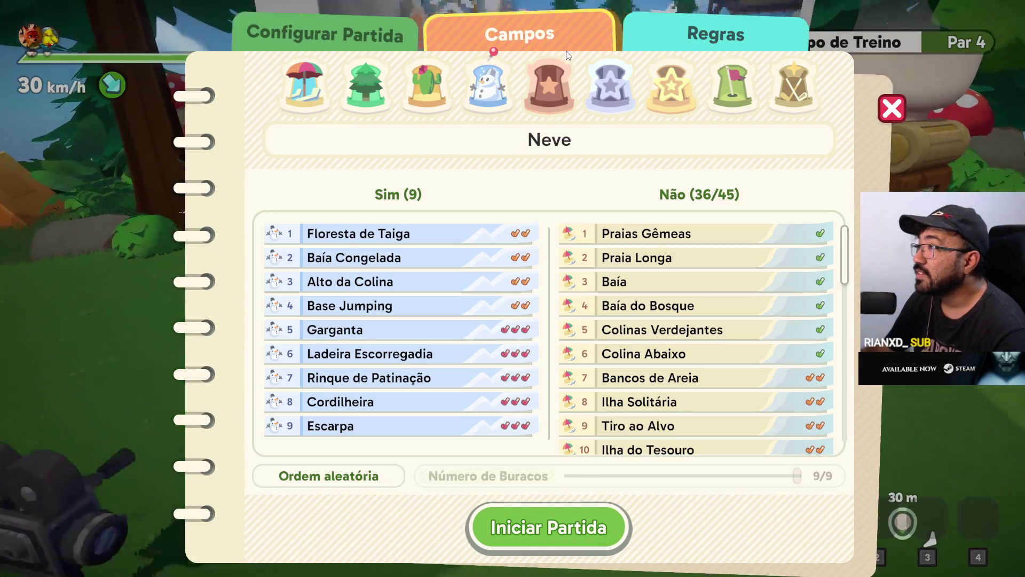
click(677, 78)
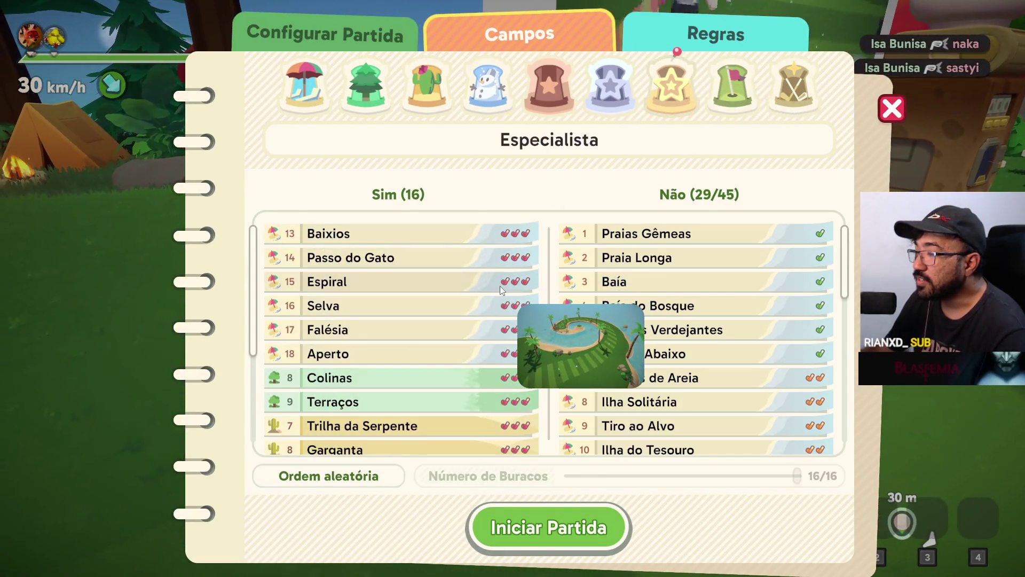
scroll(504, 288, down, 5)
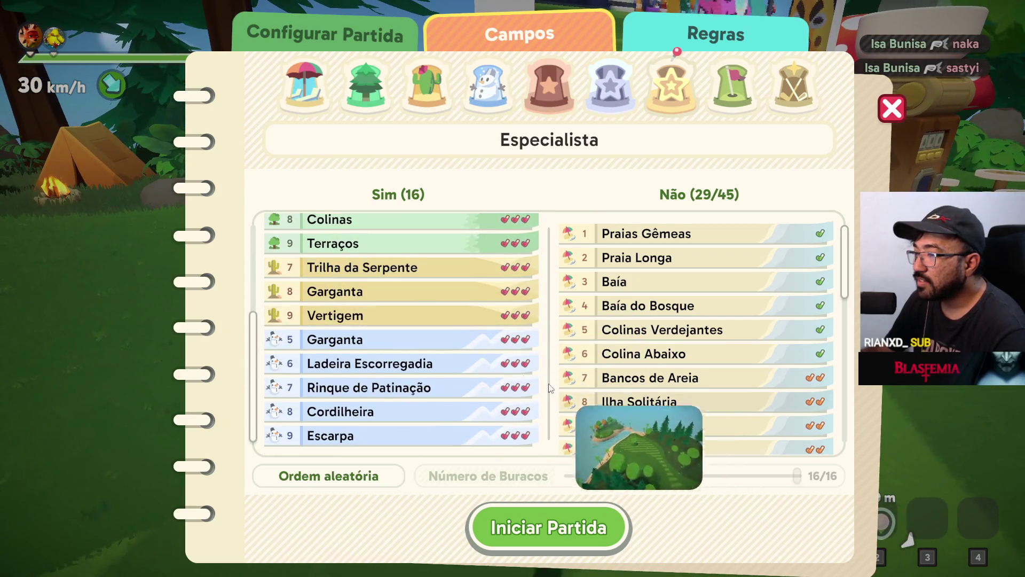
scroll(470, 350, up, 5)
click(563, 513)
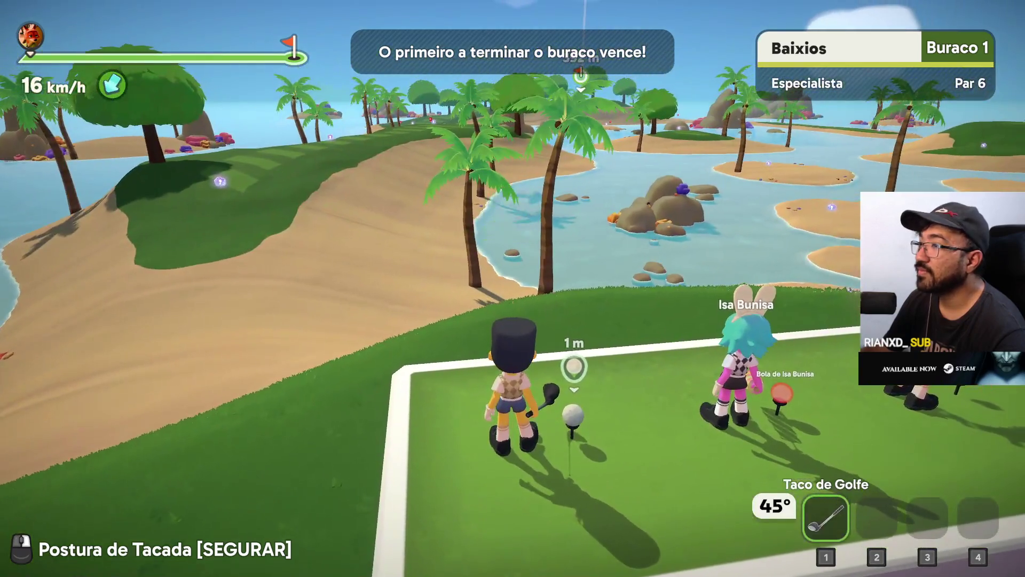
Step: Hit the hole 1 Baixios tee shot down the beach fairway for stroke 1, then chase the ball
right_click(513, 289)
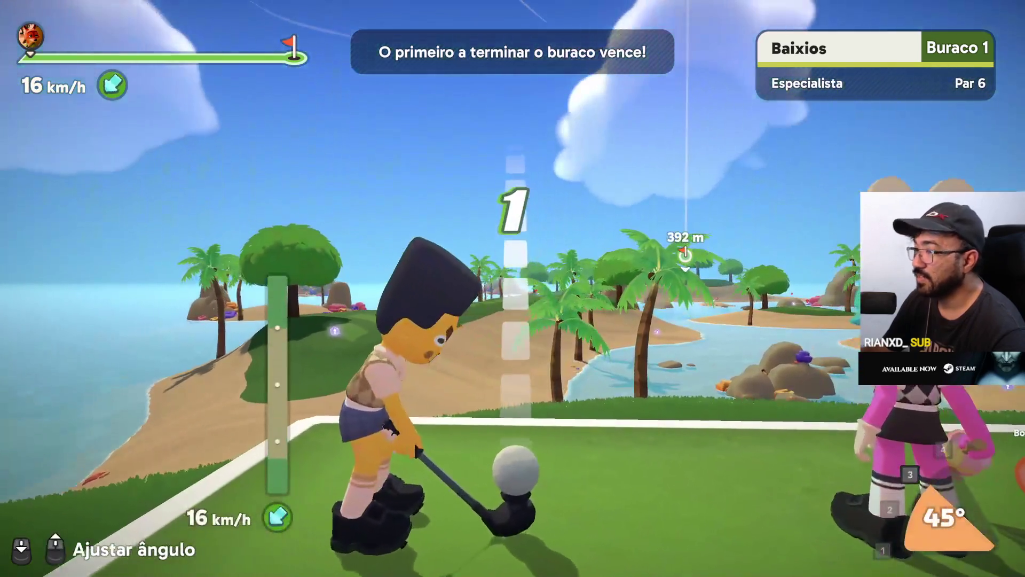
key(w)
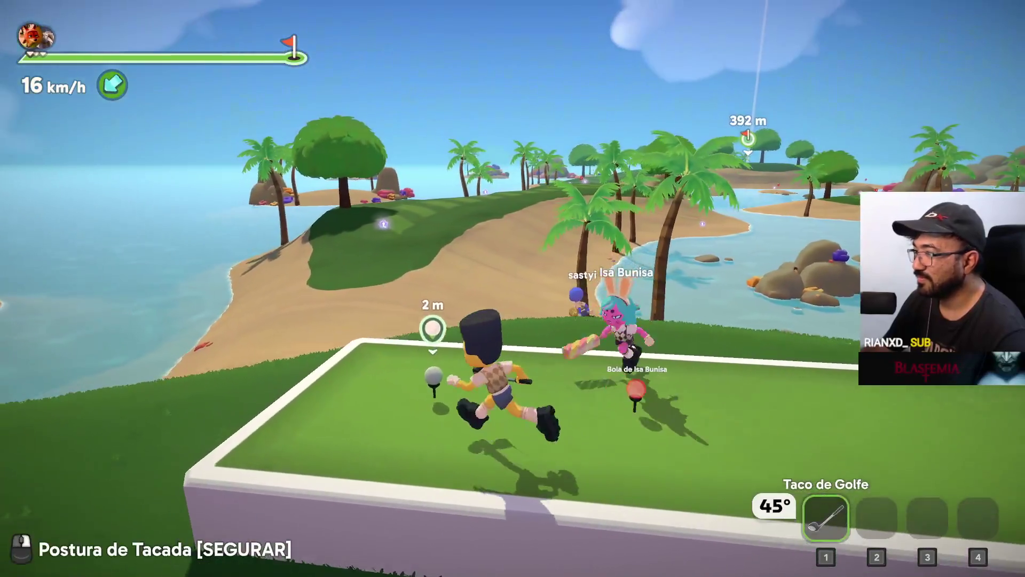
right_click(513, 289)
click(513, 288)
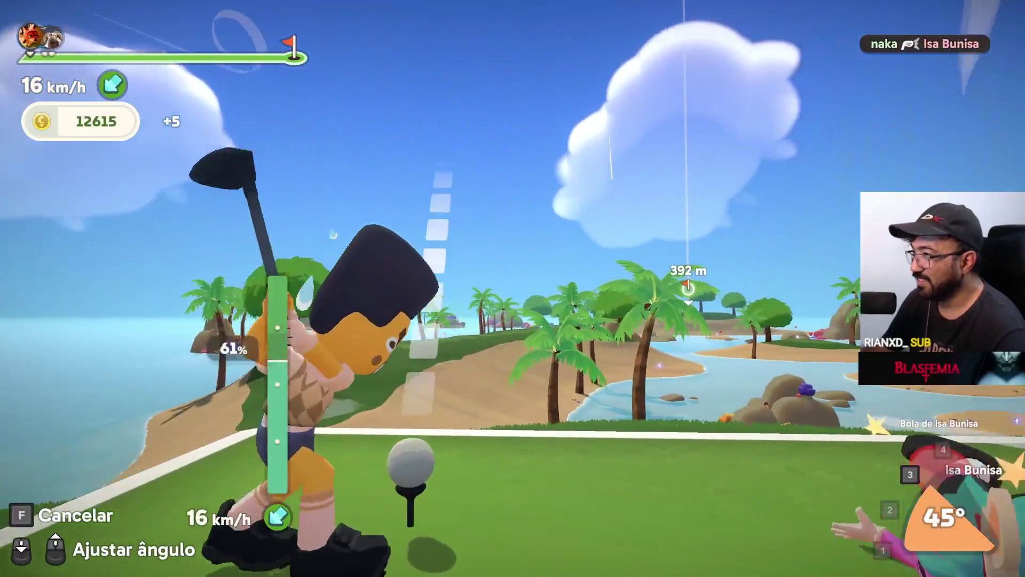
click(513, 288)
key(w)
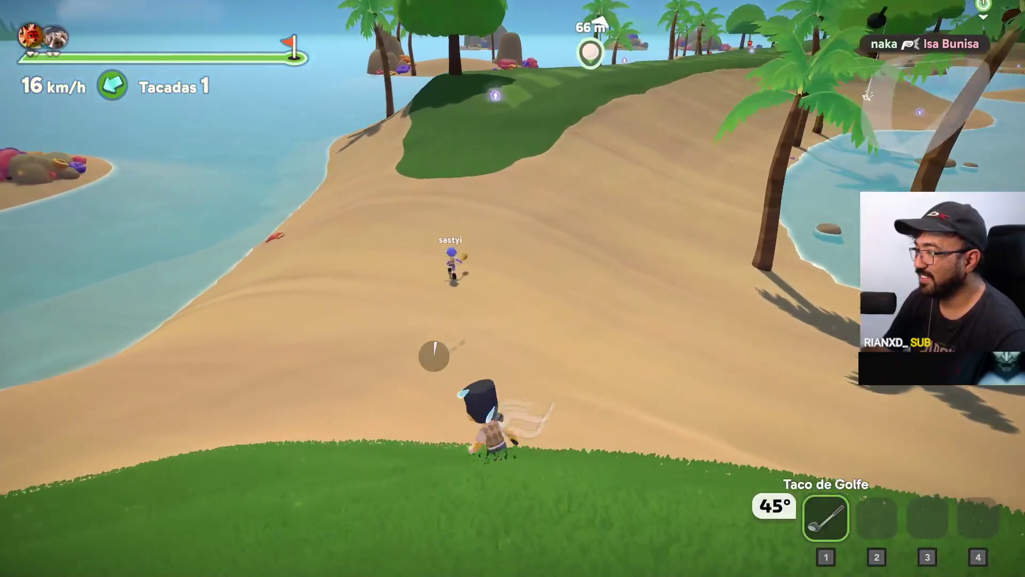